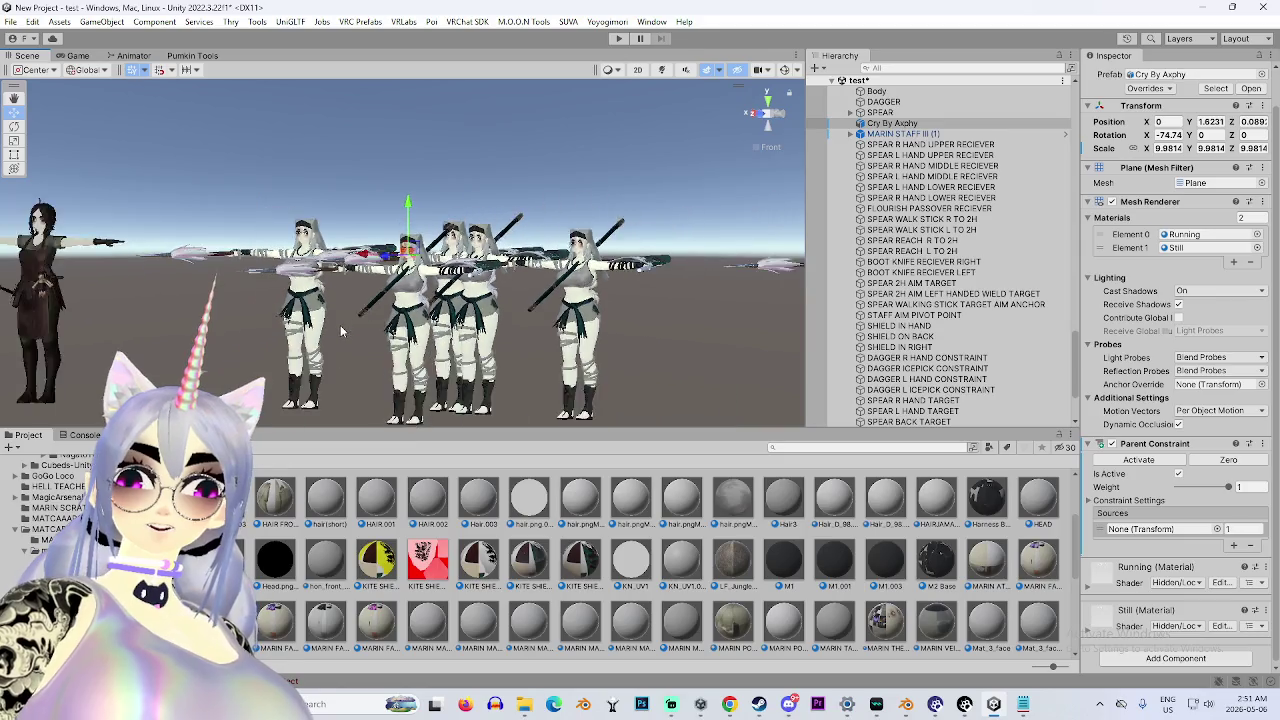
Frame the Cry By Axphy tear object, then orbit and zoom in close on the avatar's face.
scroll(down, 3)
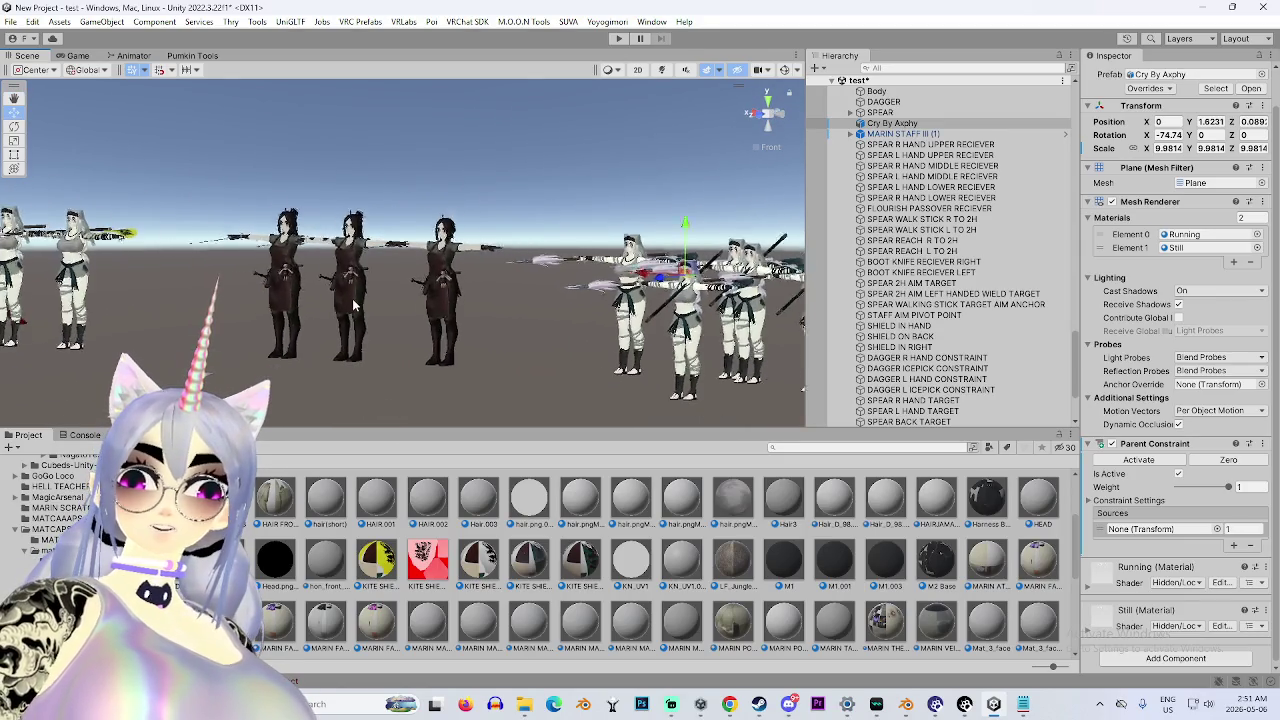
scroll(down, 3)
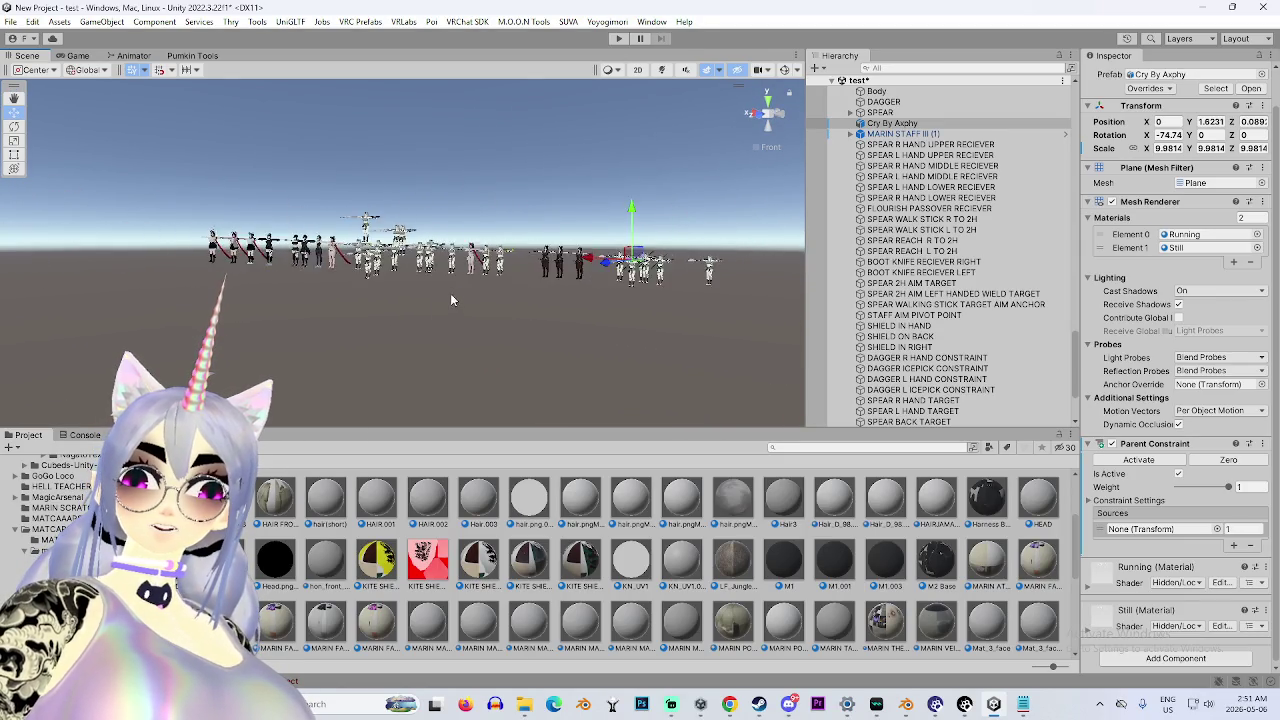
double_click(905, 127)
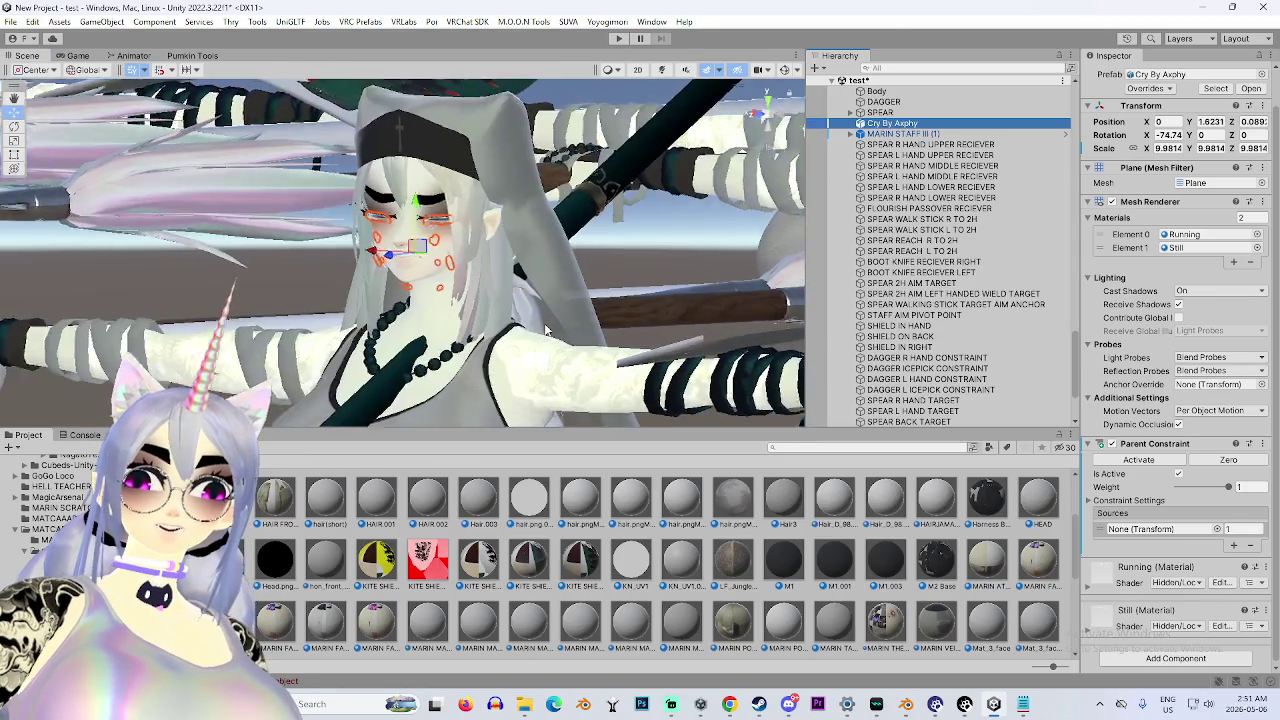
drag(500, 262, 565, 288)
scroll(up, 3)
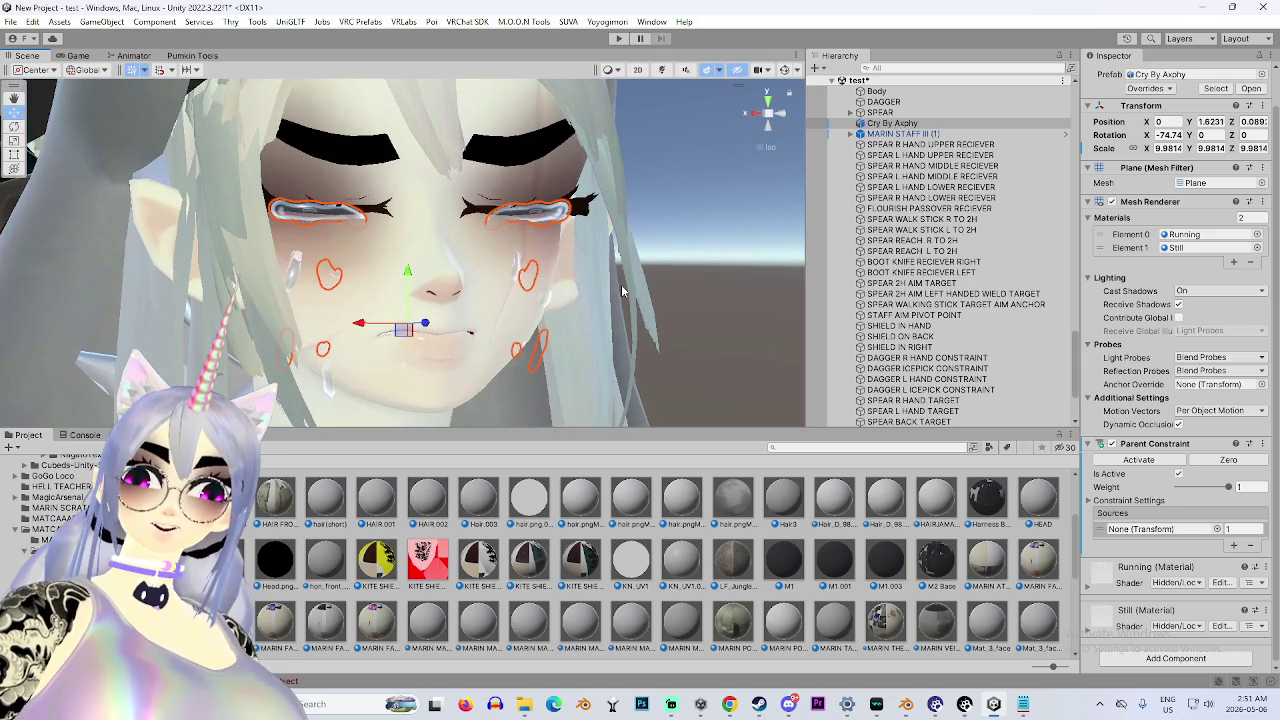
scroll(up, 3)
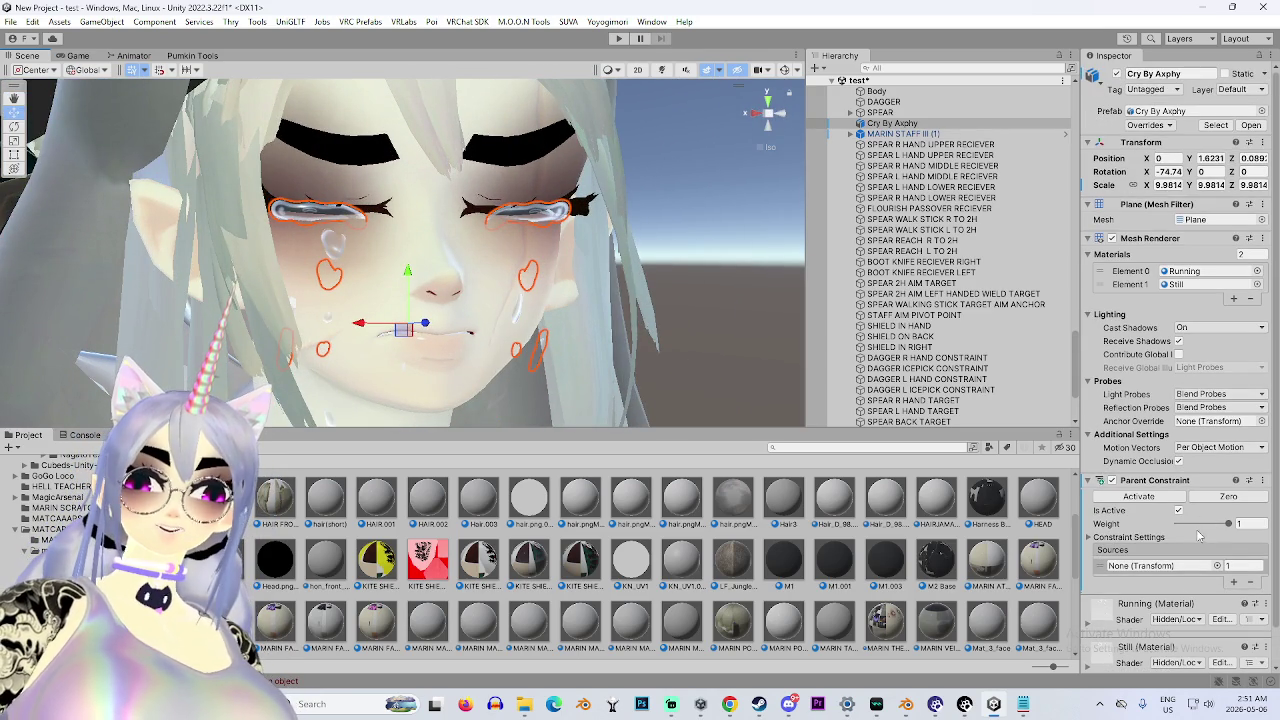
scroll(up, 3)
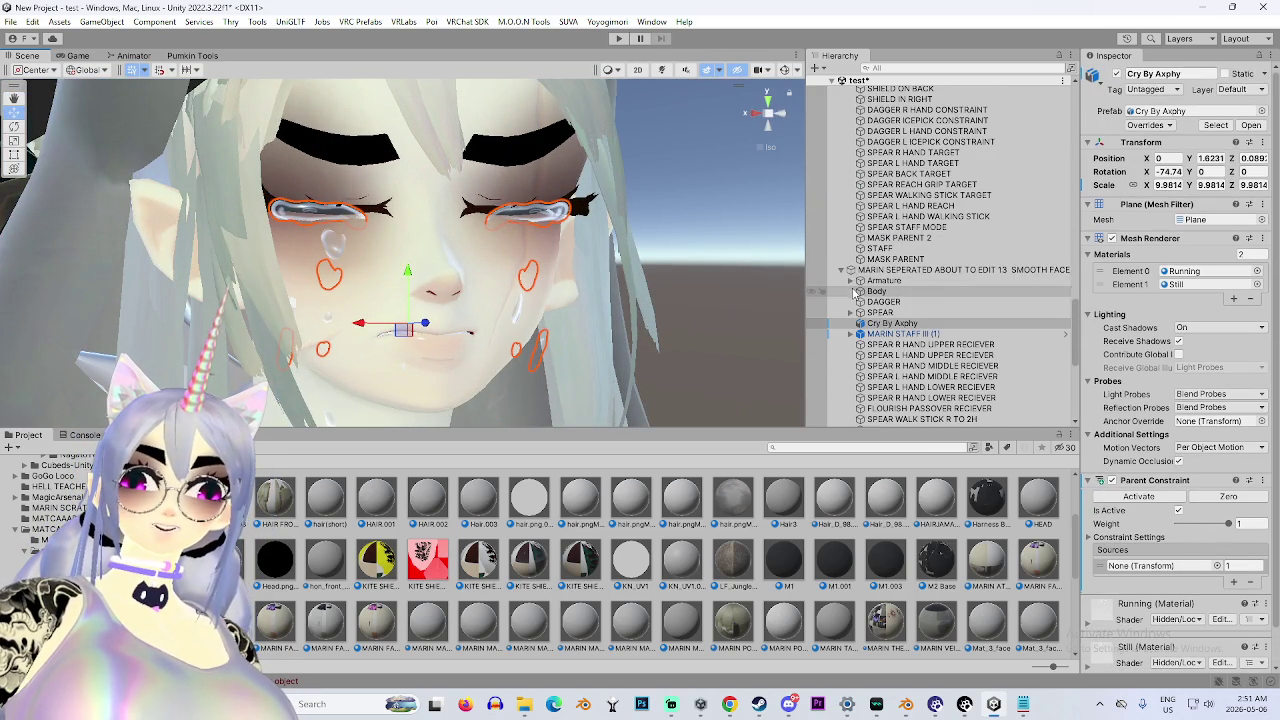
Expand Armature > Hips > Spine > Chest > Neck and make Head the Parent Constraint source.
click(850, 280)
click(859, 291)
scroll(down, 3)
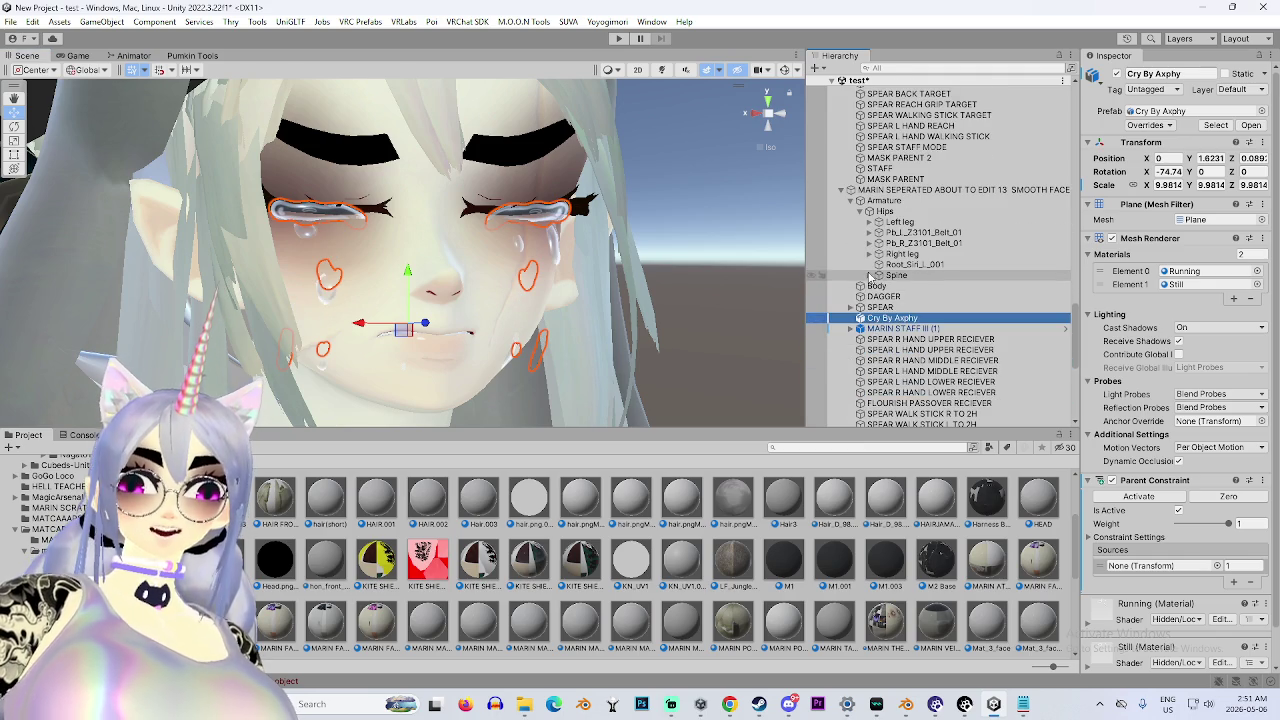
click(868, 275)
click(878, 286)
scroll(down, 3)
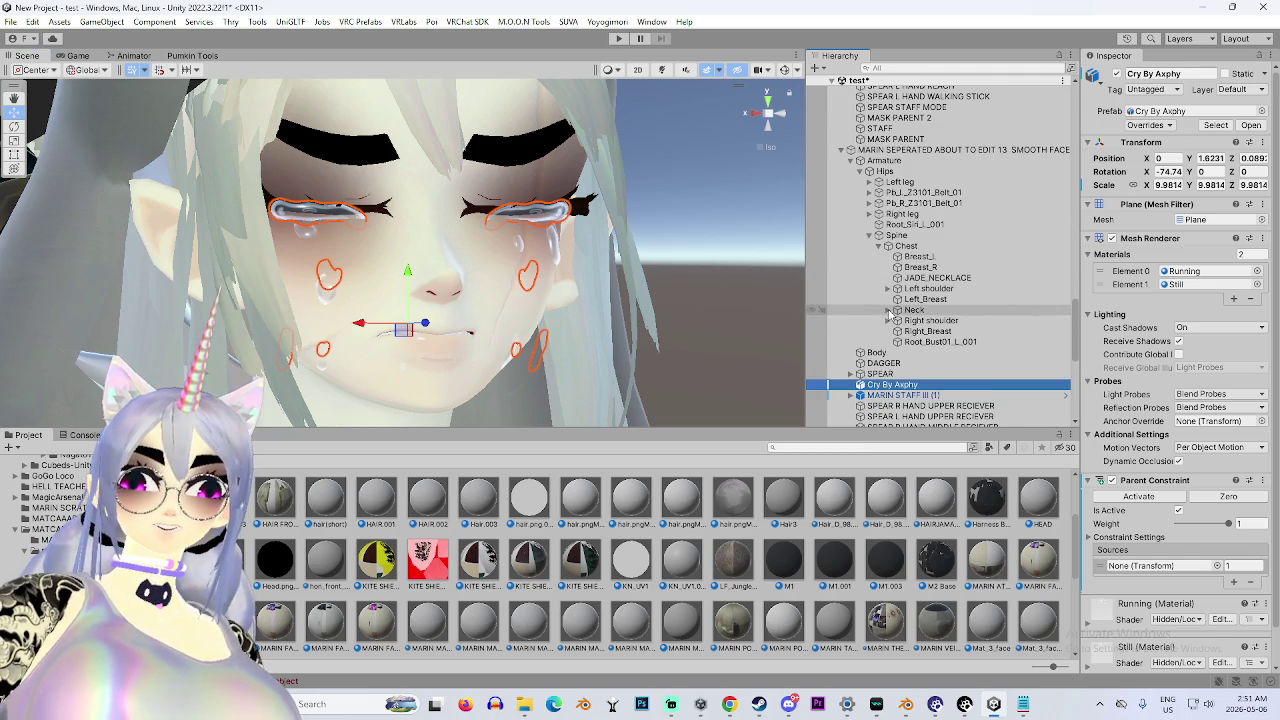
click(888, 310)
drag(925, 325, 1158, 570)
click(1150, 538)
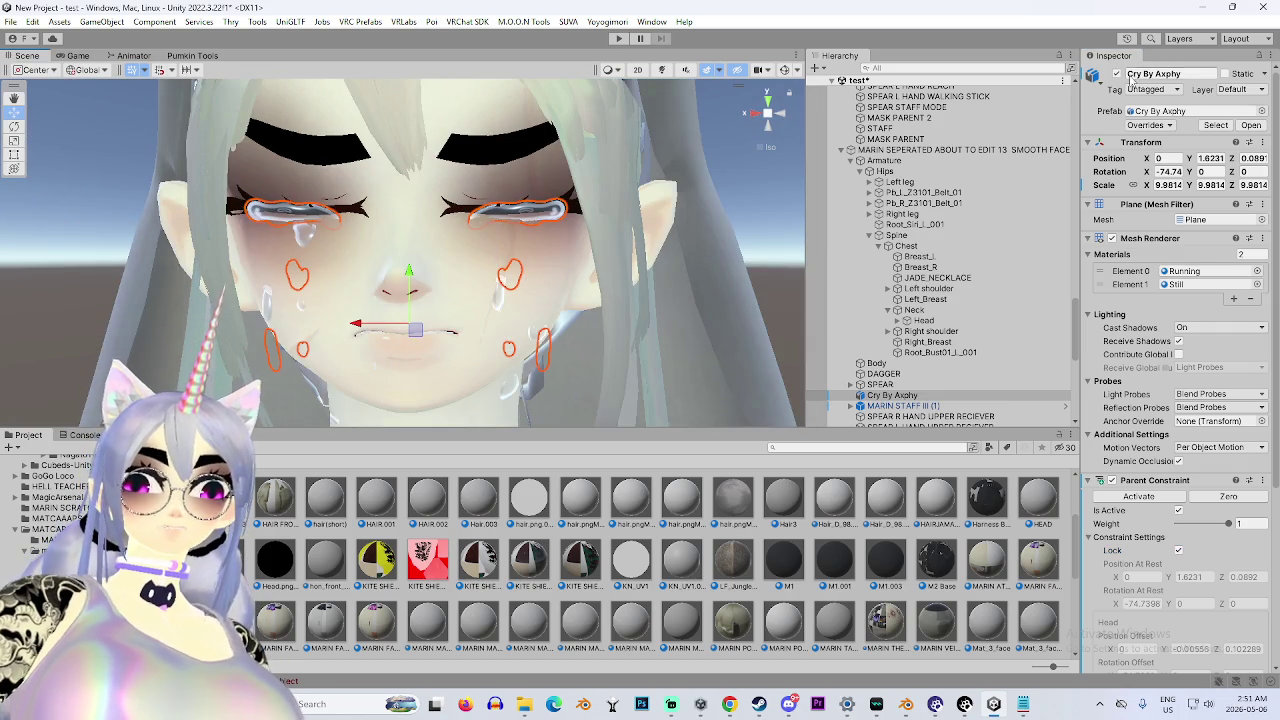
Disable the Cry By Axphy object and select the avatar's Body mesh.
click(1117, 74)
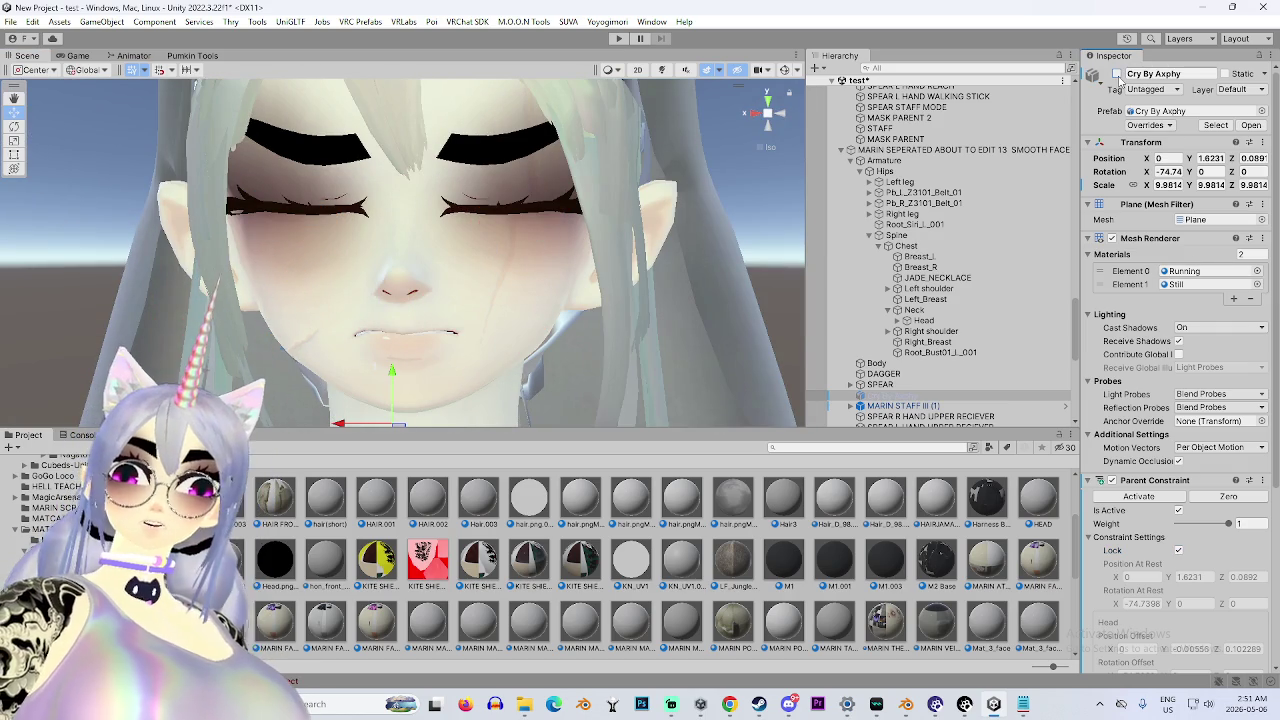
click(877, 363)
scroll(down, 3)
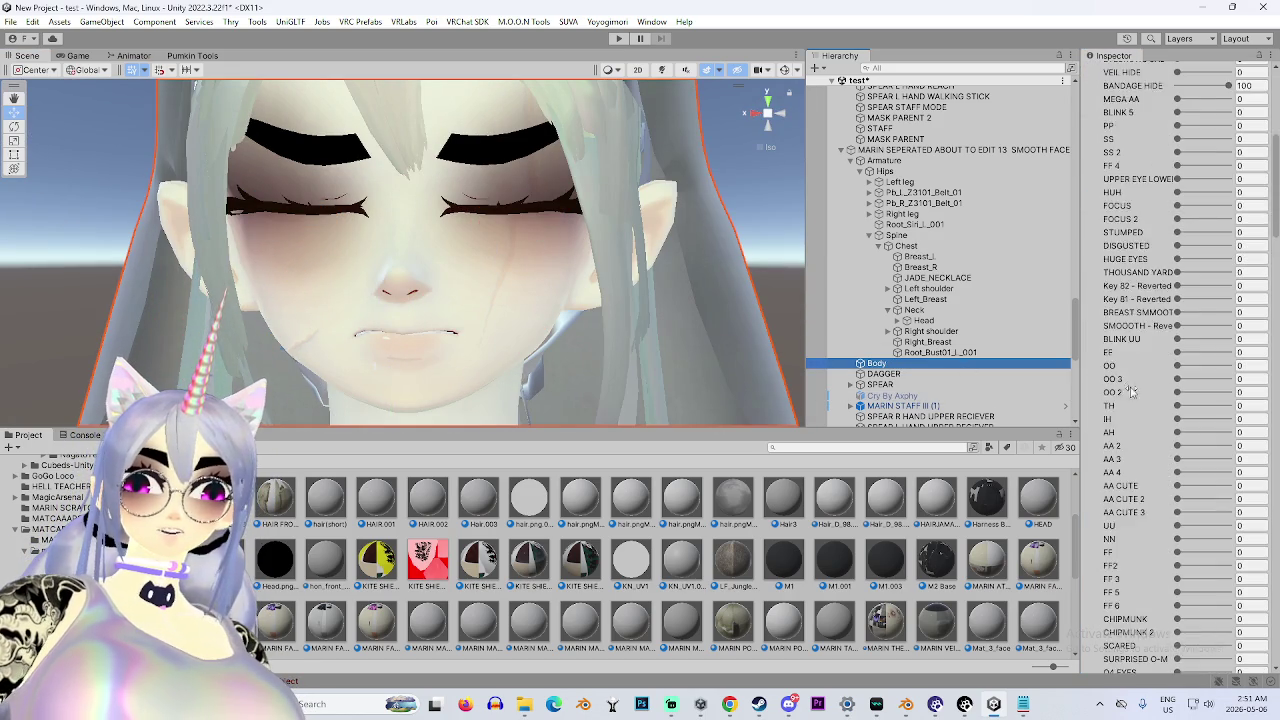
Set the WINCE CRYING 3 blendshape to 0 so the eyes open.
scroll(down, 3)
scroll(up, 3)
scroll(down, 3)
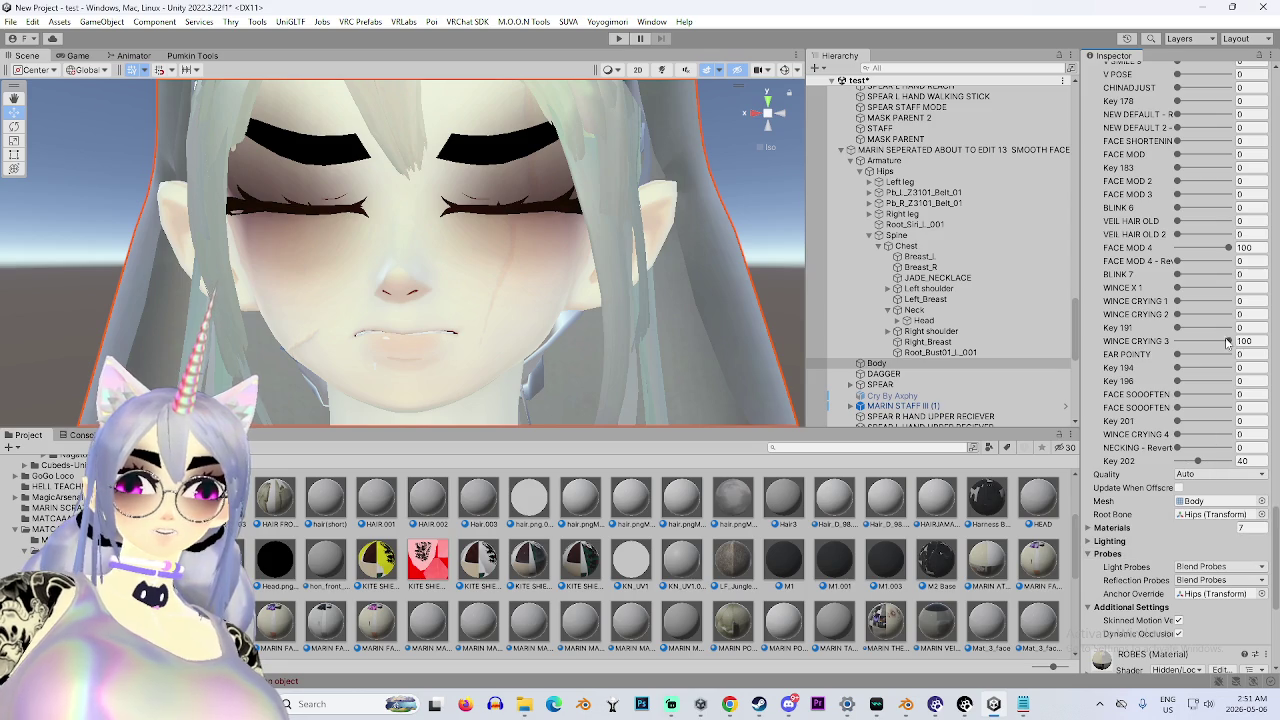
drag(1228, 343, 1177, 343)
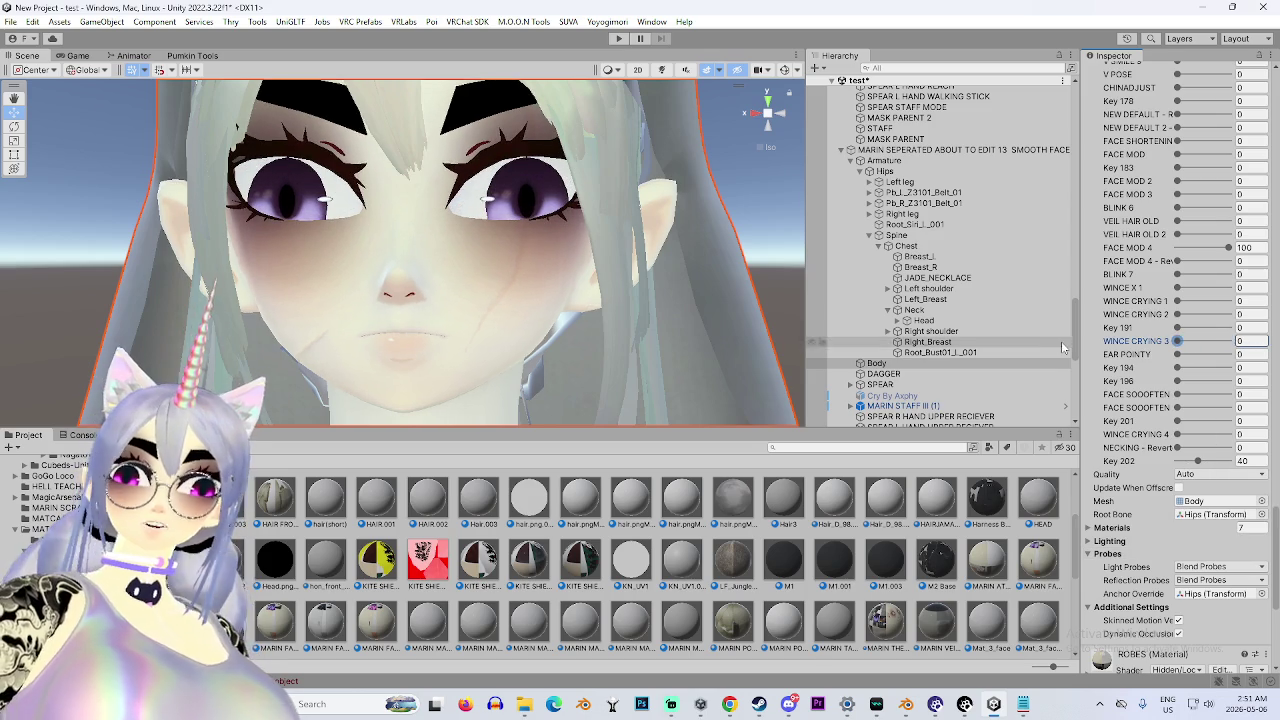
Preview closed eyes by raising WINCE X 1 to about 87, then reset it to 0.
scroll(down, 3)
scroll(down, 3)
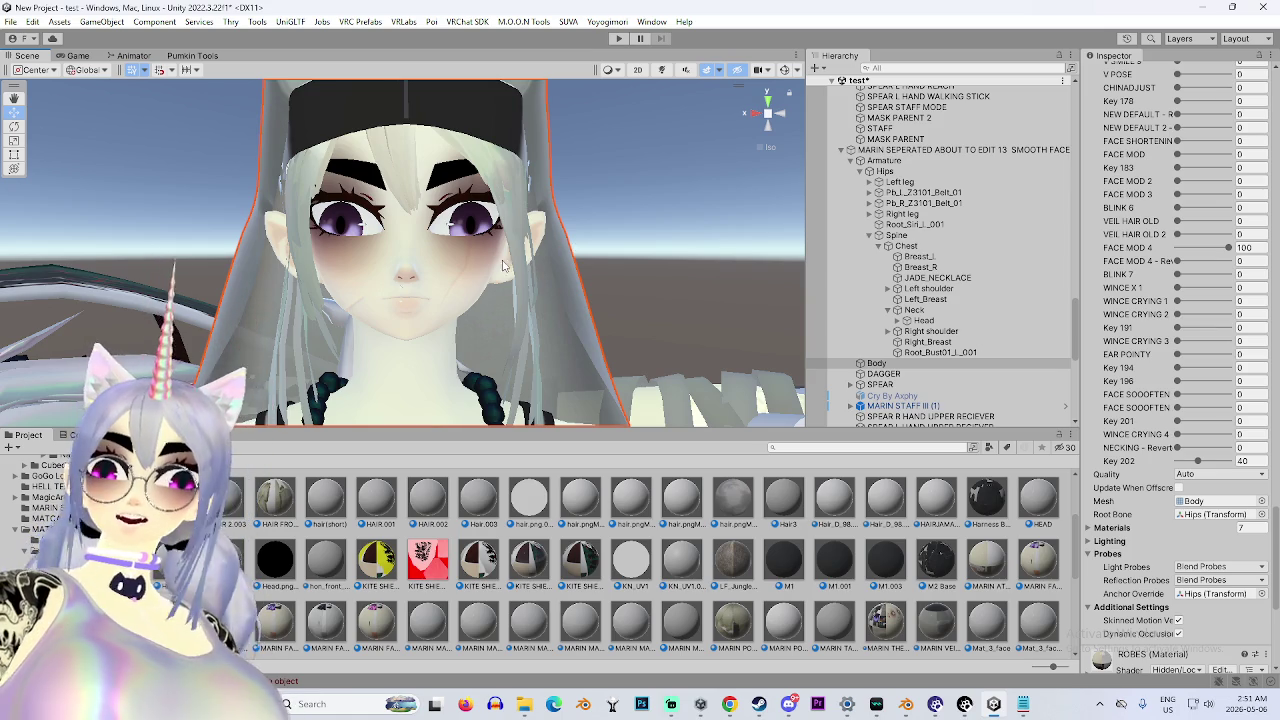
scroll(up, 3)
drag(600, 370, 545, 365)
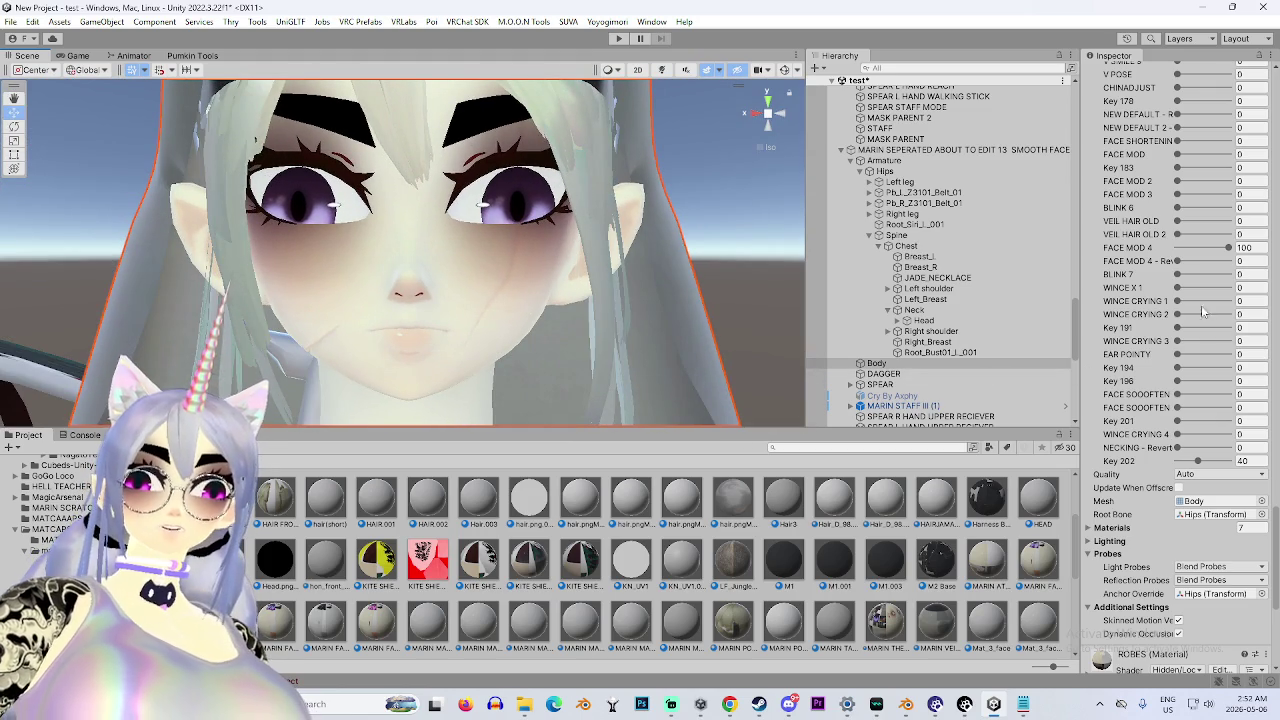
scroll(up, 3)
drag(1177, 383, 1243, 394)
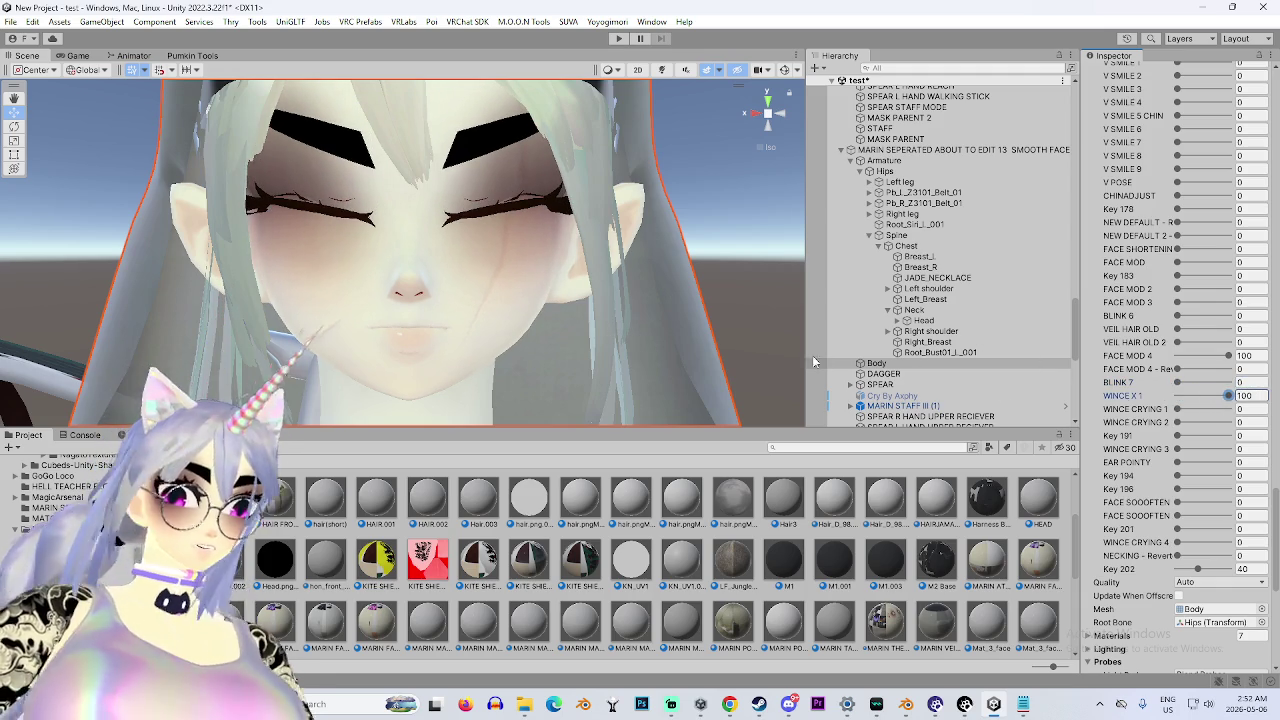
drag(1230, 397, 1221, 397)
drag(586, 309, 575, 318)
scroll(down, 3)
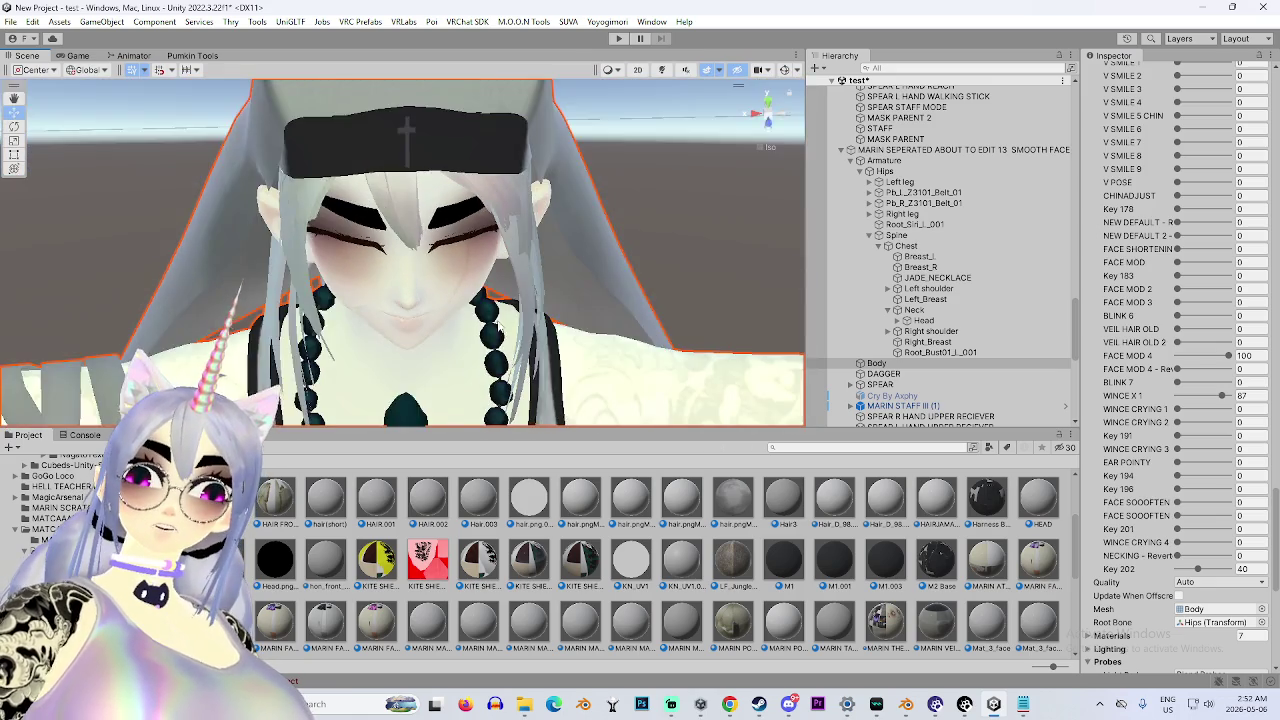
drag(1222, 397, 1160, 397)
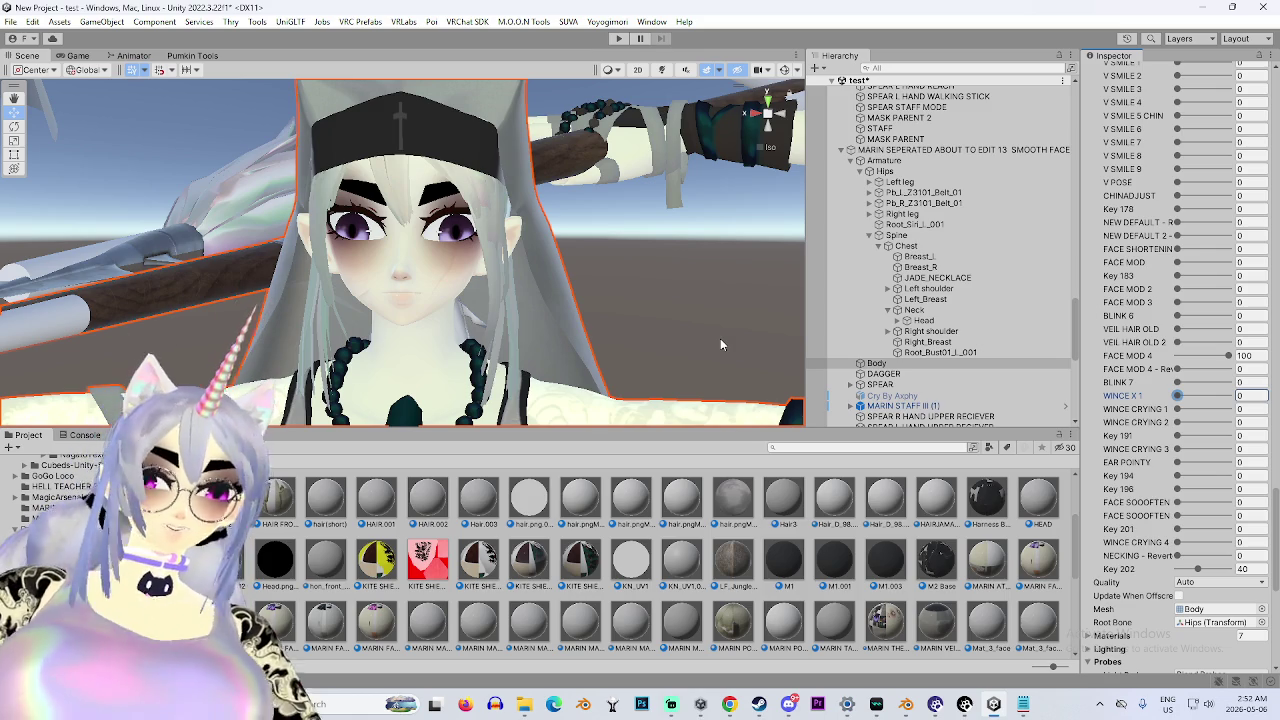
Snap the Scene view to the front and turn on scene lighting.
click(781, 131)
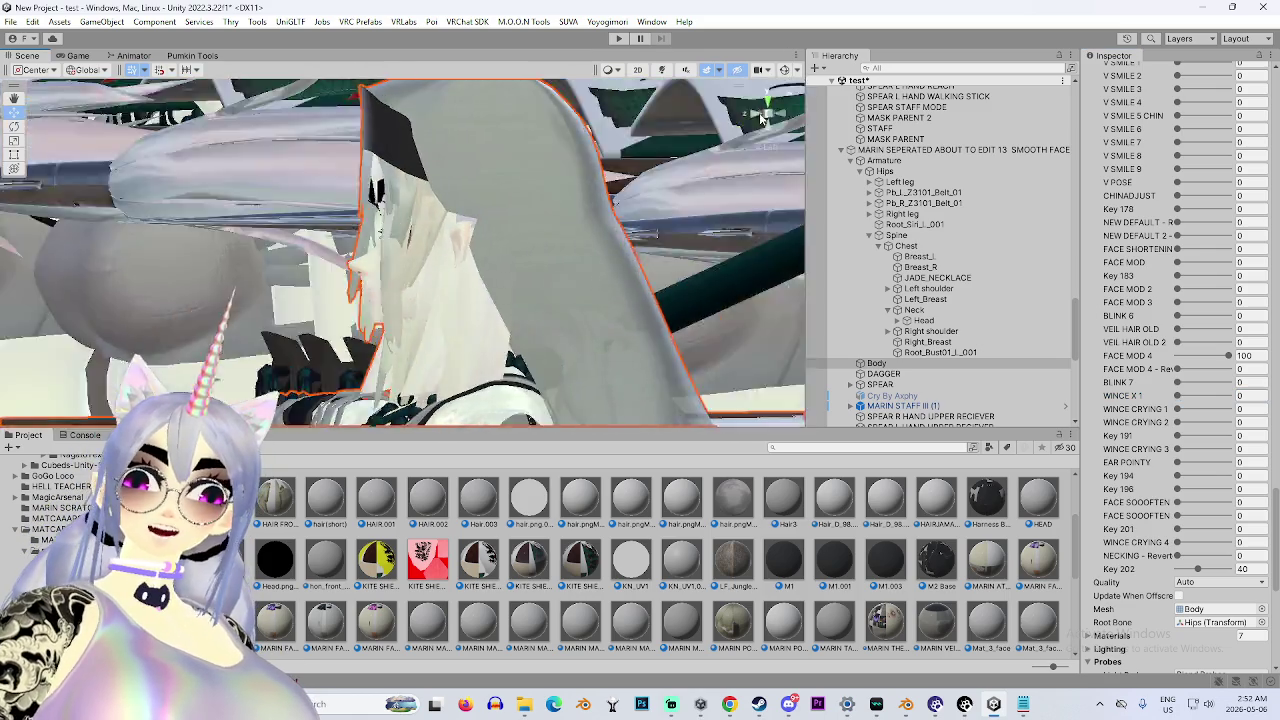
click(661, 70)
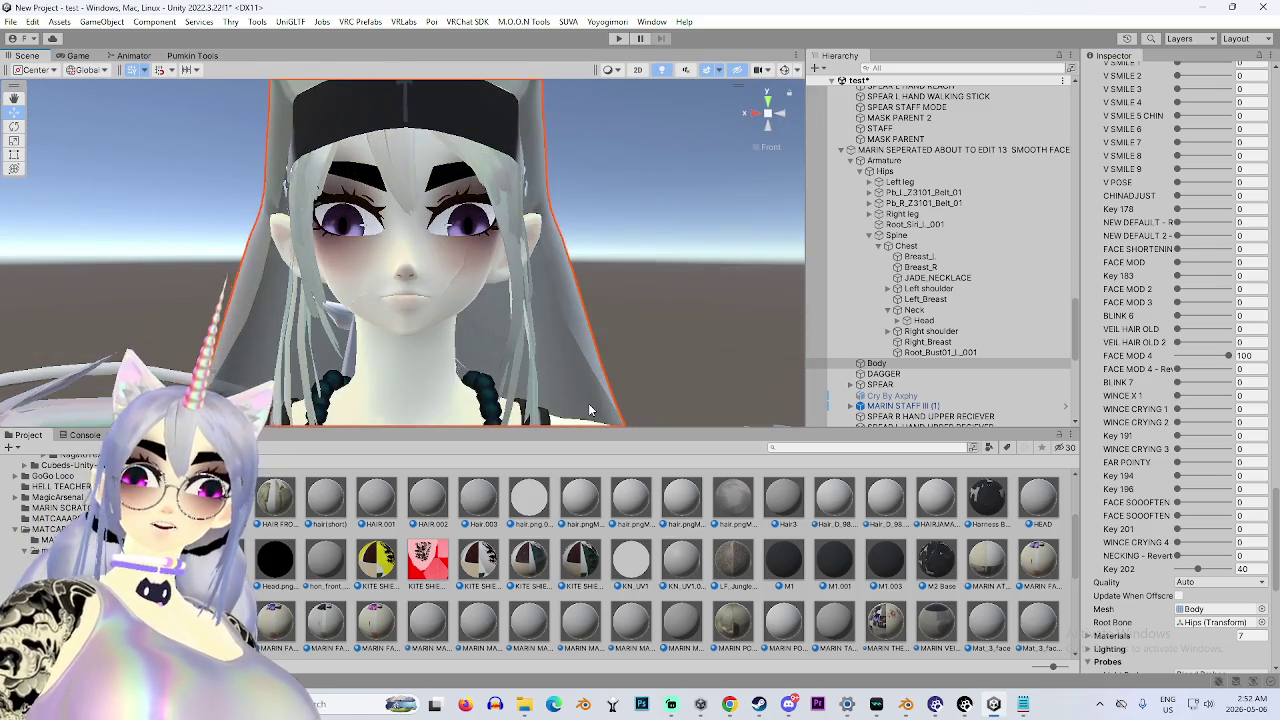
scroll(down, 3)
scroll(up, 3)
drag(540, 421, 313, 222)
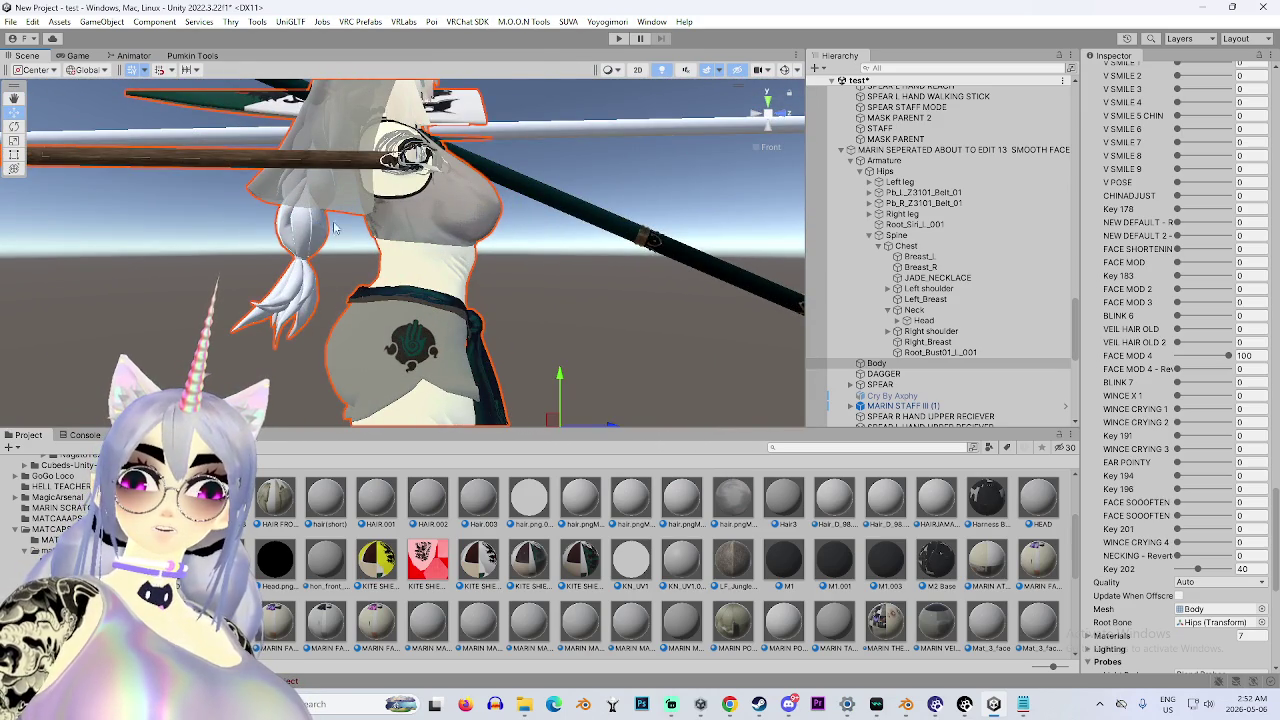
Select a Body mesh and reveal its MARIN PONY TAIL TEXTURE material in the Project.
scroll(down, 3)
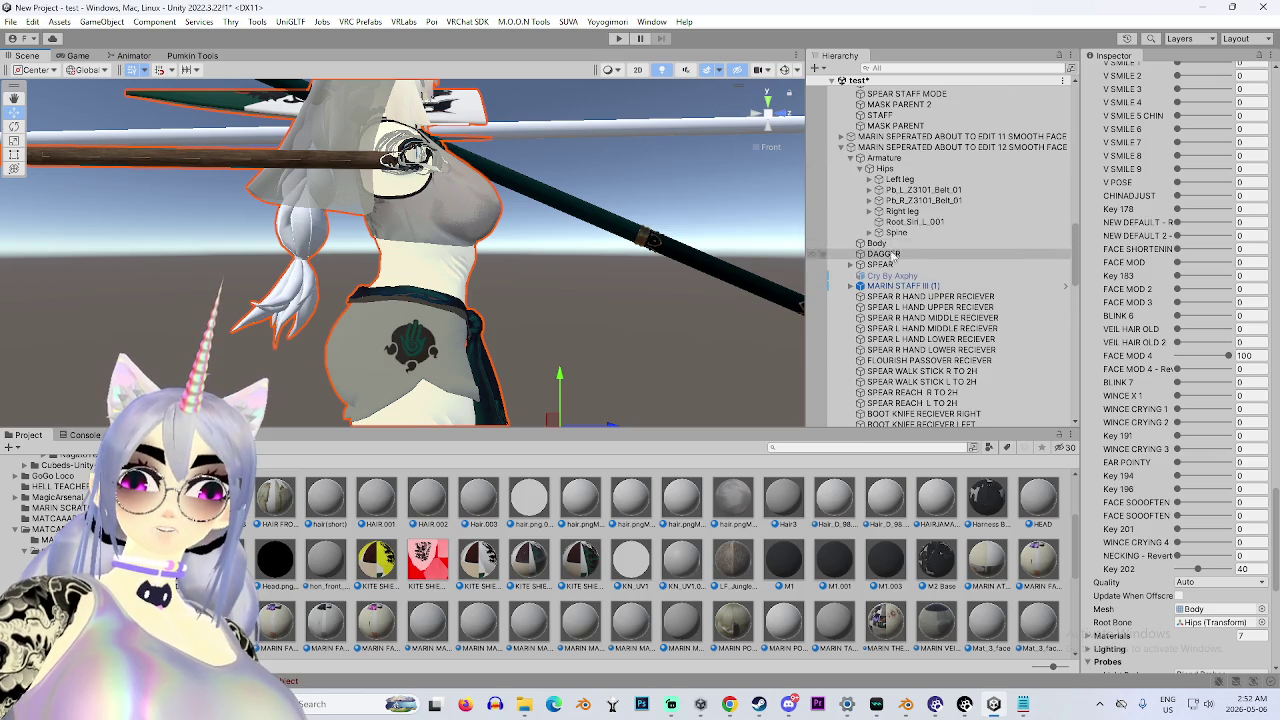
click(878, 243)
scroll(down, 3)
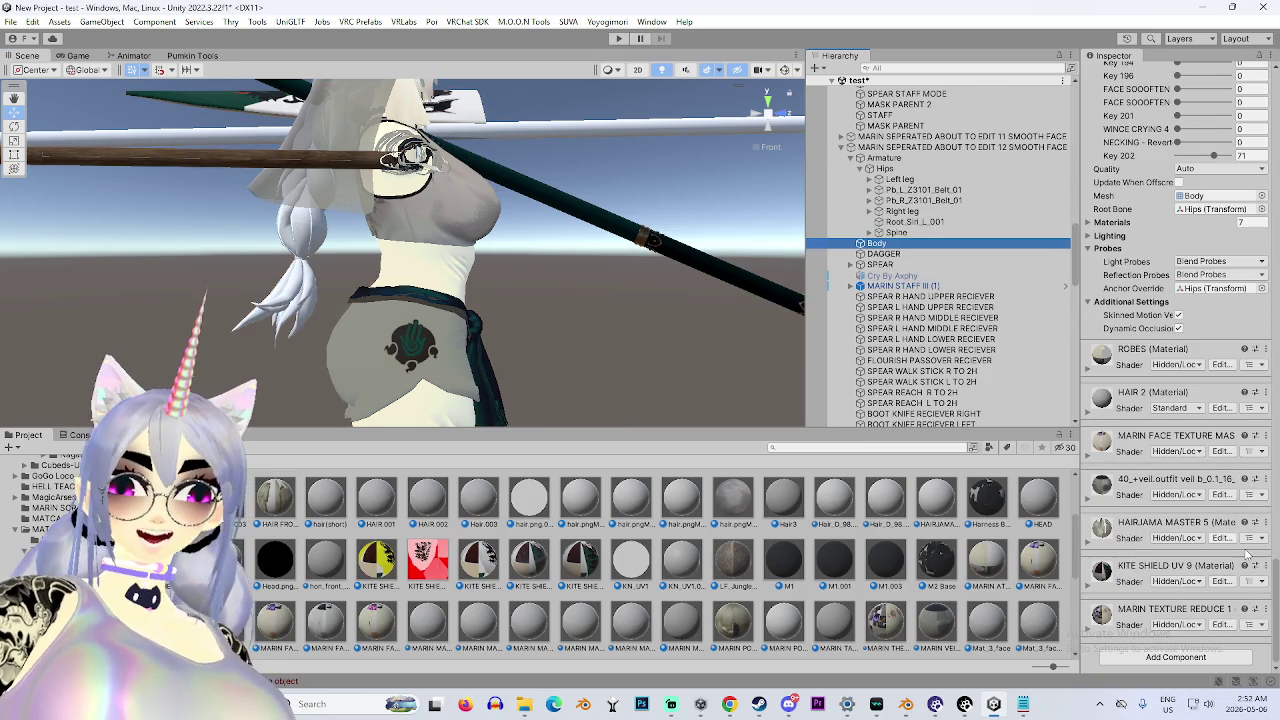
scroll(down, 3)
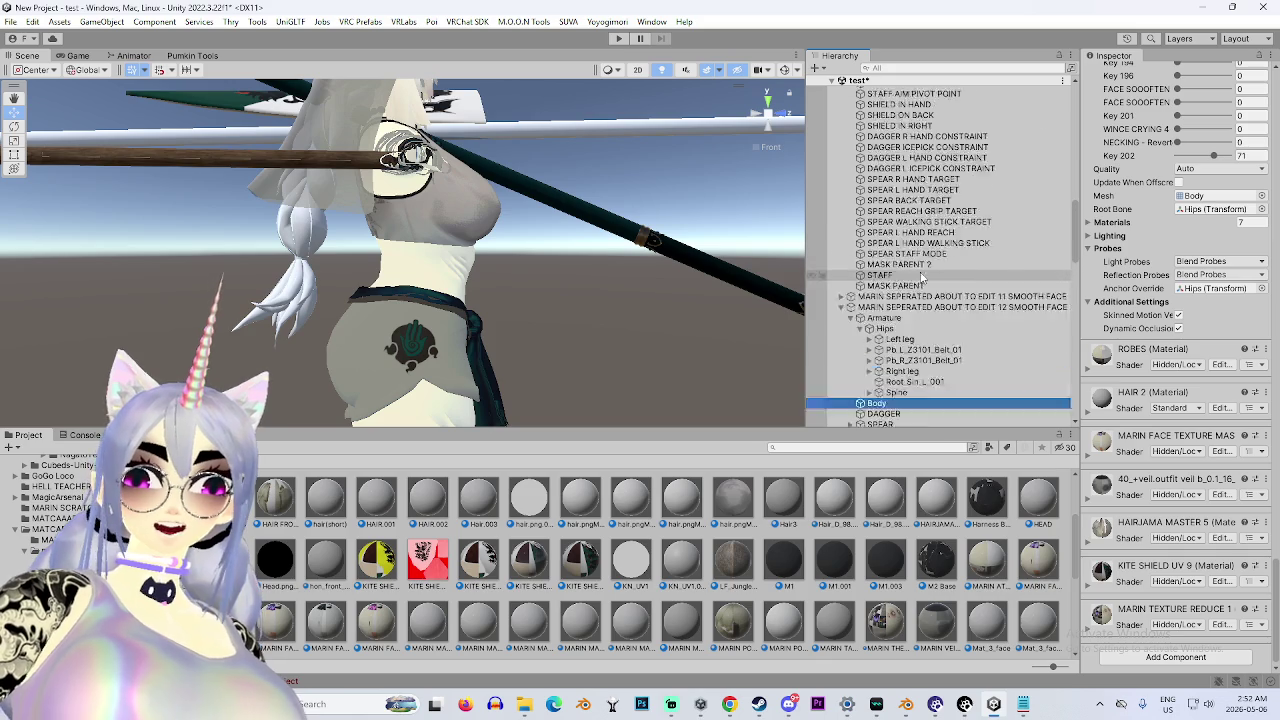
scroll(up, 3)
click(877, 160)
scroll(down, 3)
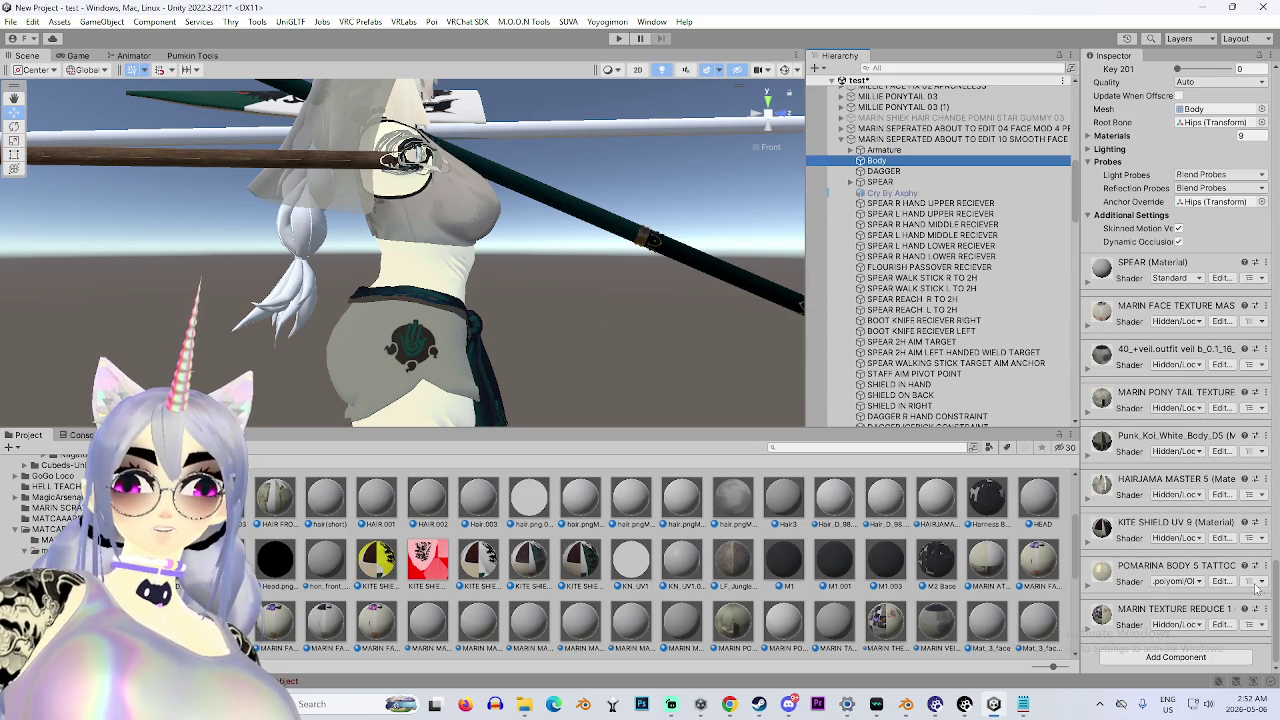
scroll(up, 3)
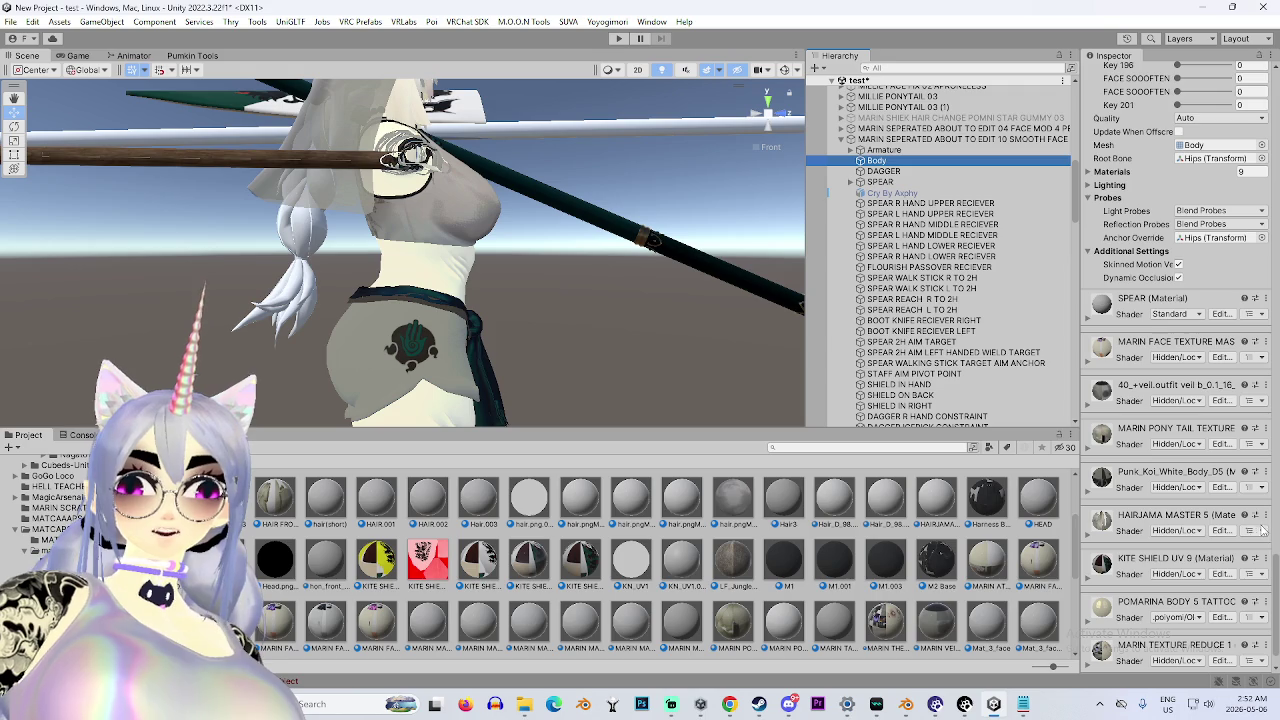
click(1265, 430)
click(1150, 493)
Orbit the view over the three avatar copies, then switch to the Warudo editor.
drag(640, 320, 542, 345)
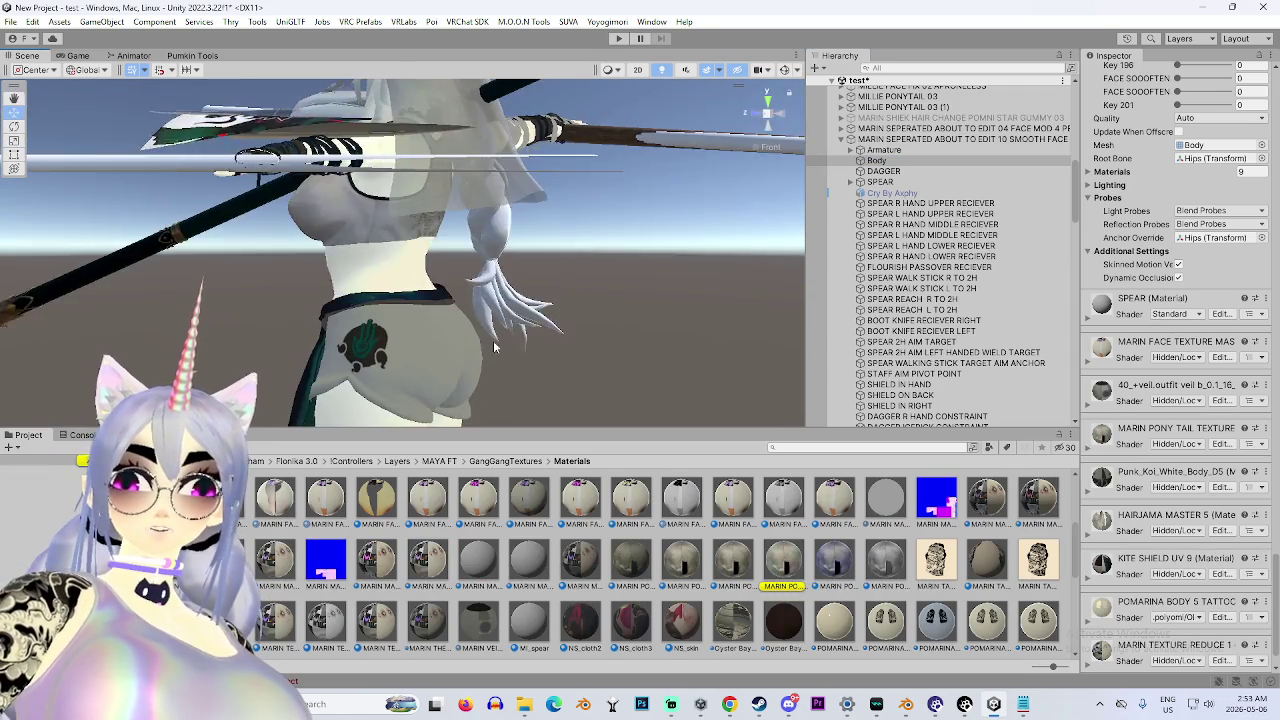
key(f)
drag(508, 243, 484, 199)
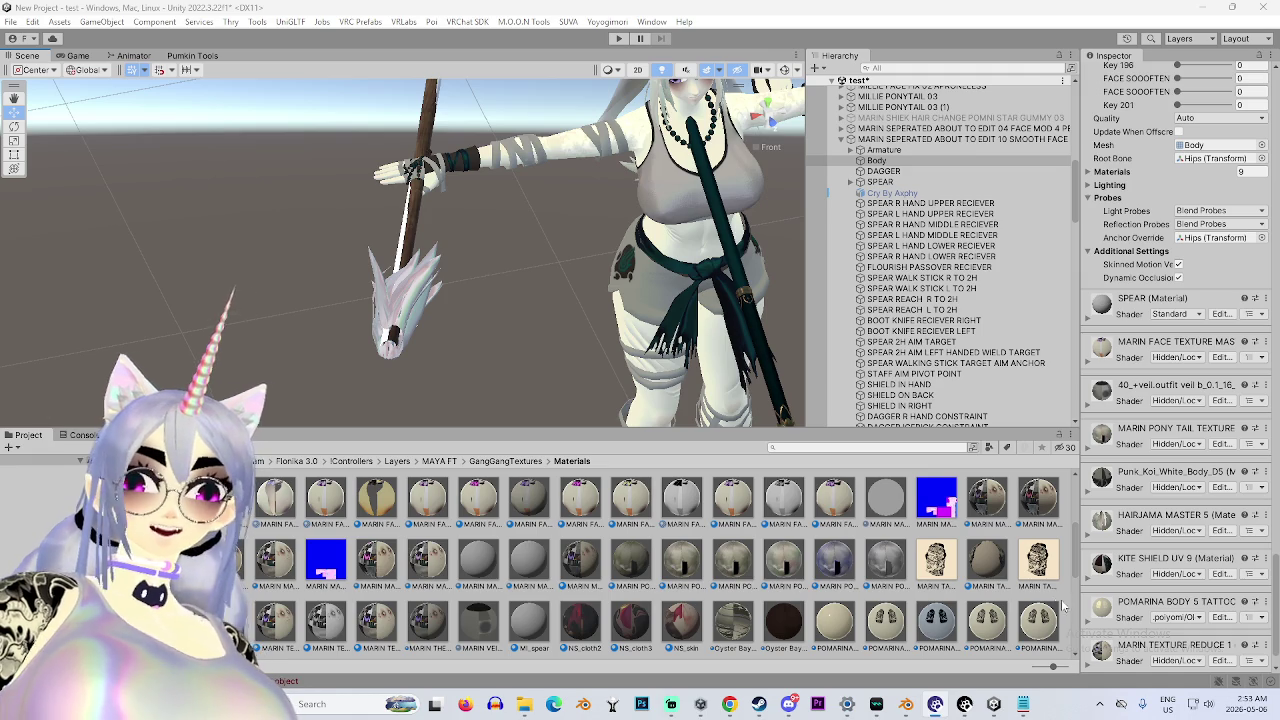
key(alt+Tab)
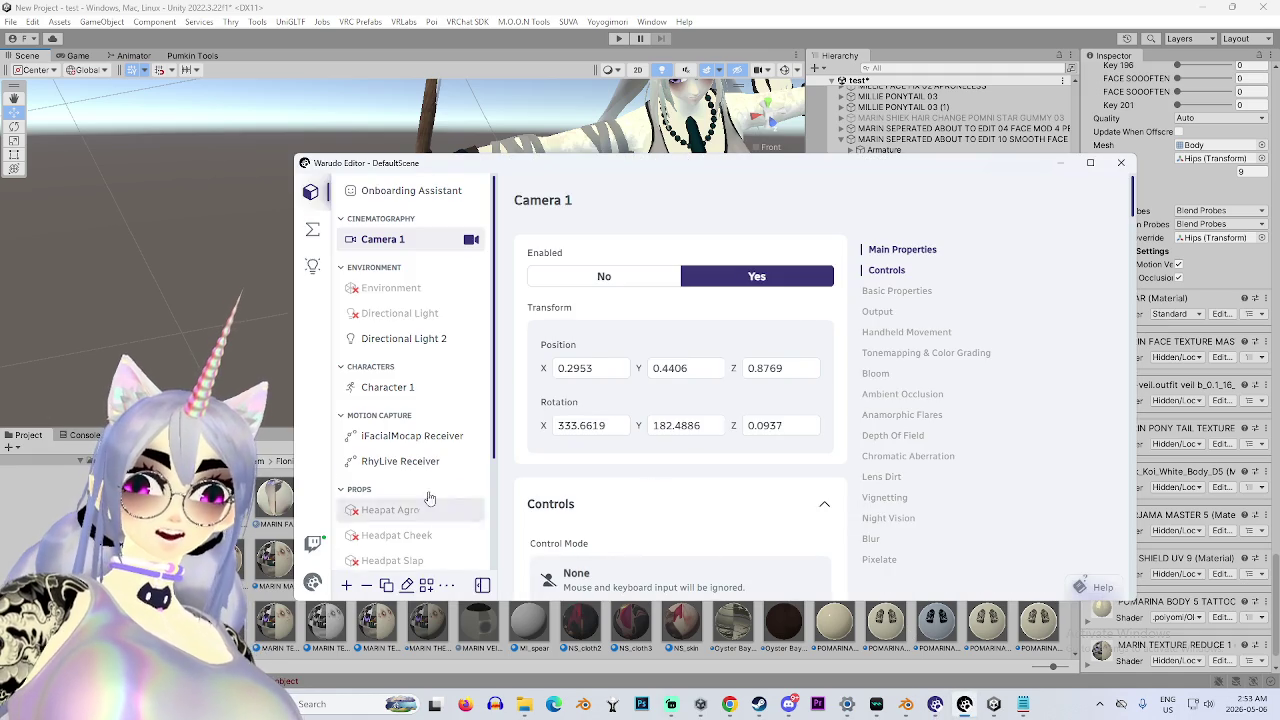
Disable and re-enable Prop 2 in the Warudo scene.
scroll(down, 3)
click(390, 487)
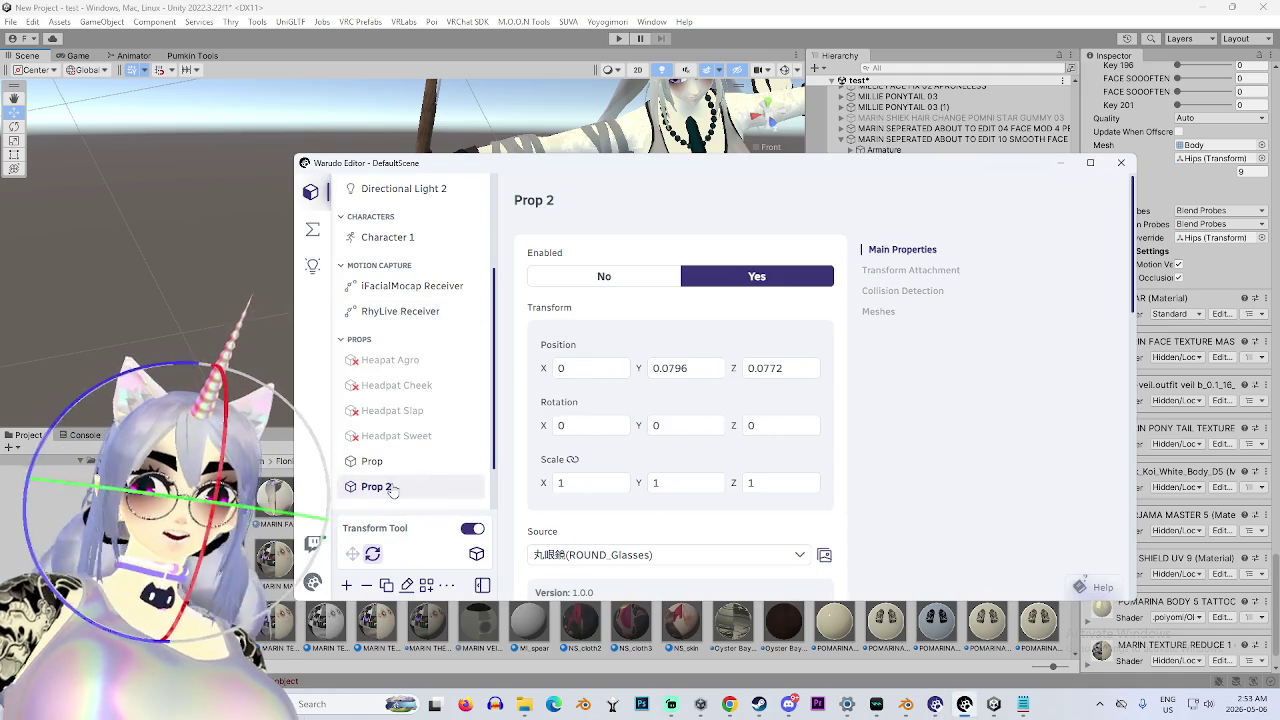
click(605, 278)
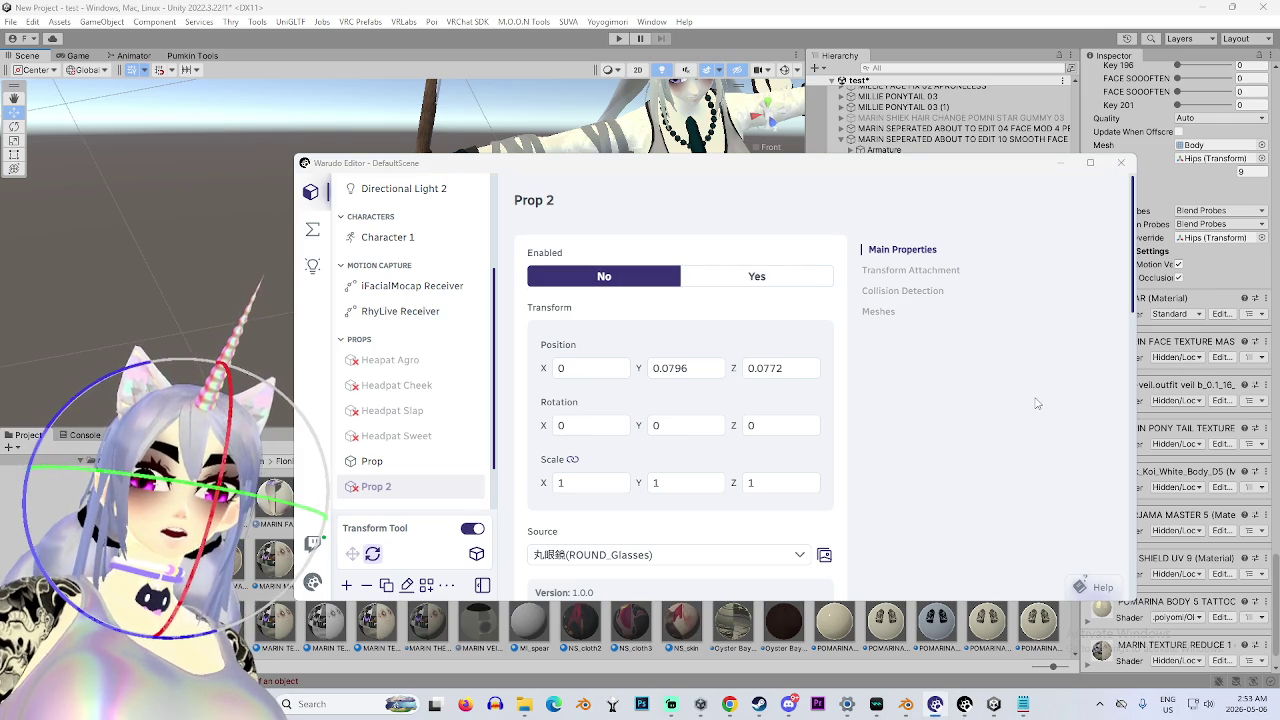
click(757, 276)
Disable and re-enable Prop, then show Character 1's settings before returning to Unity.
click(423, 461)
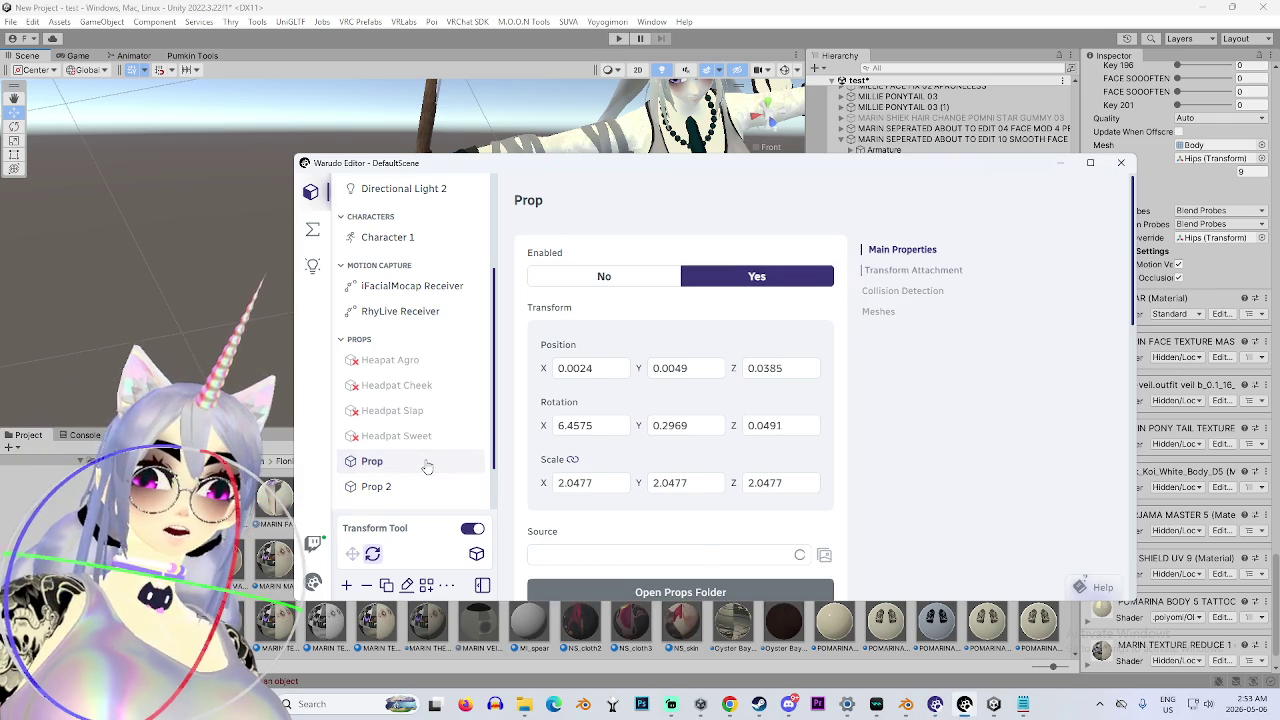
click(651, 278)
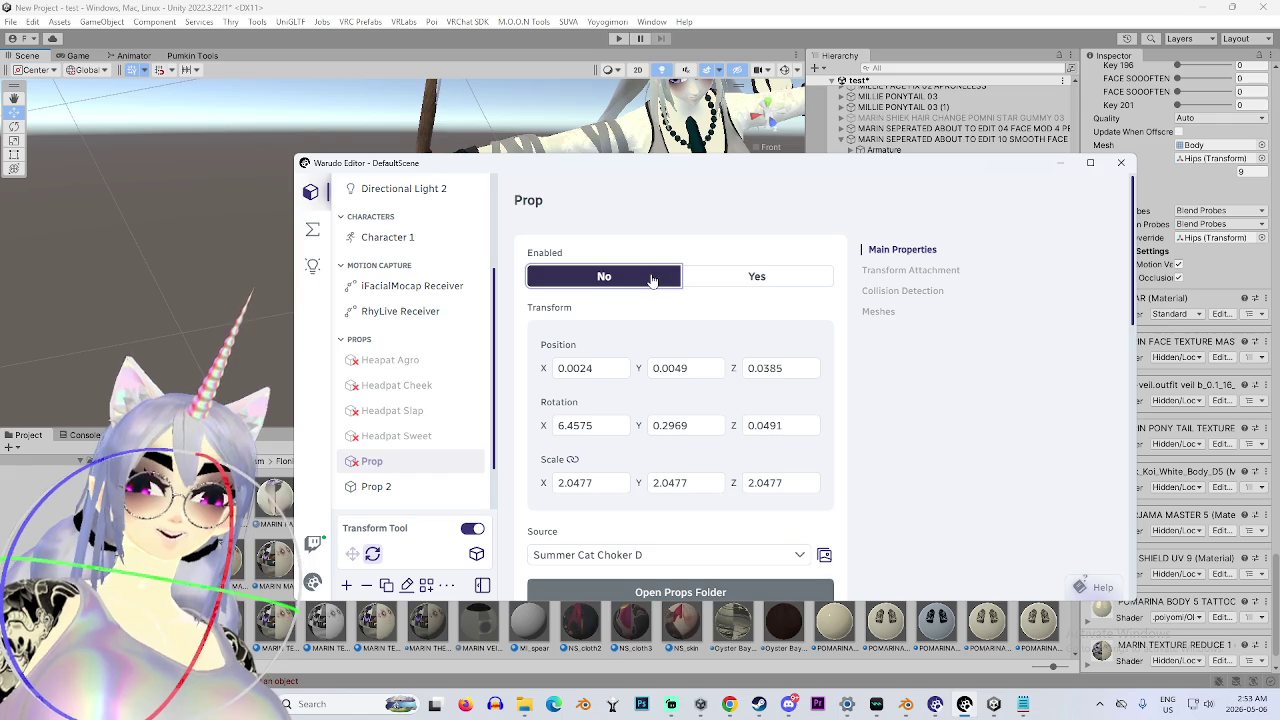
click(745, 282)
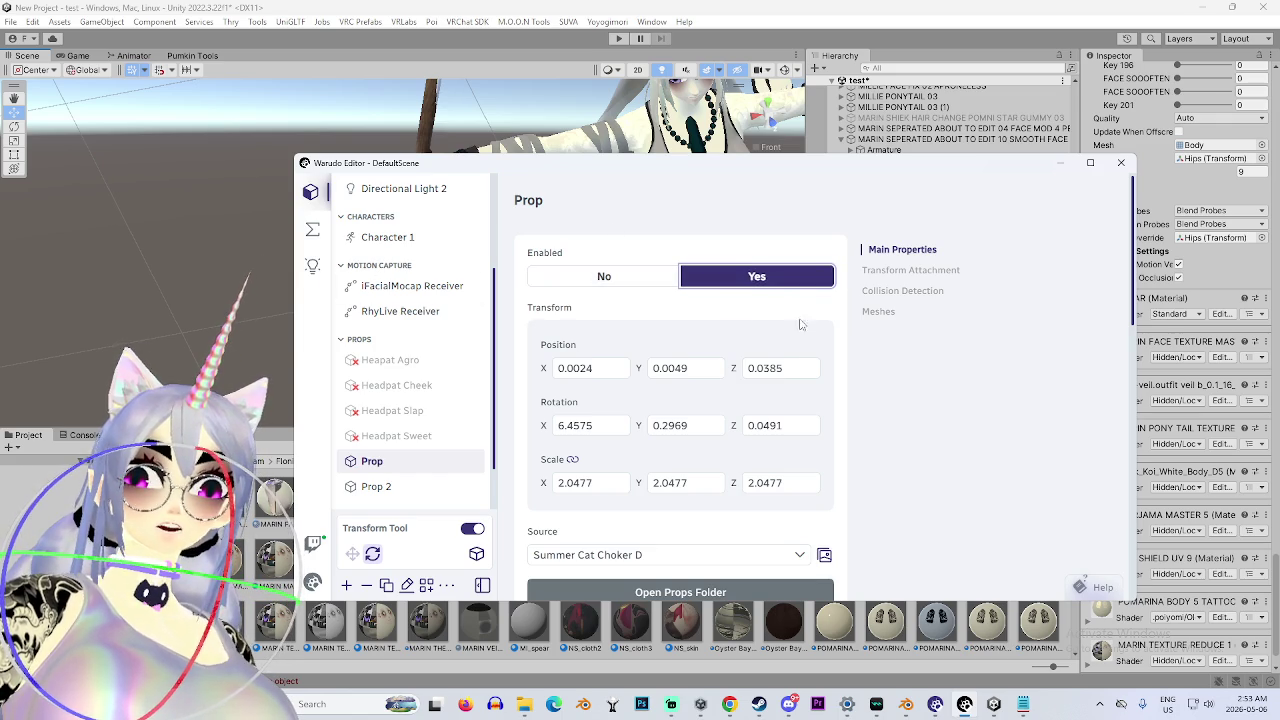
click(431, 246)
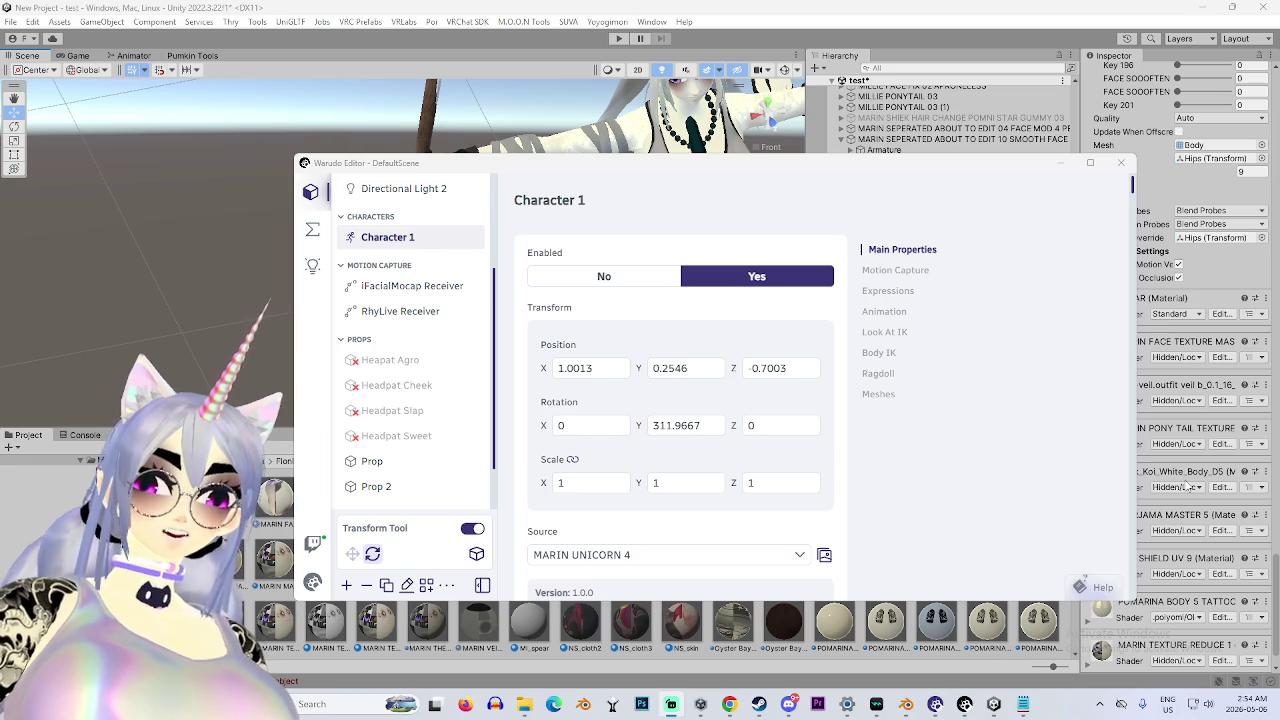
click(1060, 162)
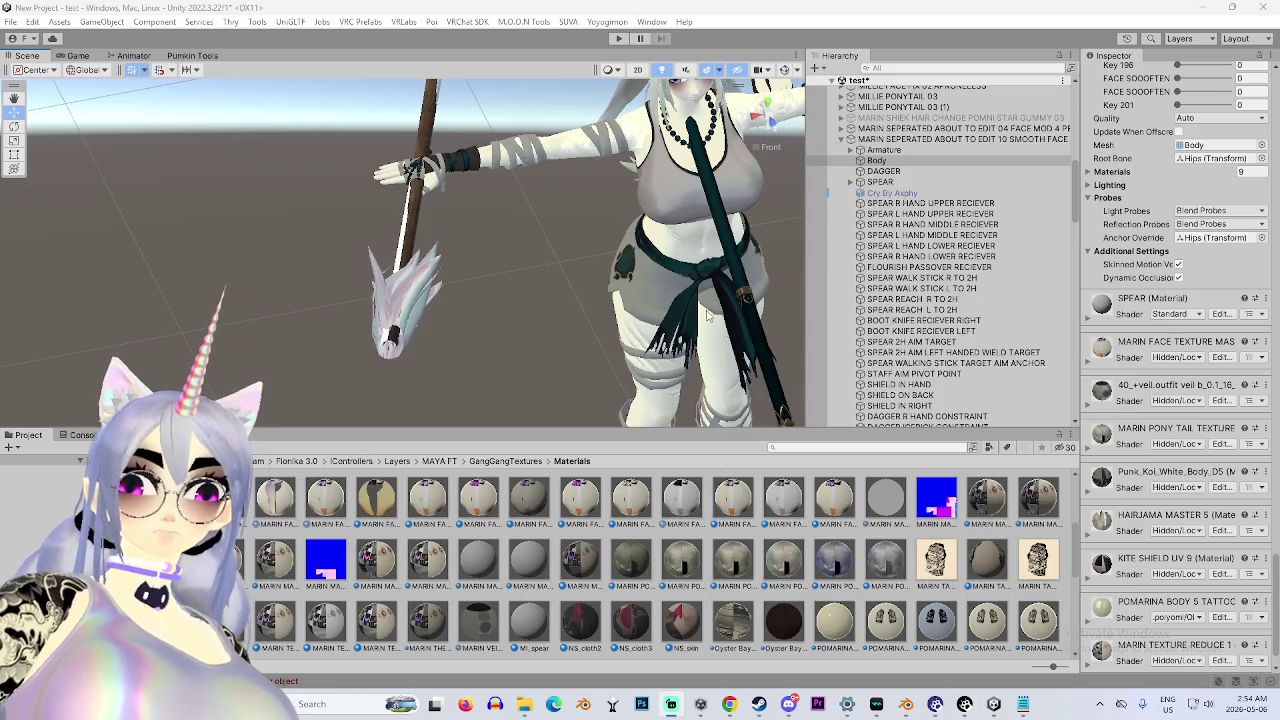
Set the Scene view to a straight front view of the avatars.
scroll(down, 3)
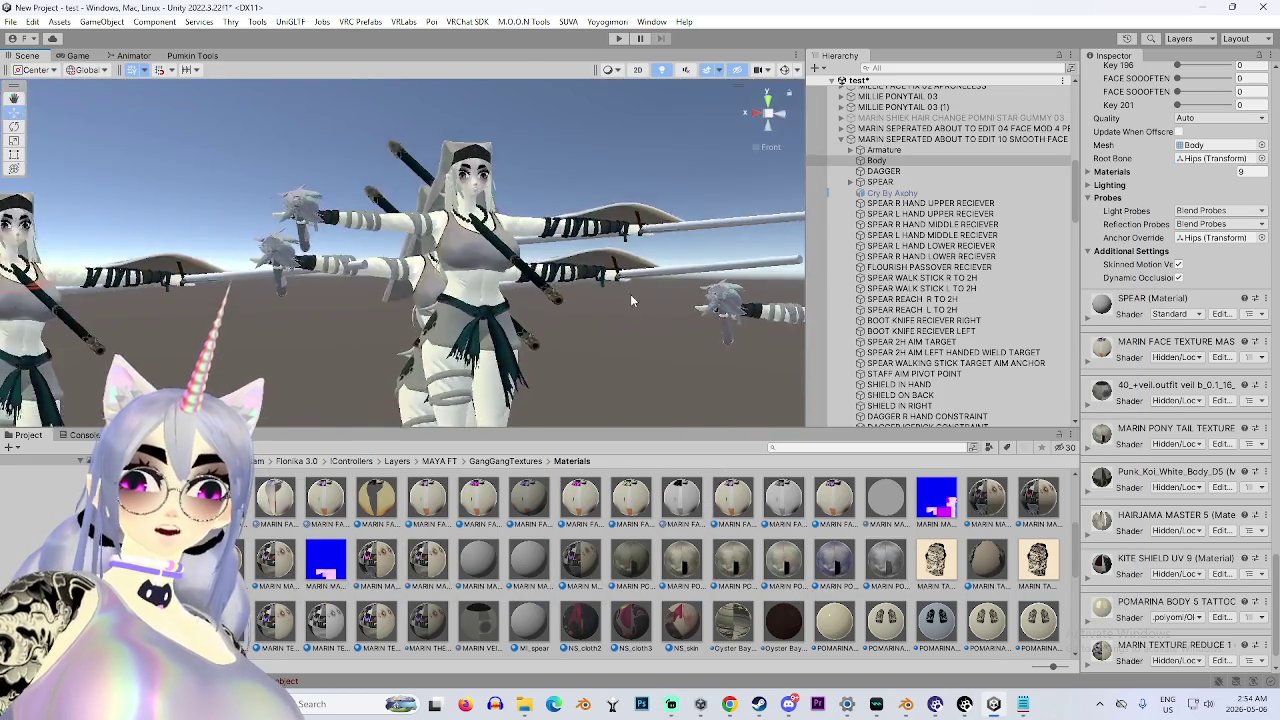
click(780, 116)
click(744, 116)
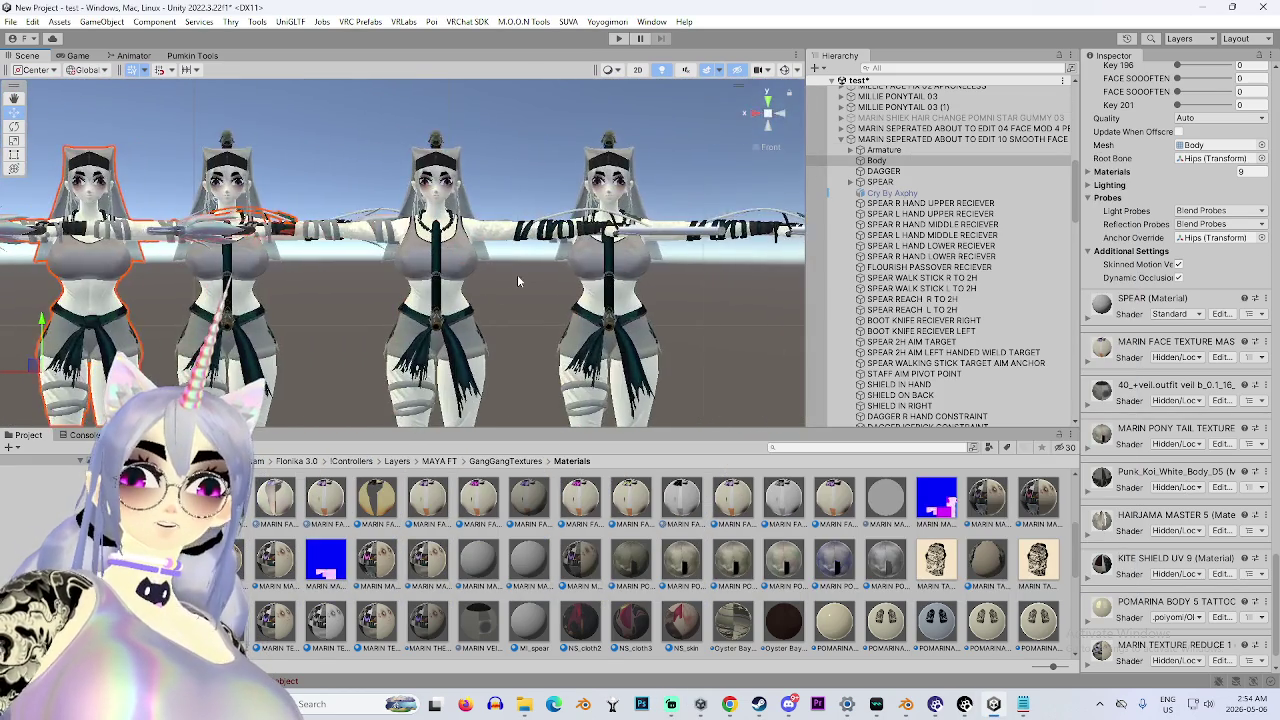
Select a Body mesh and scroll through its face blendshapes.
scroll(up, 3)
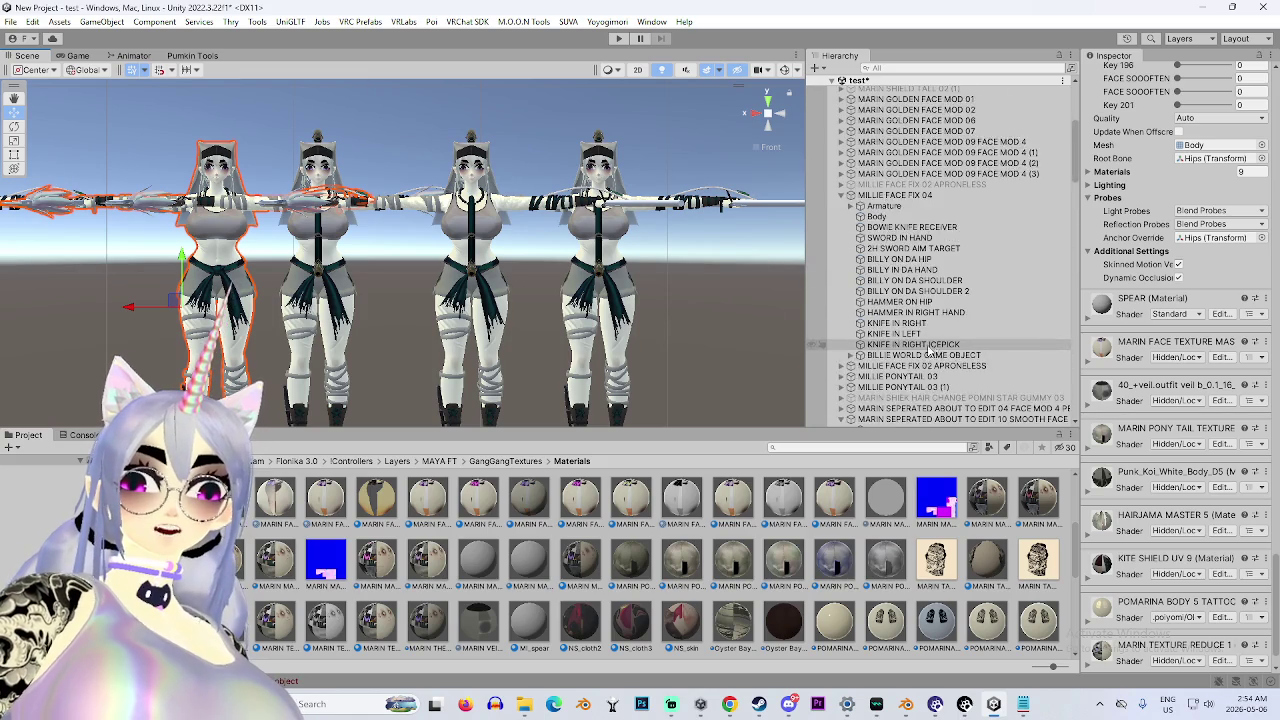
click(880, 257)
scroll(up, 3)
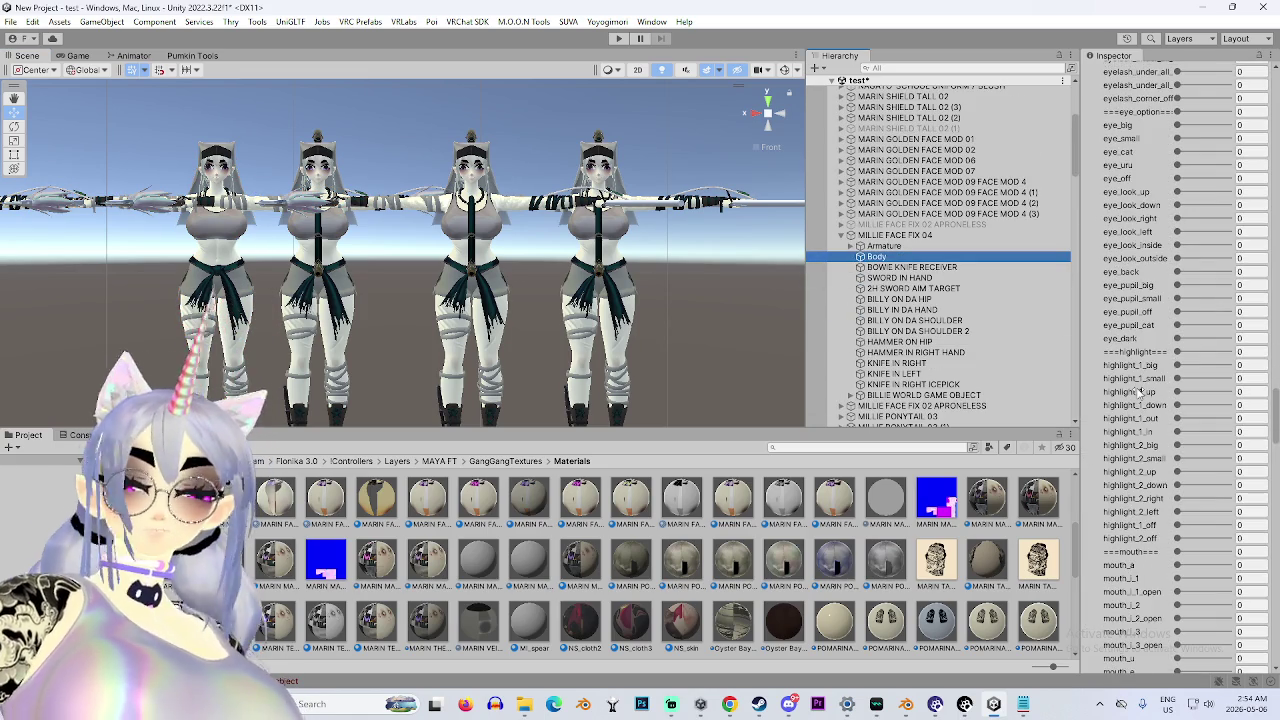
scroll(down, 3)
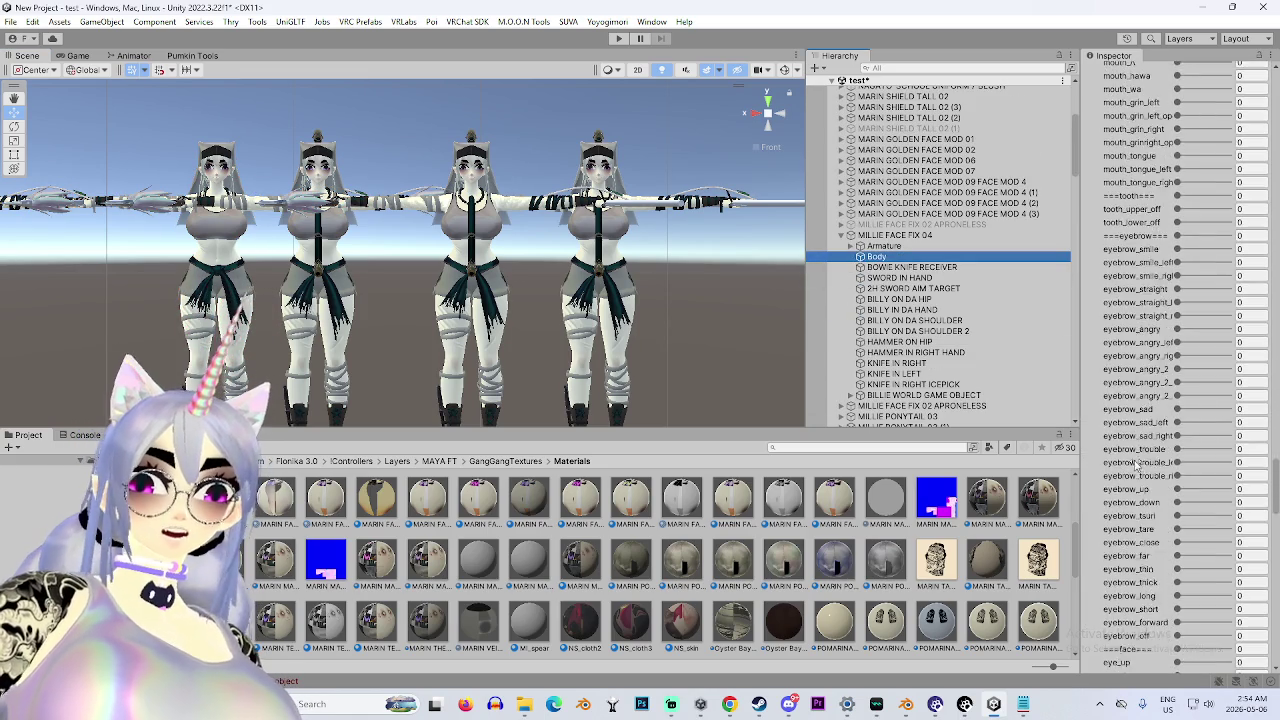
scroll(down, 3)
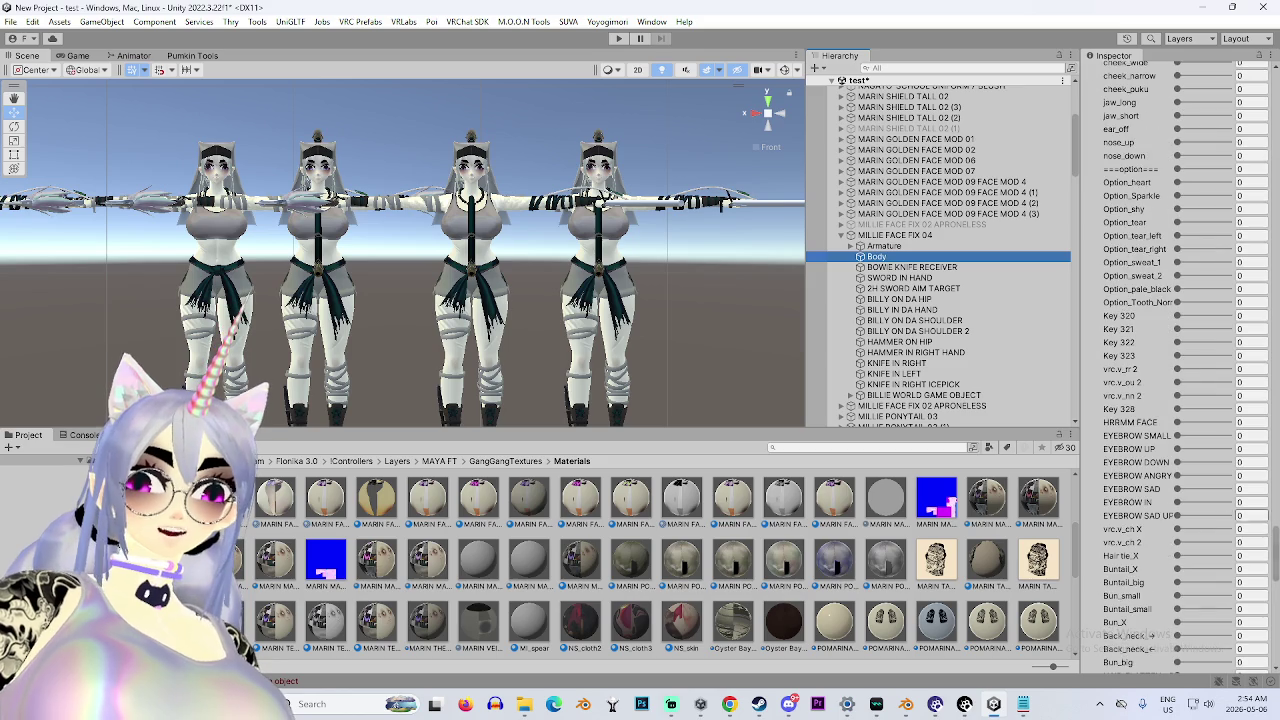
drag(1274, 540, 1256, 52)
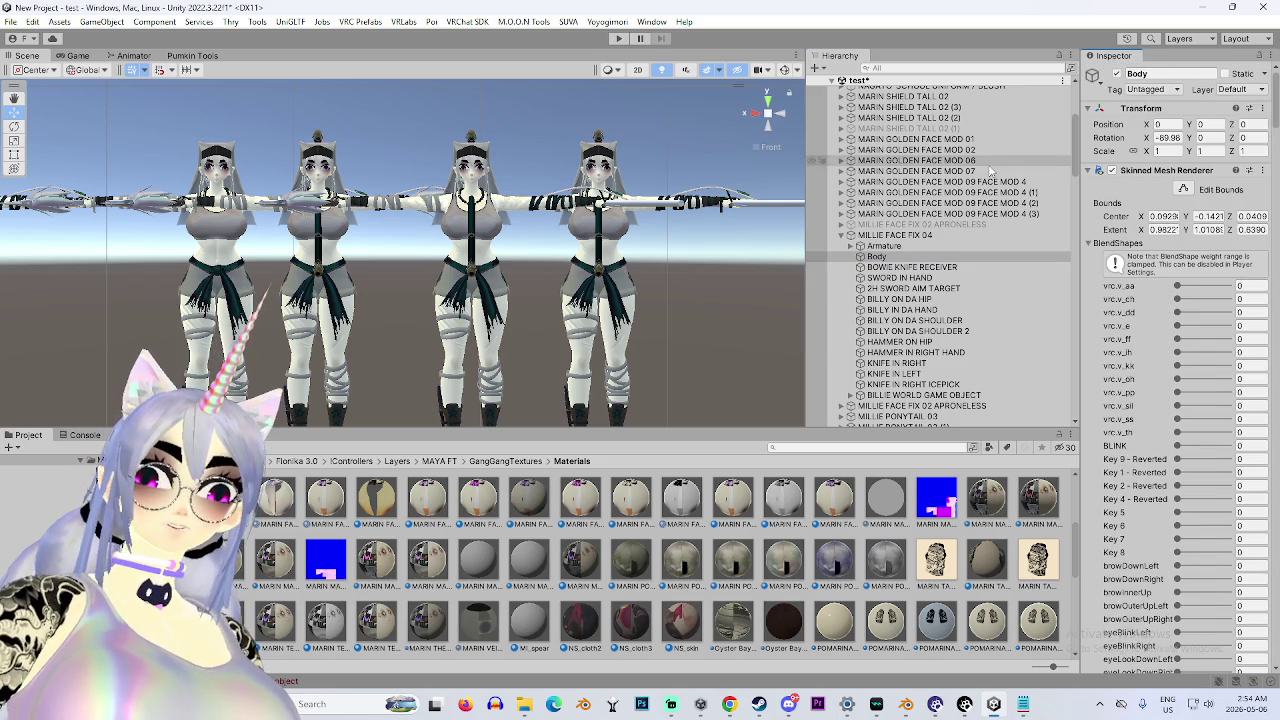
click(841, 235)
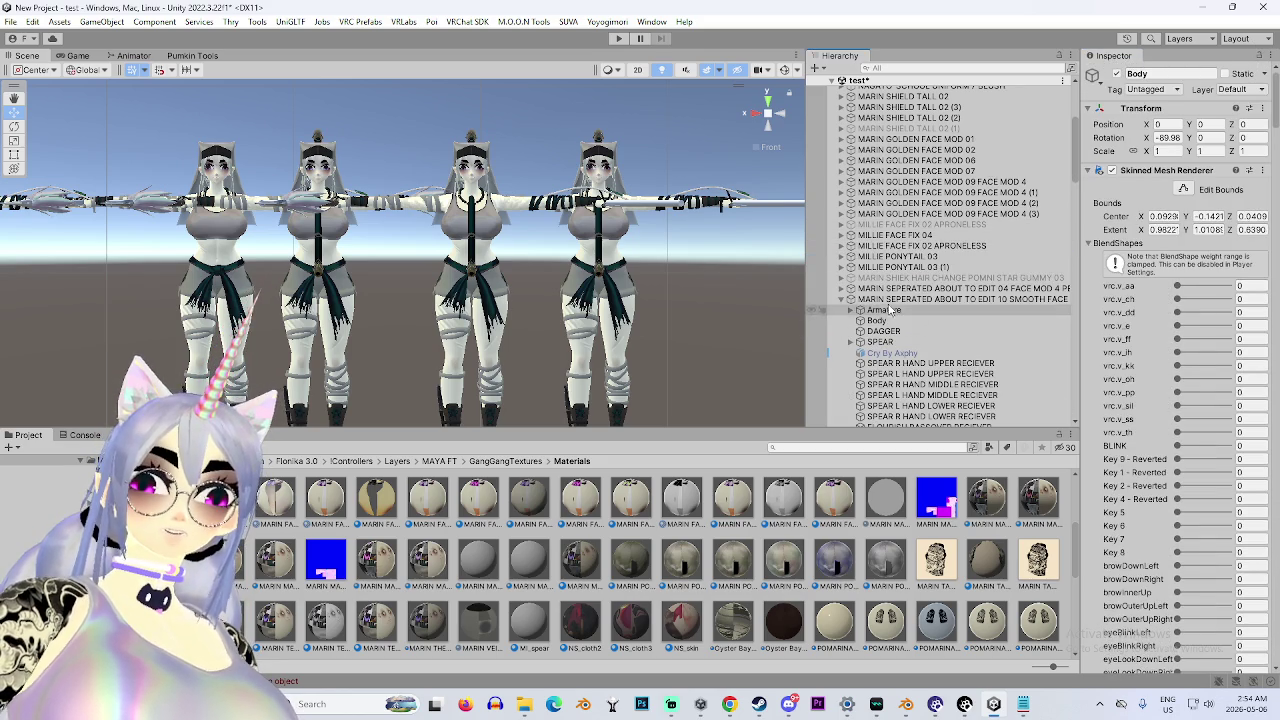
Select the leftmost avatar's Body, review its blendshapes, then collapse the Skinned Mesh Renderer.
double_click(886, 319)
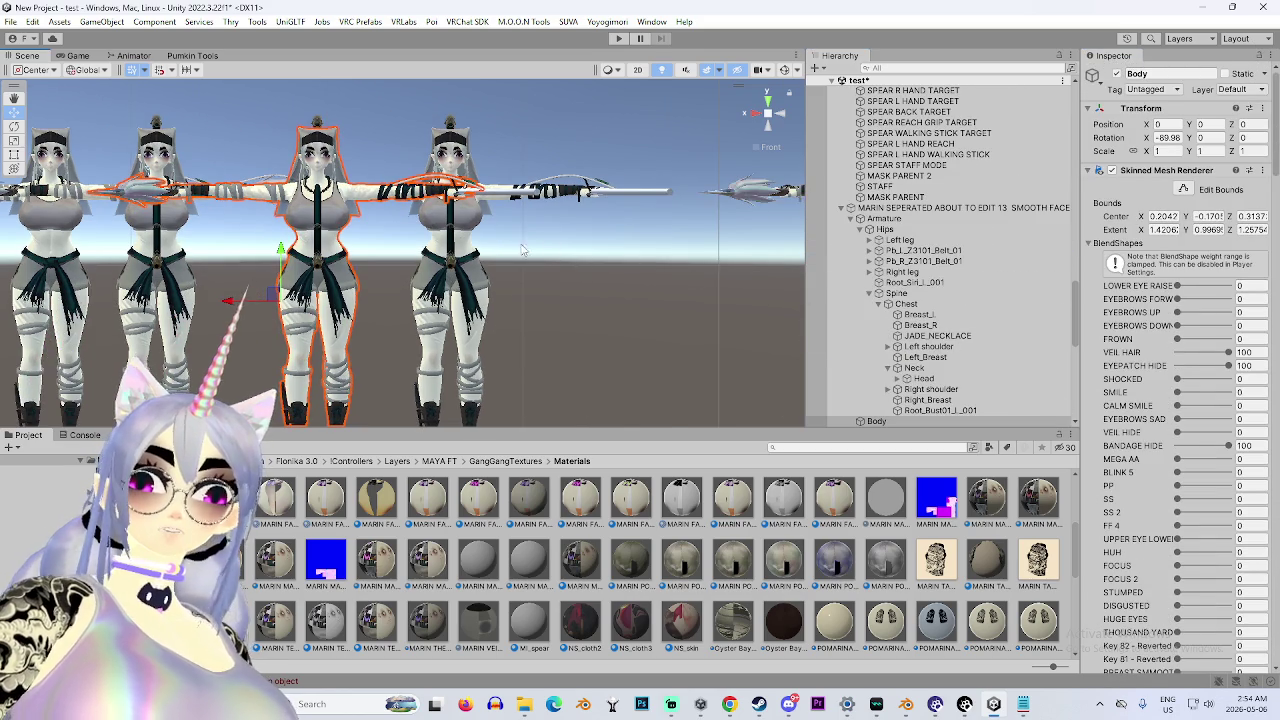
scroll(up, 3)
click(467, 249)
scroll(down, 3)
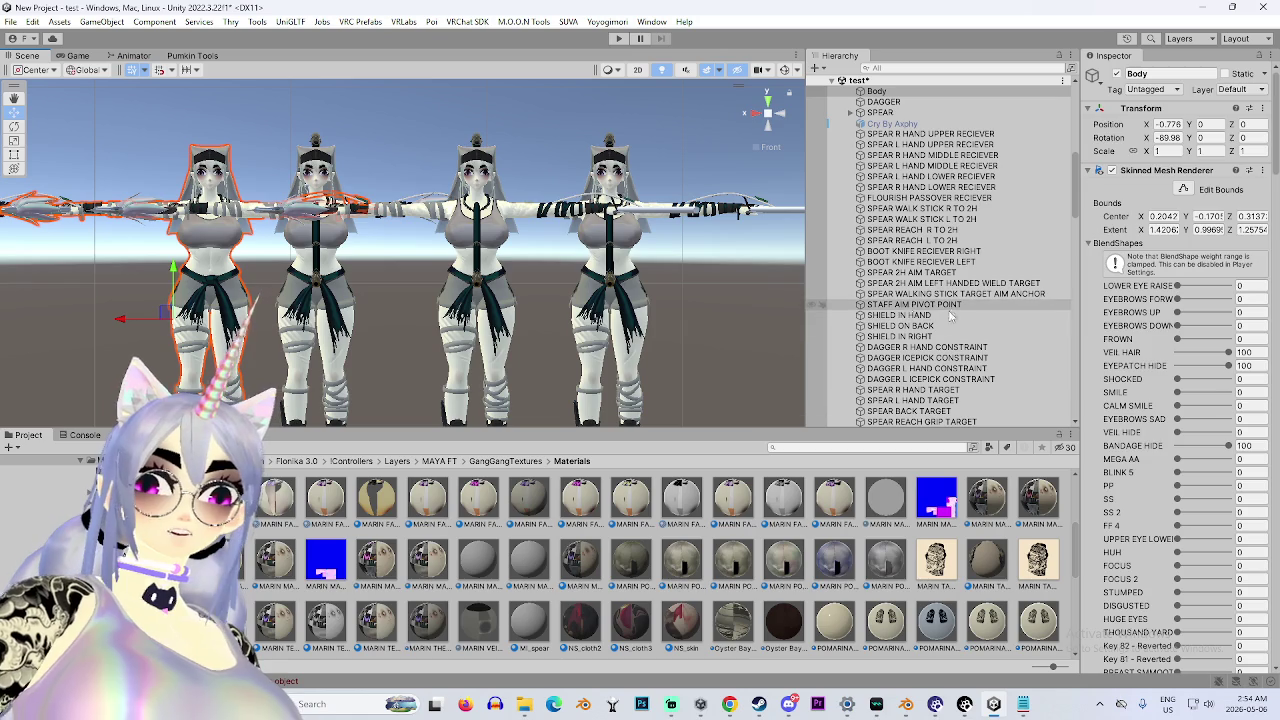
scroll(down, 3)
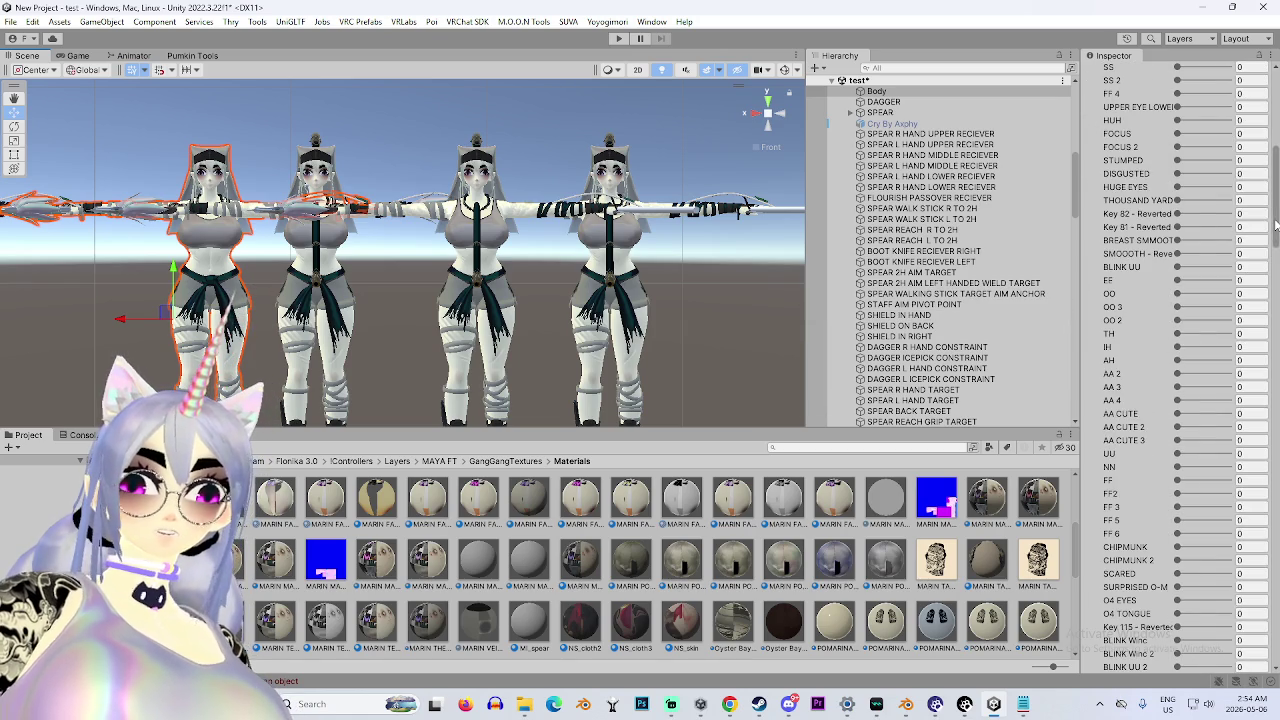
scroll(up, 3)
click(1089, 171)
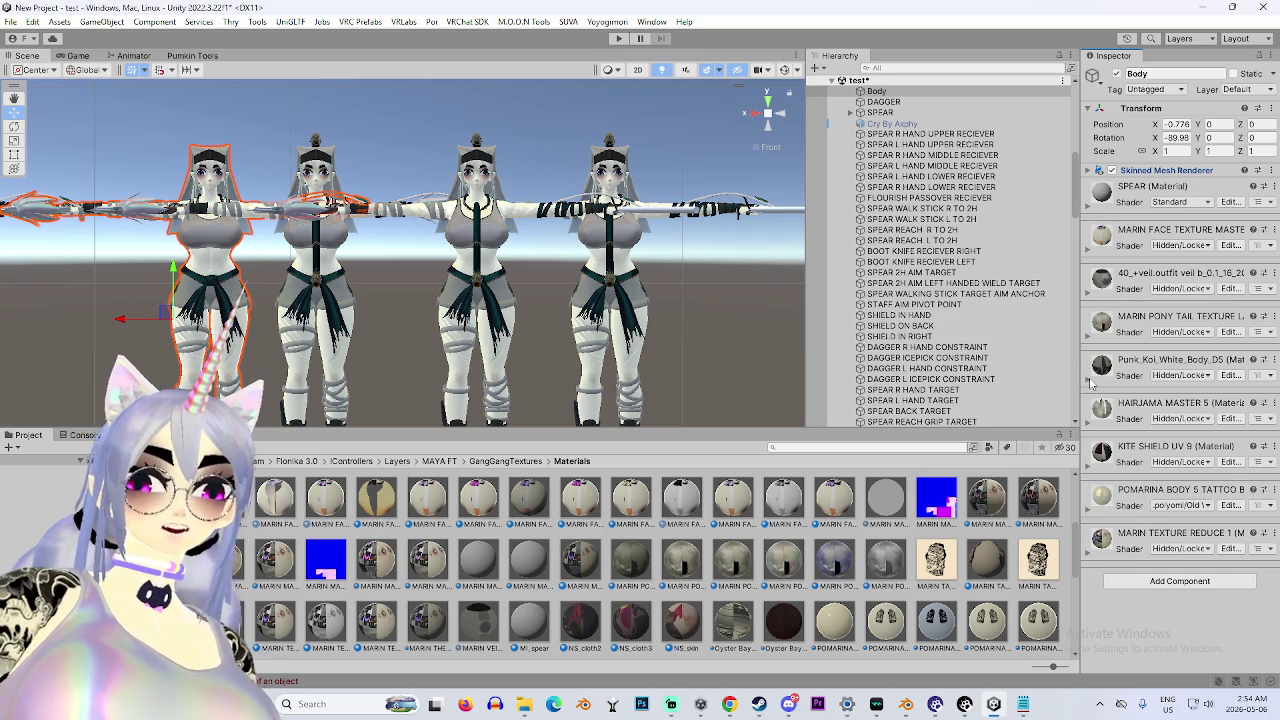
click(1089, 380)
click(1090, 380)
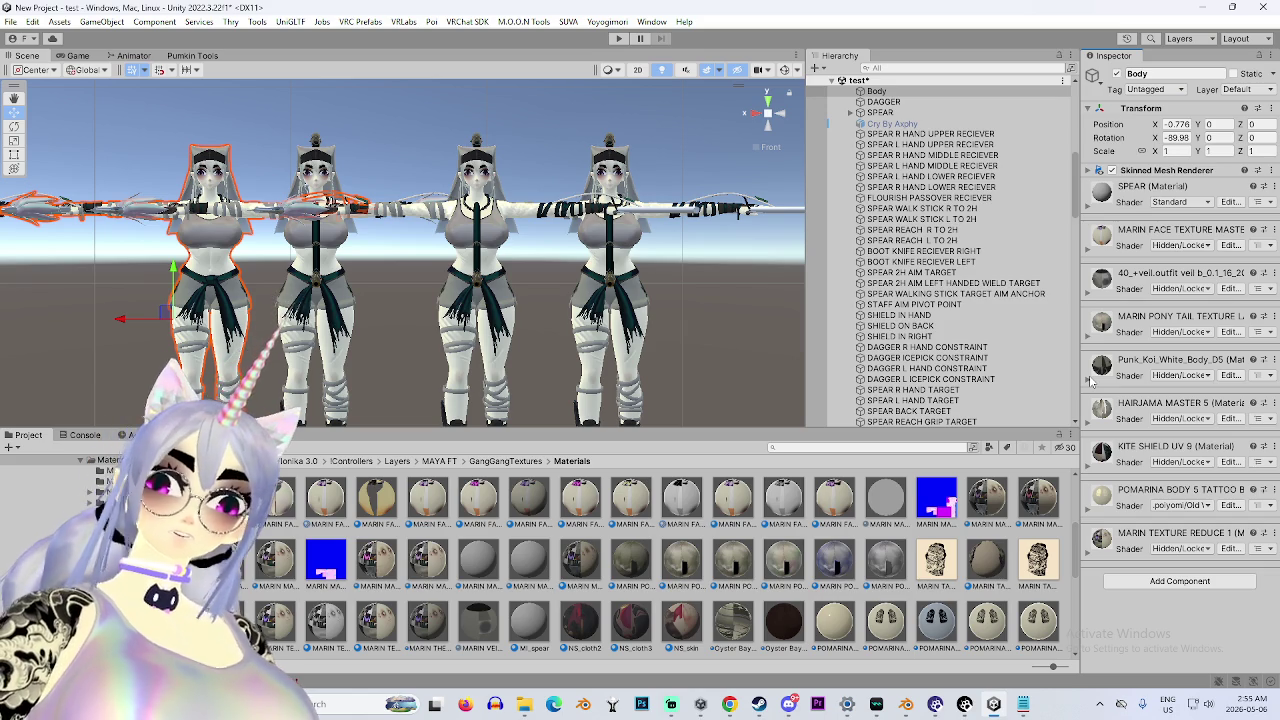
drag(424, 265, 651, 253)
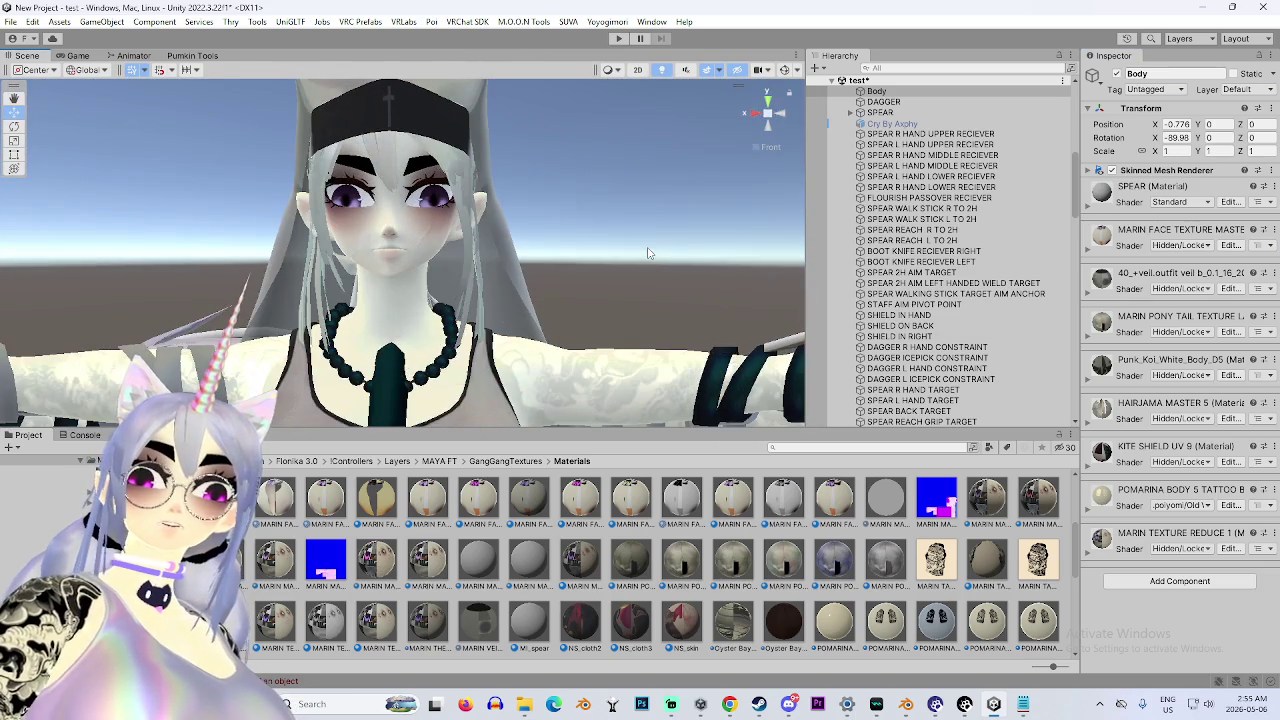
Ping the Poiyomi decal's POMARINA texture in the Project and show it in Explorer.
scroll(down, 3)
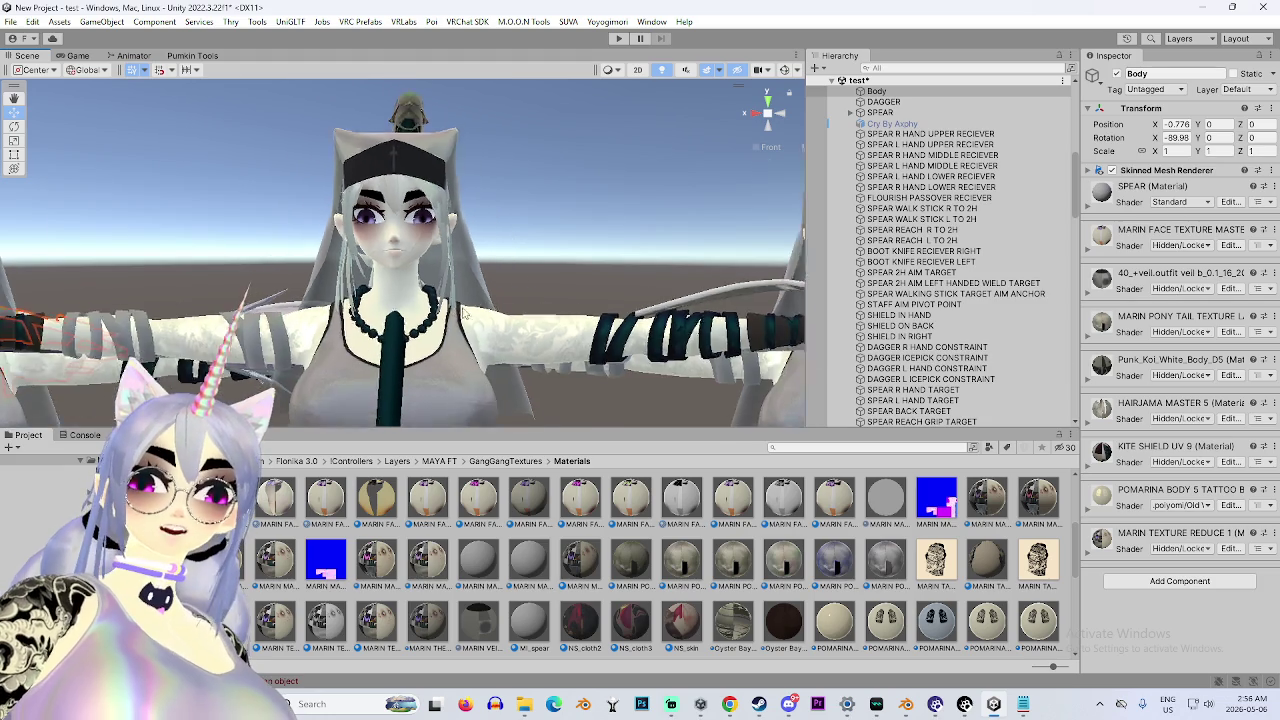
scroll(down, 3)
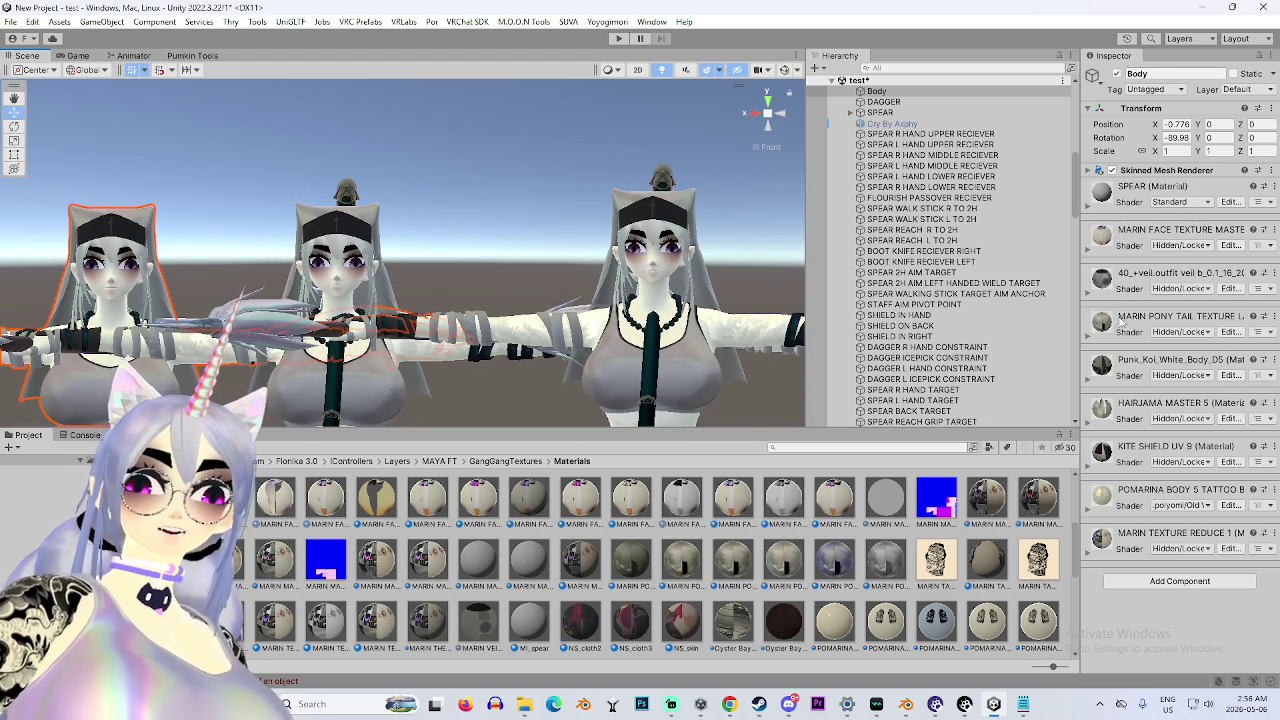
scroll(down, 3)
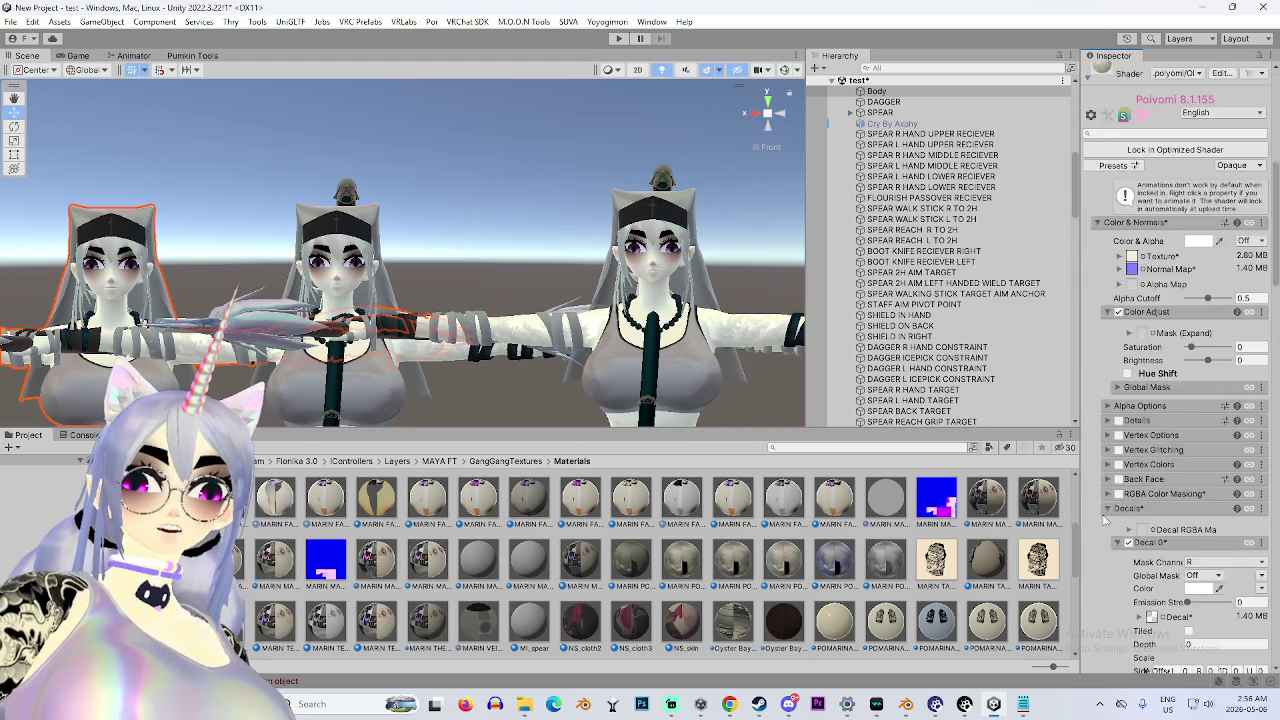
click(1152, 369)
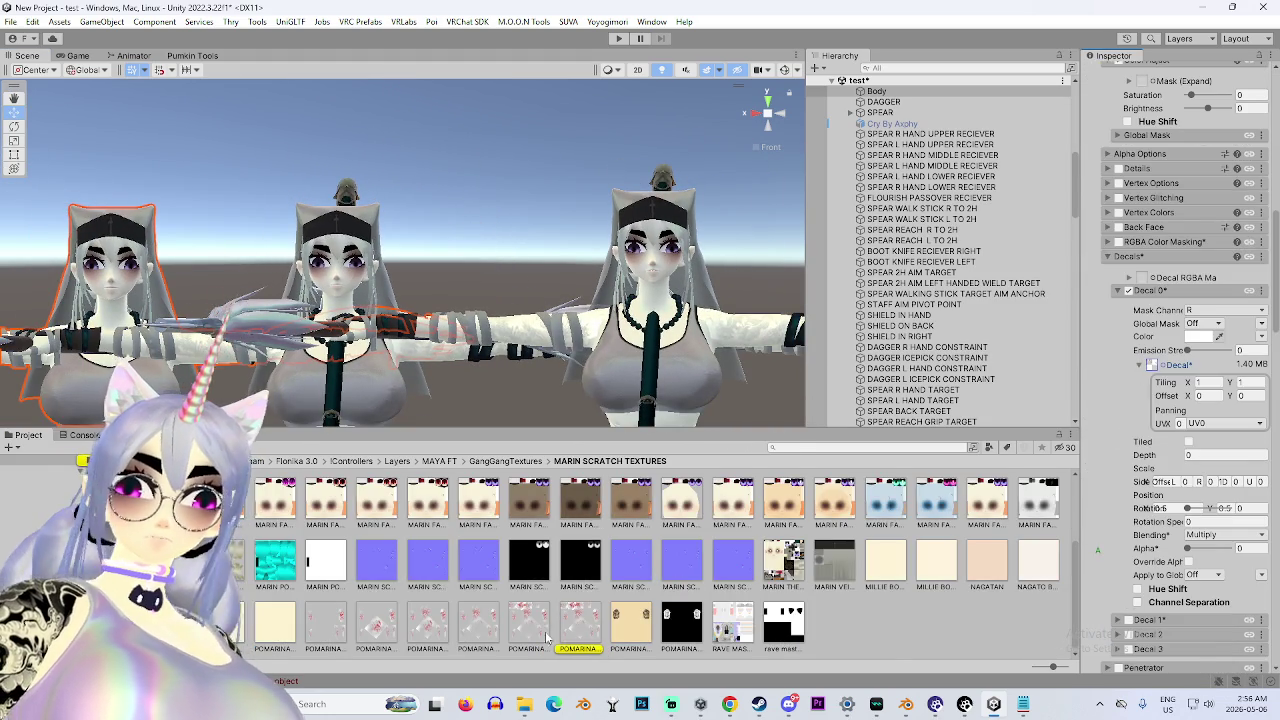
right_click(583, 626)
click(660, 164)
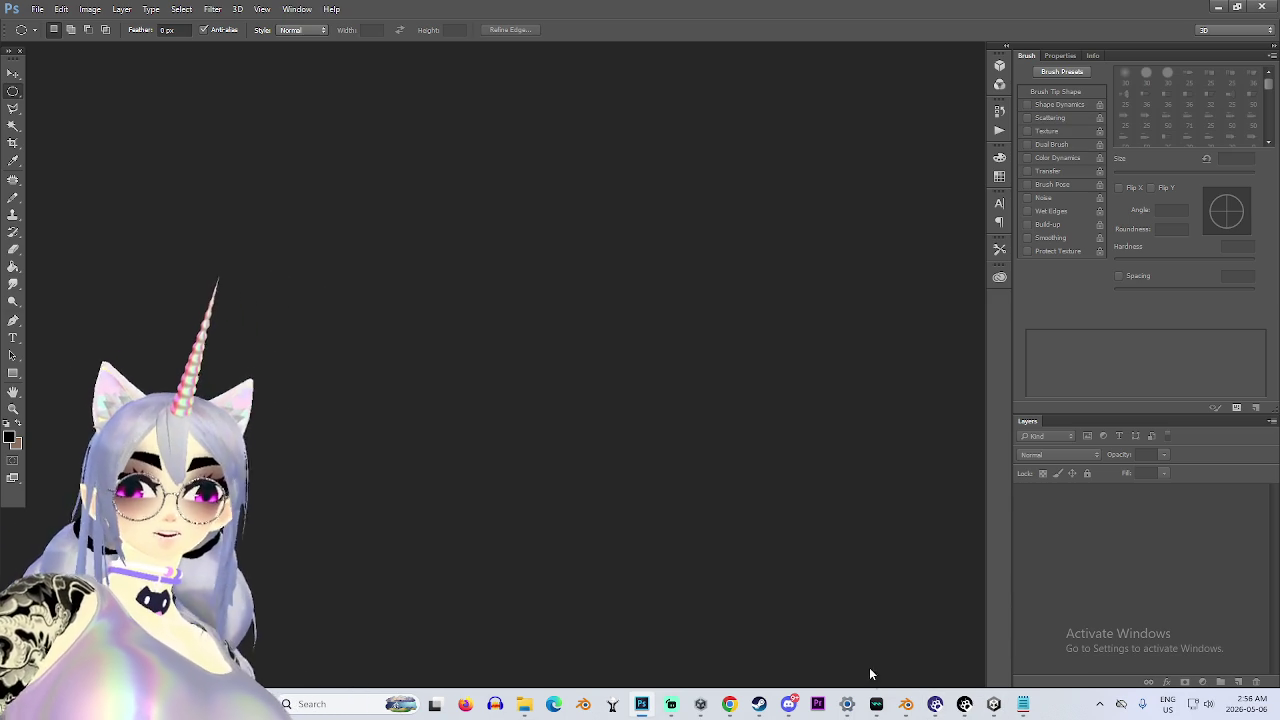
Return from Blender and Photoshop to Unity and orbit to a front view of the avatars.
click(914, 701)
click(918, 708)
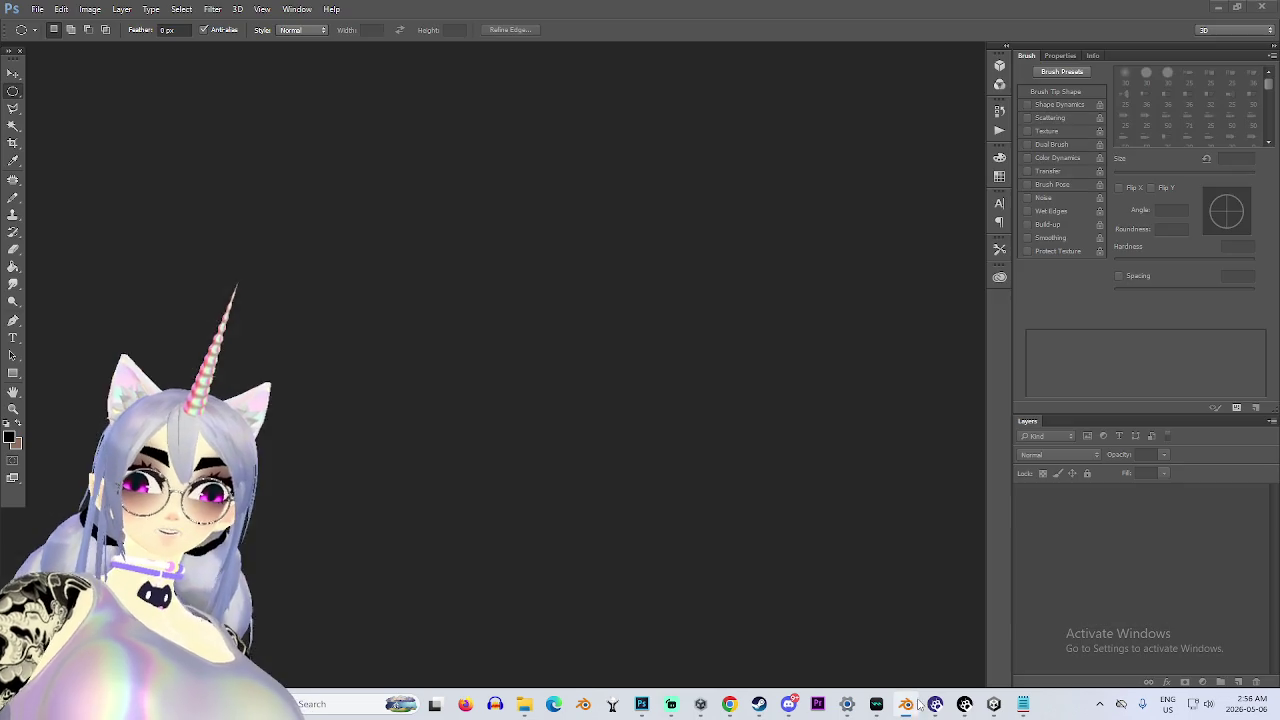
click(994, 704)
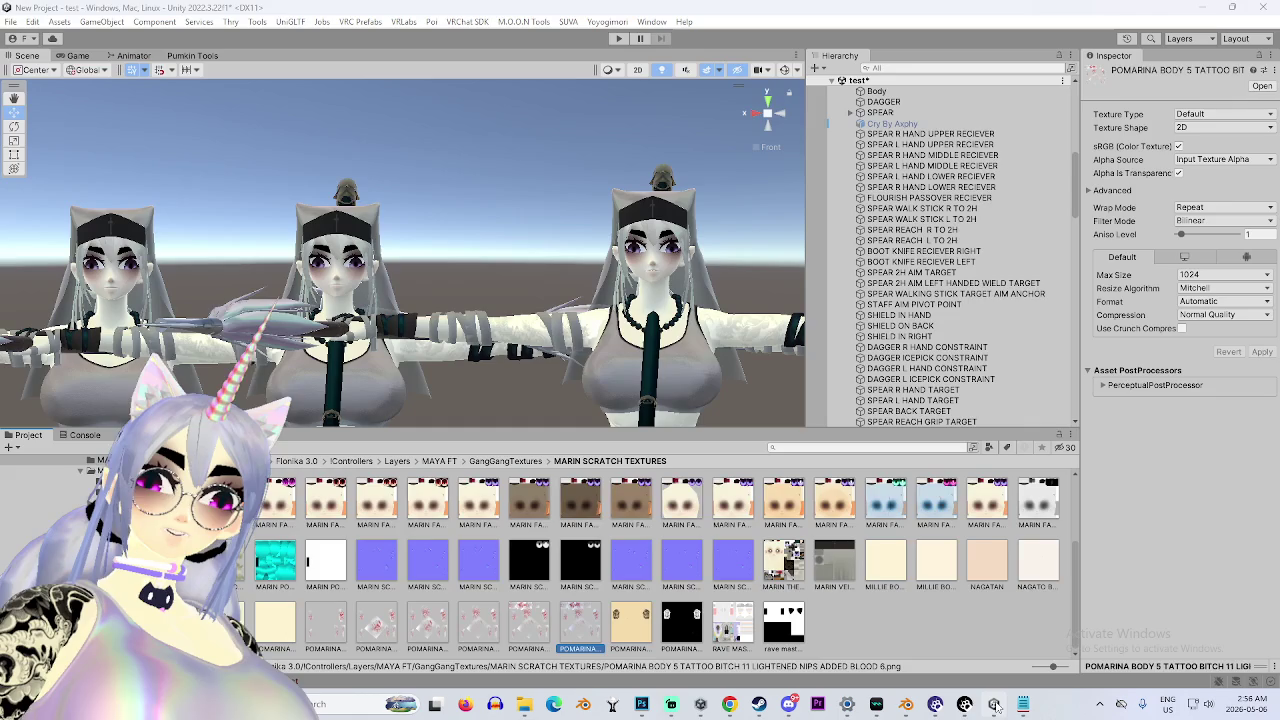
scroll(down, 3)
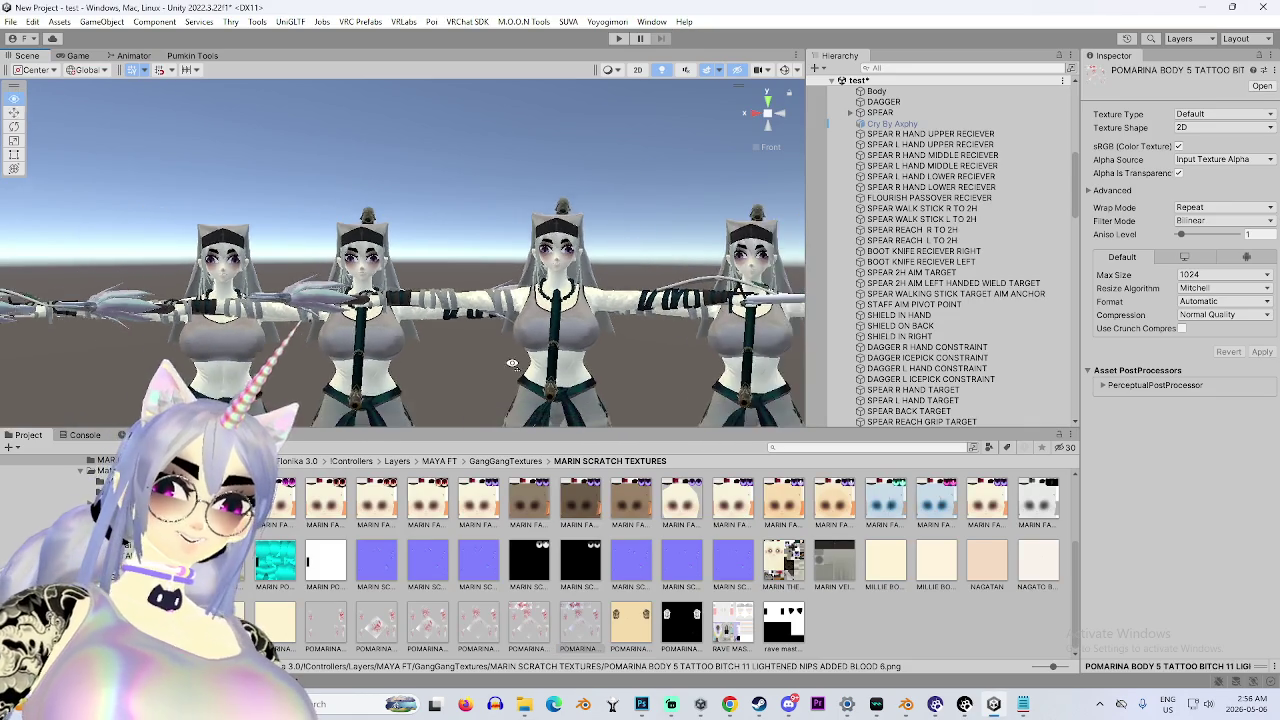
drag(518, 350, 600, 350)
drag(439, 350, 385, 340)
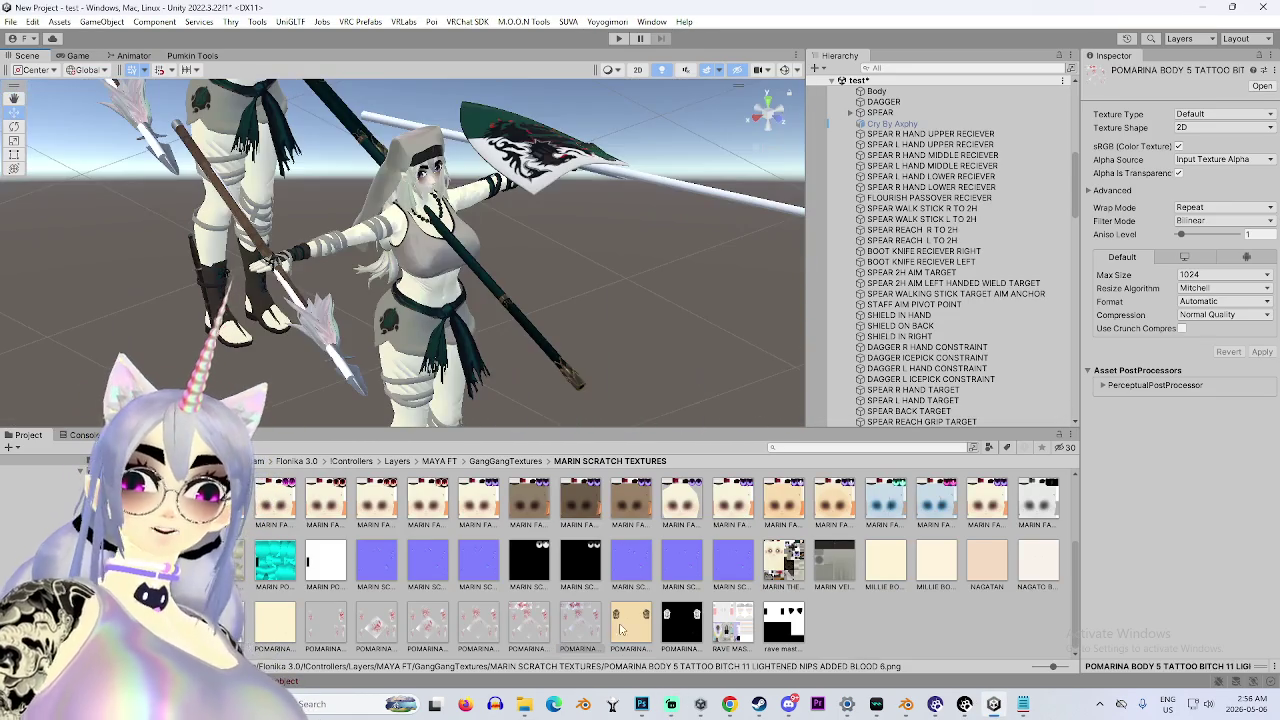
Copy the POMARINA texture's path and drag the texture into Photoshop.
right_click(581, 620)
click(680, 214)
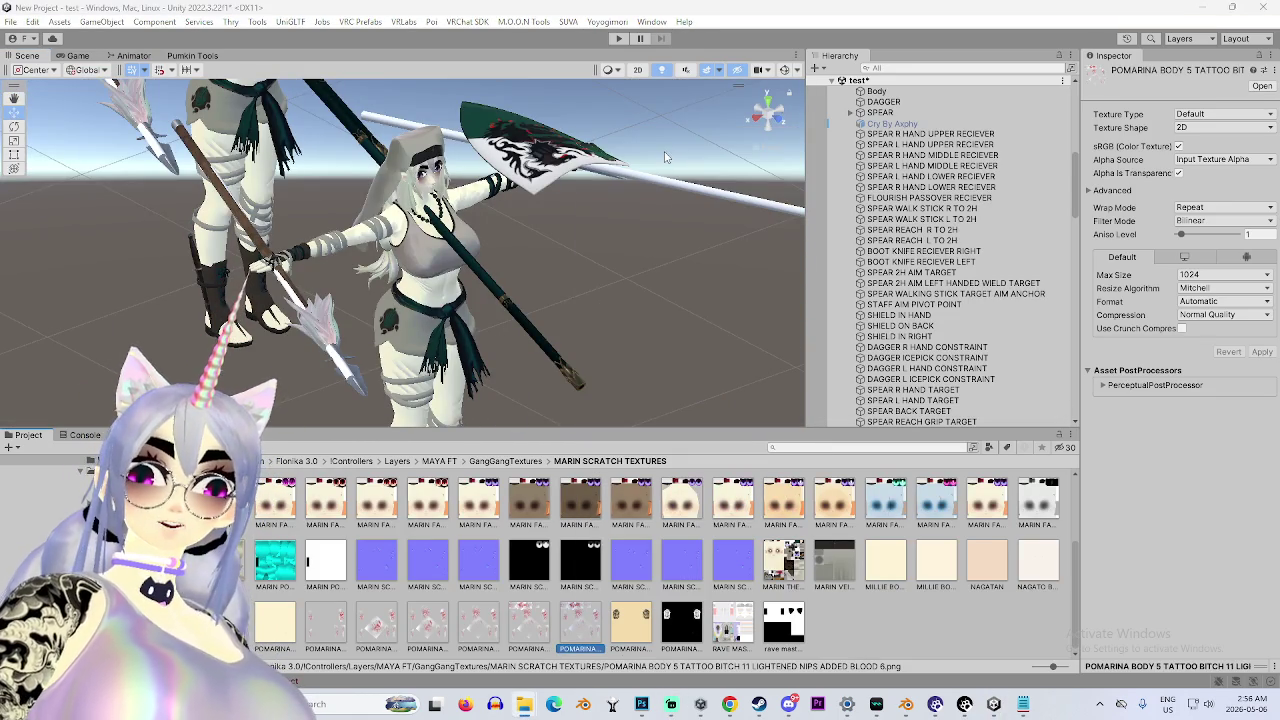
drag(581, 620, 631, 337)
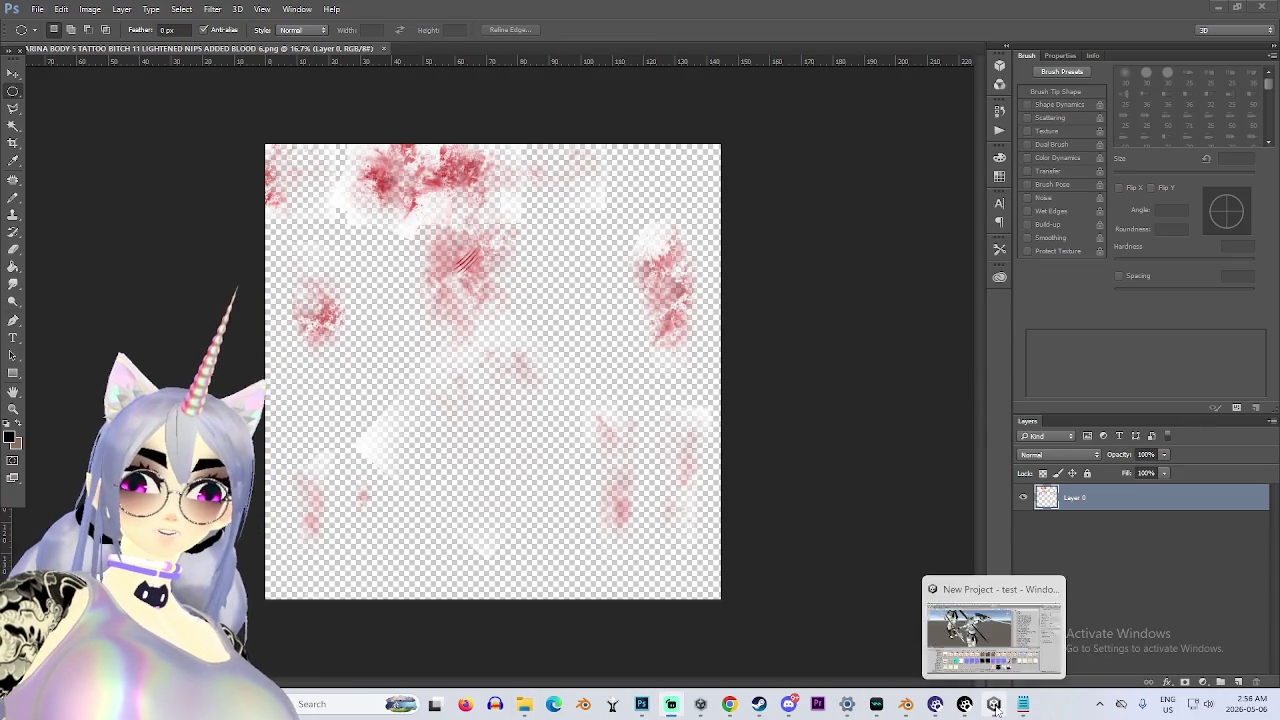
Back in Unity, orbit to face the avatars and select the middle avatar's body.
click(994, 704)
drag(660, 268, 474, 242)
click(474, 242)
click(549, 240)
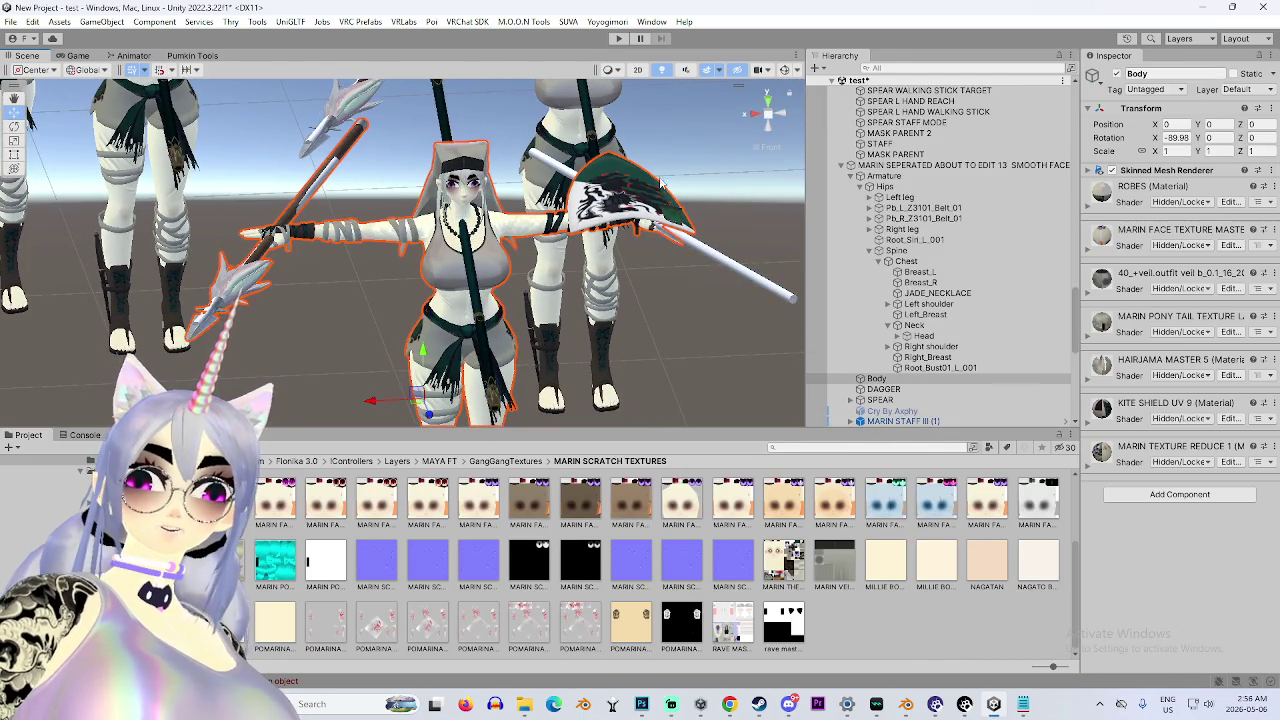
Check the body's materials, leaving the ROBES material's shader settings expanded.
drag(616, 159, 486, 219)
scroll(down, 3)
scroll(down, 3)
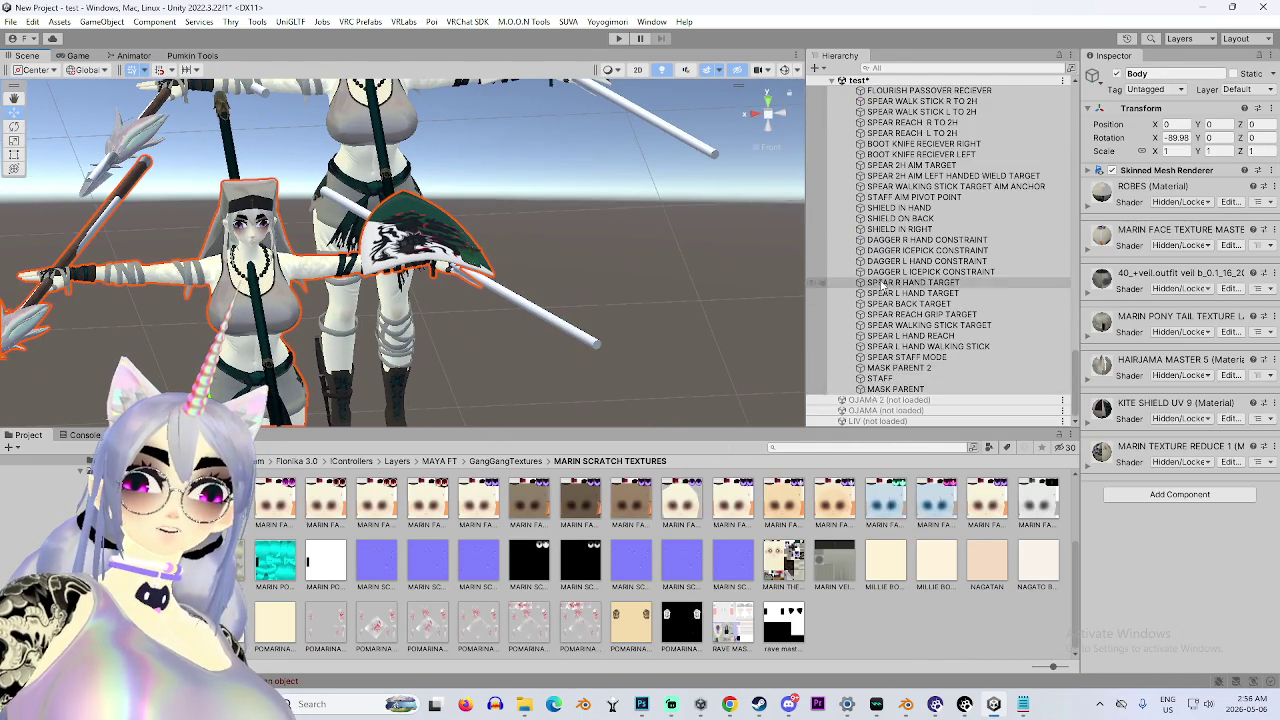
scroll(up, 3)
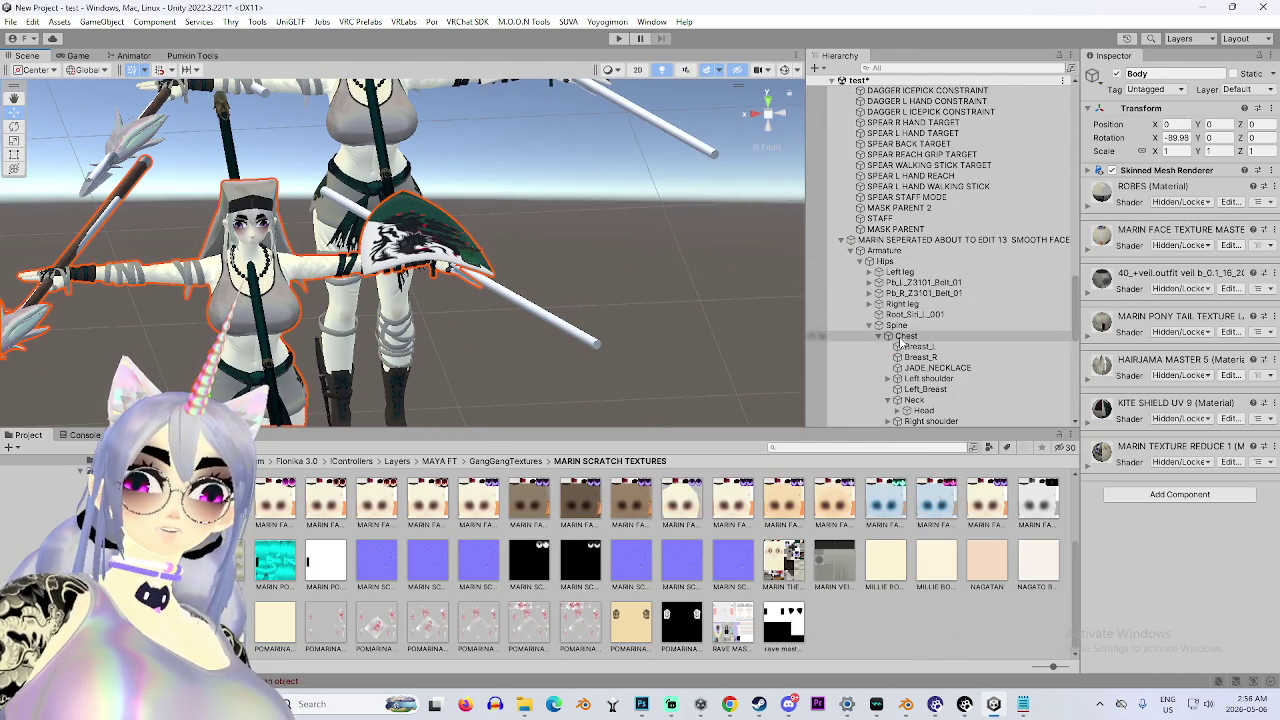
scroll(down, 3)
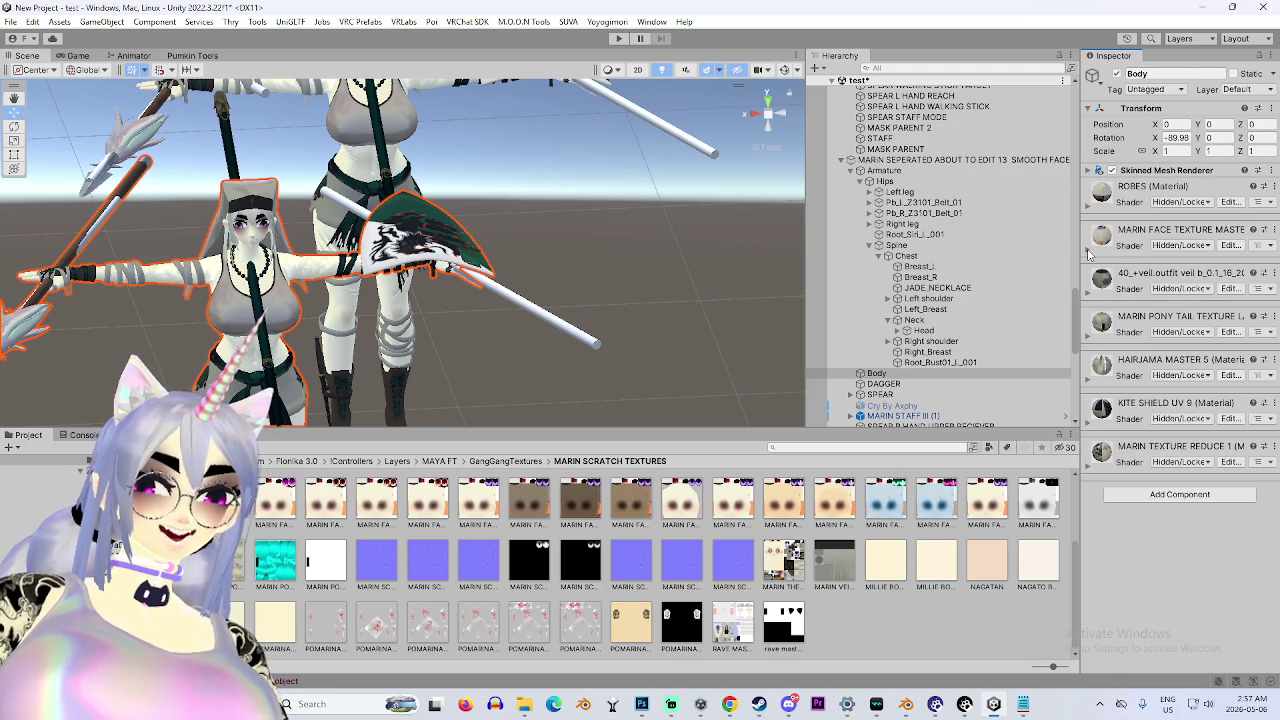
click(1089, 339)
click(1090, 339)
click(1091, 468)
click(1091, 468)
click(1090, 206)
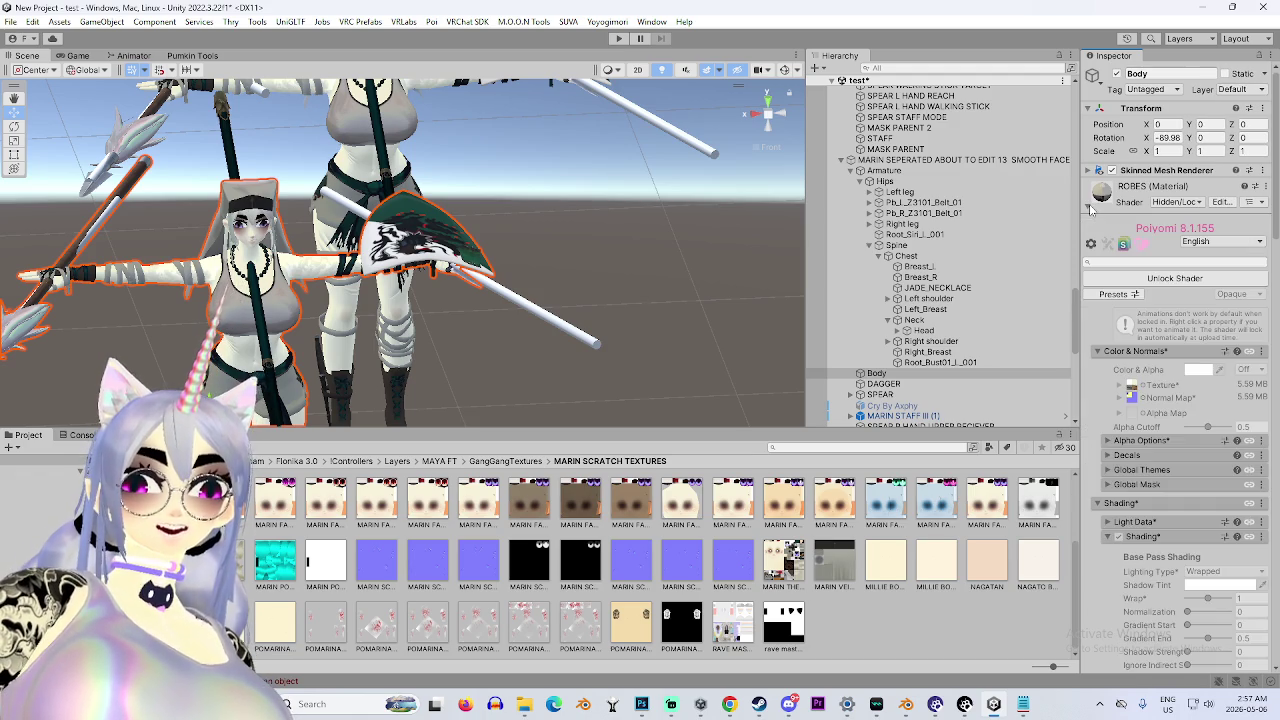
scroll(up, 3)
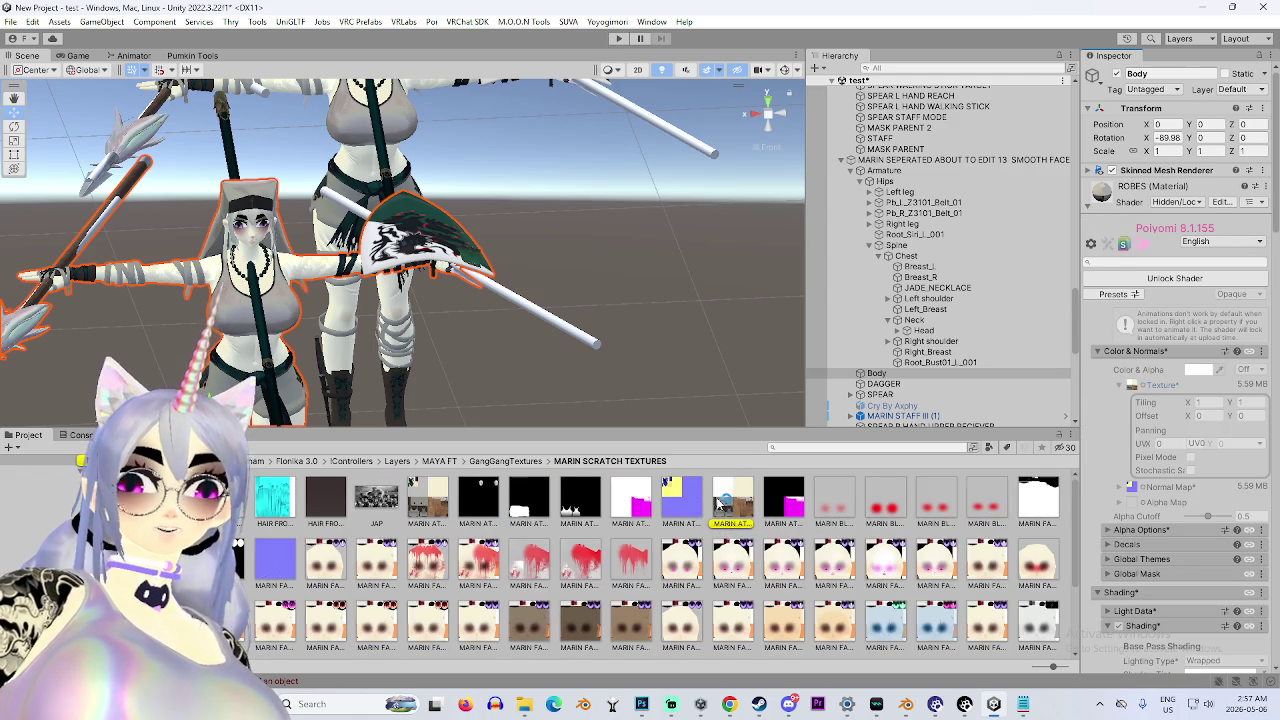
Reveal the MARIN ATLAS 3 texture in Explorer and drag it into Photoshop.
click(735, 495)
click(810, 37)
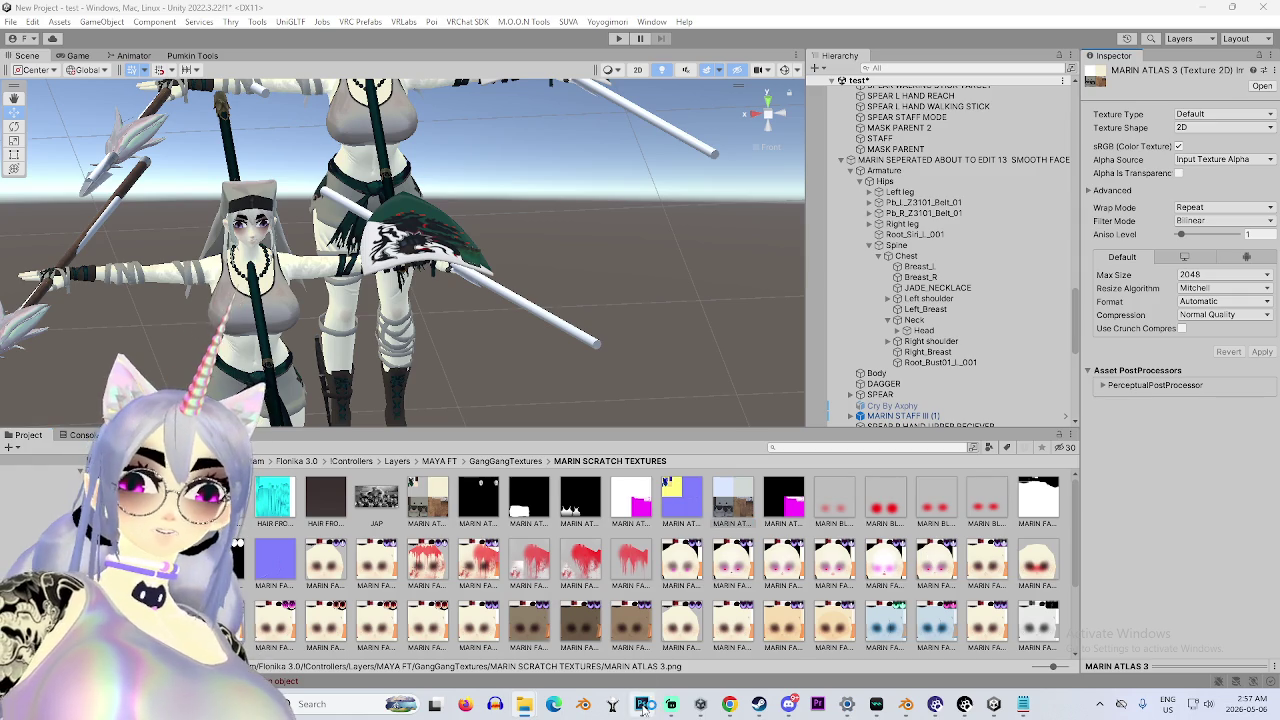
click(641, 704)
drag(625, 66, 530, 267)
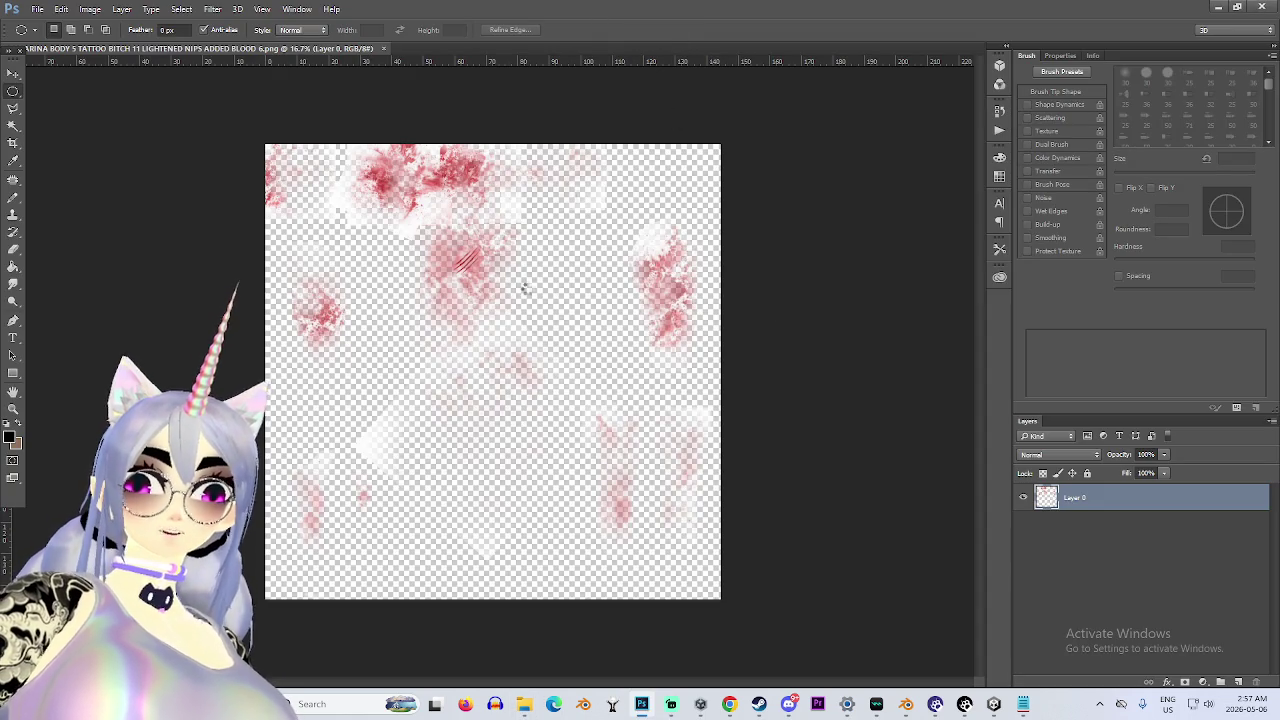
Move the blood texture layer onto the MARIN ATLAS 3 document.
click(126, 48)
key(v)
drag(529, 320, 511, 296)
Scale the blood layer to 50% width and height and place it over the top-right quarter.
key(ctrl+t)
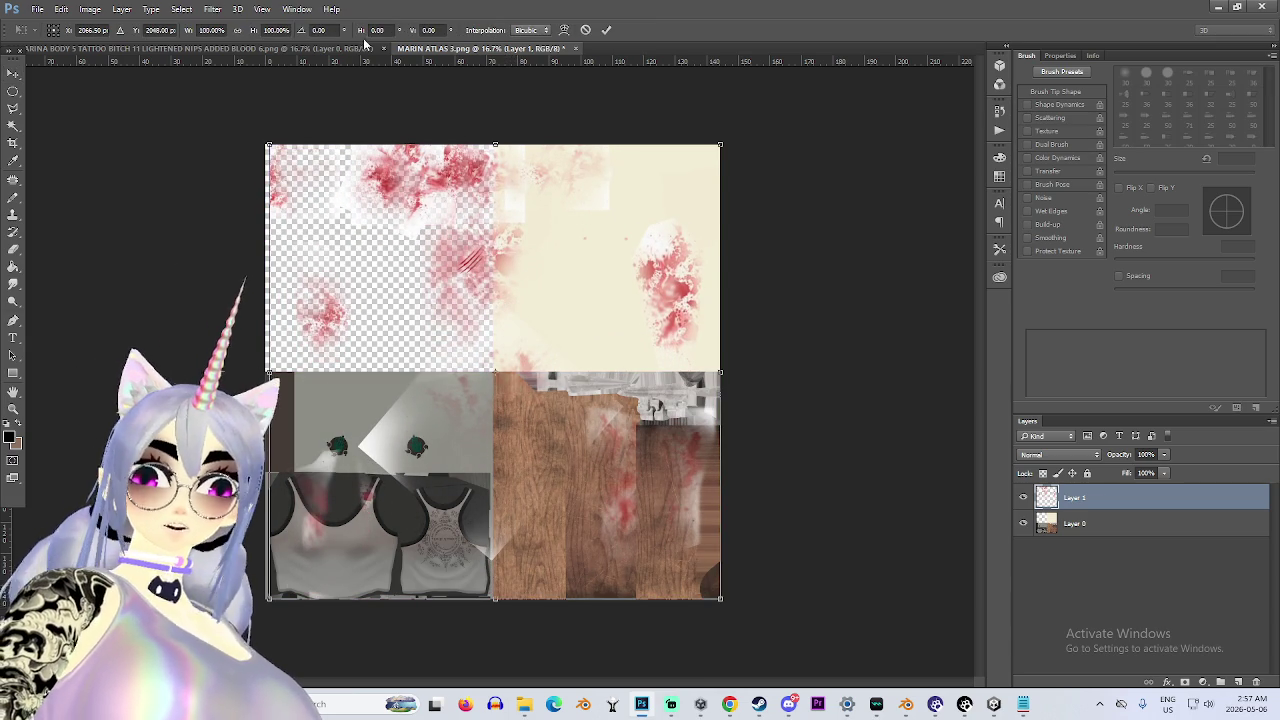
double_click(212, 30)
text(50)
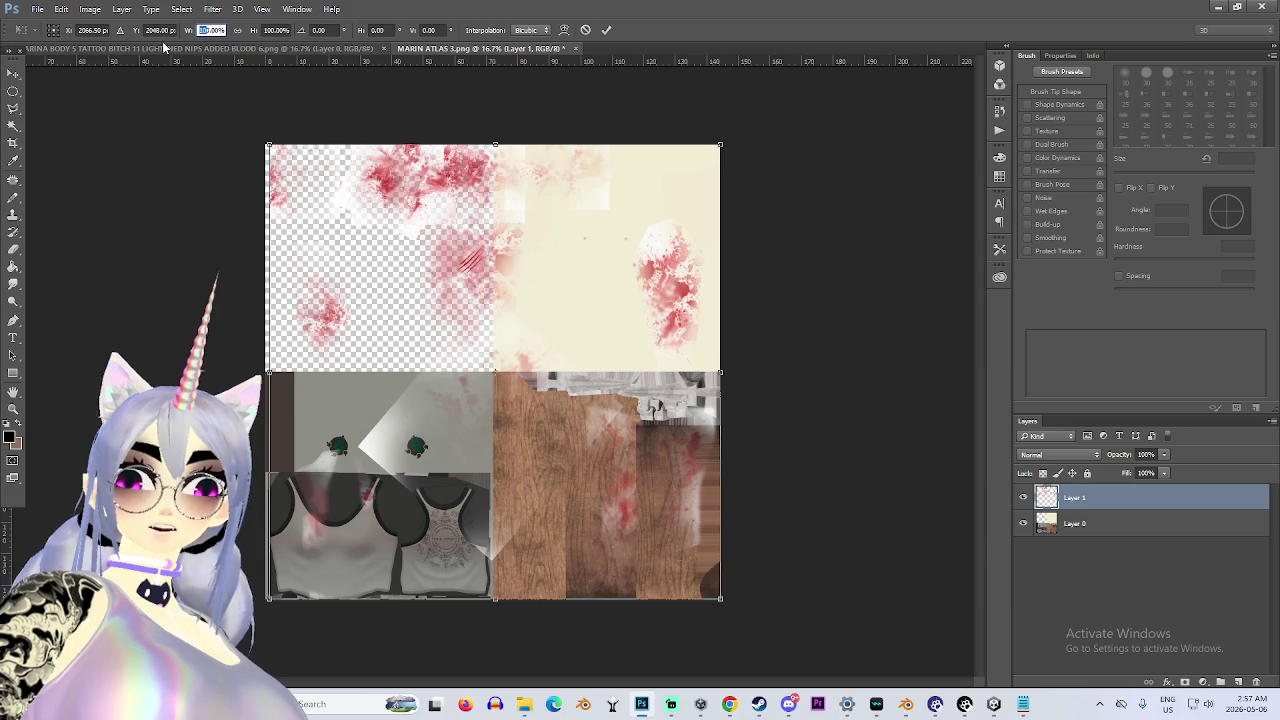
key(Return)
double_click(276, 30)
text(50)
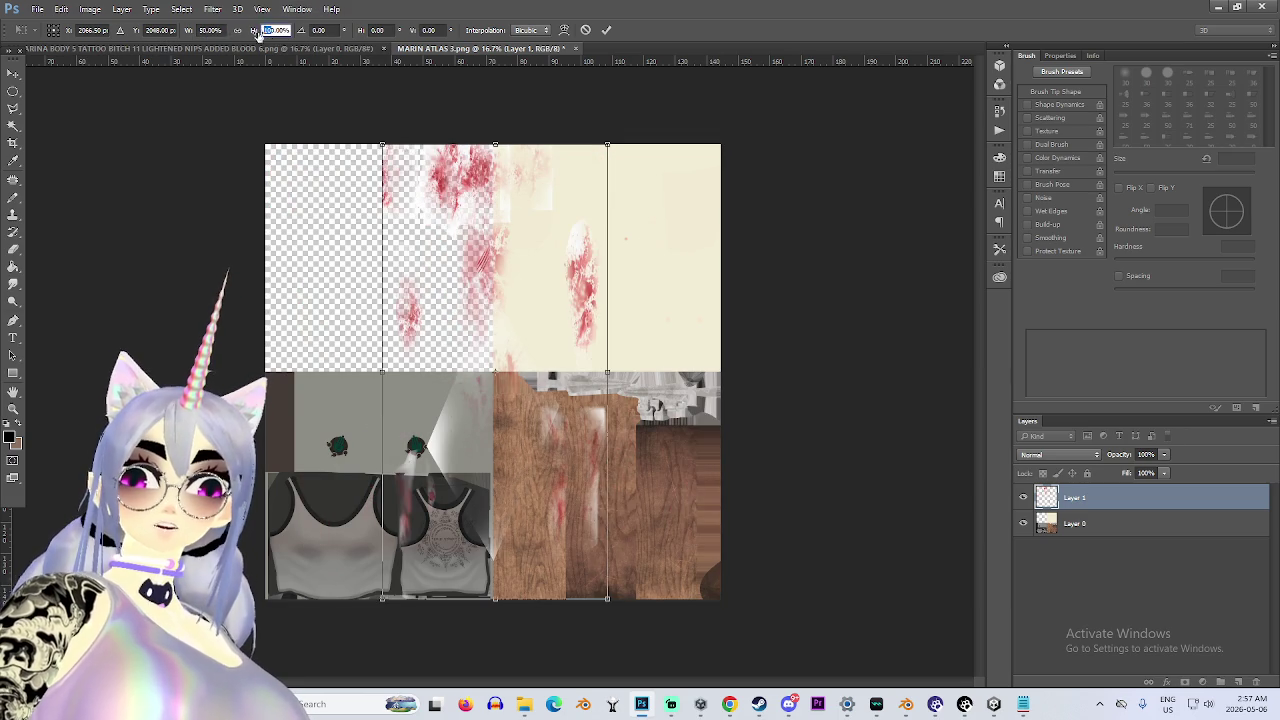
key(Return)
drag(514, 371, 628, 261)
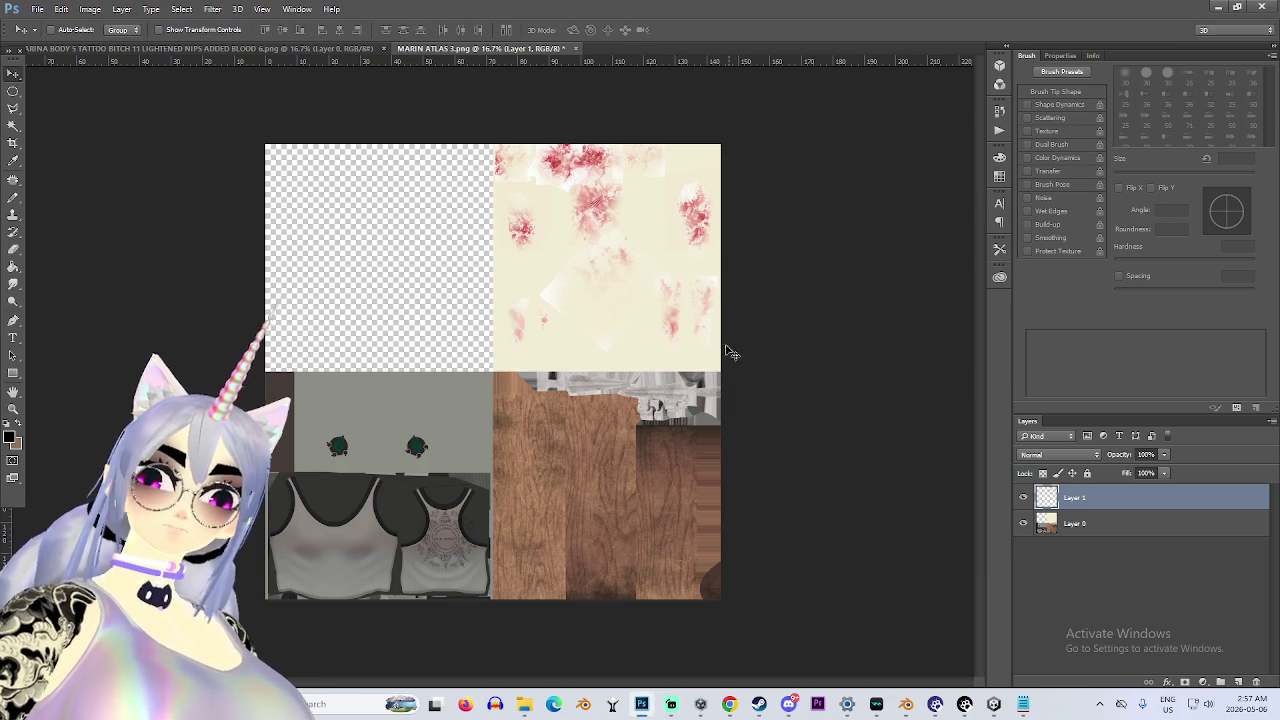
Minimise Blender and bring the Unity editor back to the front.
click(918, 705)
click(920, 705)
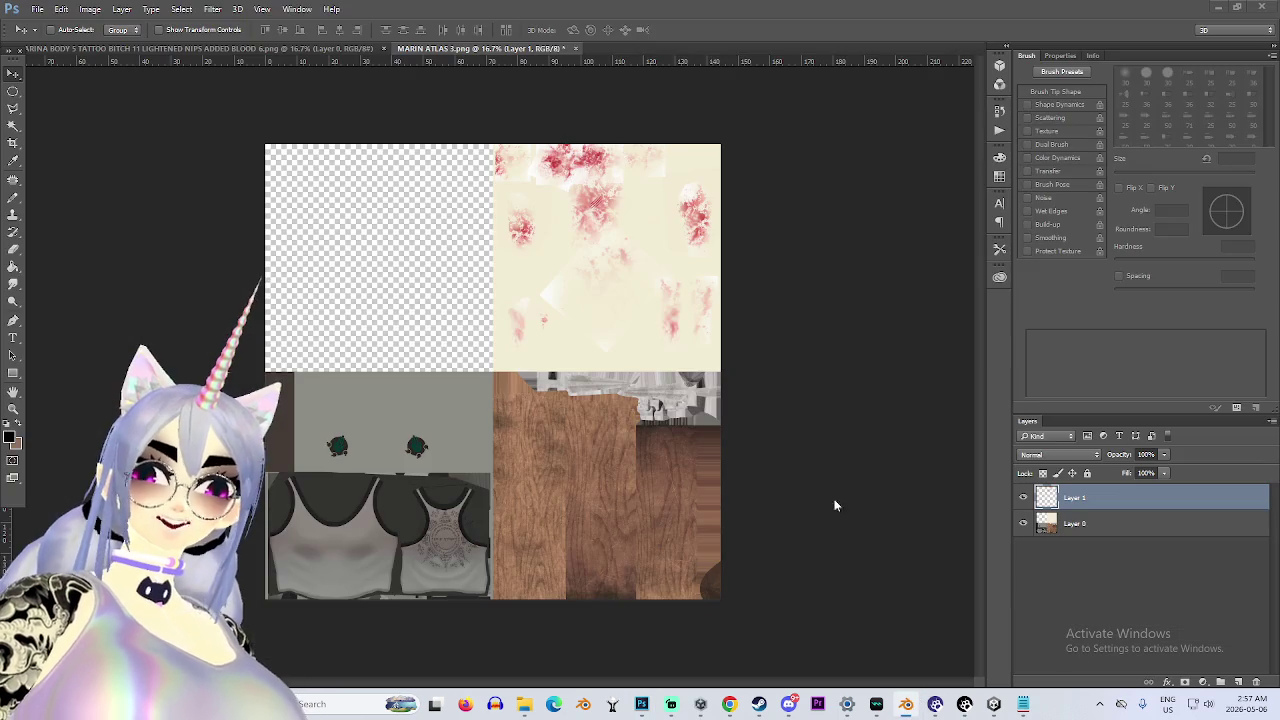
click(993, 705)
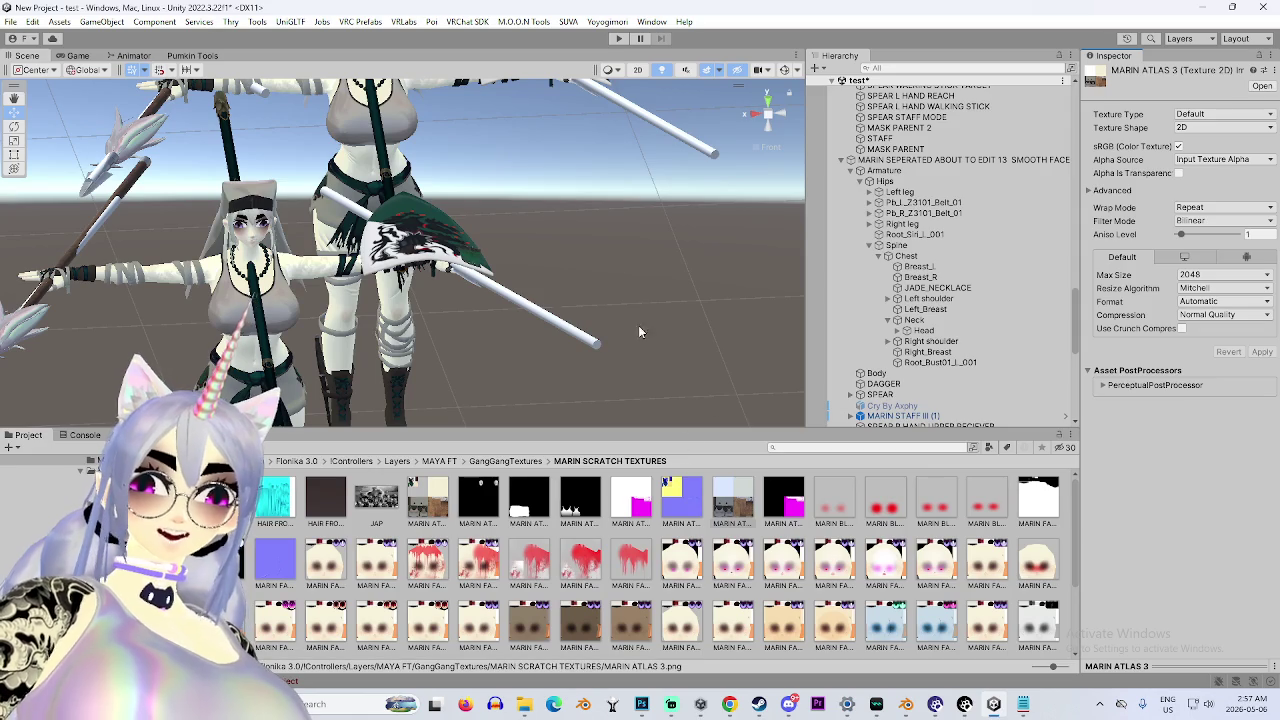
Select and frame the body, expand the face material and unlock its Poiyomi shader.
drag(678, 368, 331, 170)
click(331, 170)
key(f)
drag(719, 427, 740, 488)
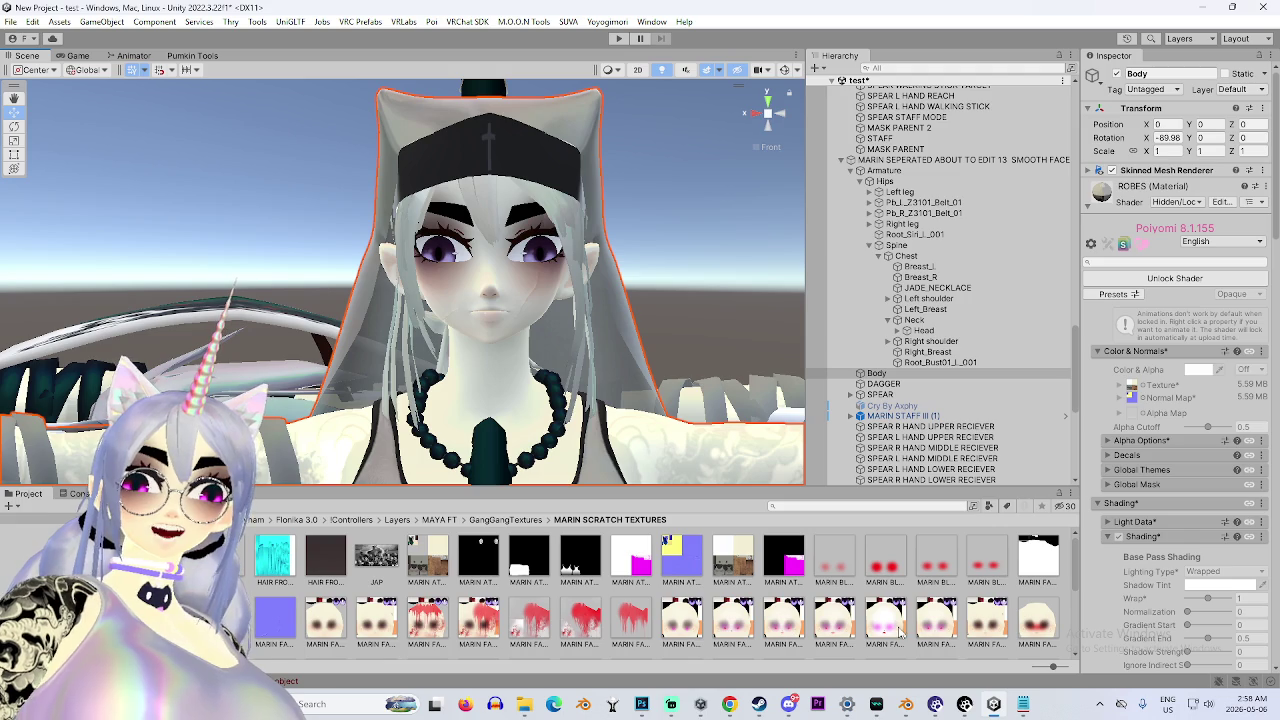
click(1090, 204)
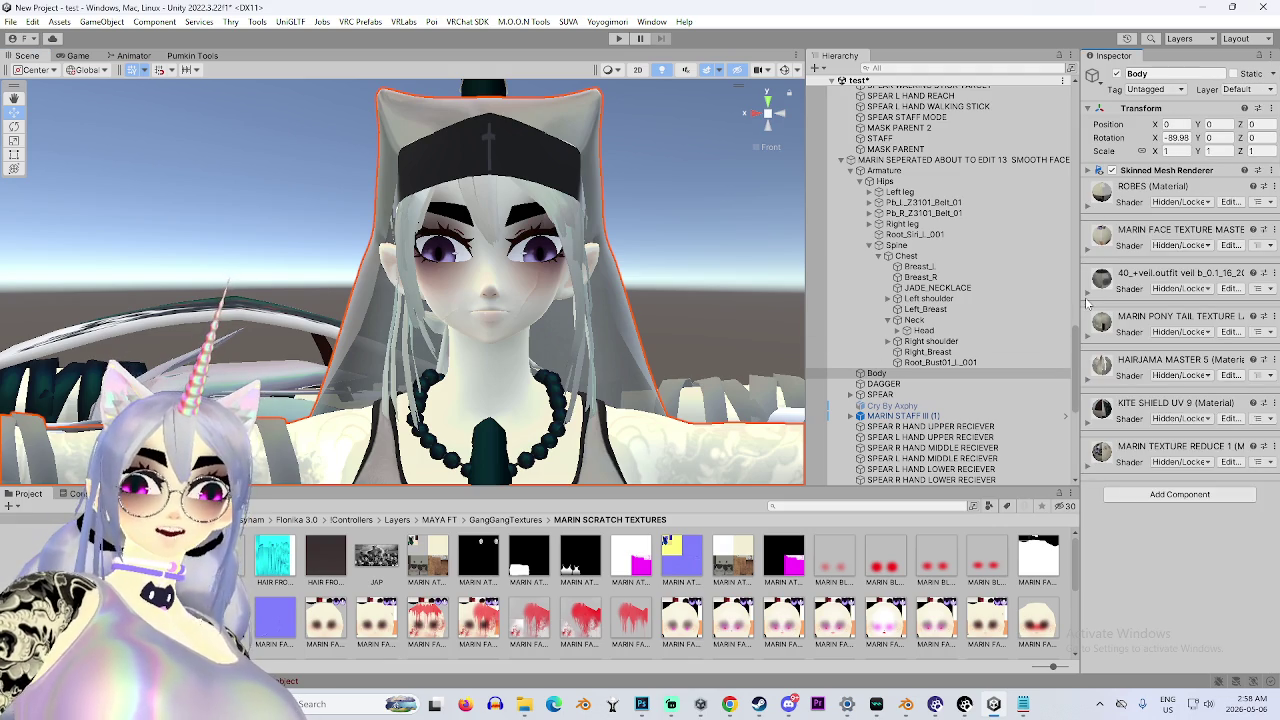
click(1087, 247)
click(1209, 318)
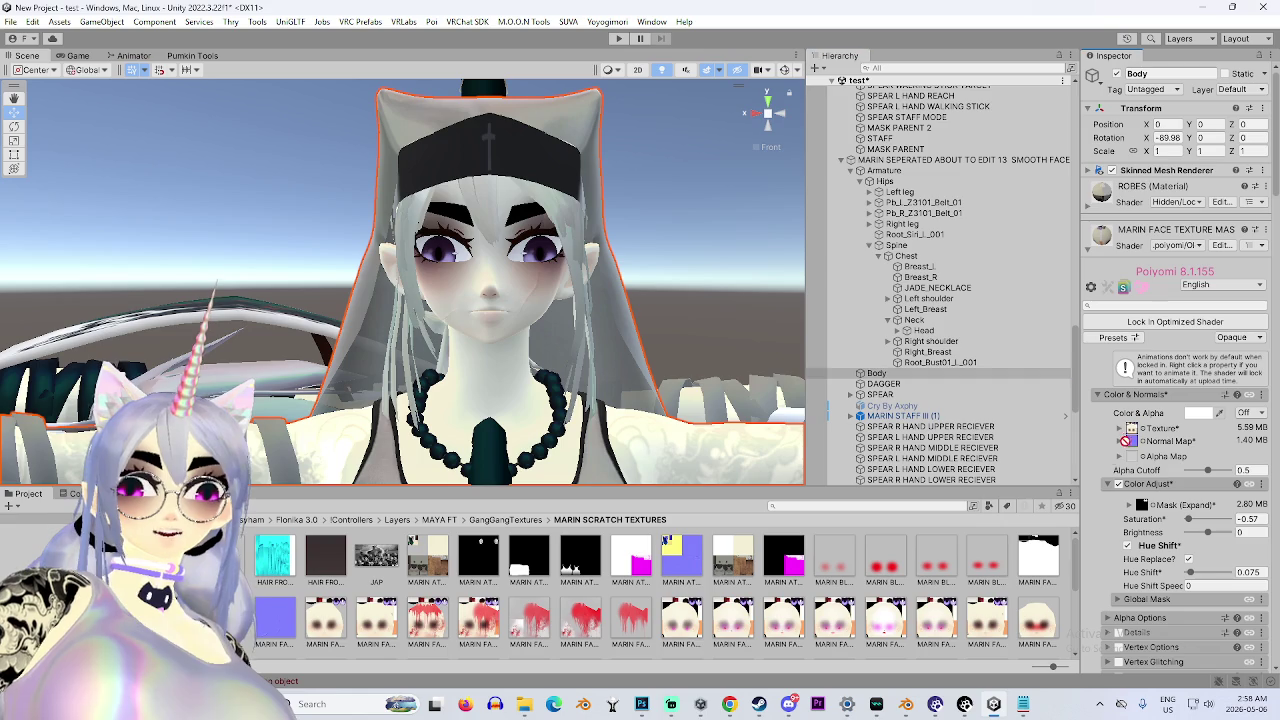
Swap in a face texture without lips and nose and inspect the face.
scroll(up, 3)
scroll(up, 3)
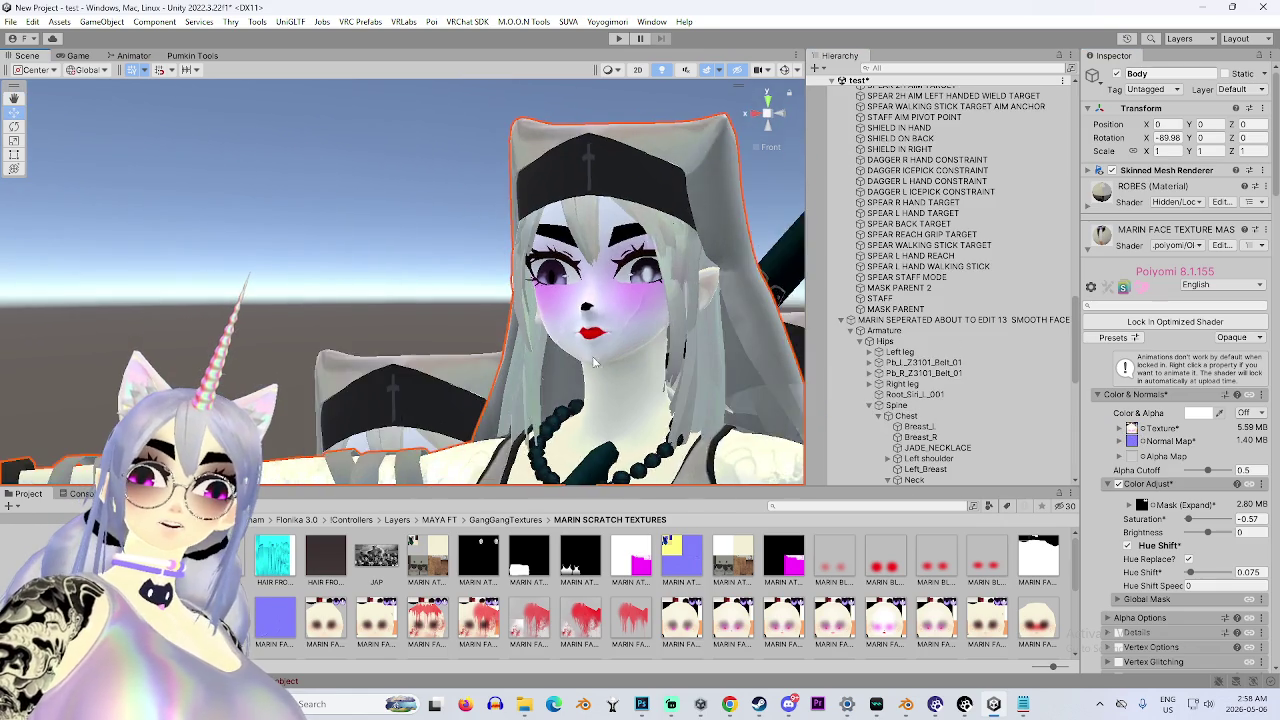
drag(592, 351, 558, 385)
scroll(up, 3)
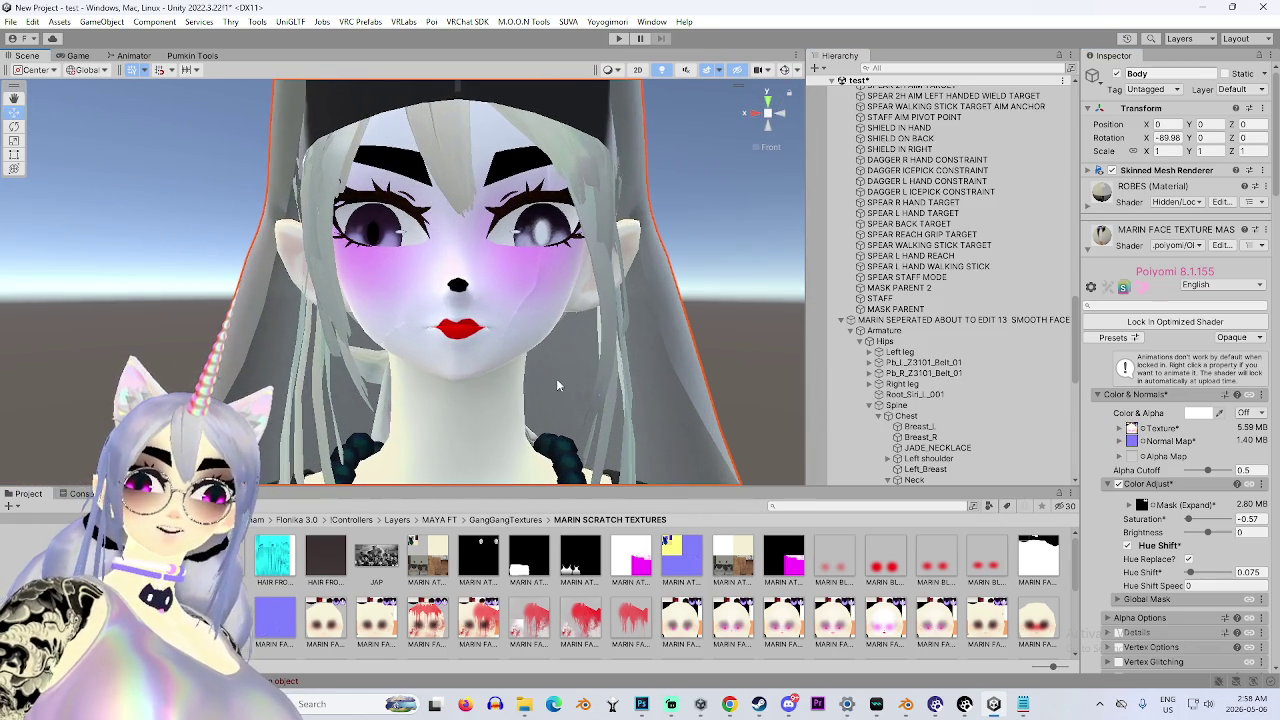
drag(682, 620, 1132, 428)
scroll(down, 3)
drag(571, 320, 457, 309)
scroll(up, 3)
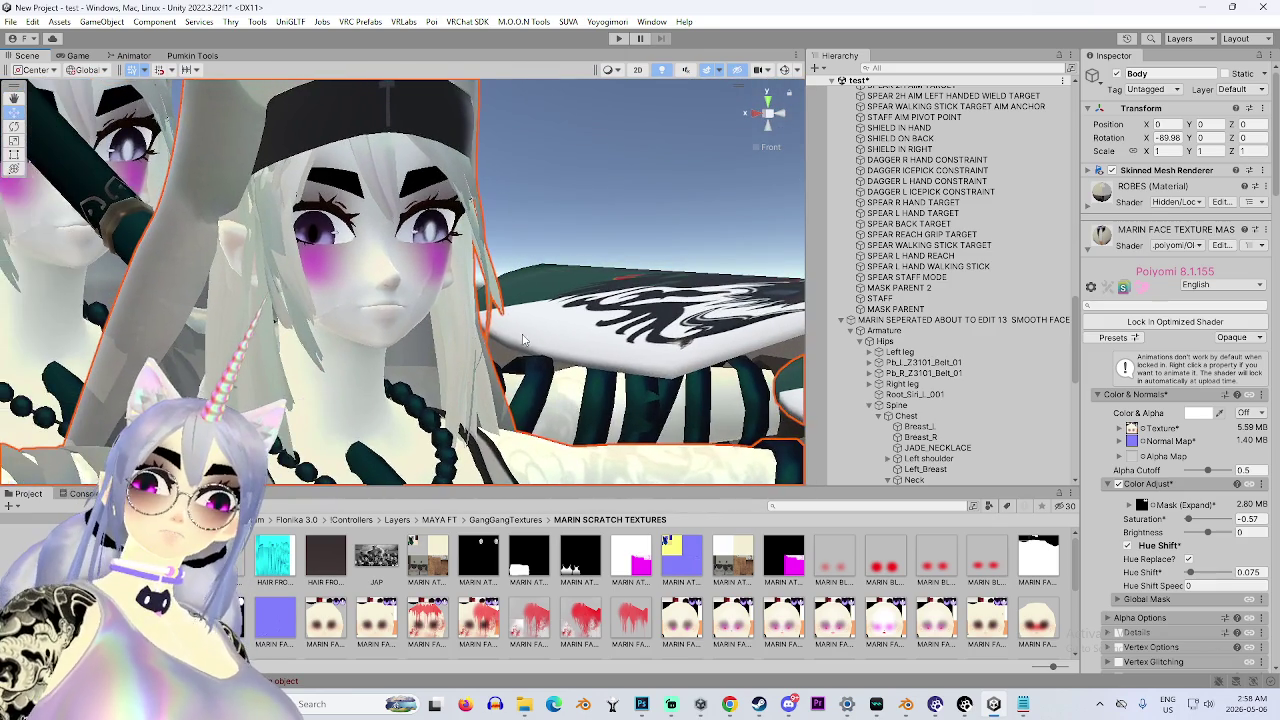
Try a red-cheek-dot face texture and another variant, then view both avatars side by side.
drag(1176, 428, 1134, 430)
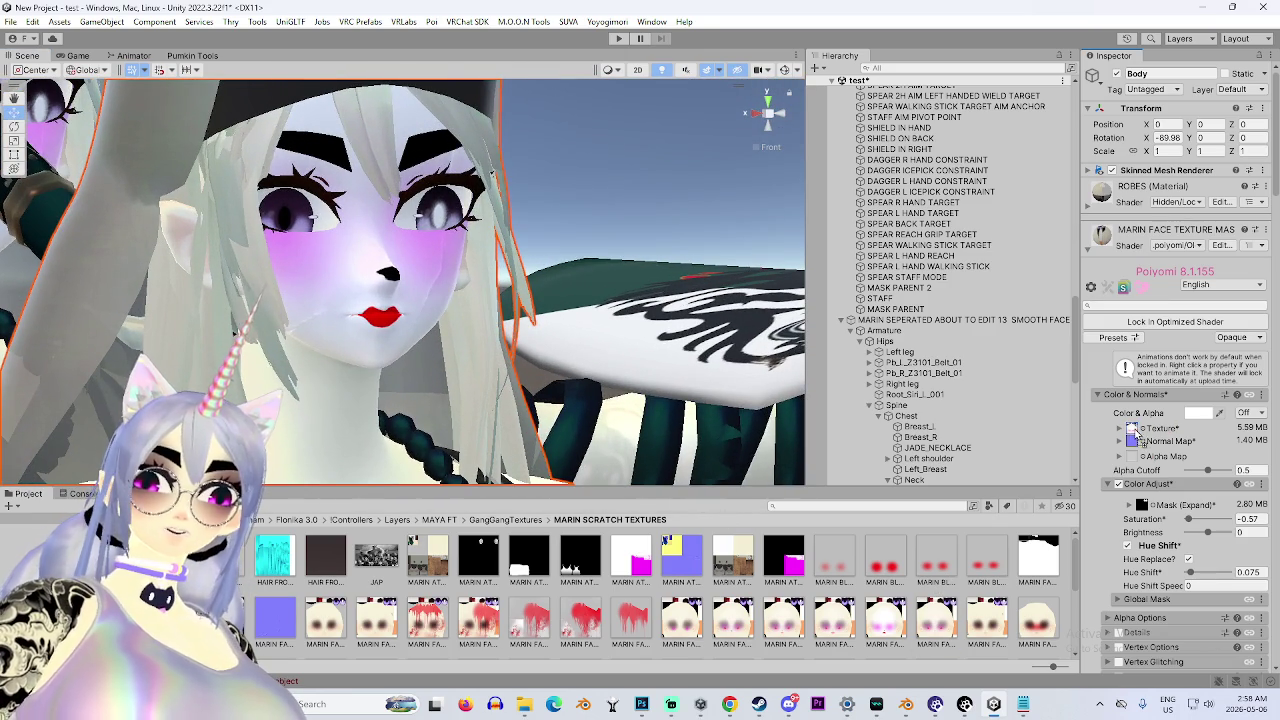
drag(569, 230, 440, 300)
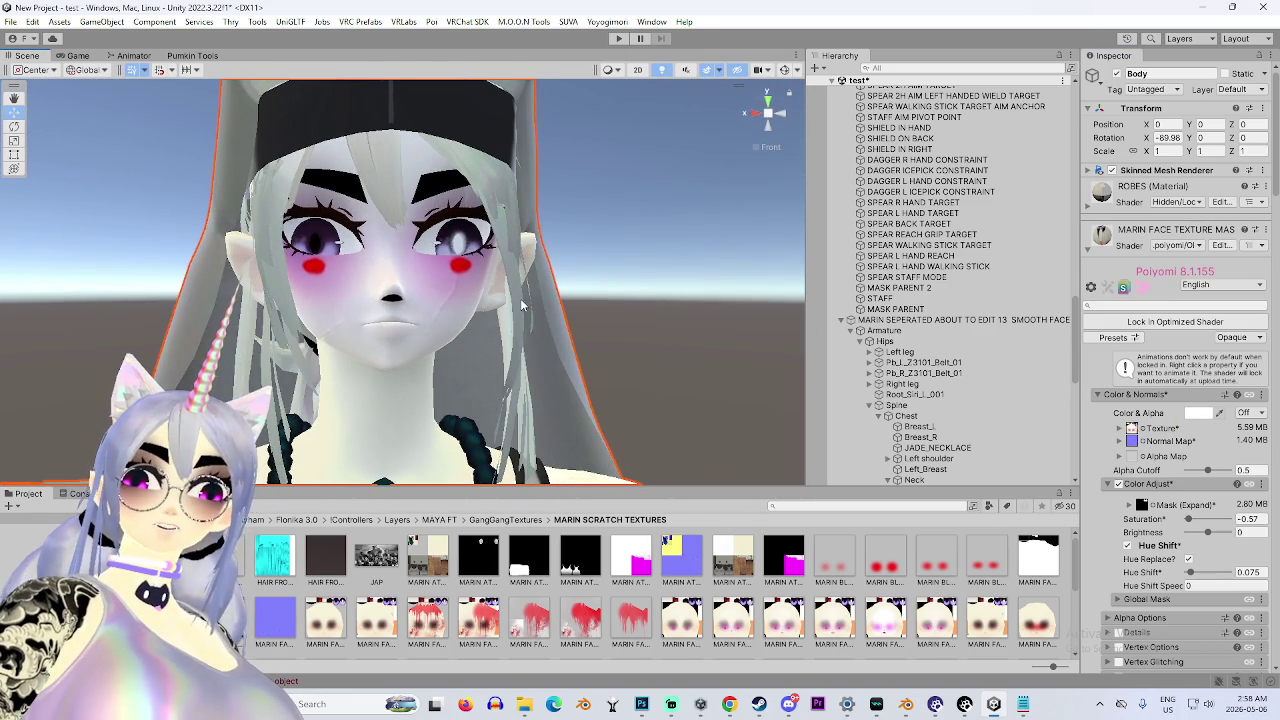
drag(1110, 459, 1132, 430)
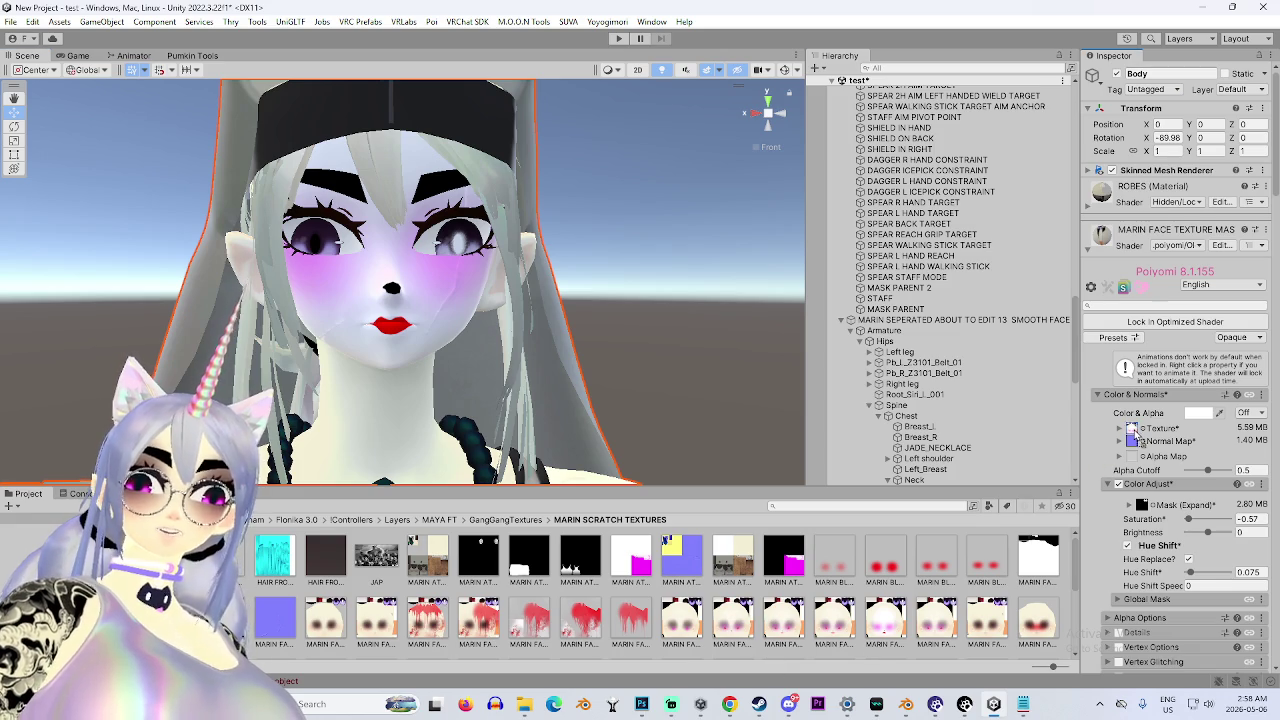
drag(776, 367, 468, 352)
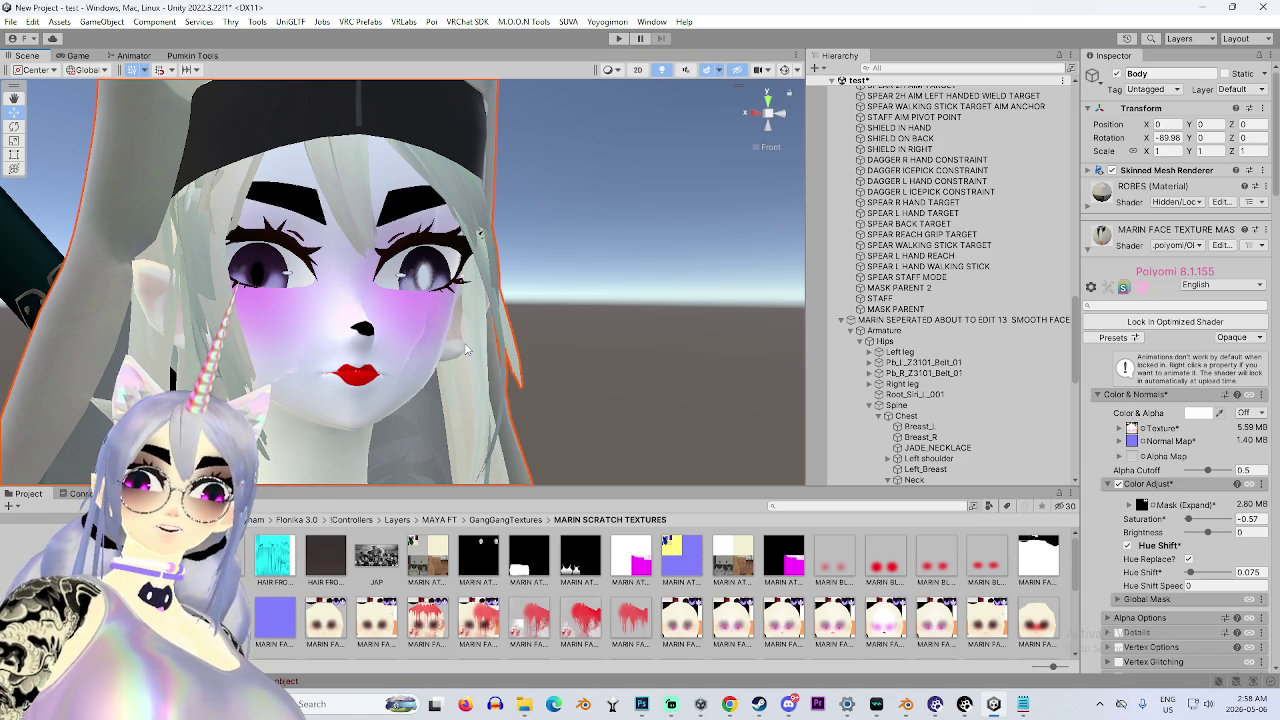
scroll(down, 3)
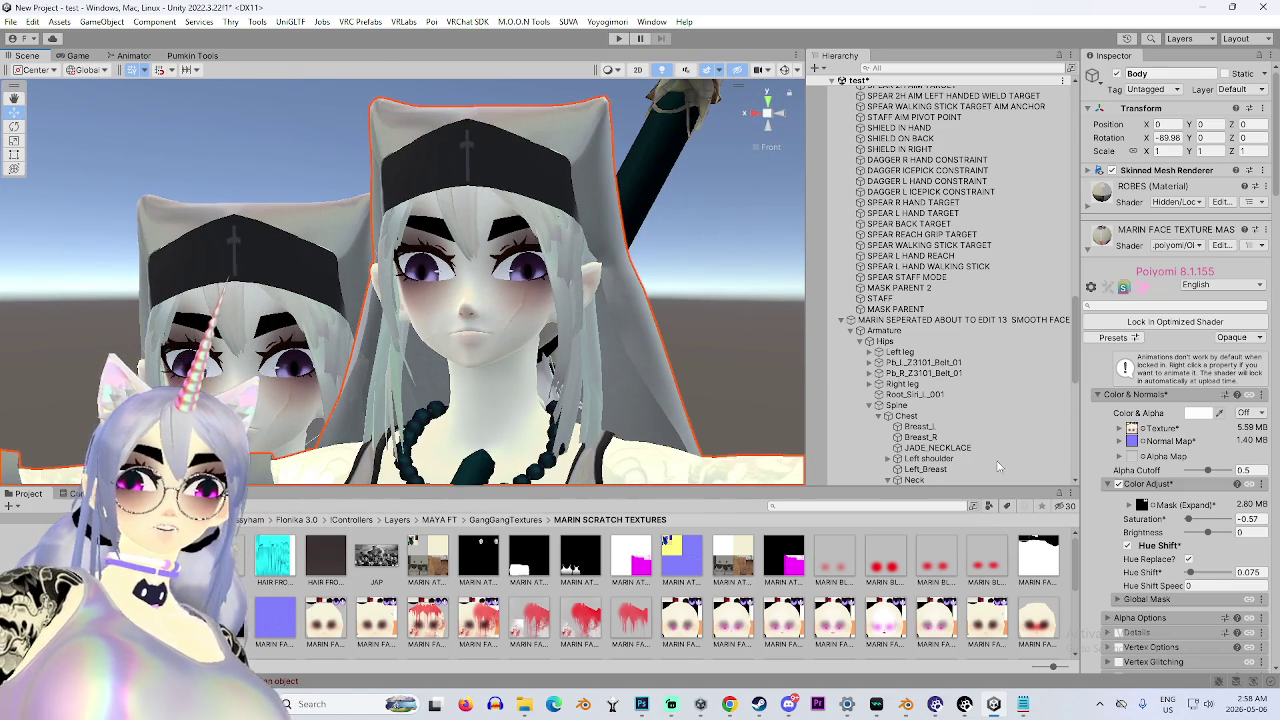
scroll(down, 3)
scroll(down, 3)
drag(493, 479, 560, 480)
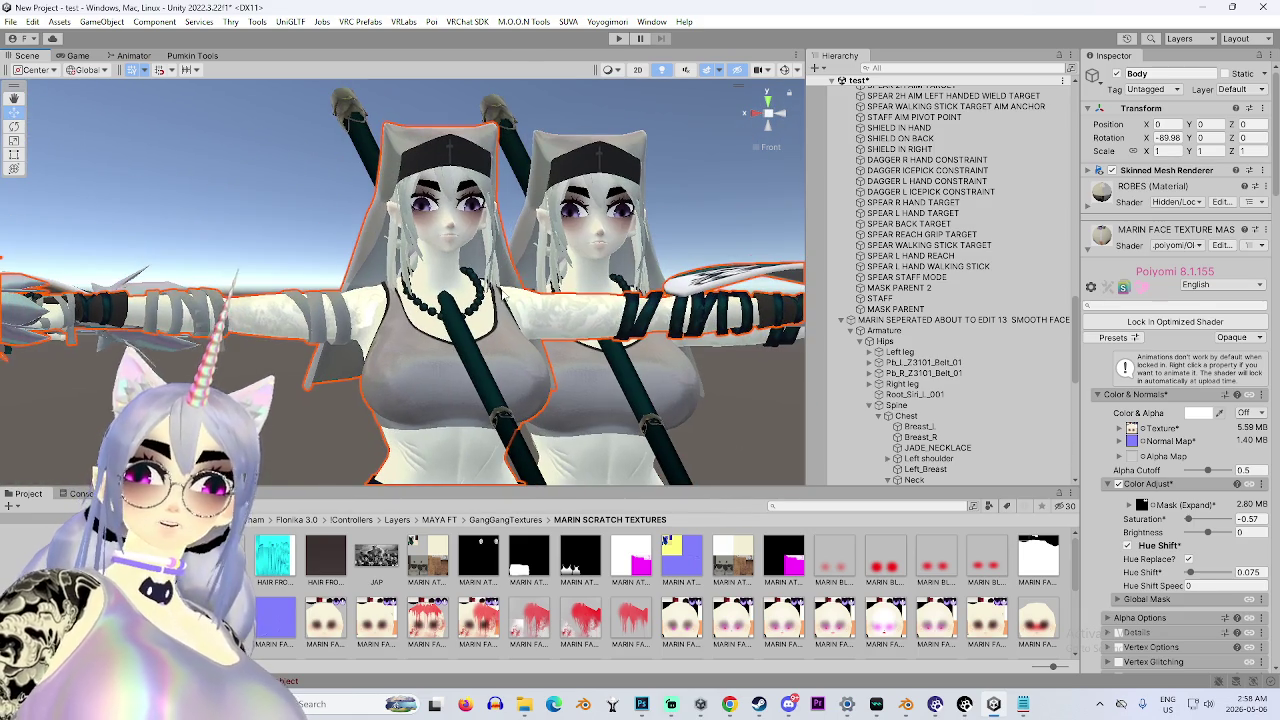
click(1090, 248)
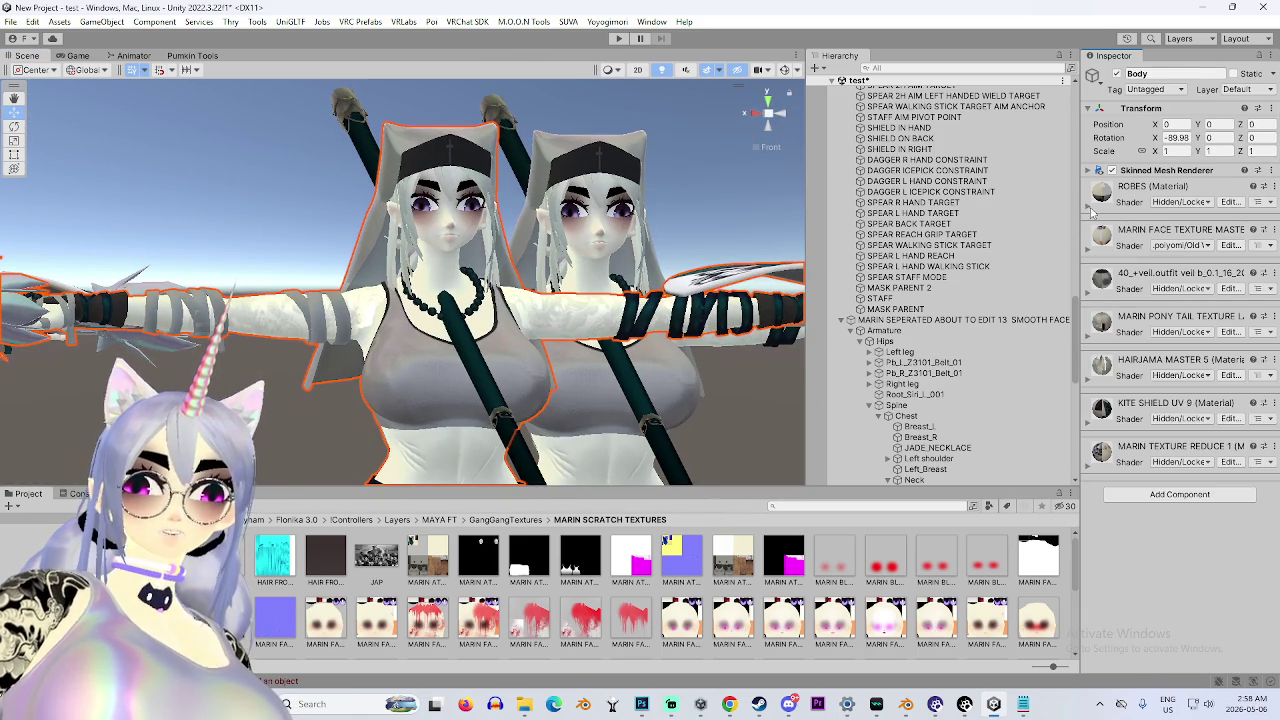
Reselect the avatar's Body and undo to remove the 10 SMOOTH FACE avatar copy.
click(1088, 208)
drag(740, 386, 518, 388)
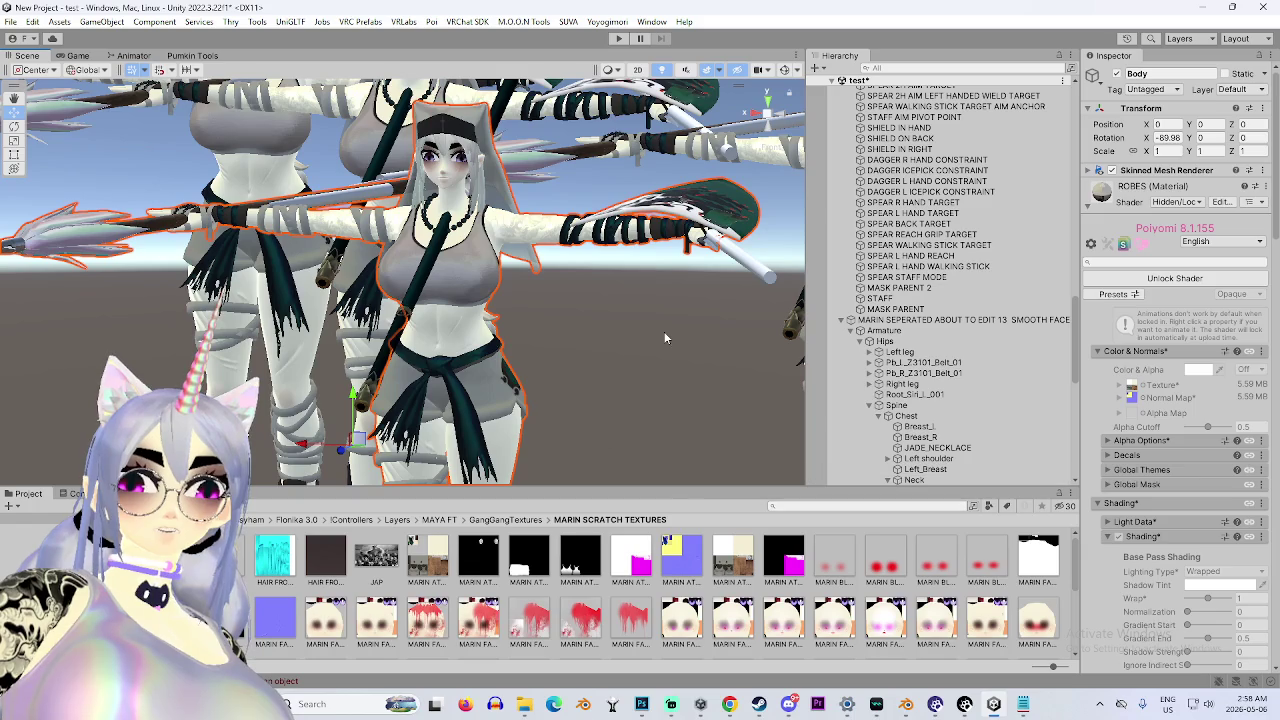
drag(676, 348, 728, 349)
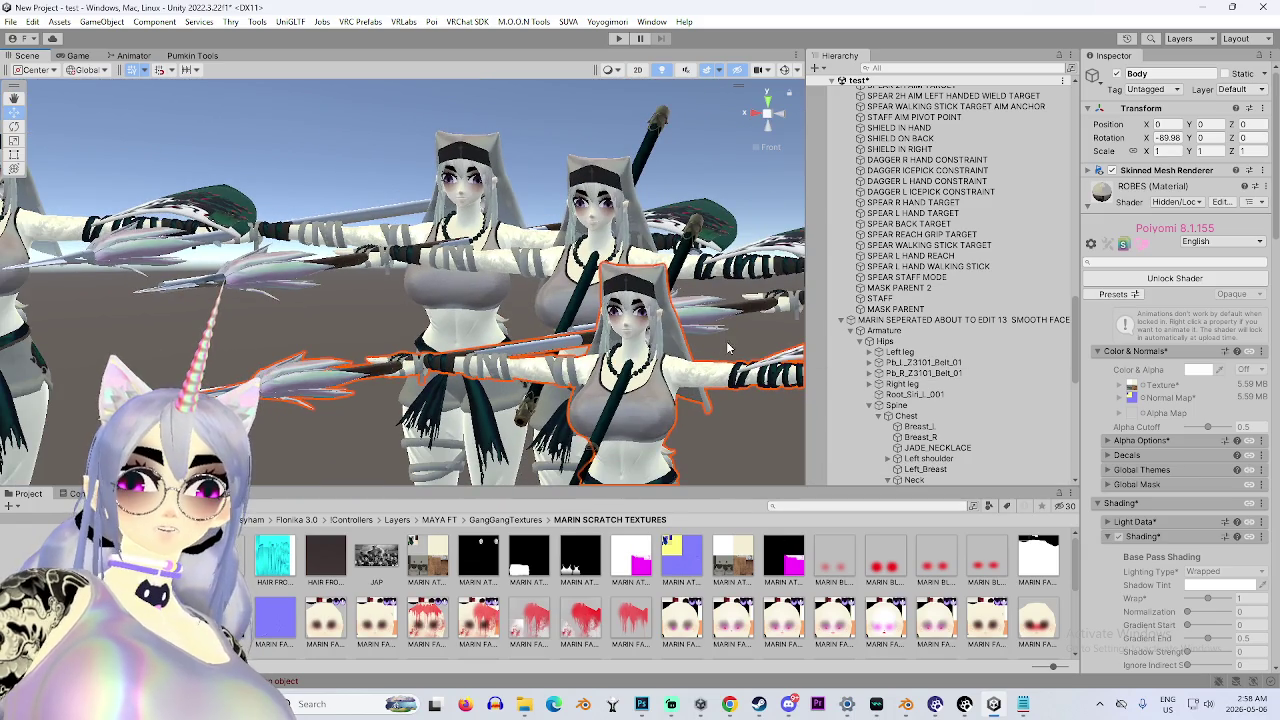
scroll(up, 3)
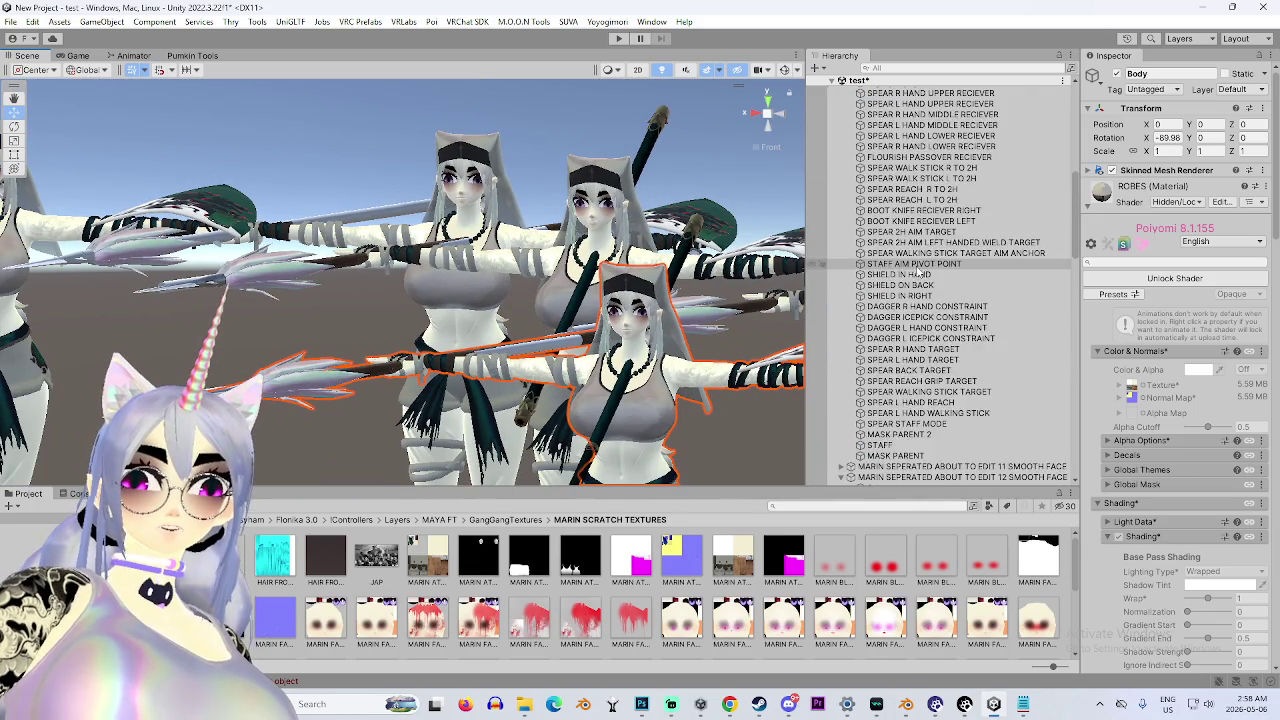
scroll(up, 3)
click(900, 290)
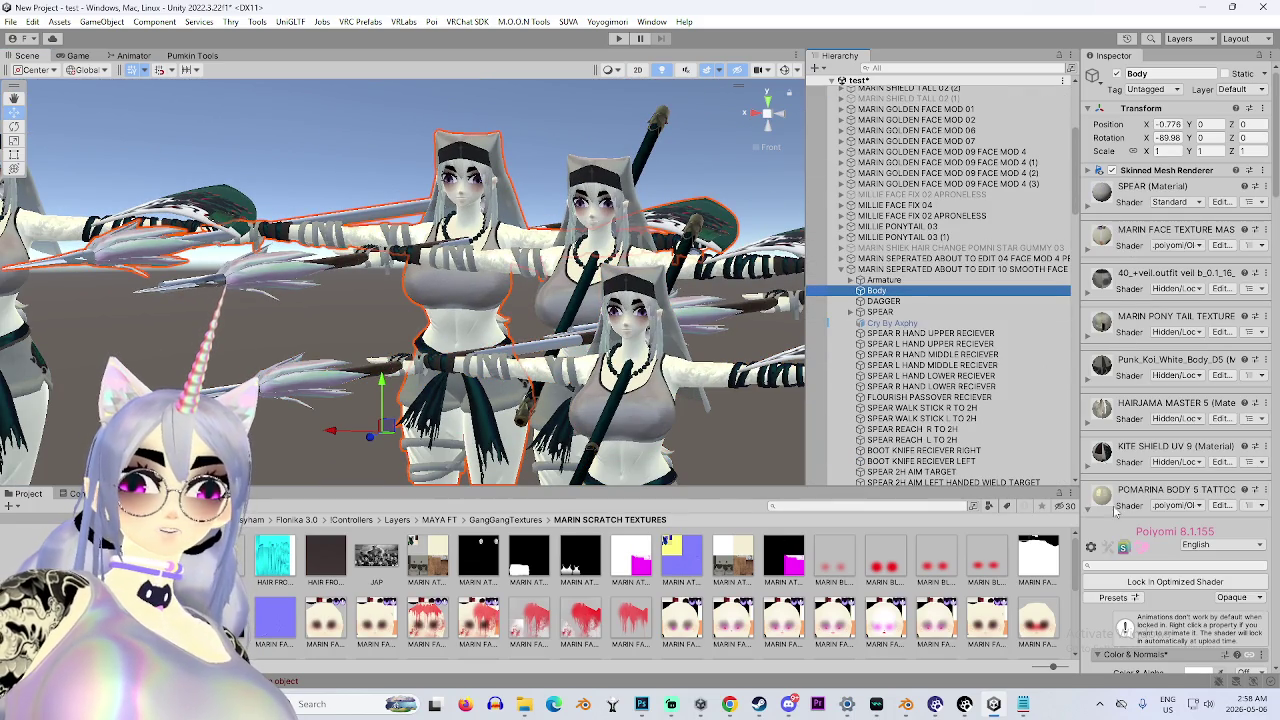
key(ctrl+z)
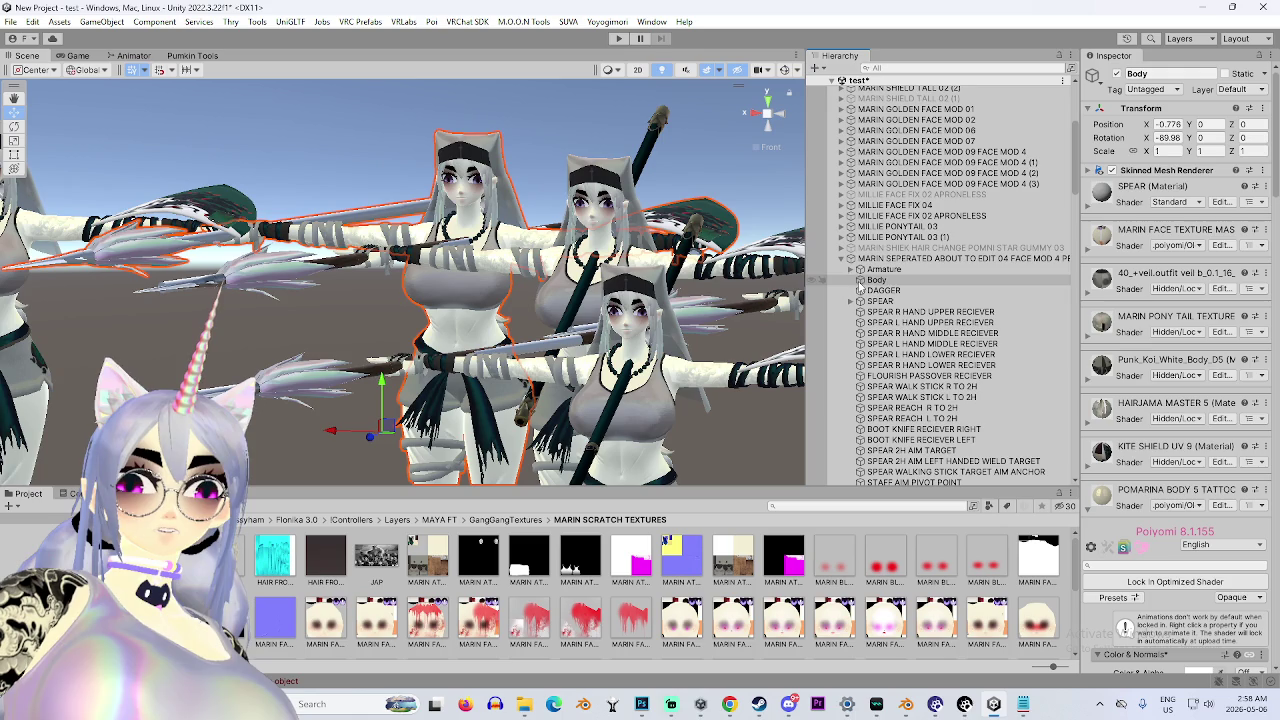
scroll(down, 3)
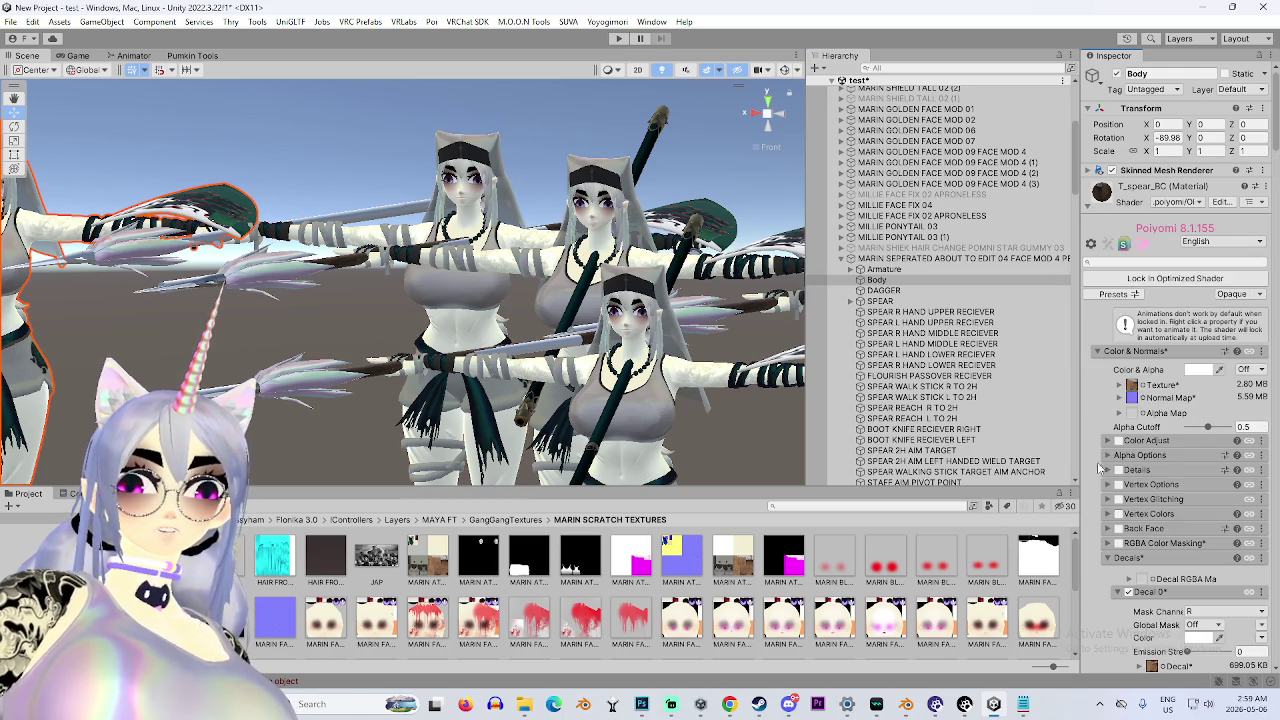
Reveal T_spear_BC BLOODY from the Materials folder in Explorer and return to Photoshop.
click(150, 600)
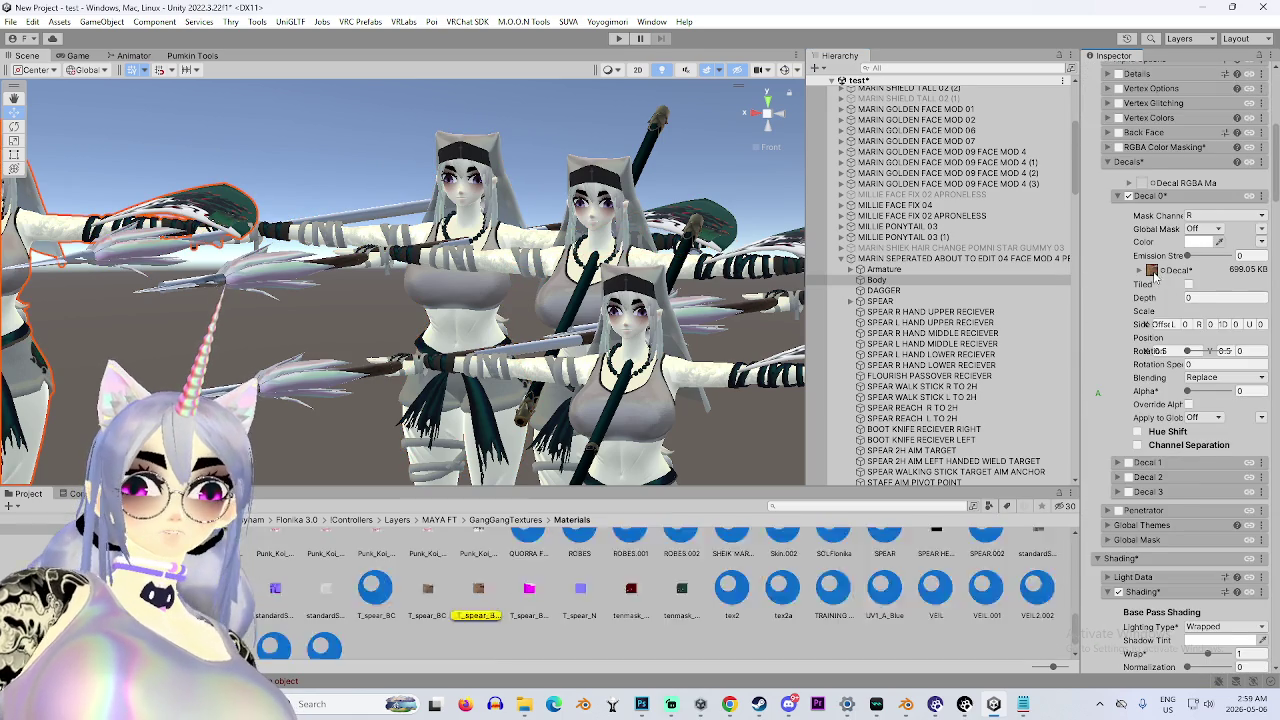
right_click(480, 590)
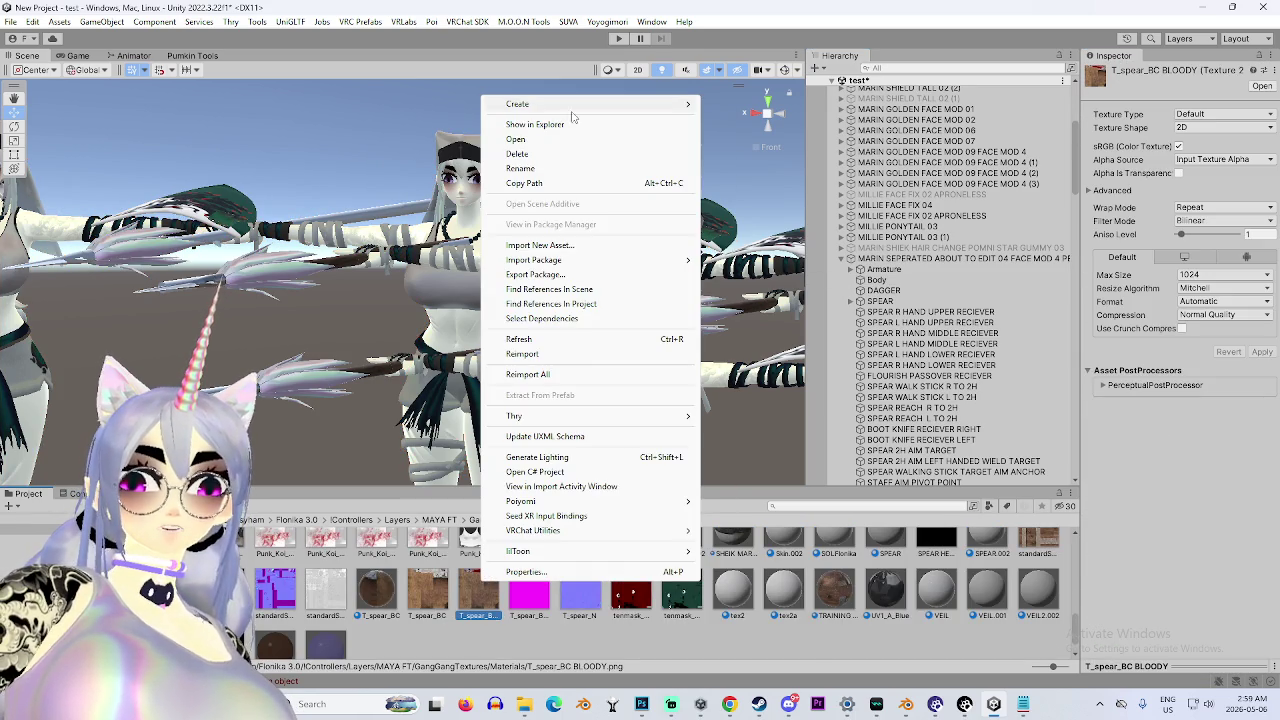
click(529, 123)
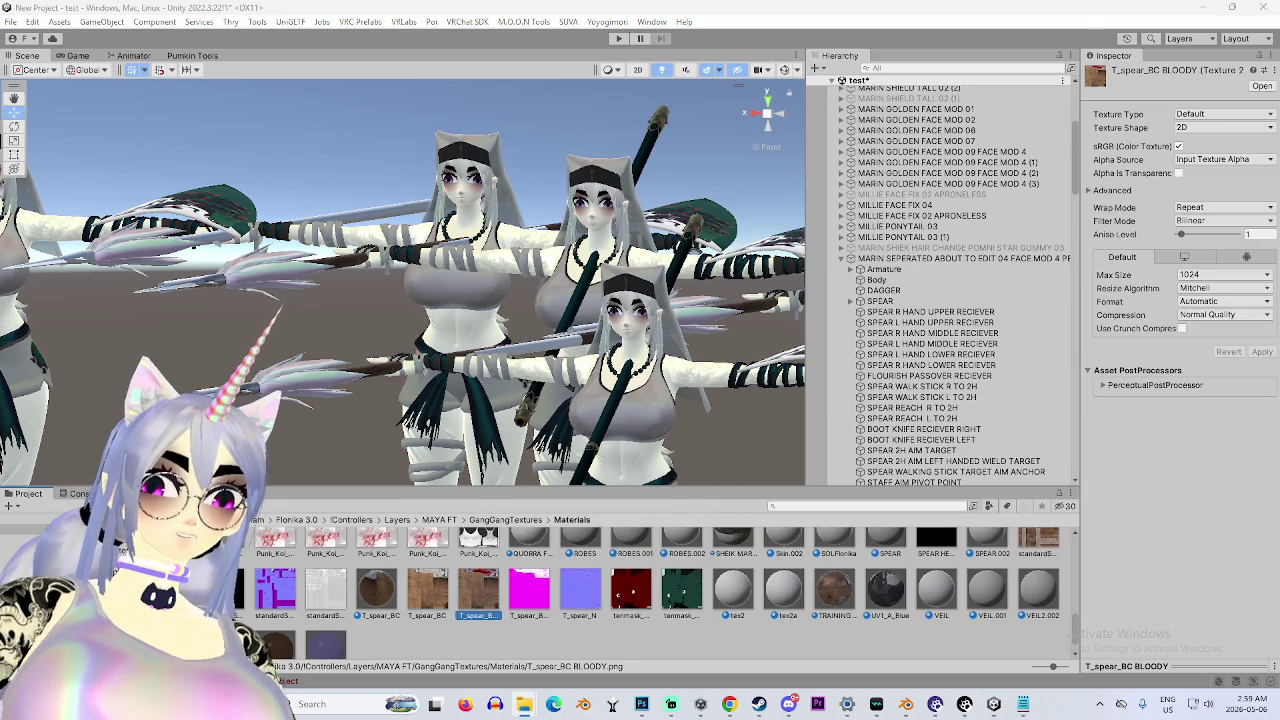
click(641, 704)
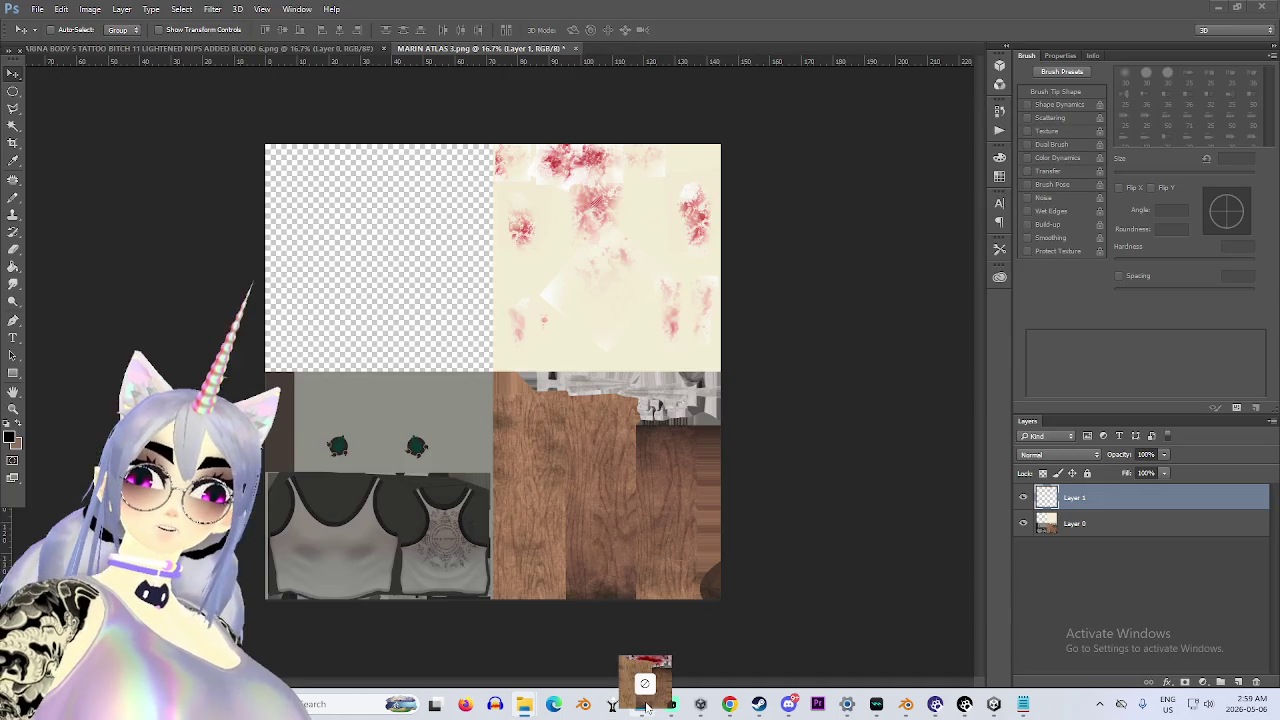
Place the bloody spear texture into MARIN ATLAS 3, scaled to 50% in the bottom-right quarter.
drag(631, 45, 631, 47)
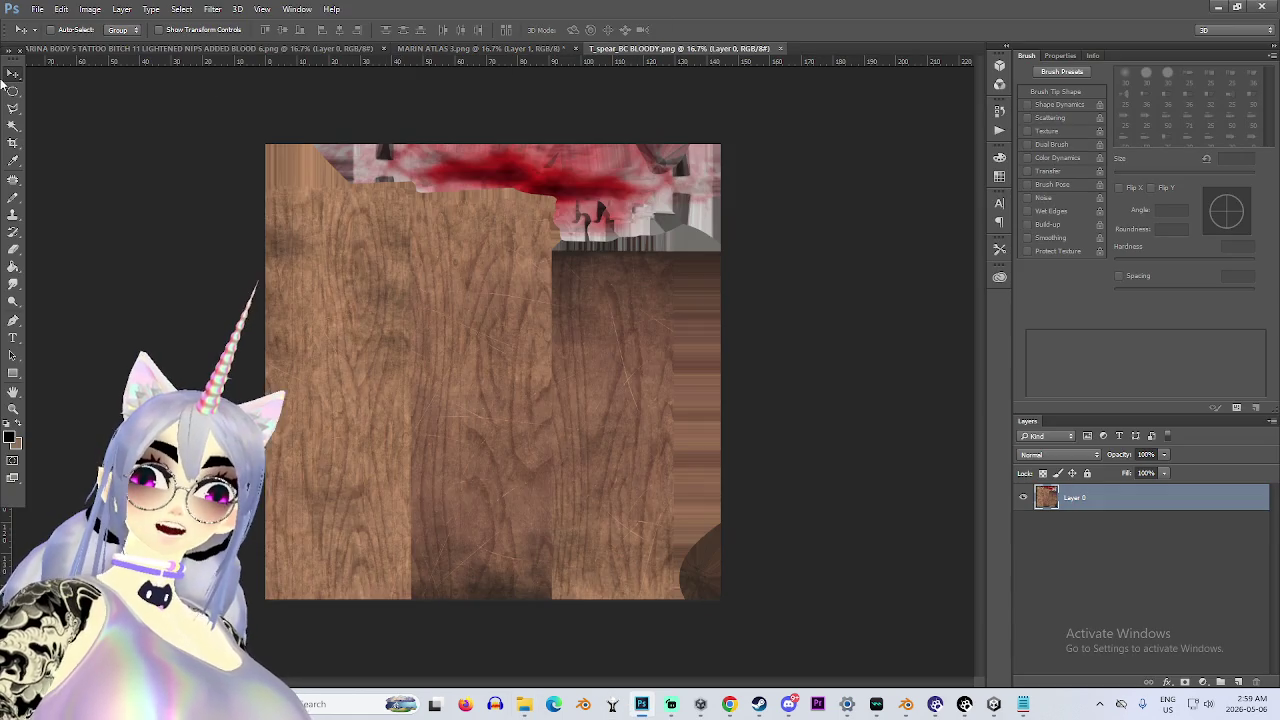
drag(557, 226, 552, 211)
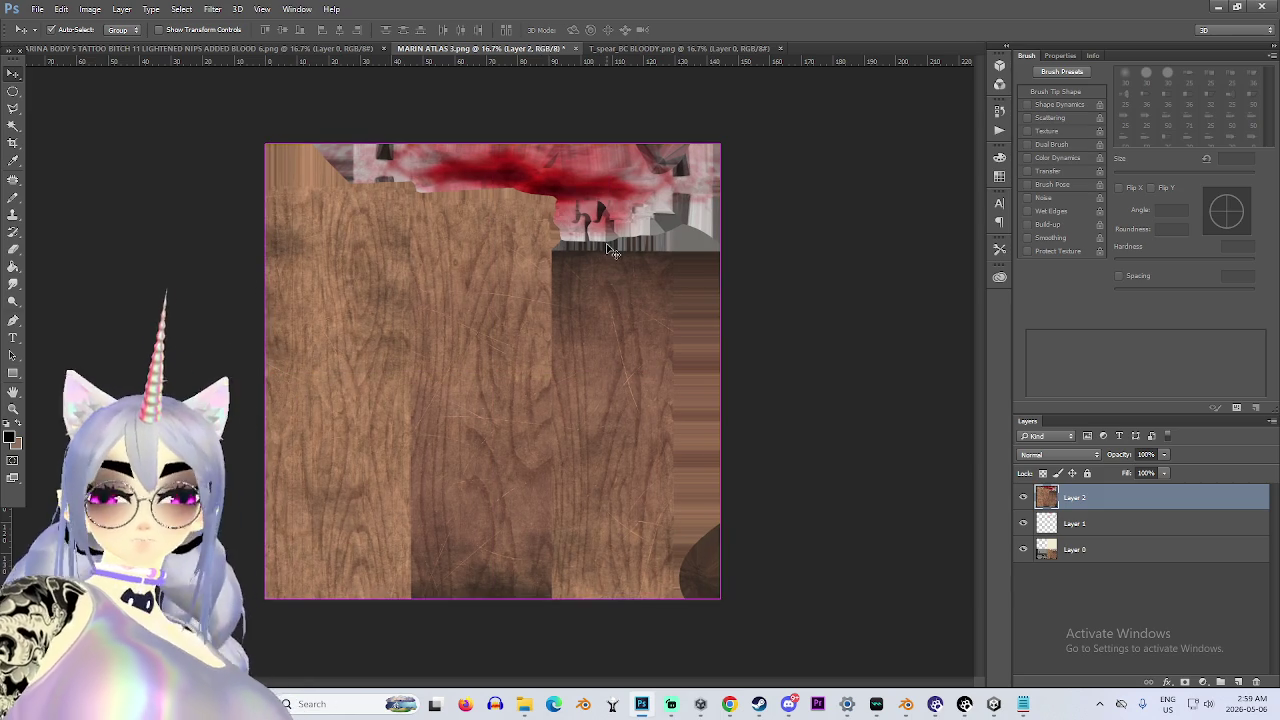
key(ctrl+t)
click(270, 29)
text(50)
key(Return)
click(208, 30)
text(50)
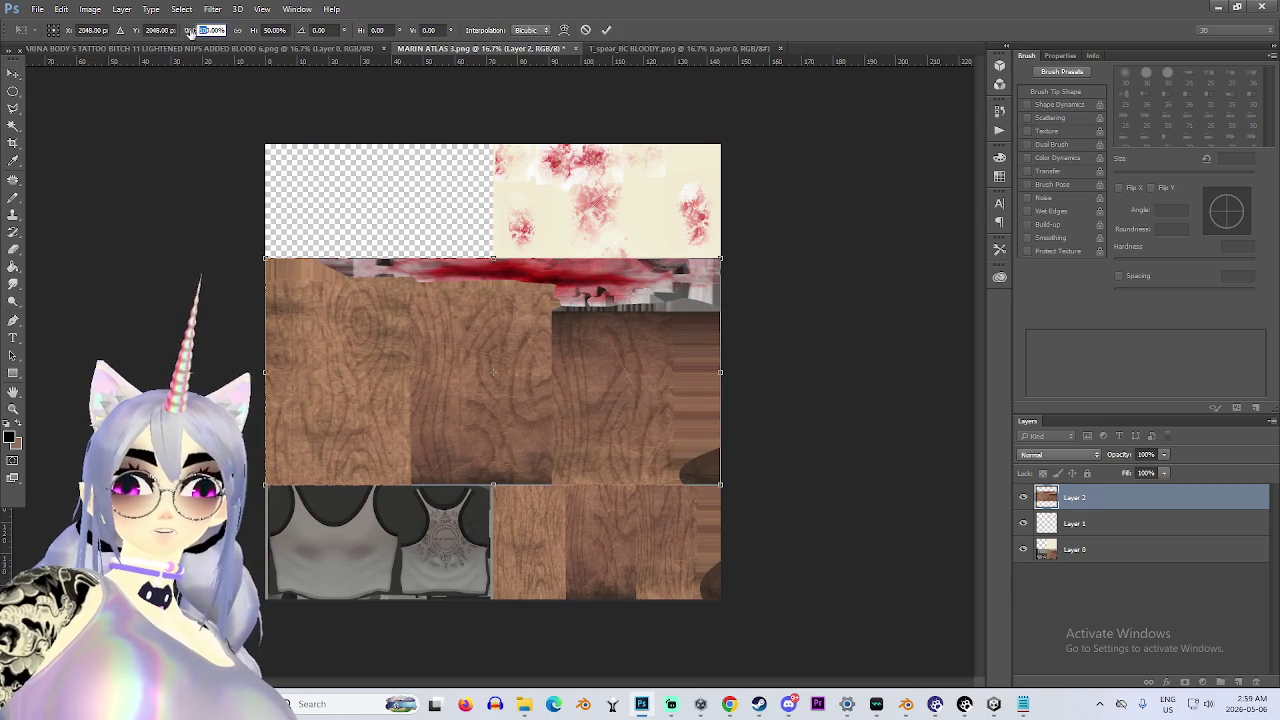
key(Return)
drag(538, 330, 661, 455)
key(ctrl+plus)
key(ctrl+minus)
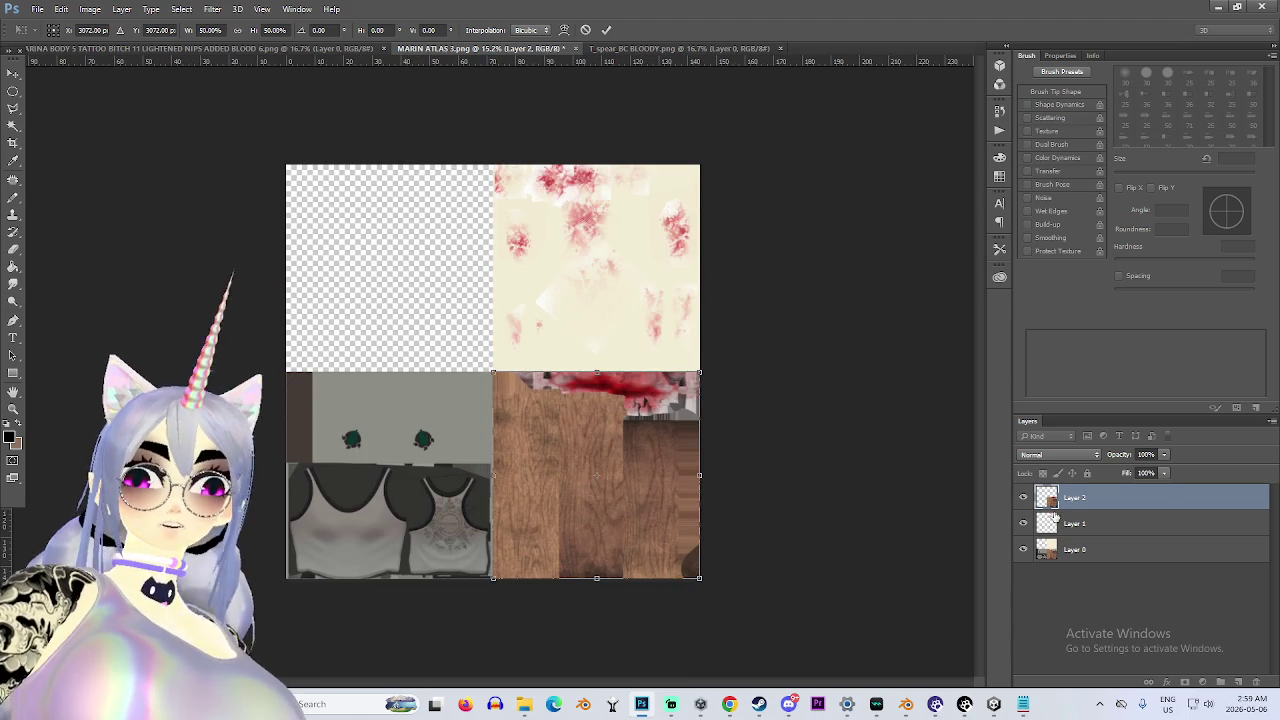
key(Return)
Set Layer 1's blend mode to Multiply, compare it toggled off, and return to Unity.
click(1057, 523)
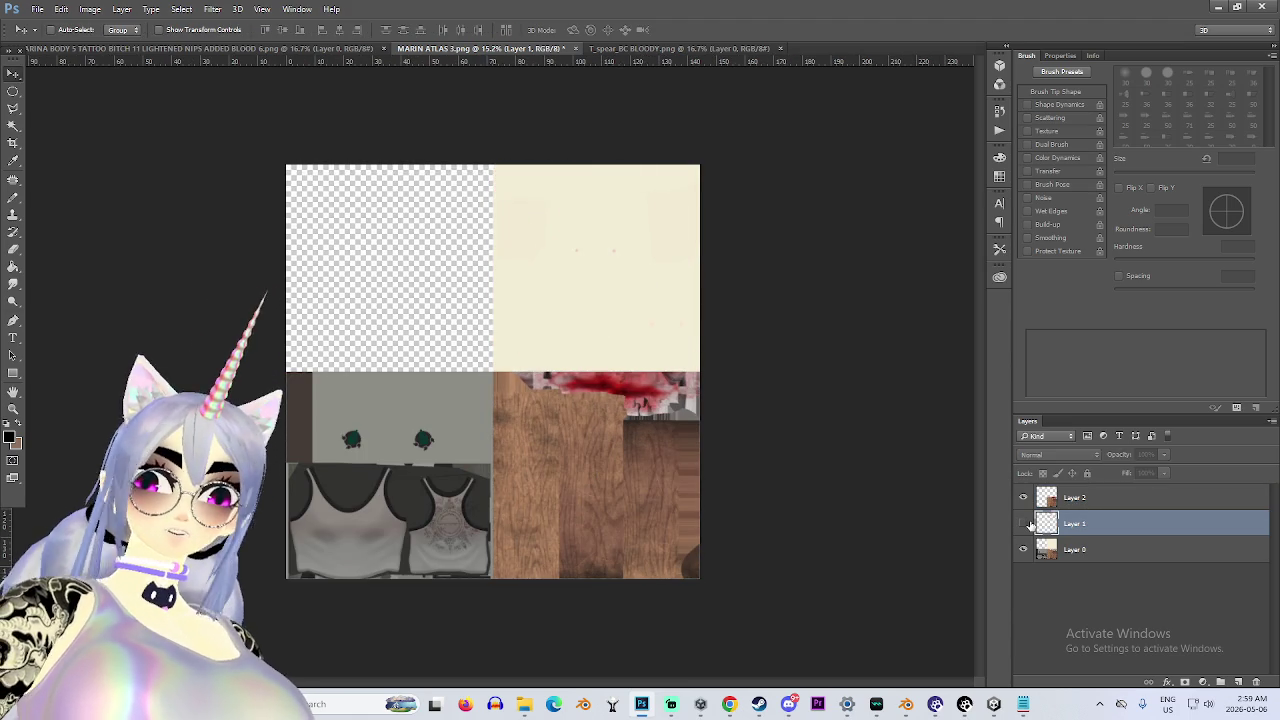
click(1058, 454)
click(1043, 498)
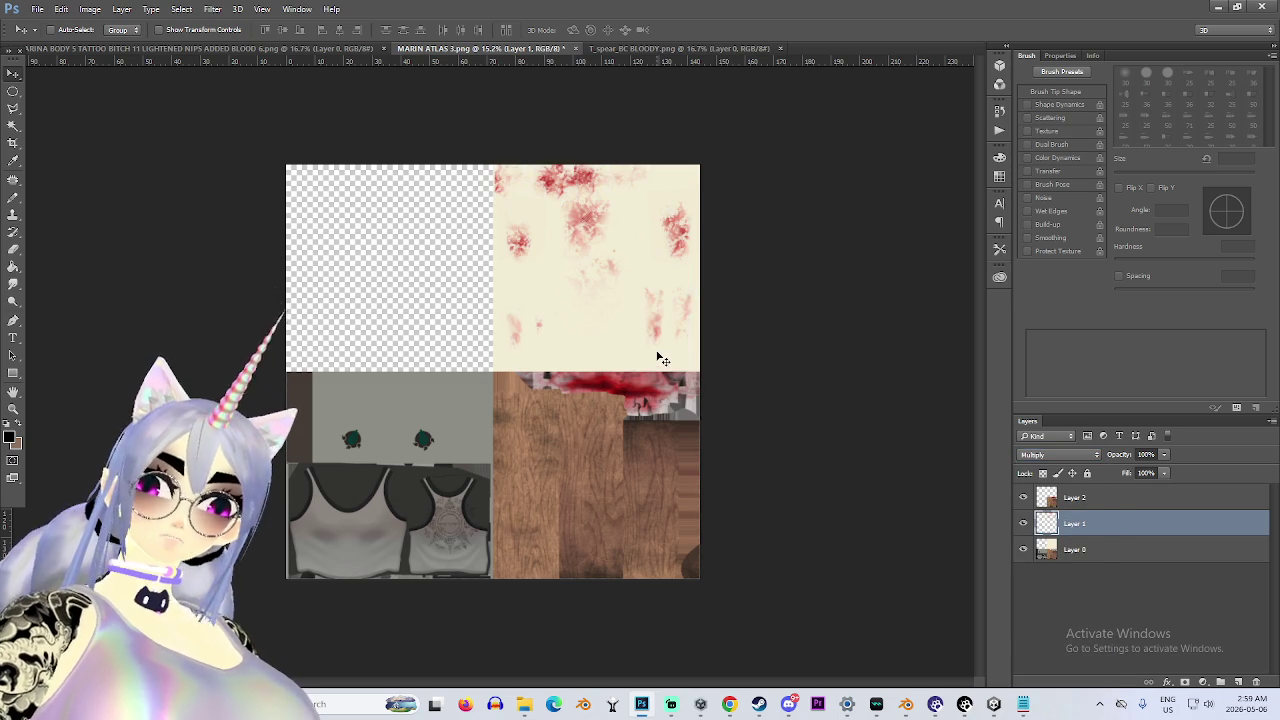
key(ctrl+plus)
key(ctrl+plus)
key(ctrl+minus)
click(1023, 523)
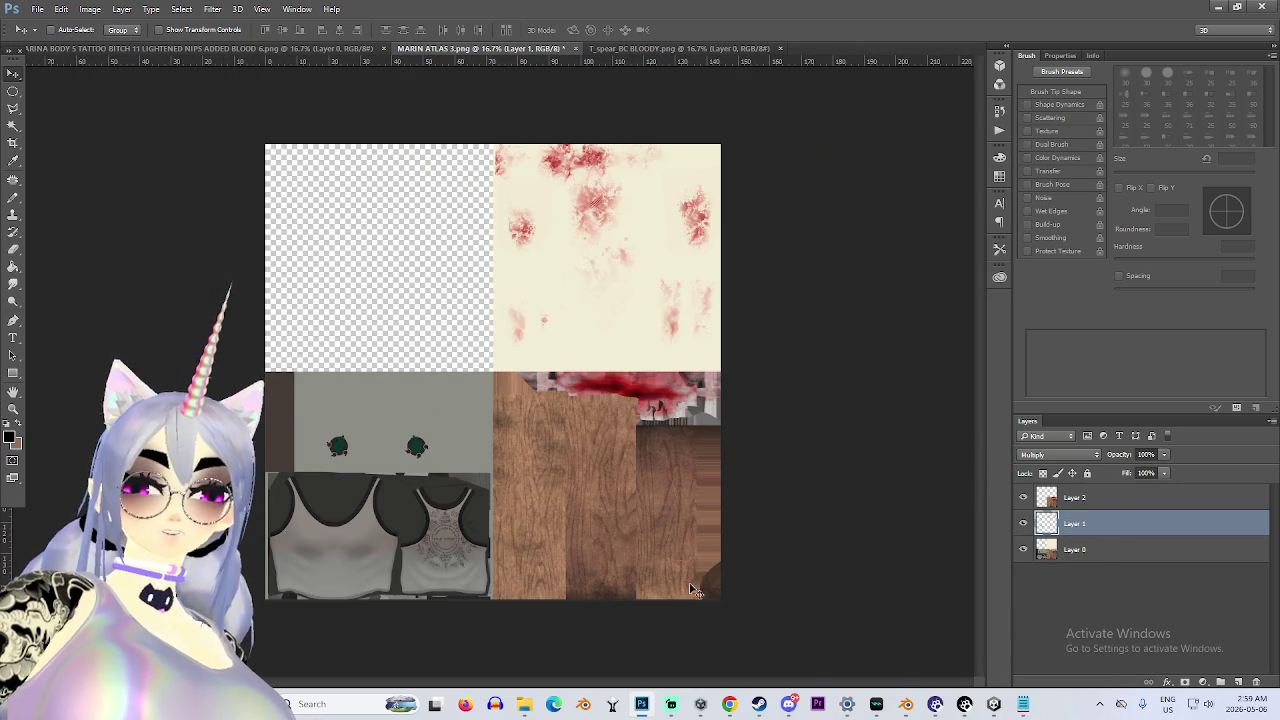
mouse_move(744, 708)
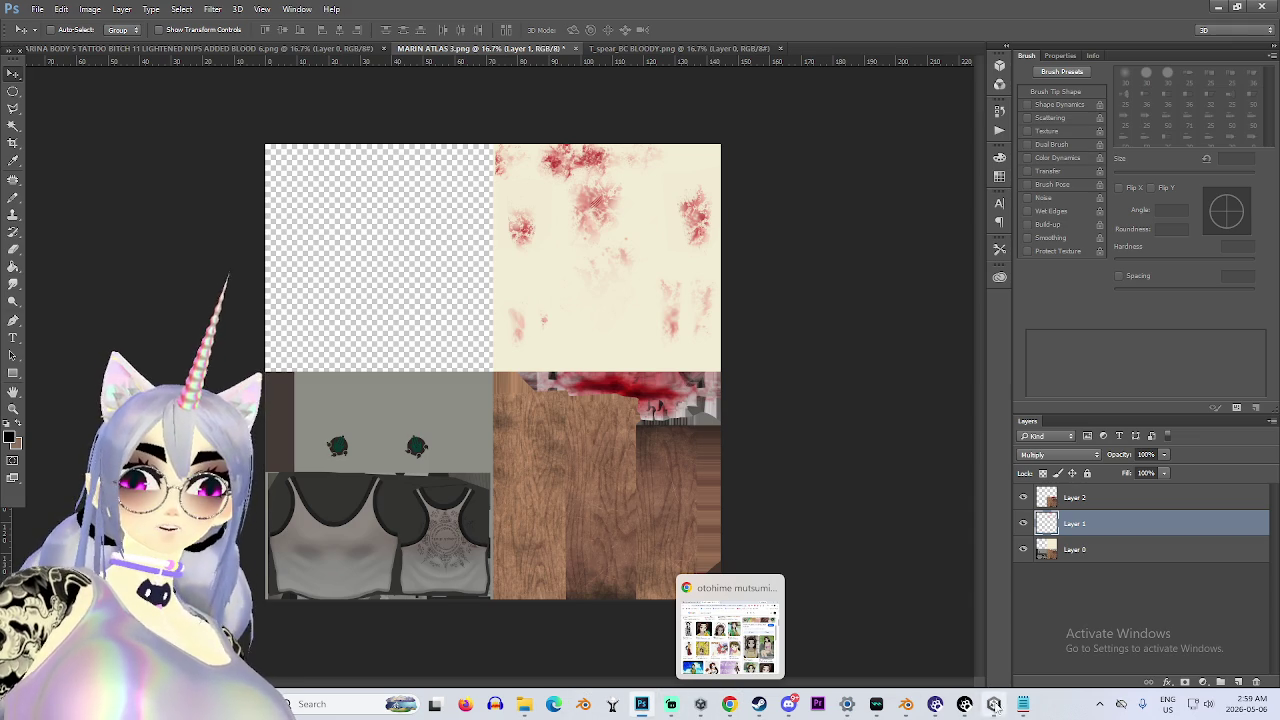
mouse_move(994, 704)
click(936, 646)
scroll(down, 3)
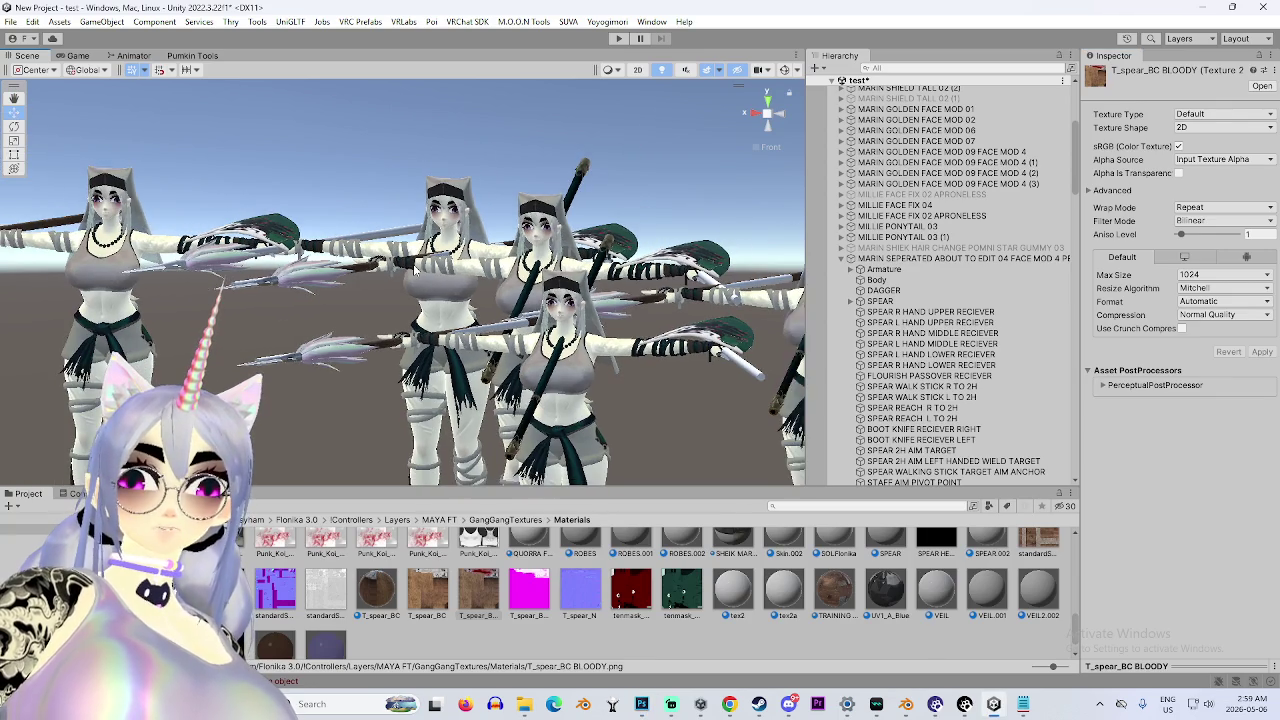
Locate the Body decal's Punk_Koi bloody texture and reveal it in Explorer.
click(900, 281)
scroll(down, 3)
scroll(up, 3)
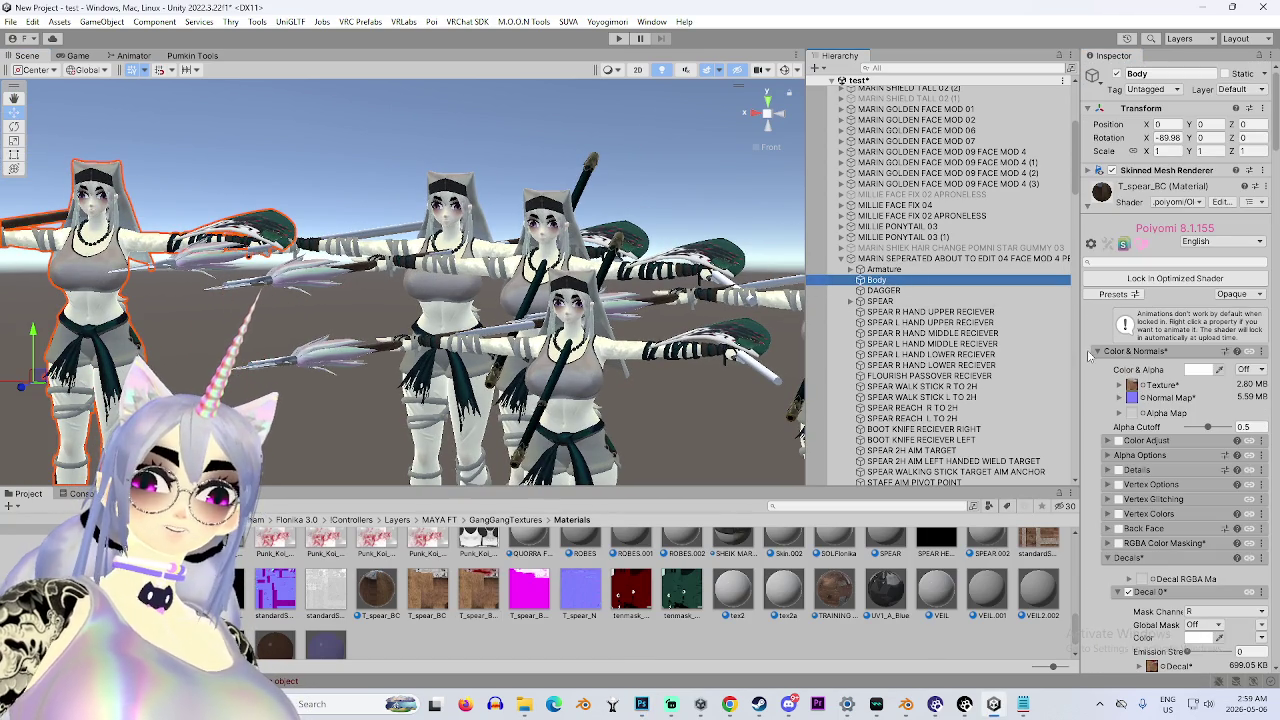
click(1097, 352)
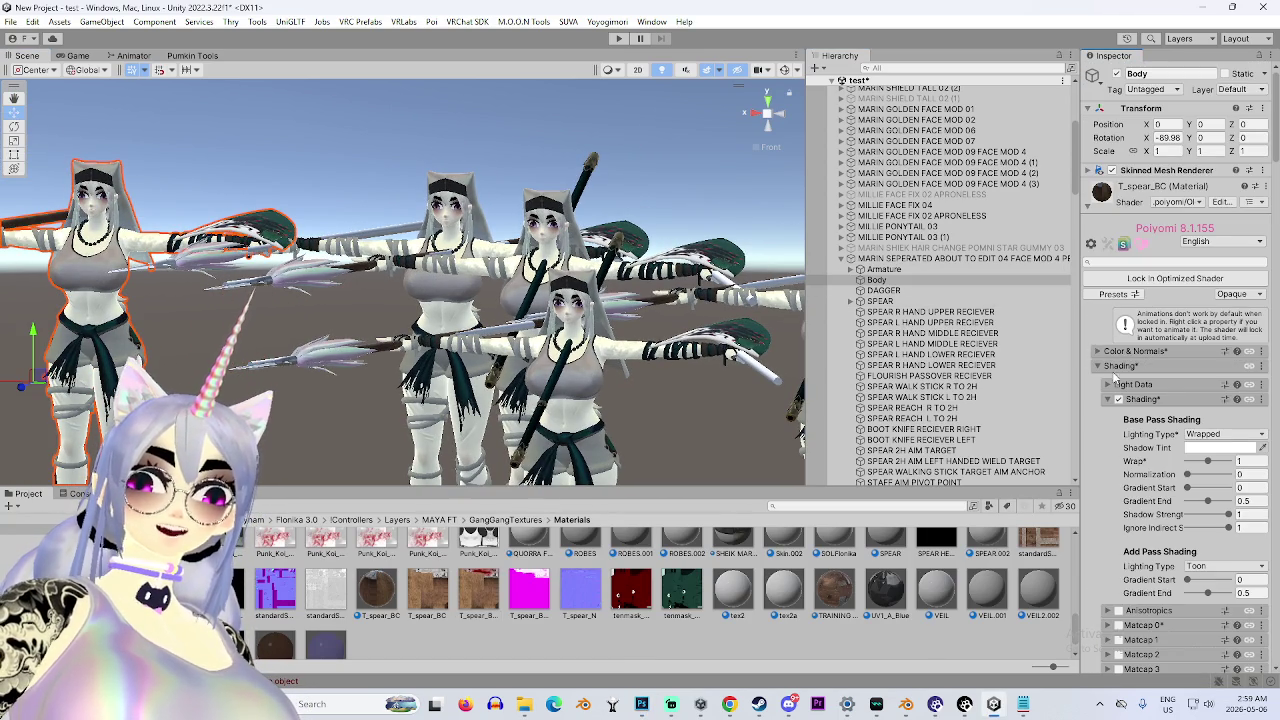
click(1117, 368)
click(1096, 214)
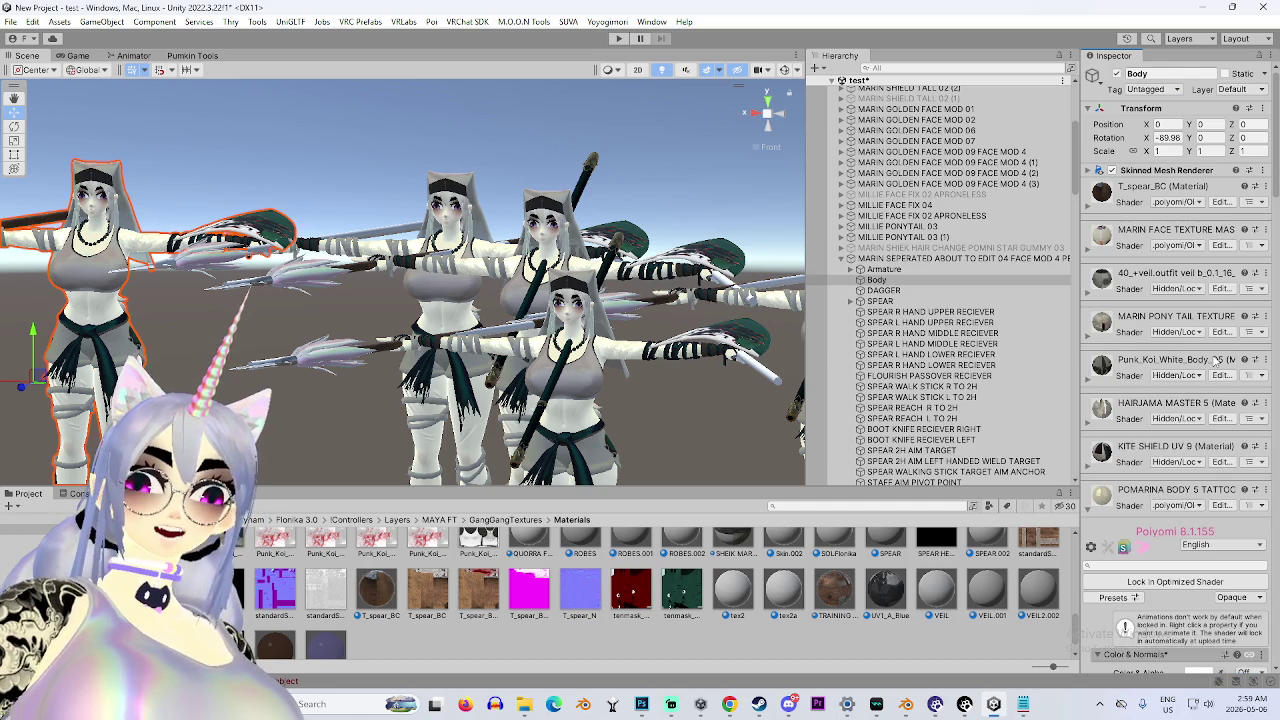
scroll(down, 3)
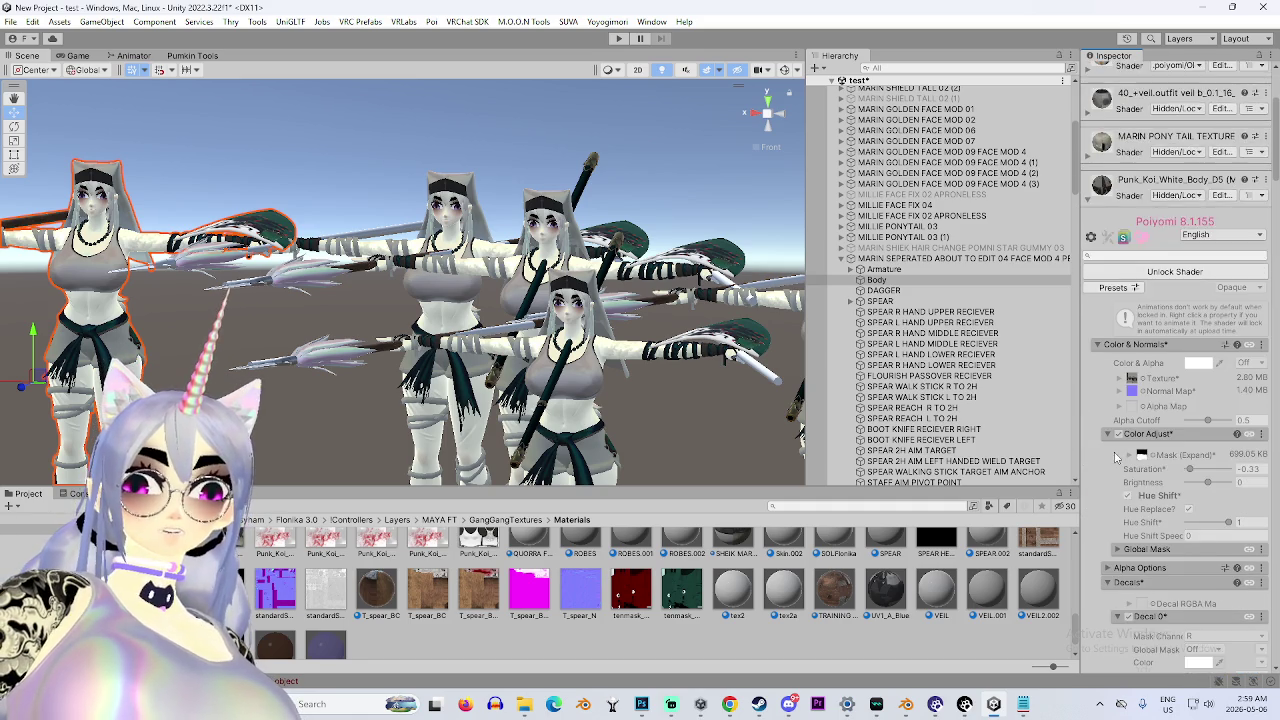
scroll(down, 3)
click(1152, 404)
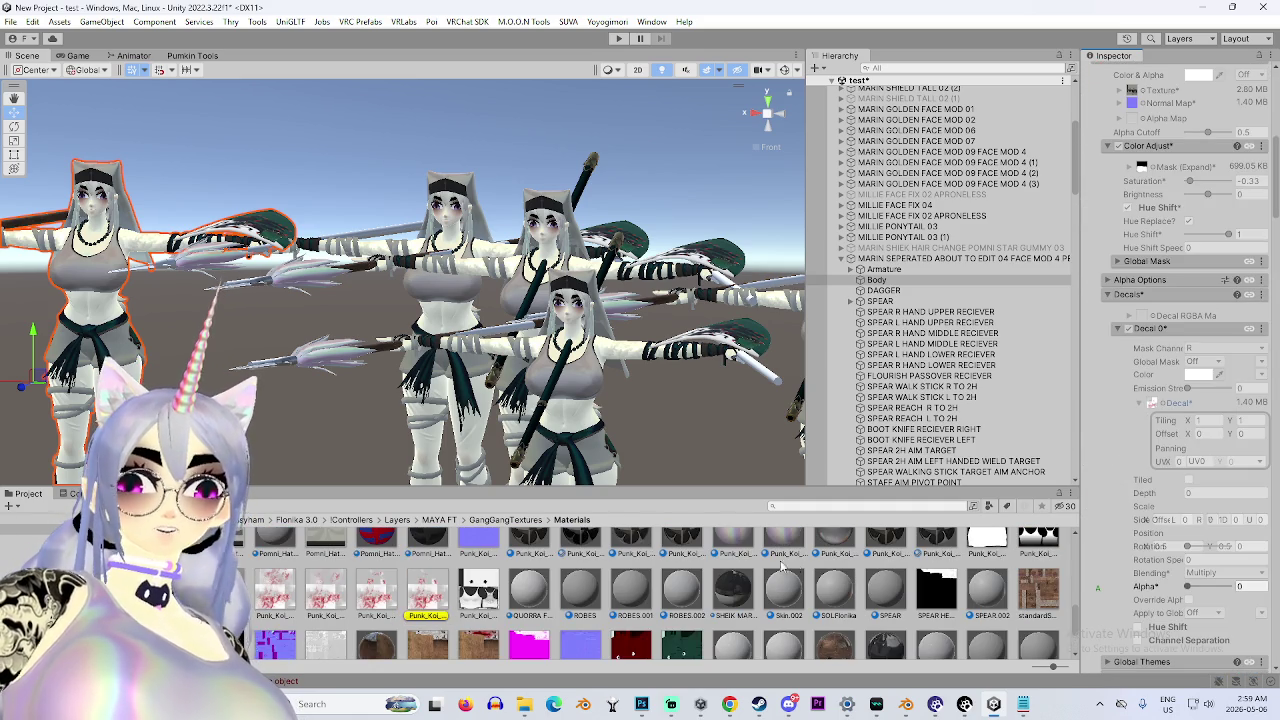
right_click(413, 600)
click(470, 140)
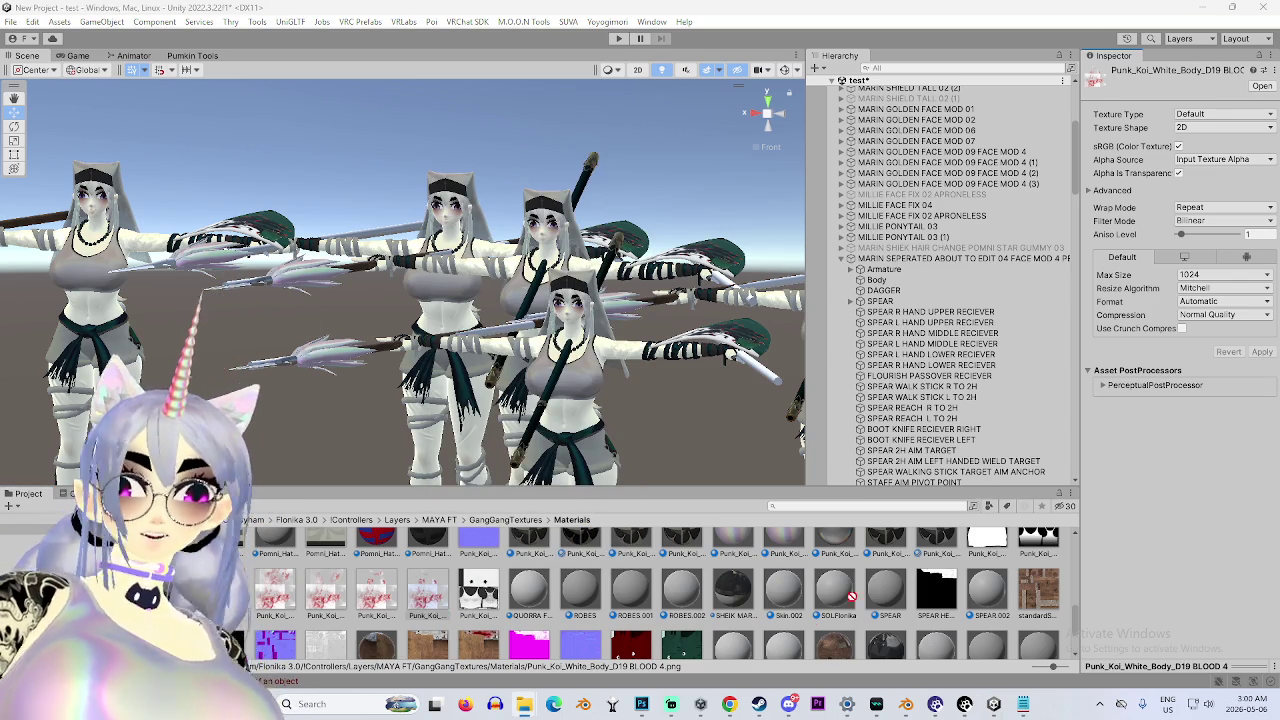
Bring the bloody body texture into the Photoshop atlas, positioned over the shirts.
click(641, 704)
drag(740, 345, 803, 45)
drag(350, 197, 404, 490)
click(1060, 454)
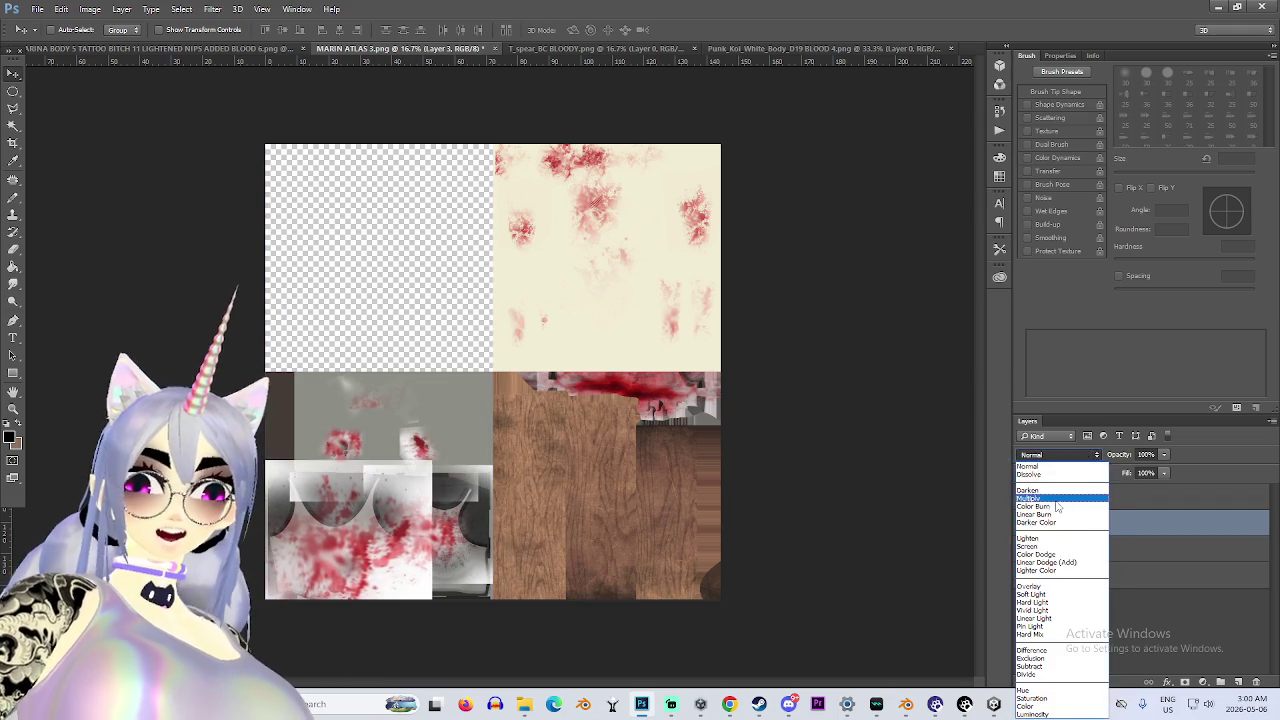
Set Layer 3's blend mode to Multiply and zoom to check the blood.
click(1045, 483)
scroll(up, 3)
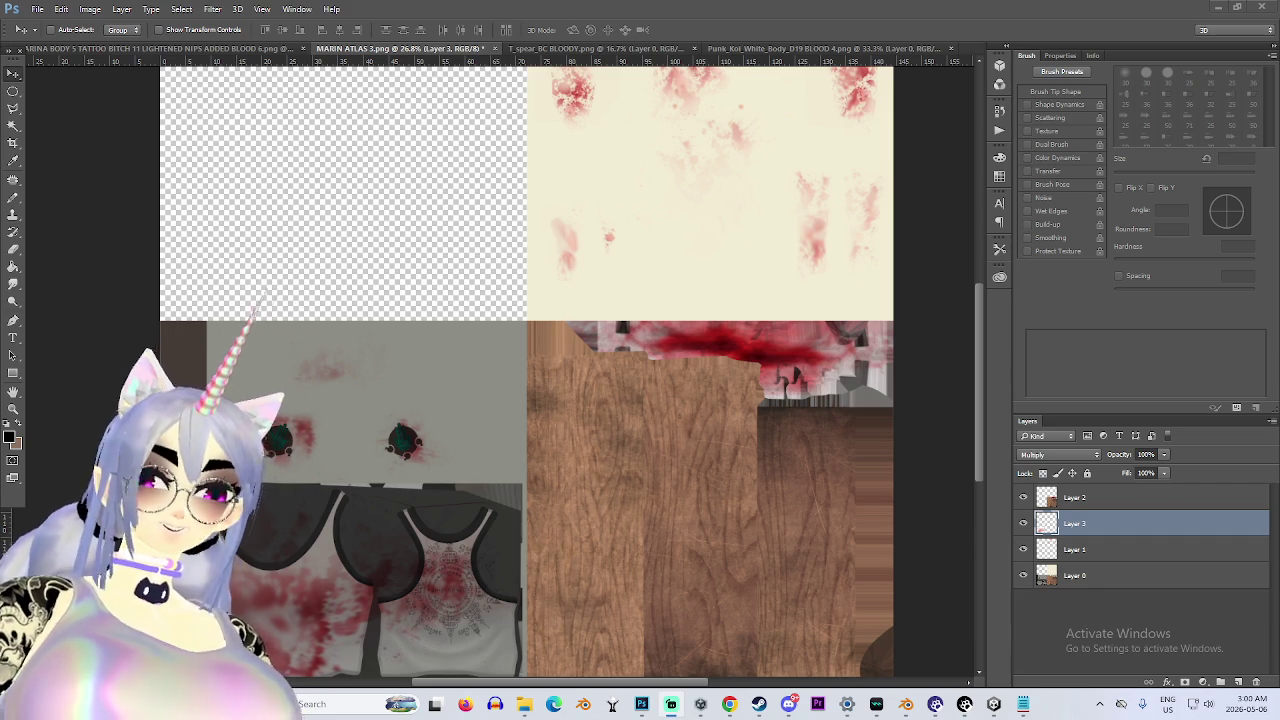
scroll(down, 3)
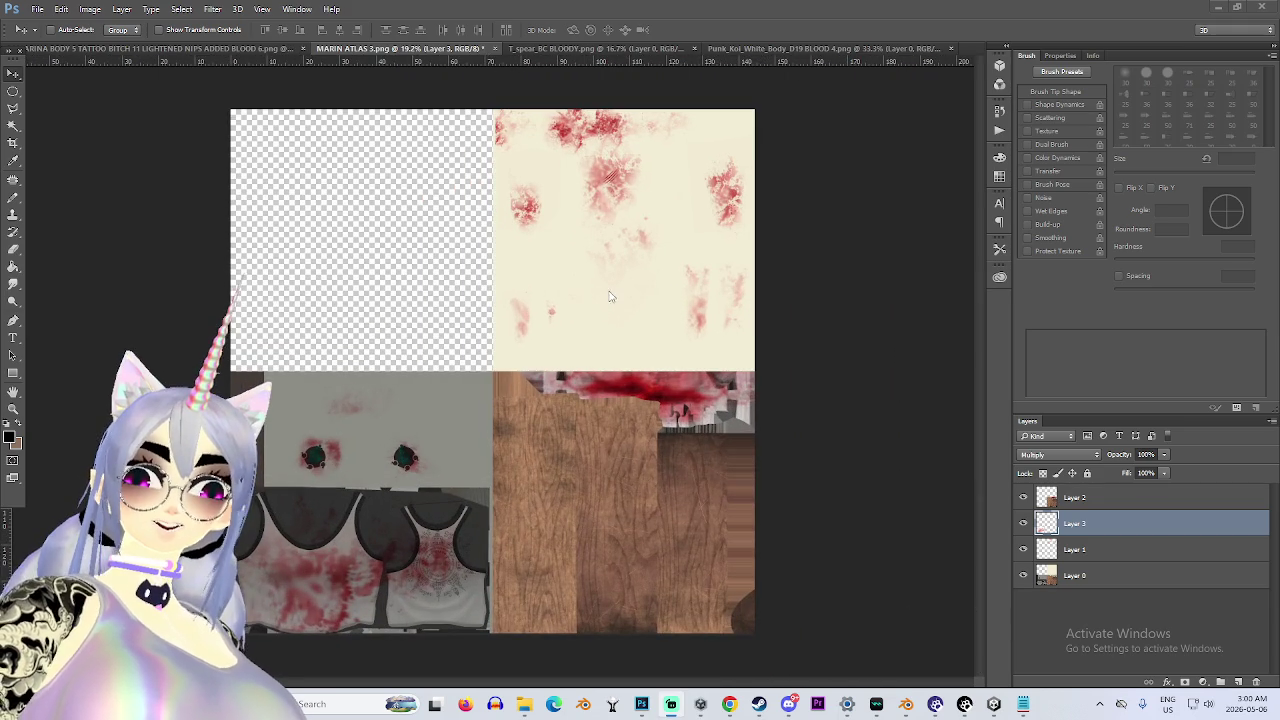
Start File > Save As and open the Format list.
click(37, 9)
click(100, 157)
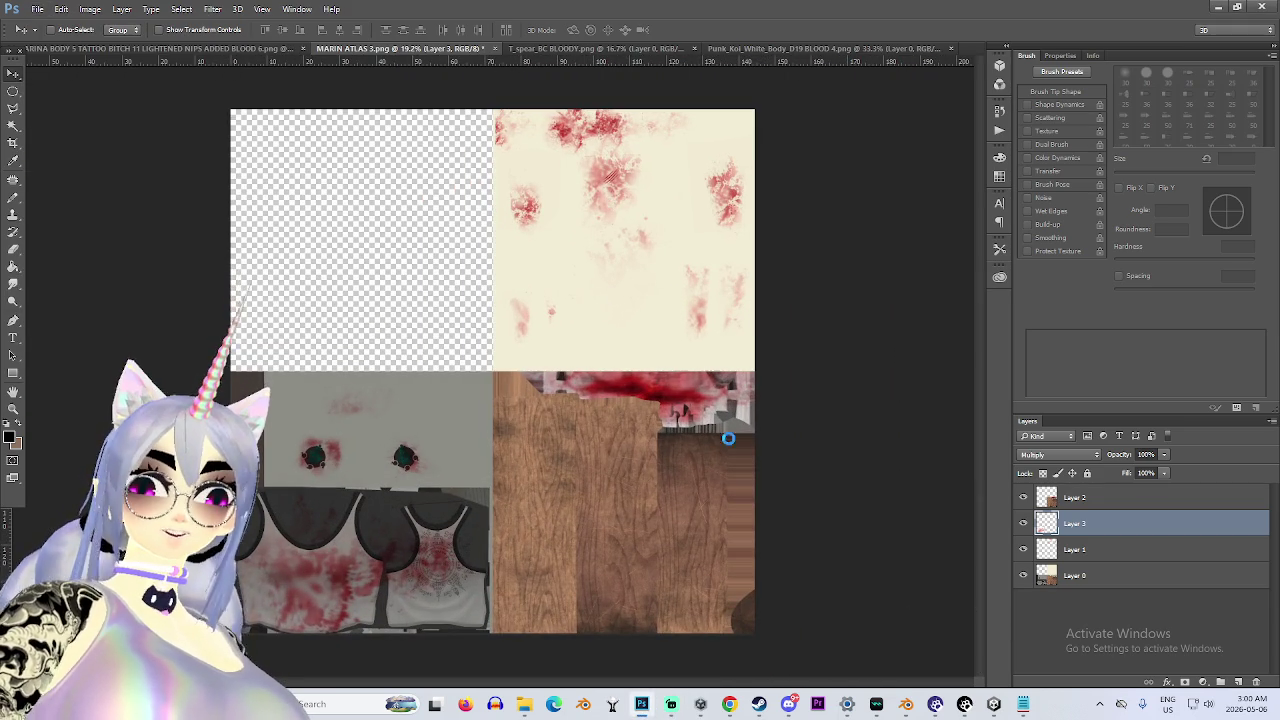
click(295, 529)
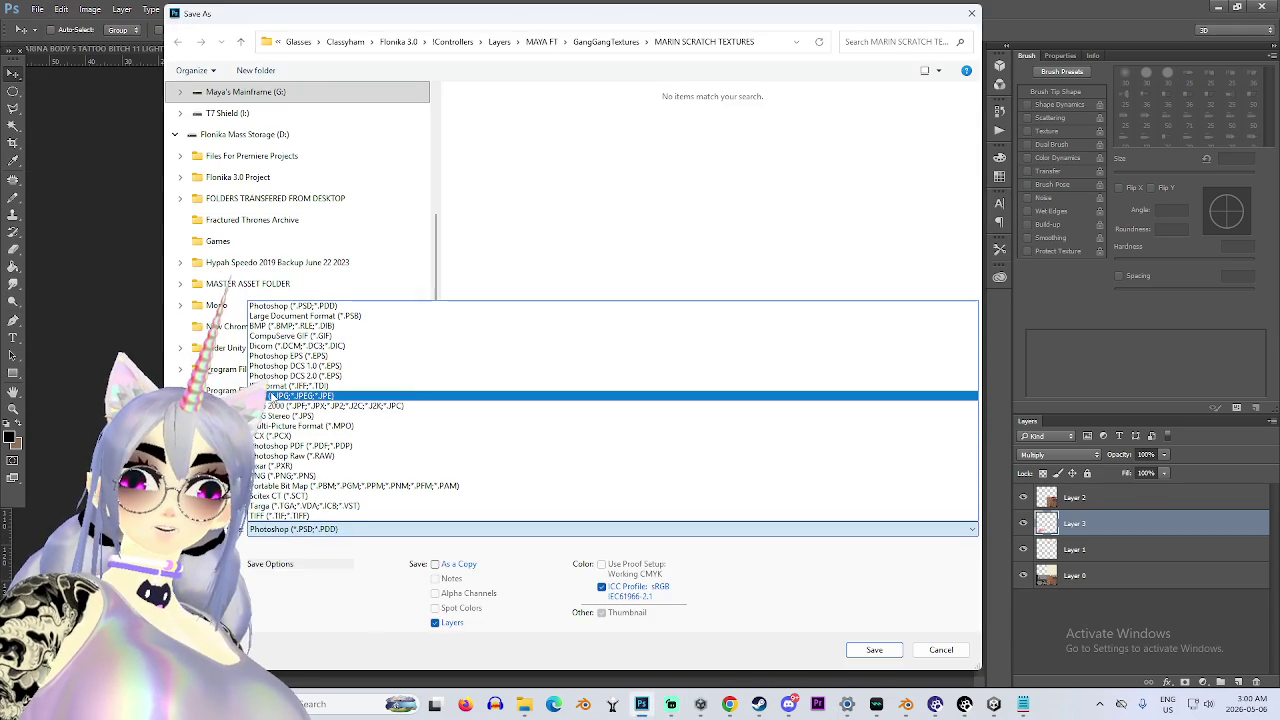
Choose JPEG, name the file MARIN ATLAS 3 BLOODY MAP, and accept Maximum quality.
click(272, 396)
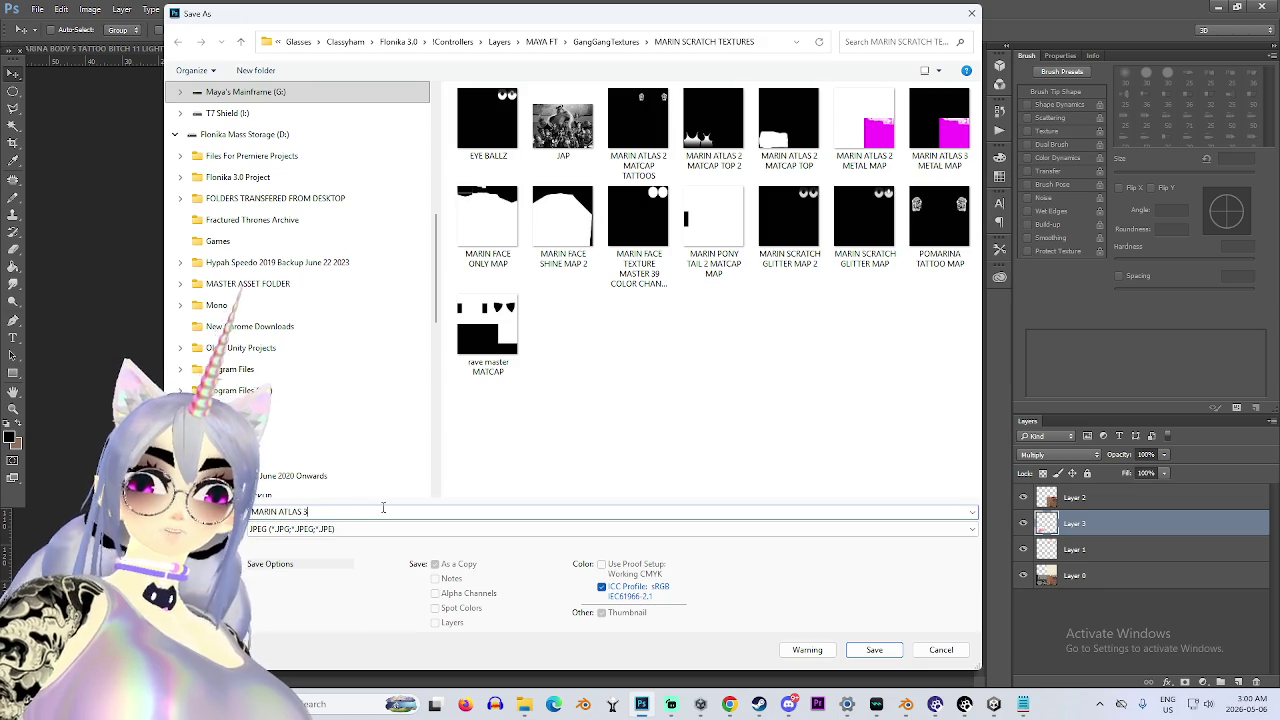
click(383, 511)
text(BLOODY MAP)
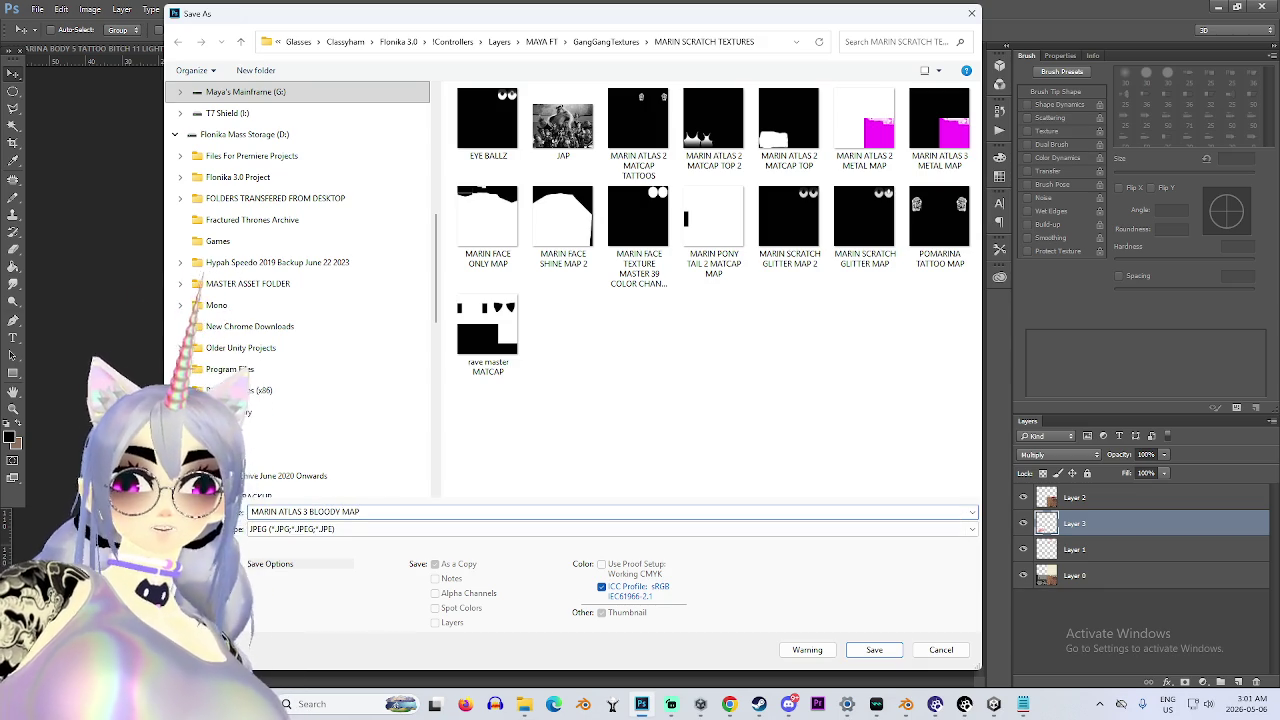
key(Return)
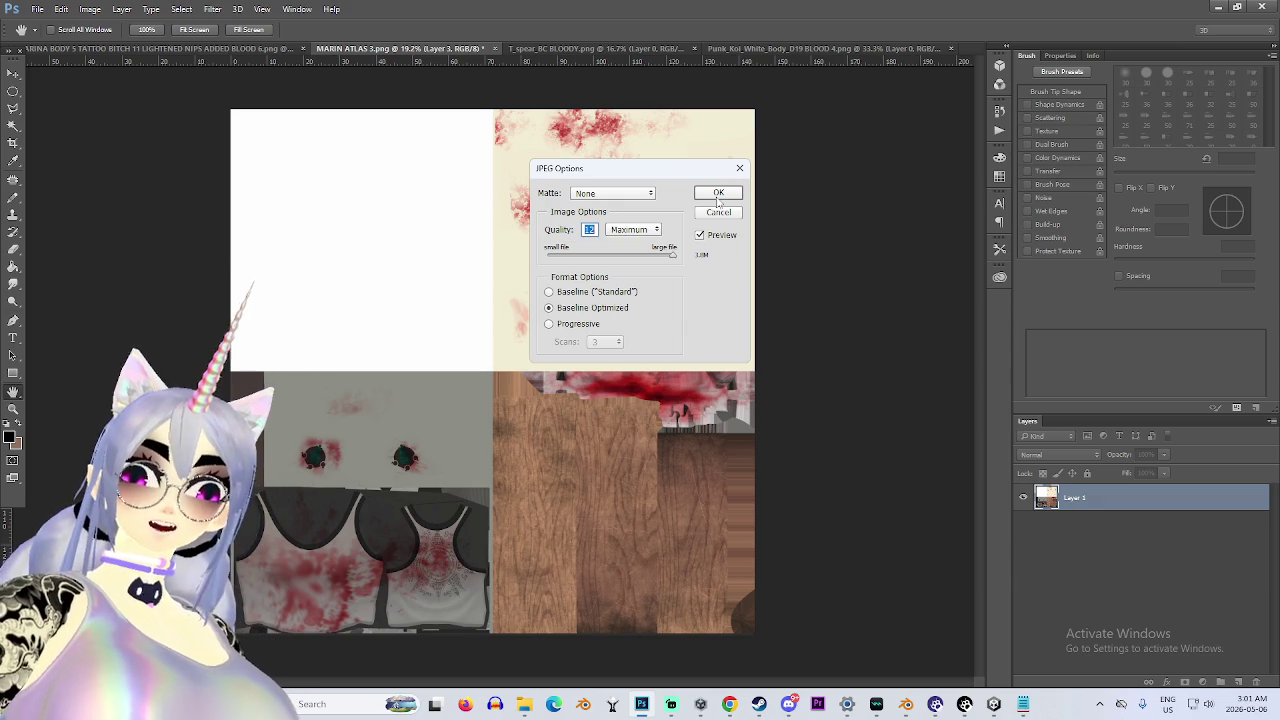
click(716, 195)
key(alt+Tab)
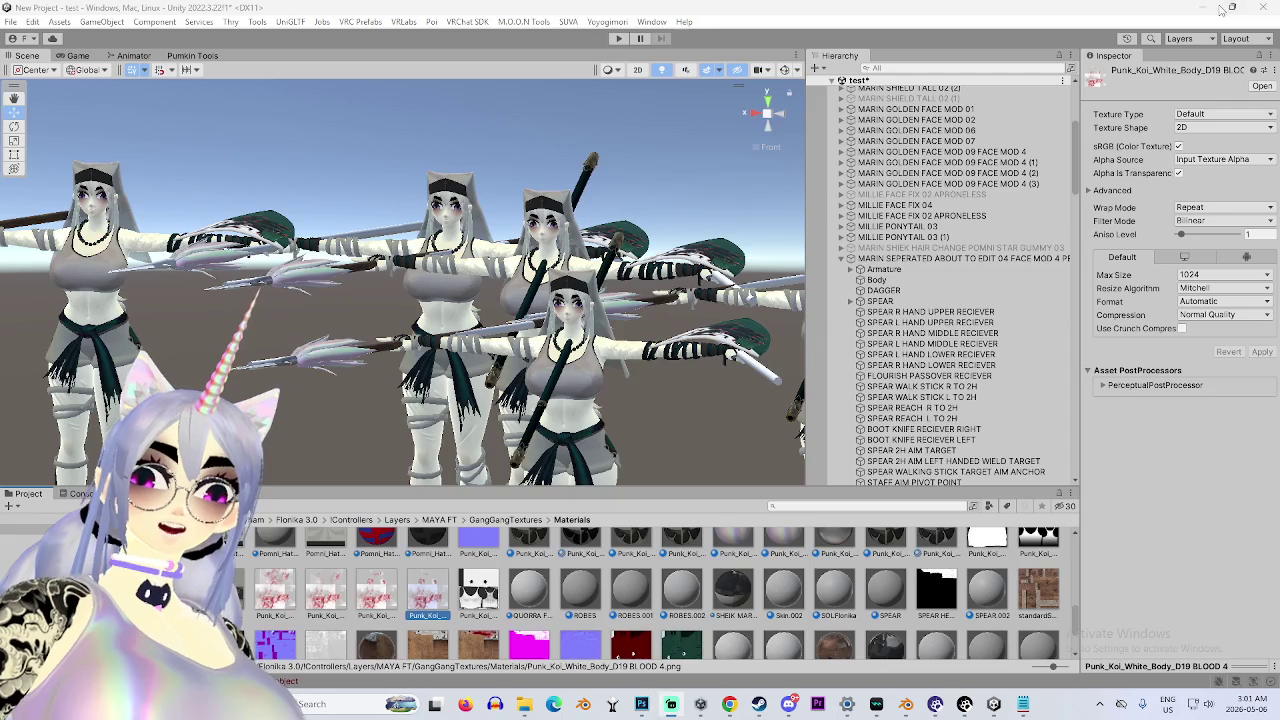
Select the avatar's body mesh and unlock its ROBES material's Poiyomi shader.
scroll(down, 3)
scroll(up, 3)
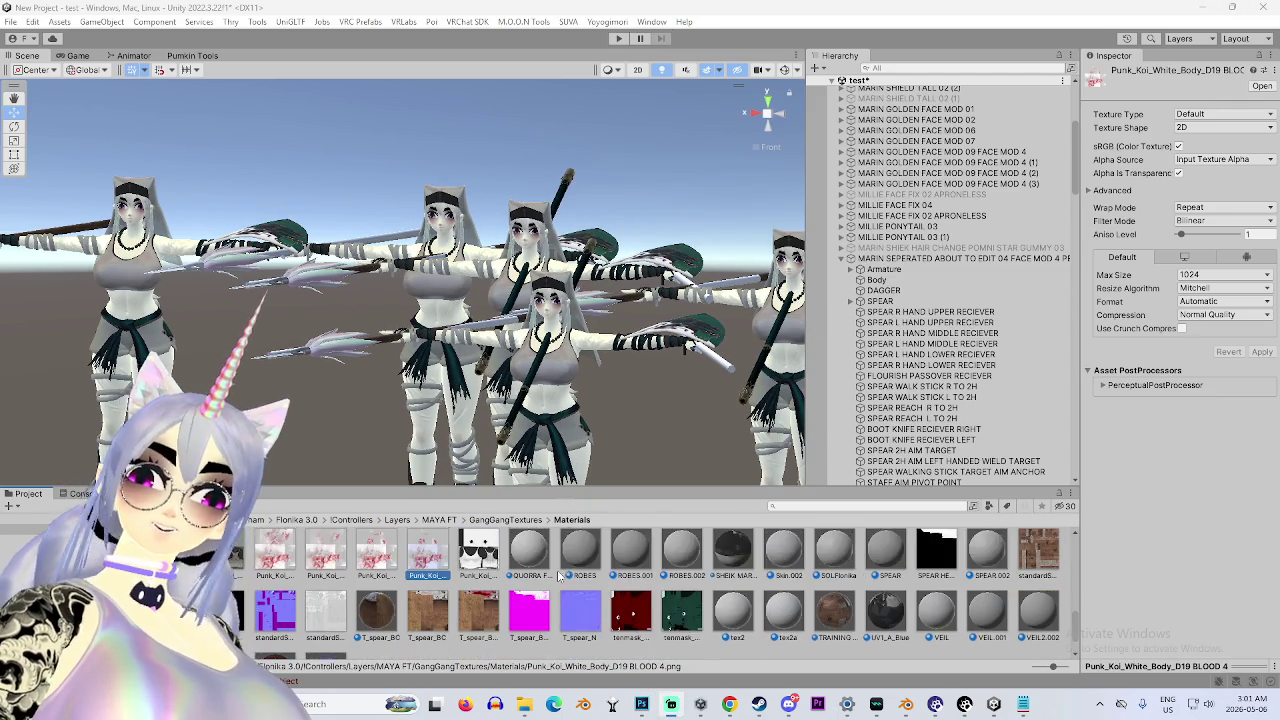
scroll(down, 3)
drag(560, 340, 1077, 387)
click(541, 355)
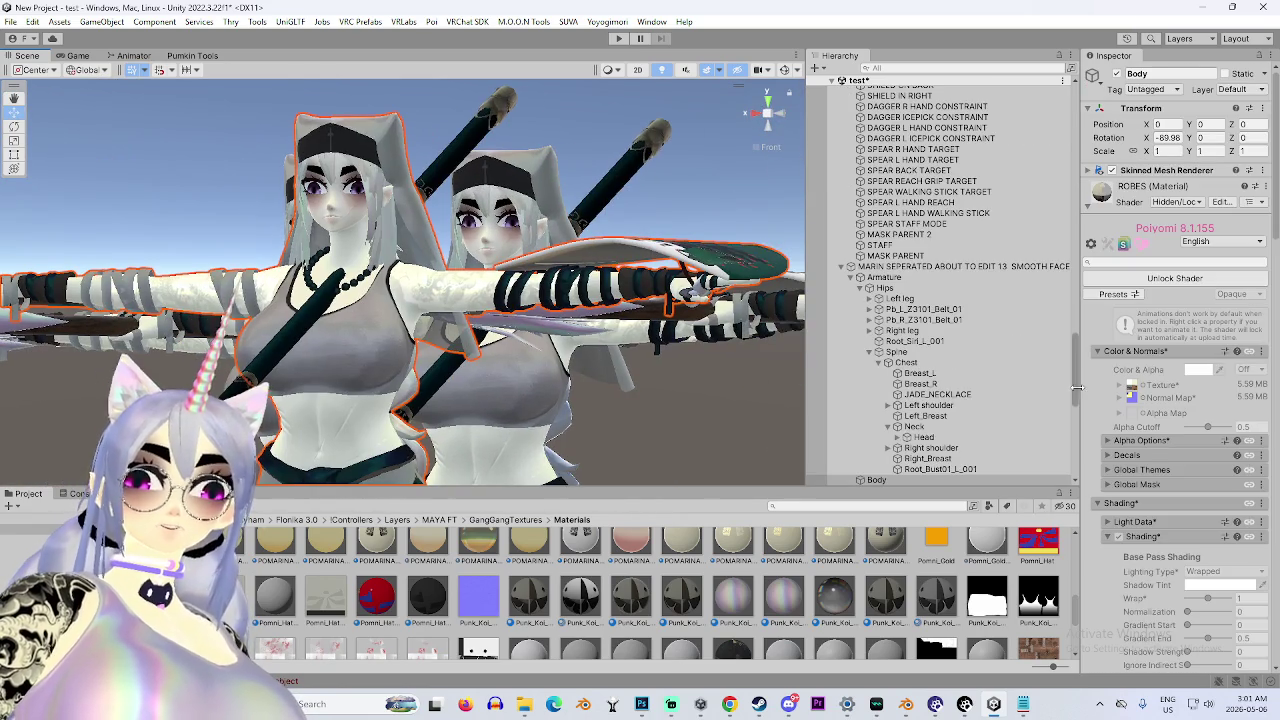
scroll(down, 3)
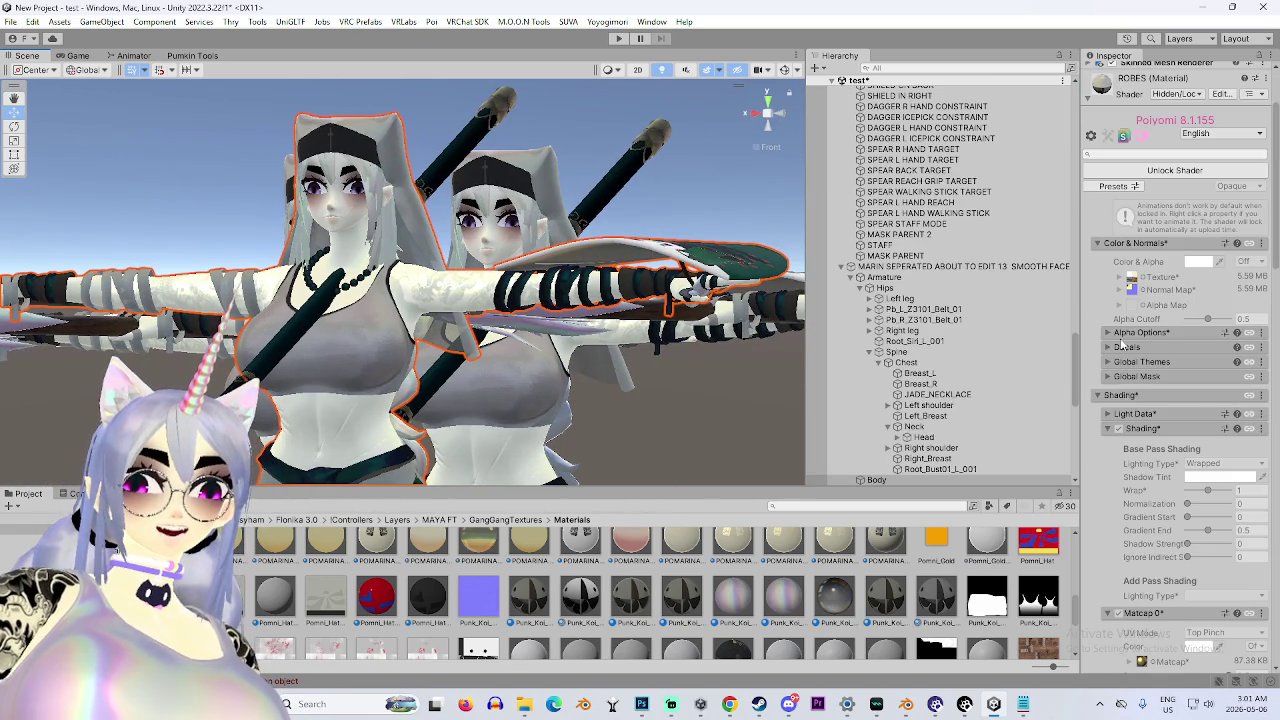
scroll(up, 3)
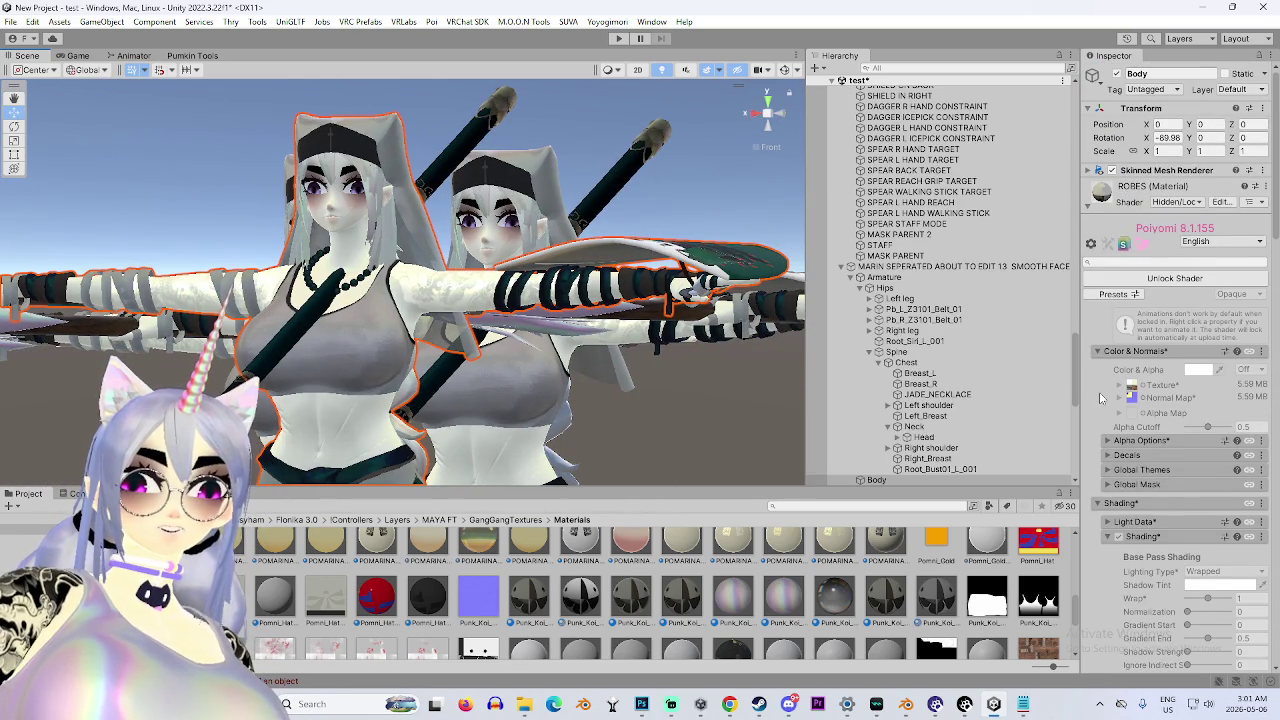
click(1165, 279)
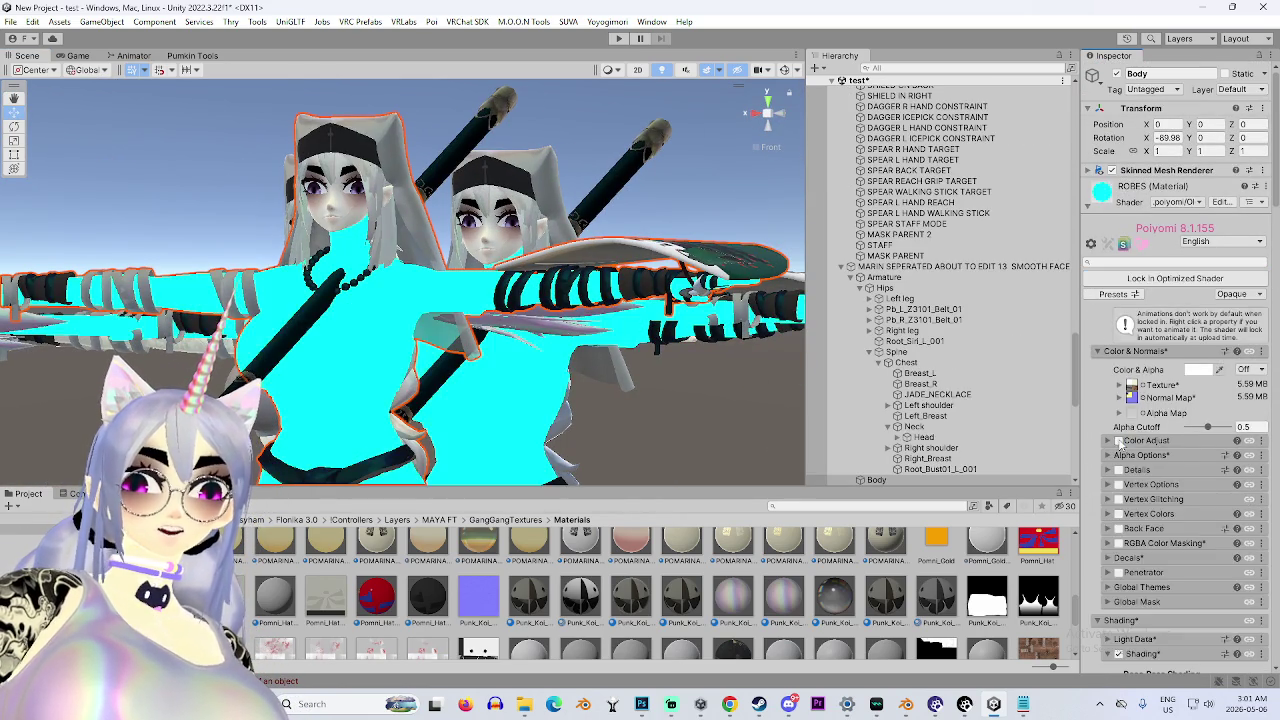
scroll(down, 3)
scroll(up, 3)
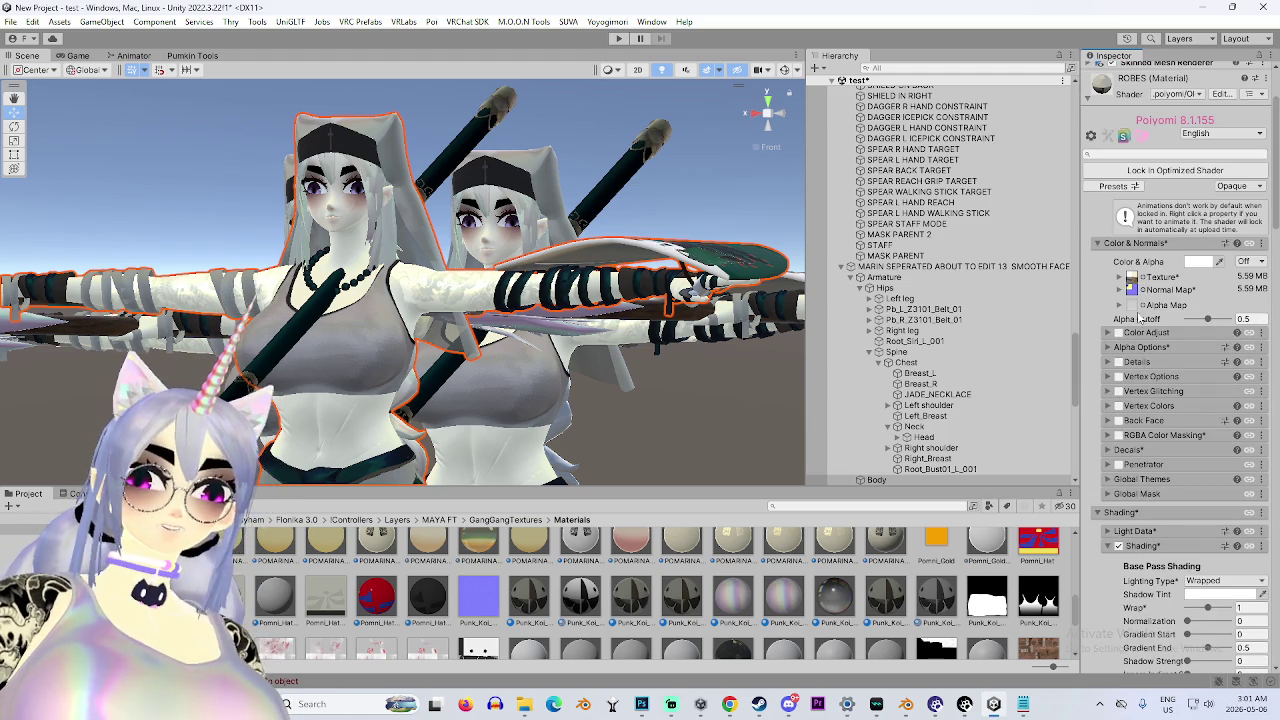
Locate the ROBES normal map texture in the project and reselect the Body mesh.
click(1131, 289)
click(697, 571)
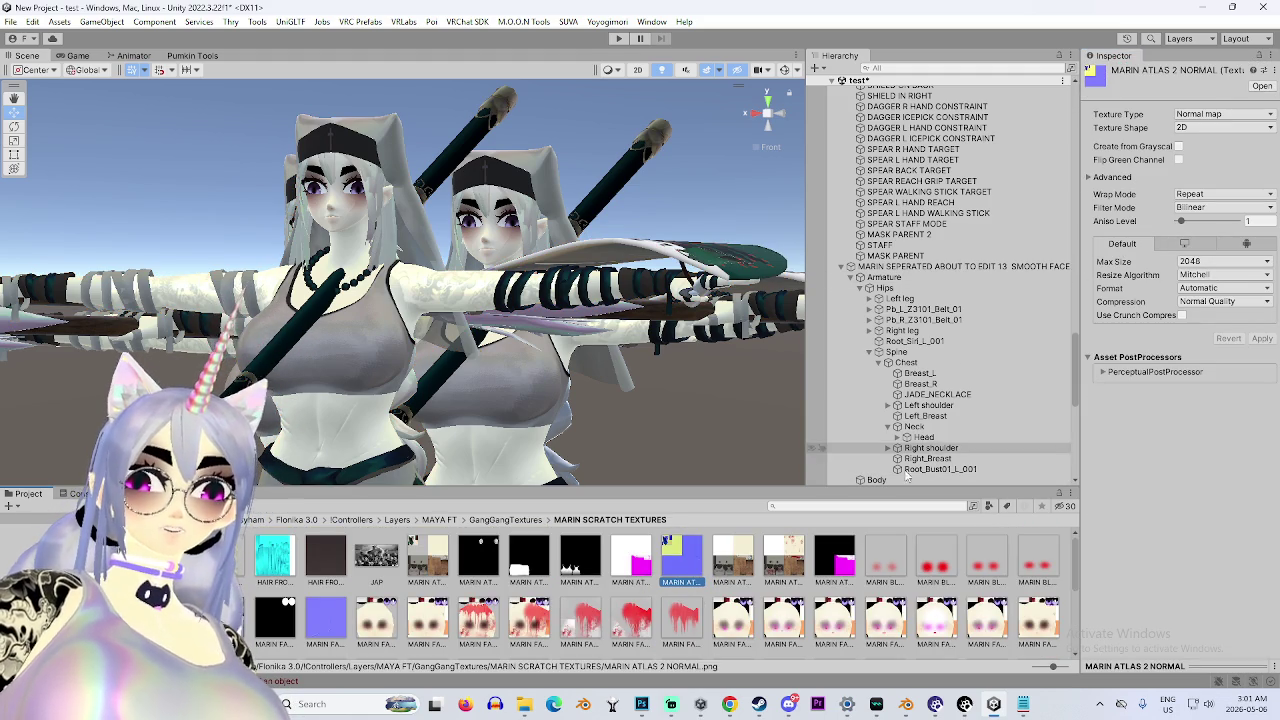
click(960, 266)
click(900, 479)
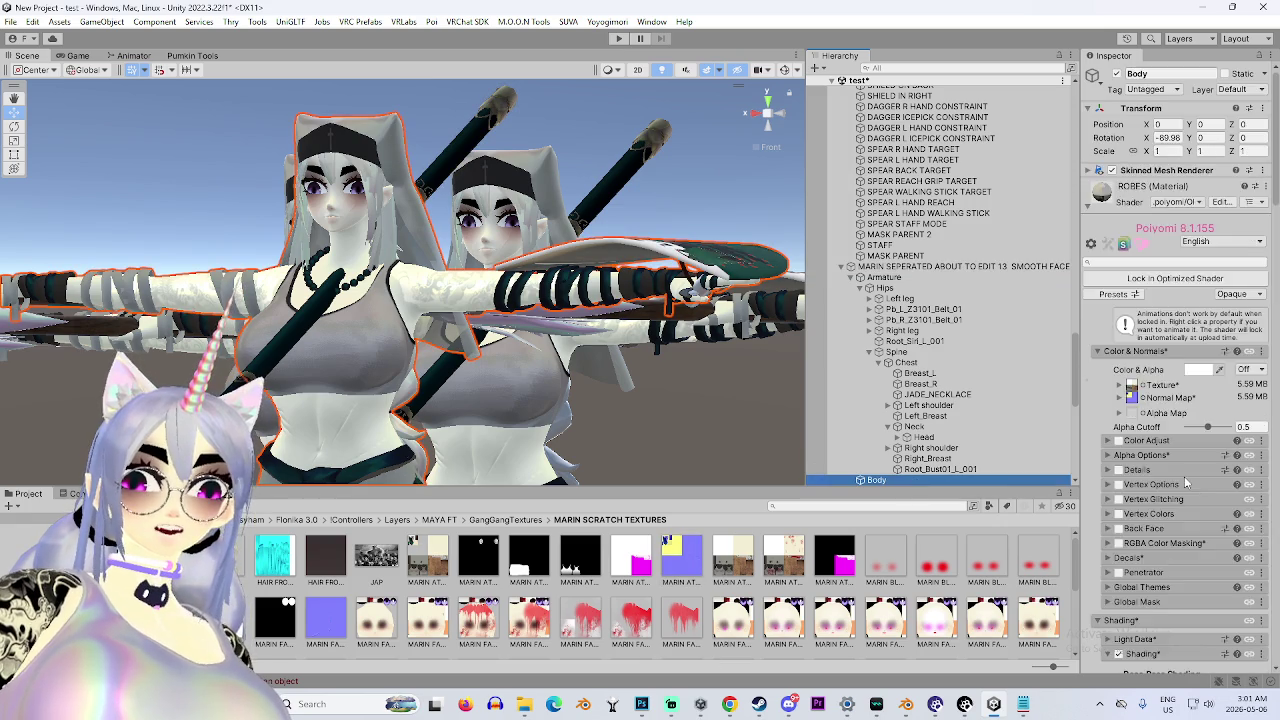
scroll(down, 3)
scroll(up, 3)
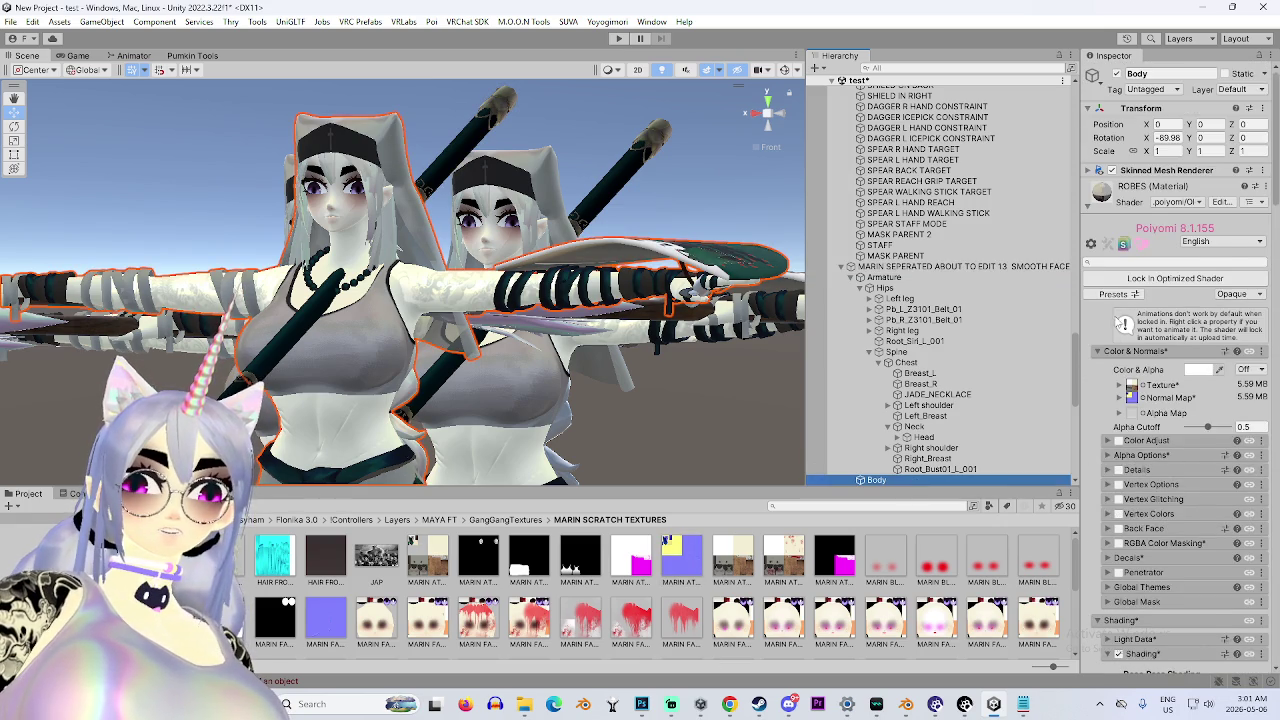
scroll(down, 3)
scroll(down, 3)
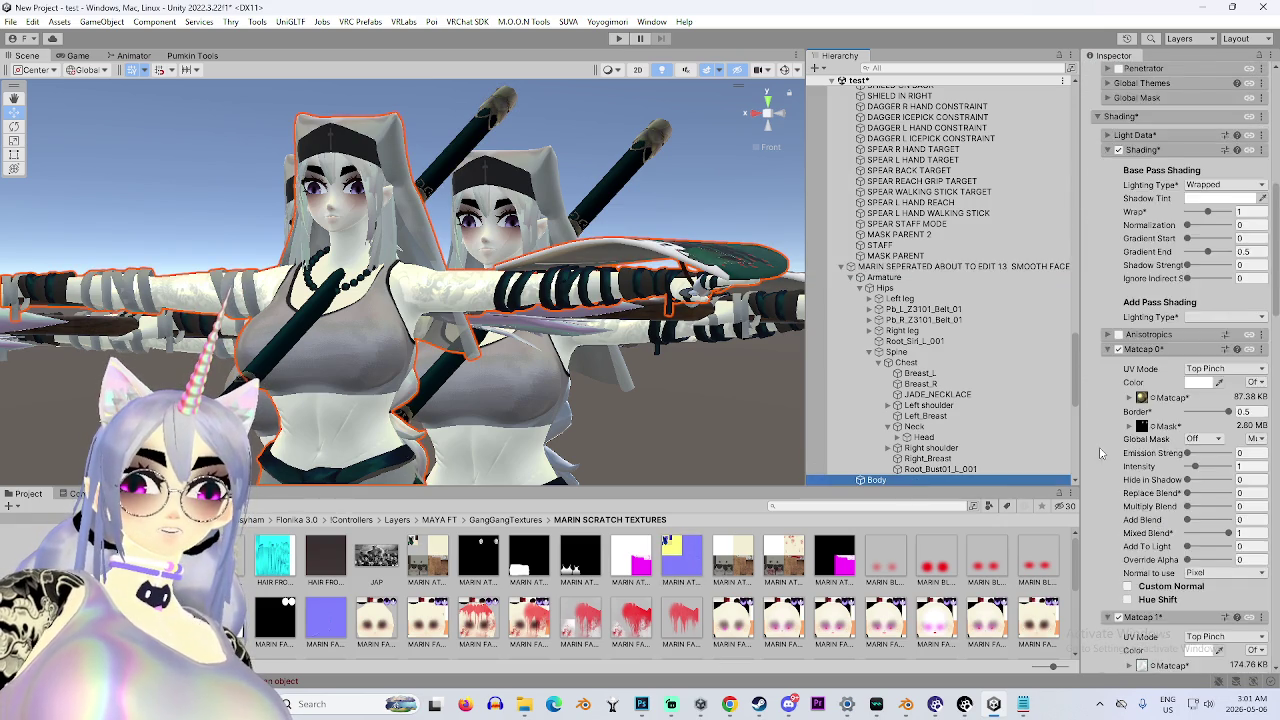
Inspect the Matcap 1 mask and Reflections & Specular map texture settings.
click(1150, 550)
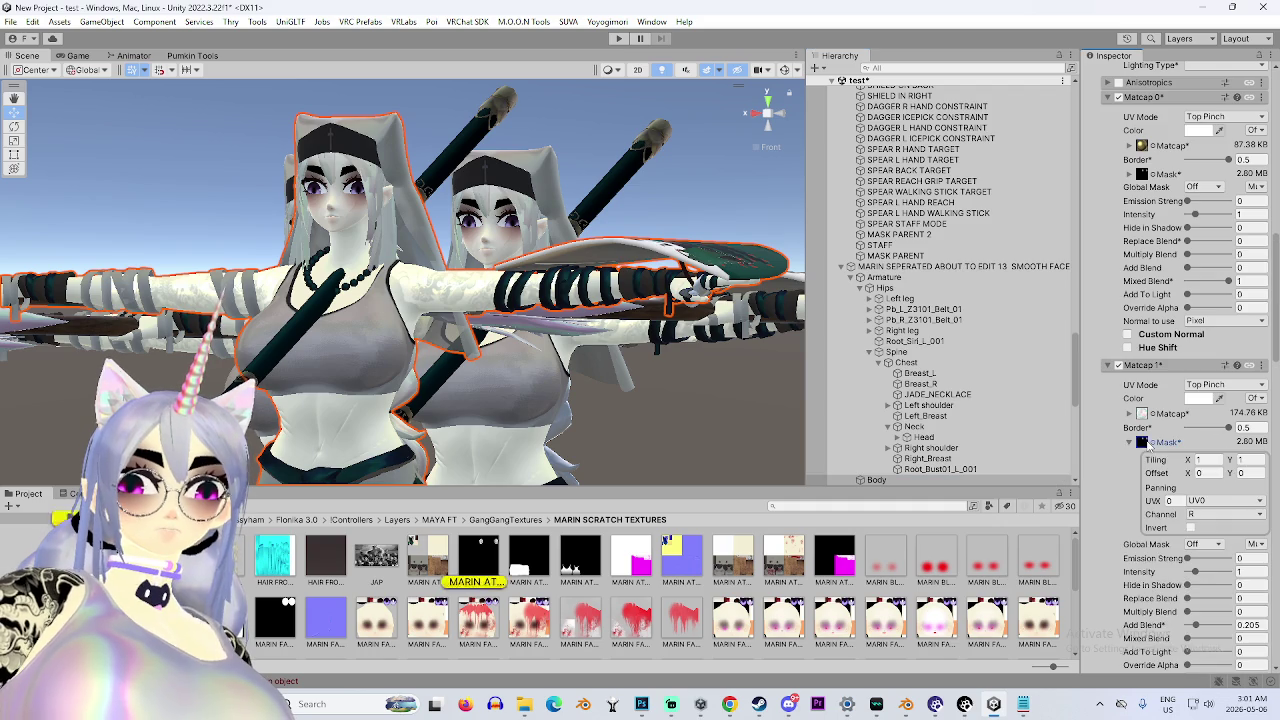
scroll(down, 3)
scroll(down, 3)
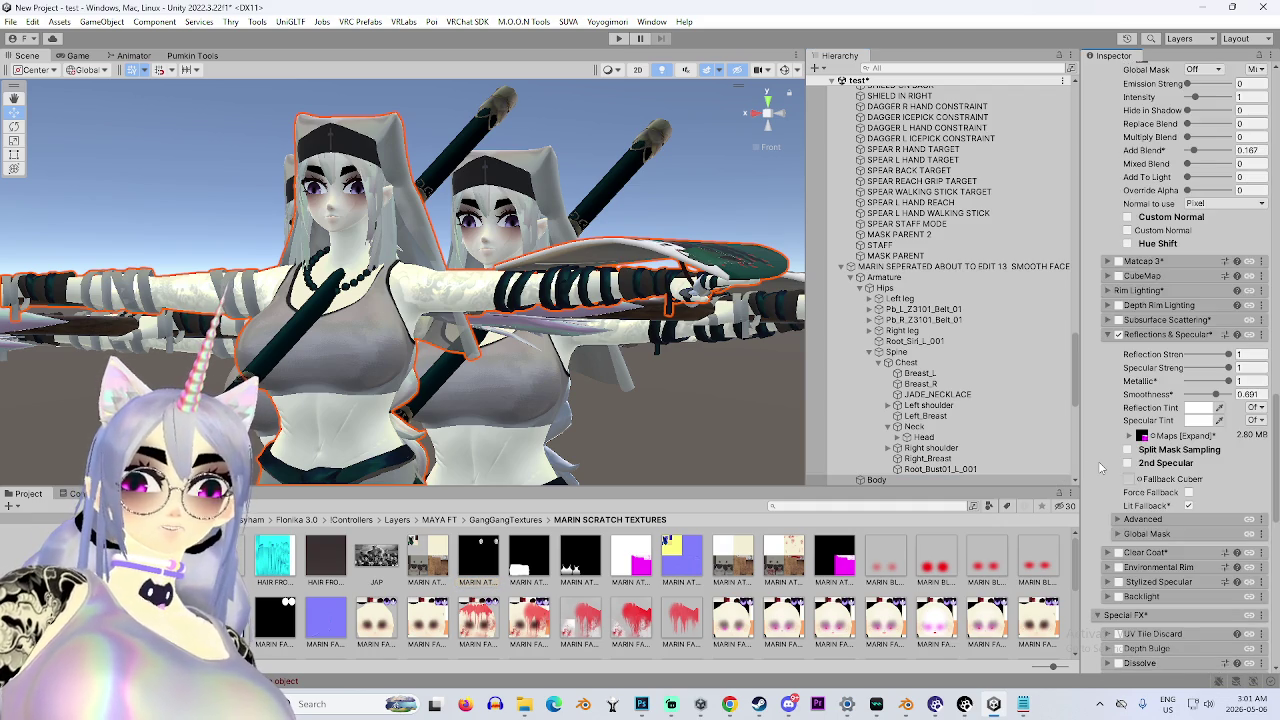
click(1131, 439)
scroll(down, 3)
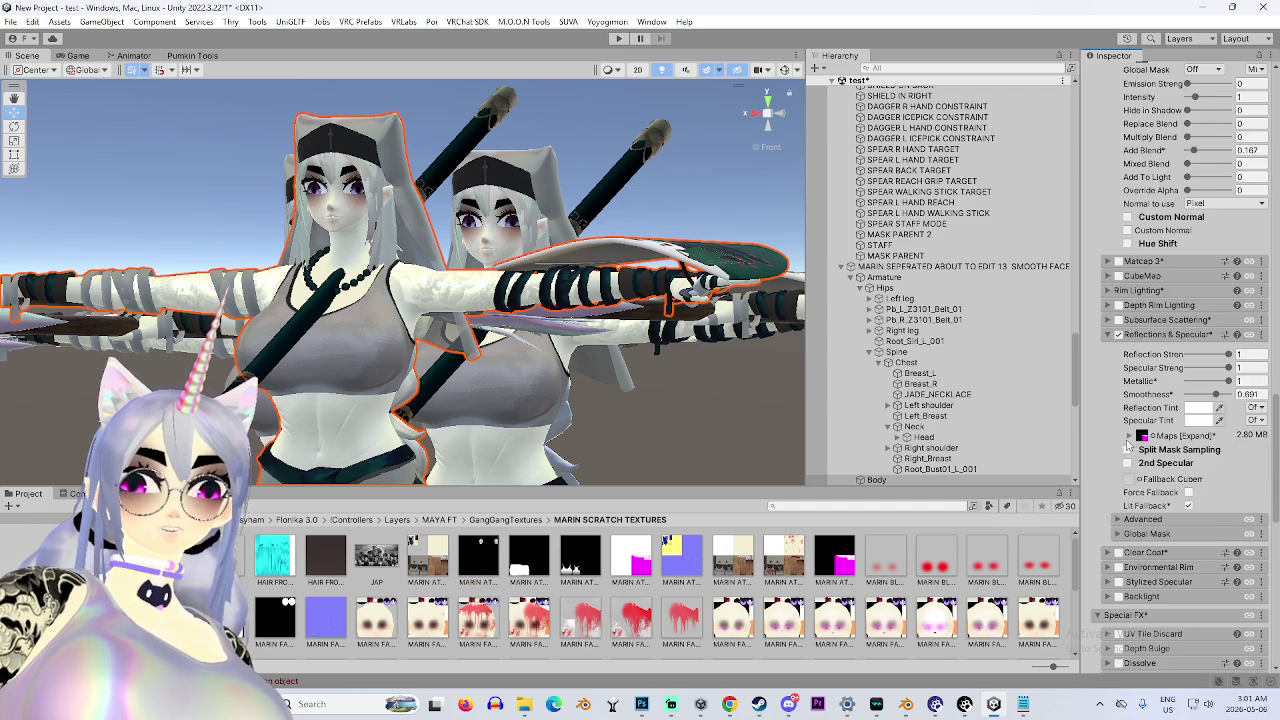
scroll(up, 3)
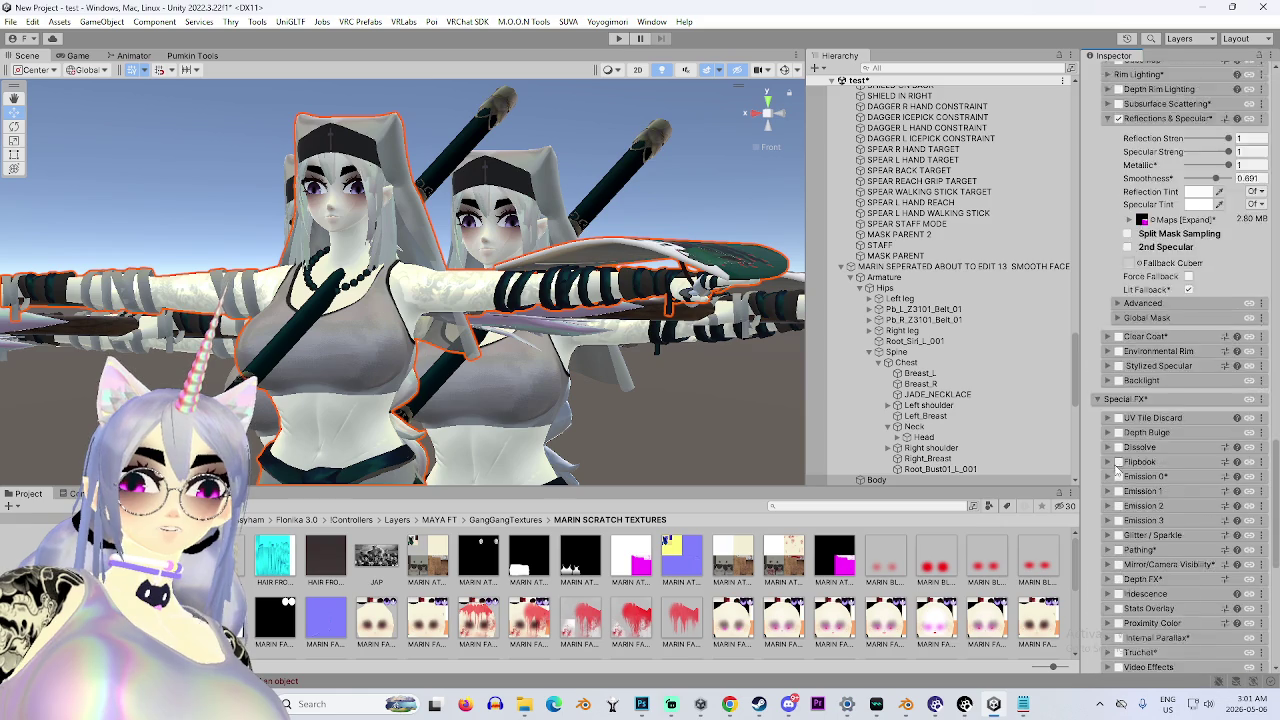
scroll(up, 3)
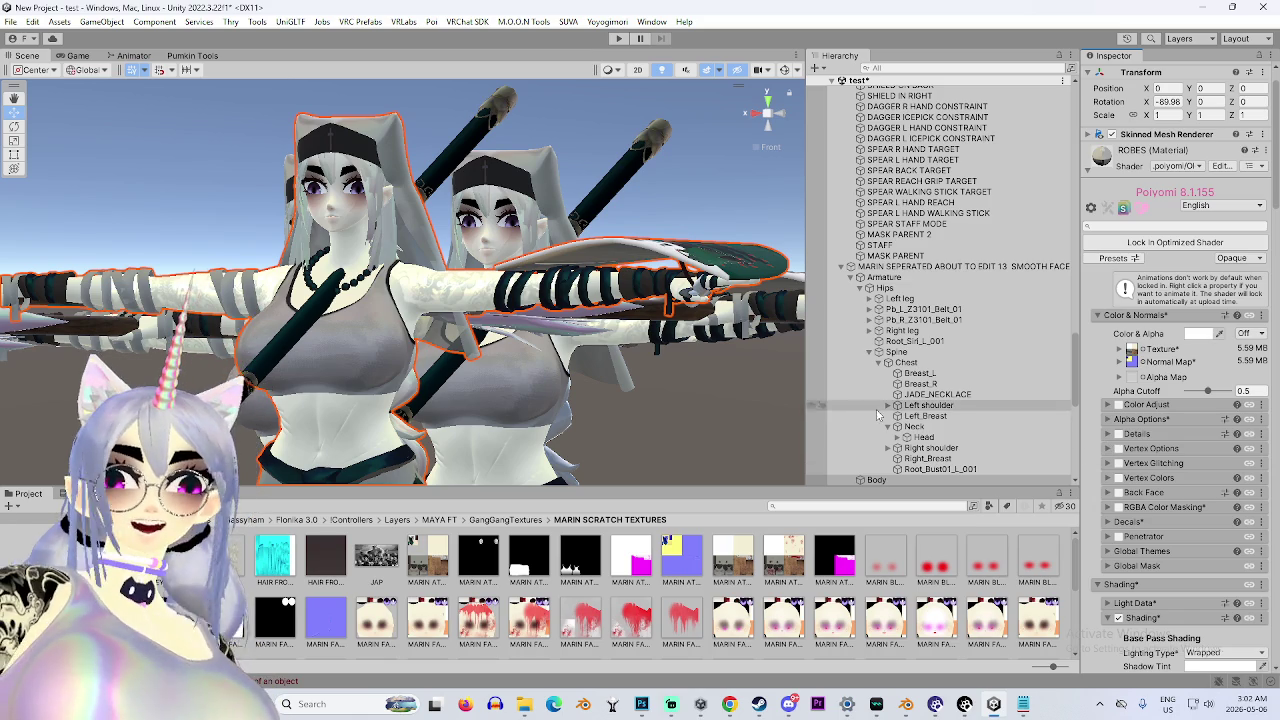
Orbit the scene and remove the EDIT 11 and EDIT 12 avatar copies.
drag(502, 358, 505, 340)
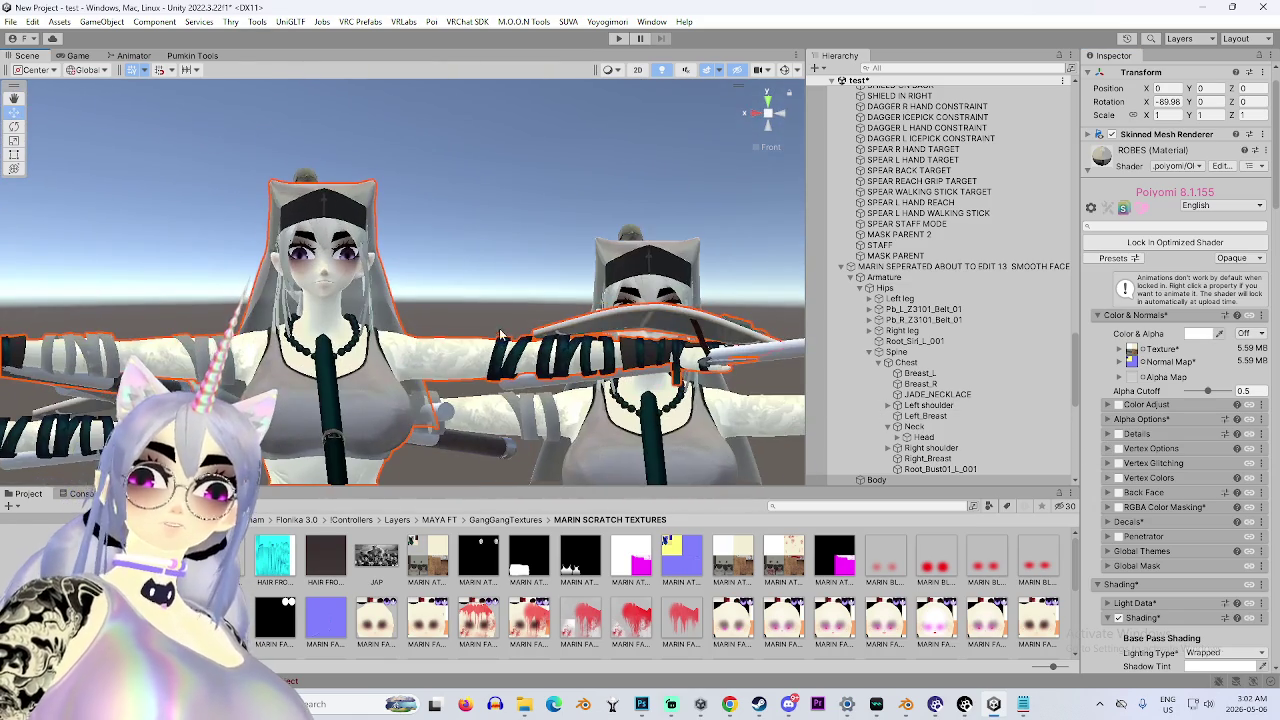
click(783, 116)
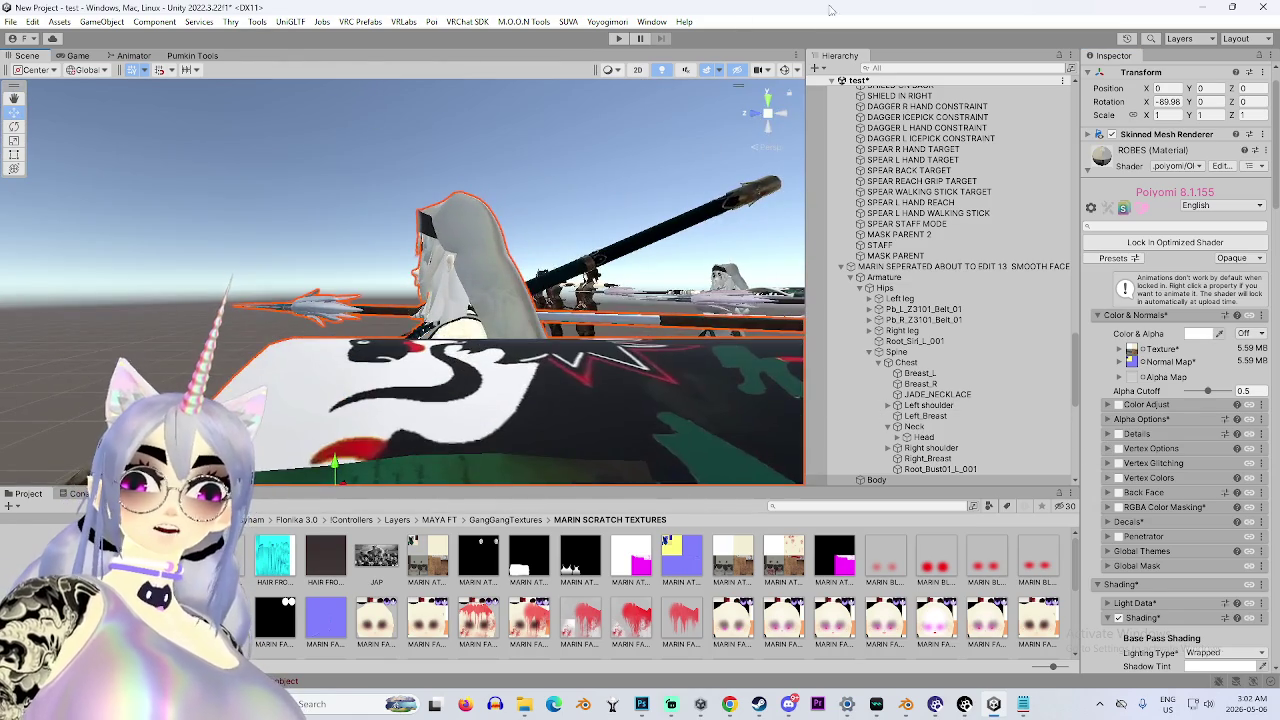
click(767, 124)
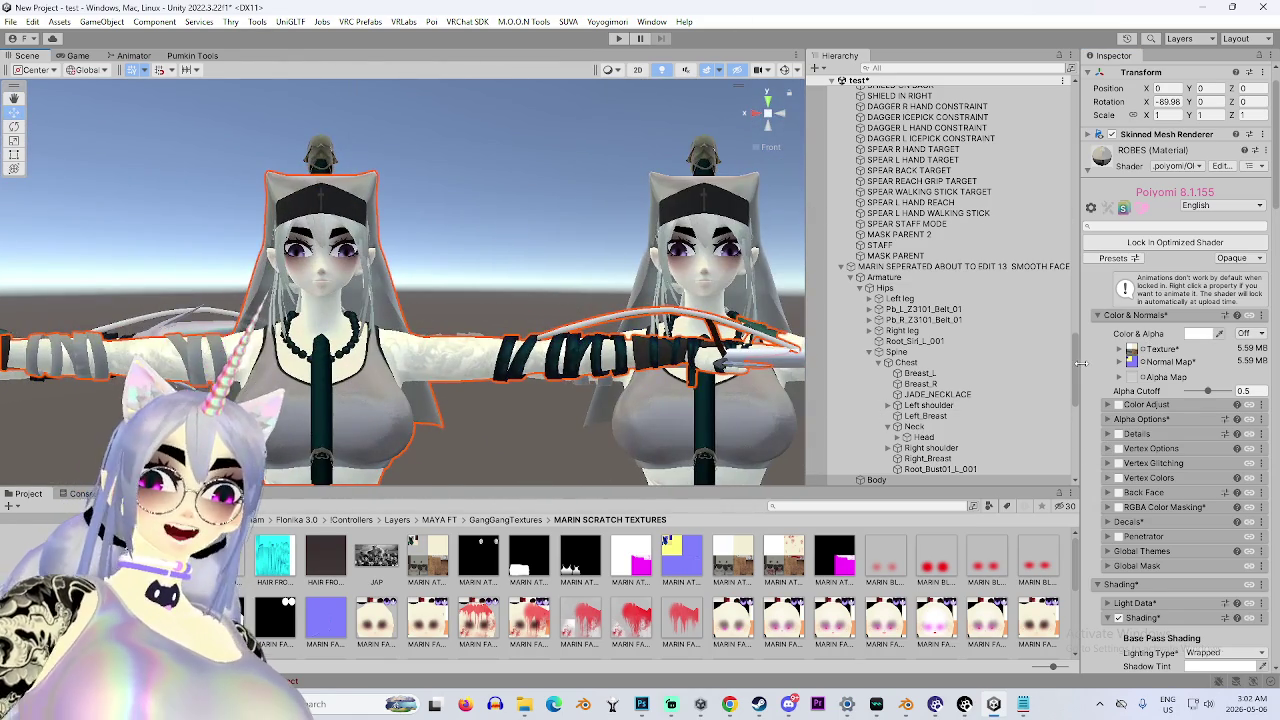
scroll(down, 3)
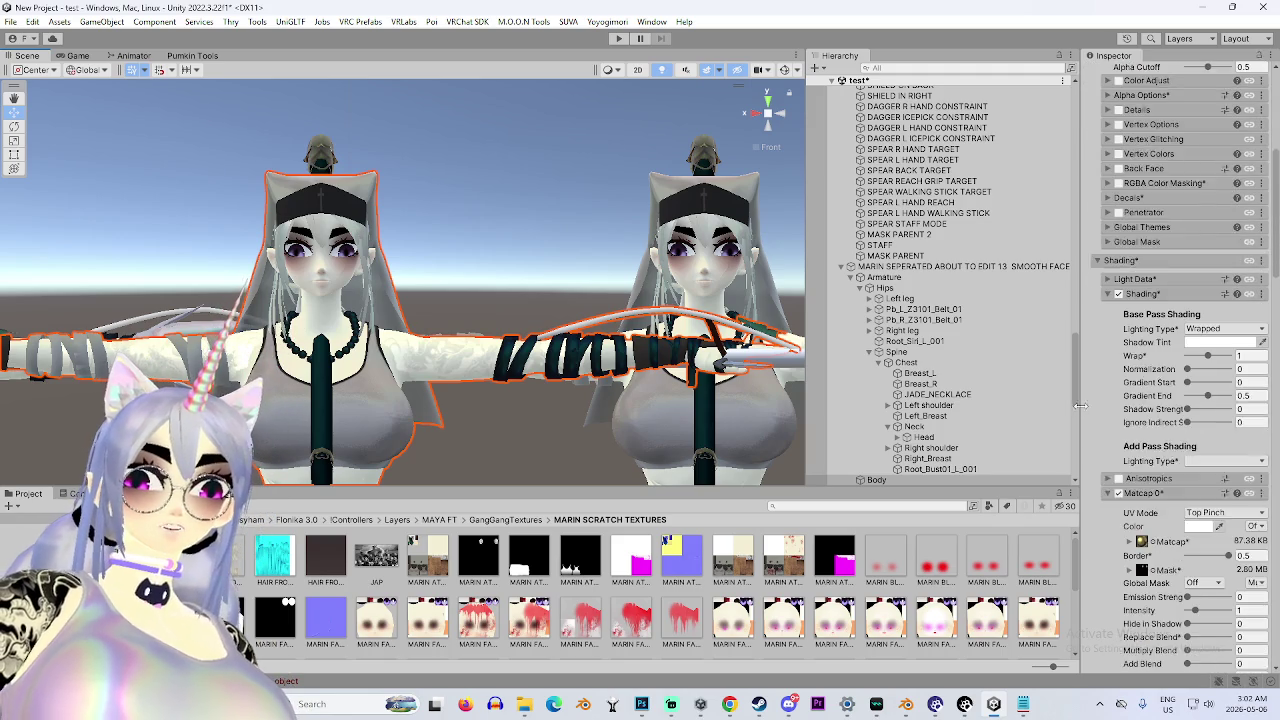
scroll(down, 3)
scroll(down, 3)
scroll(up, 3)
scroll(down, 3)
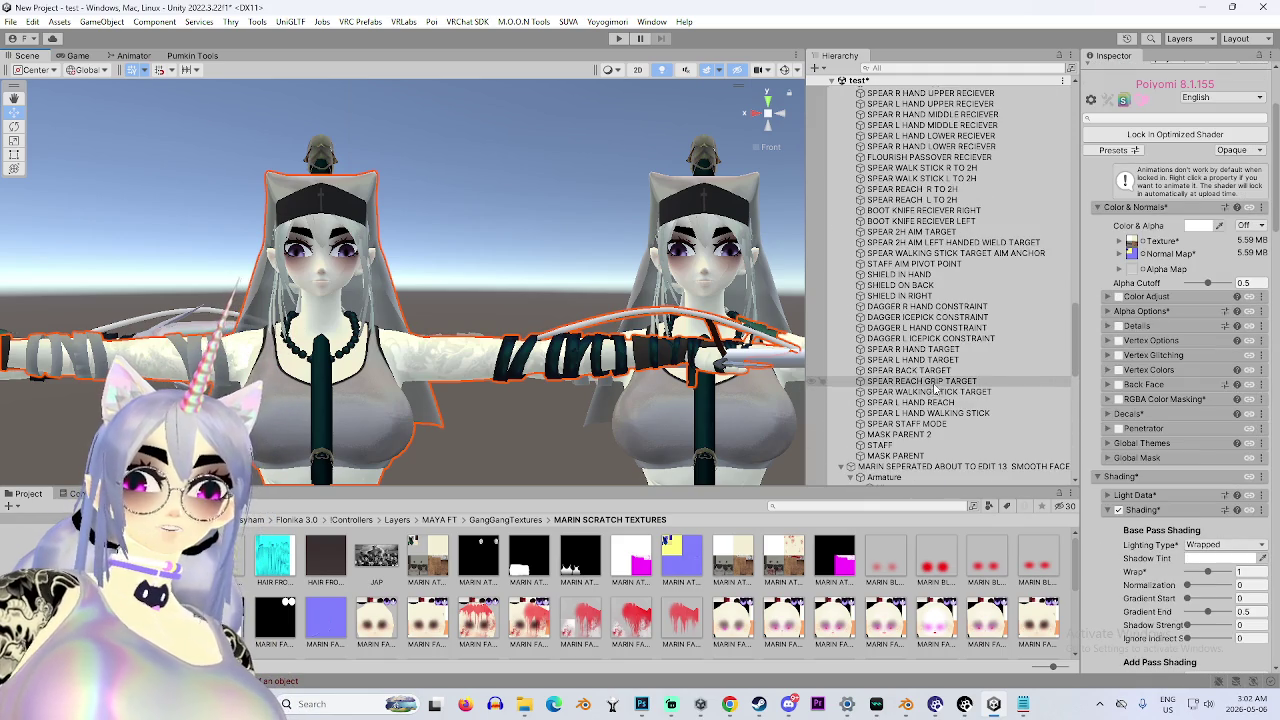
scroll(up, 3)
key(ctrl+z)
key(ctrl+z)
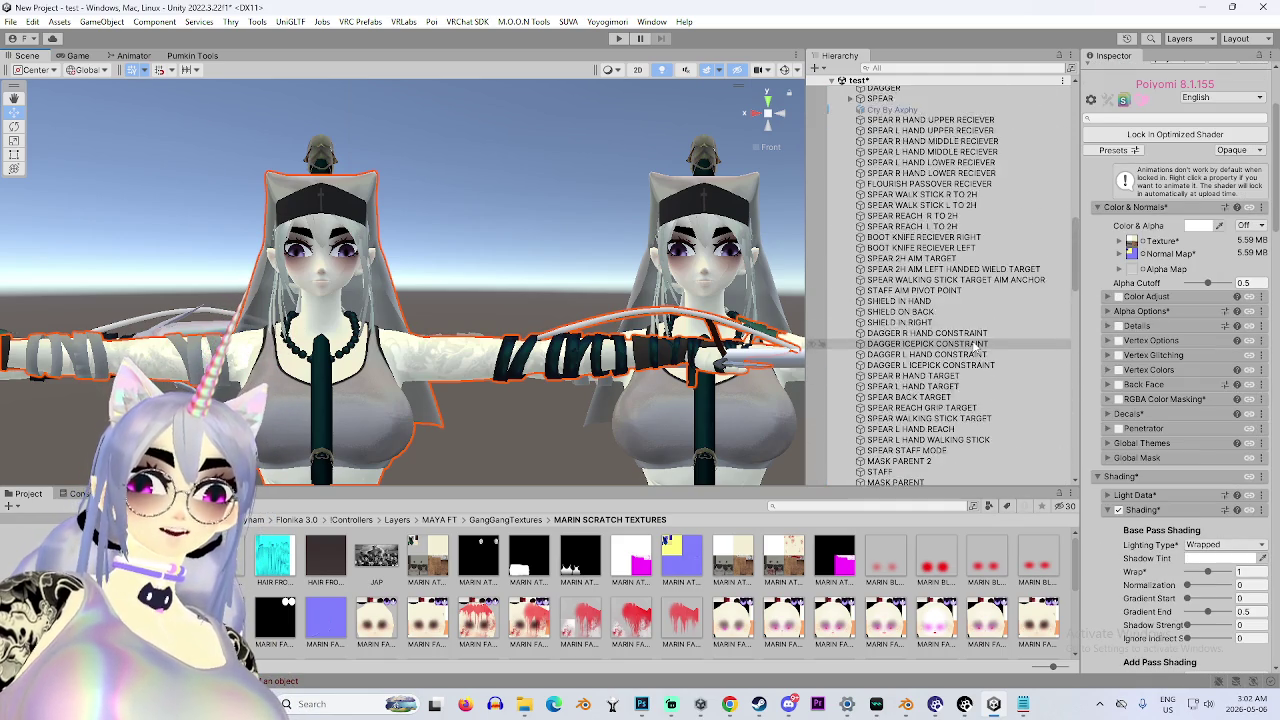
Reselect the nun's body and check its decal texture, the Punk Koi material.
click(913, 357)
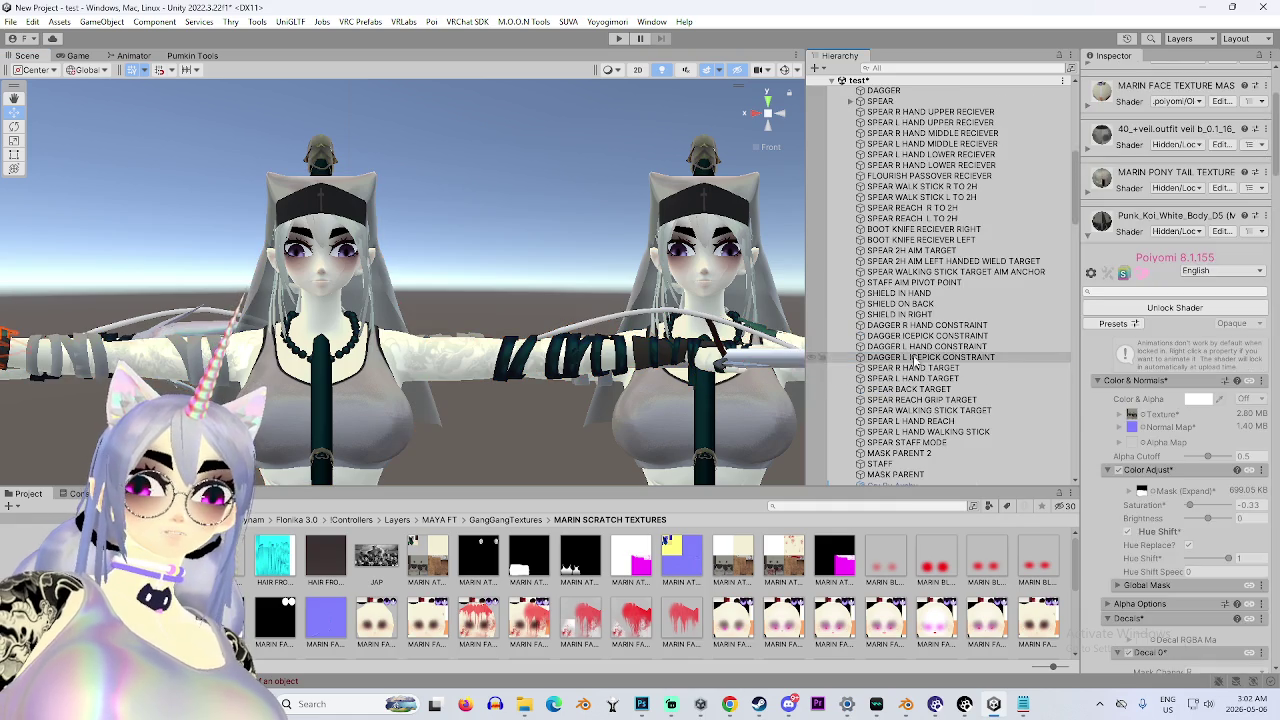
scroll(down, 3)
scroll(down, 3)
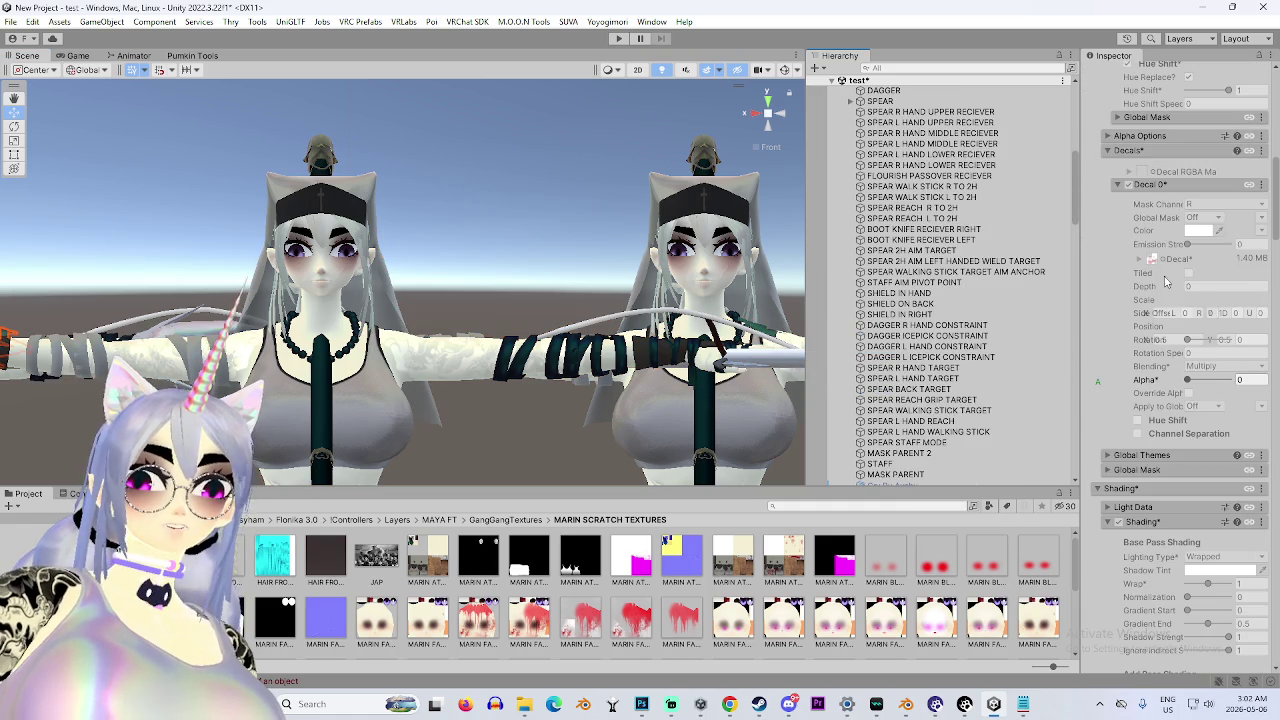
click(1155, 260)
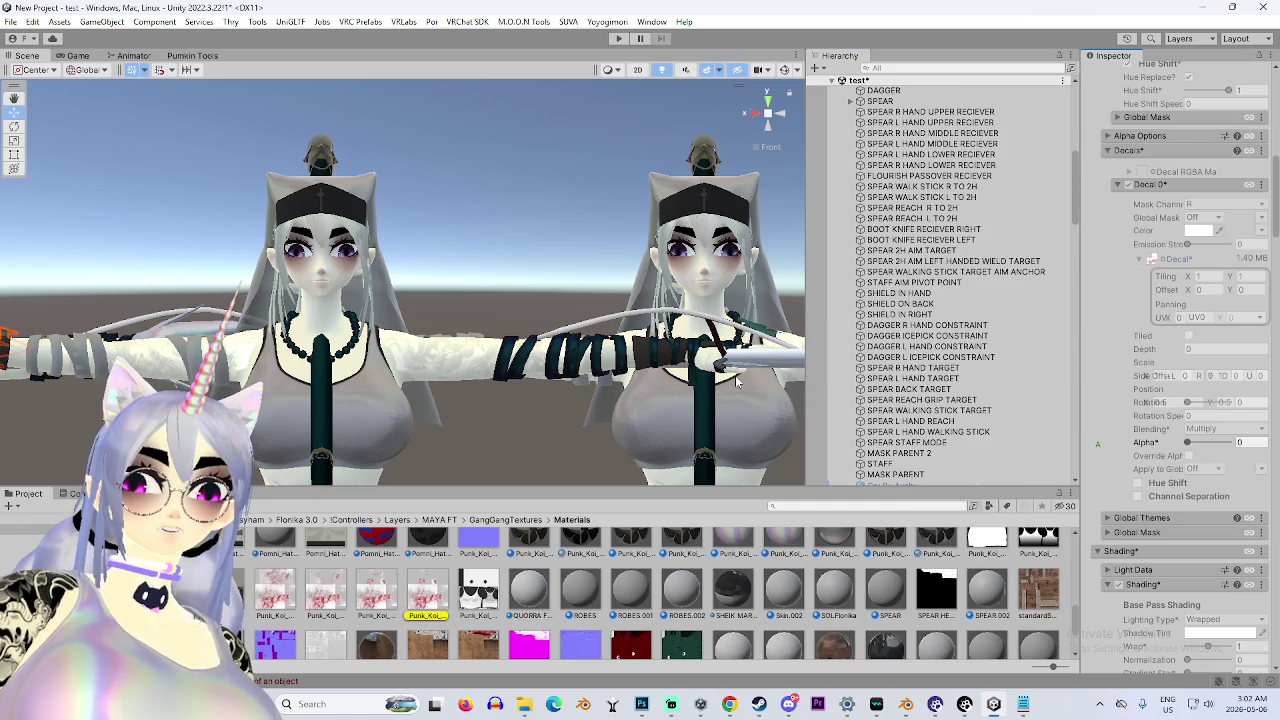
click(607, 366)
scroll(down, 3)
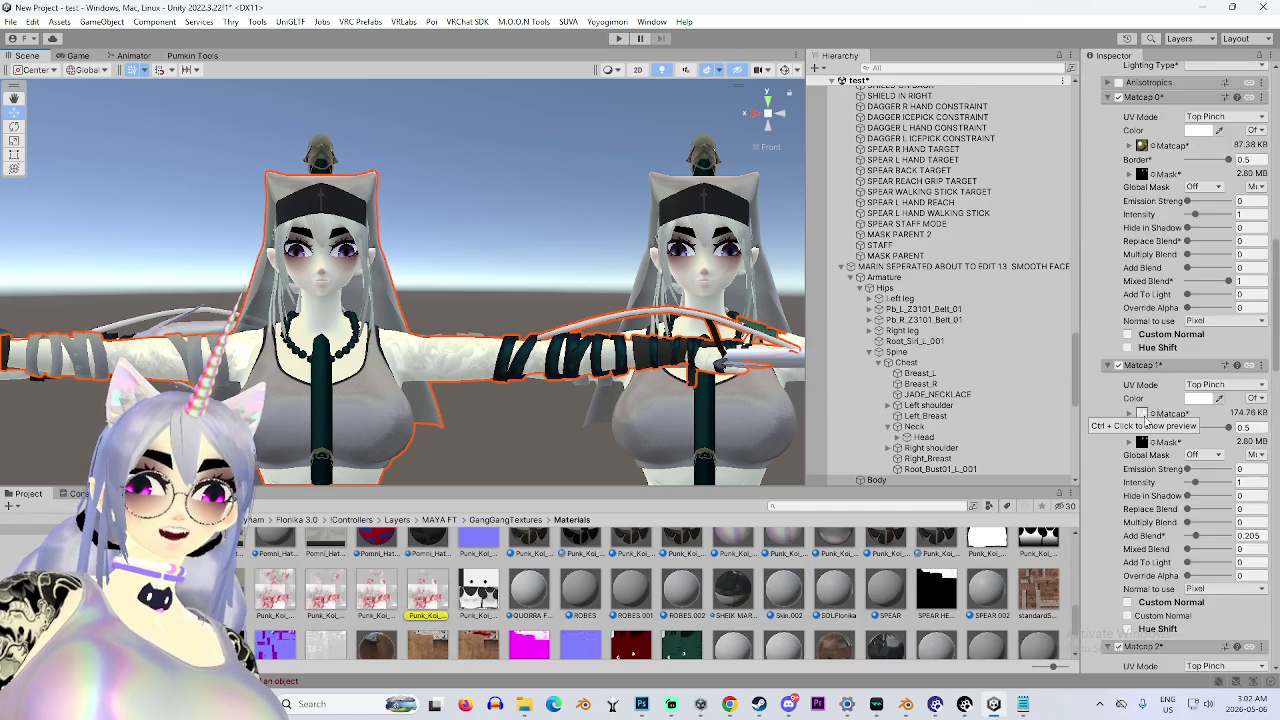
scroll(up, 3)
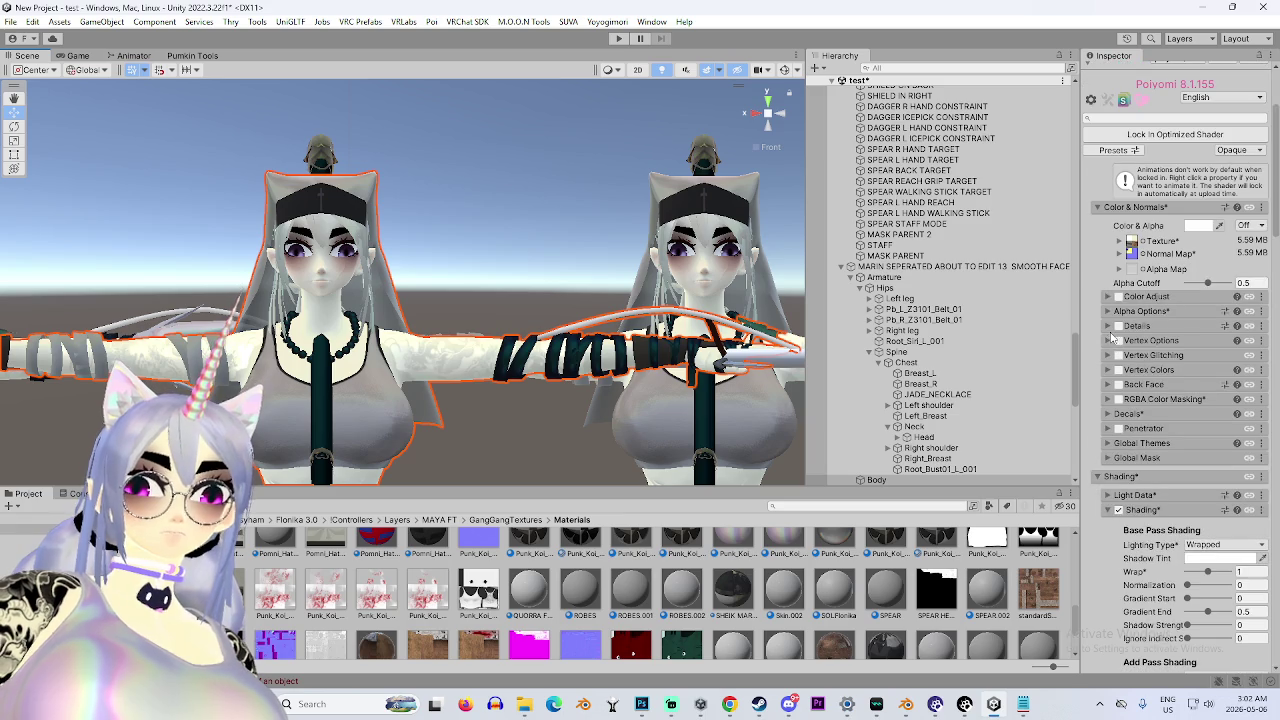
Enable and expand Decal 0 in the ROBES material's Decals section.
click(1106, 414)
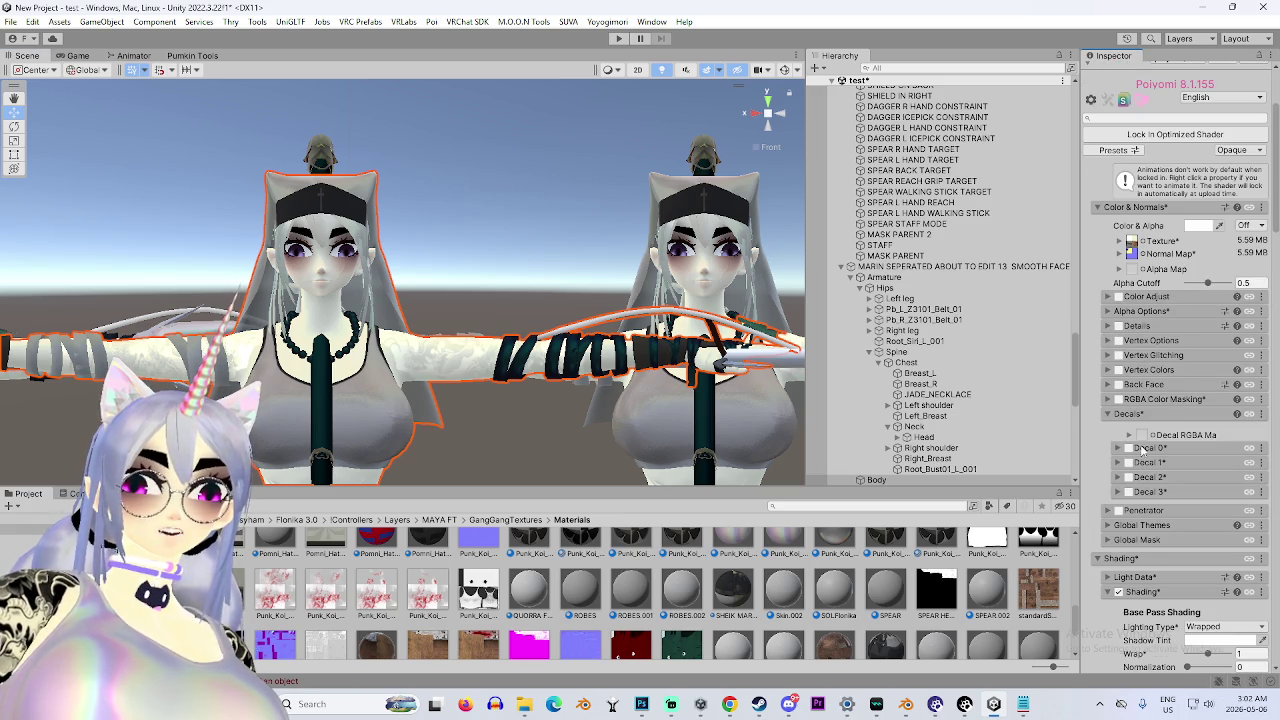
click(1128, 448)
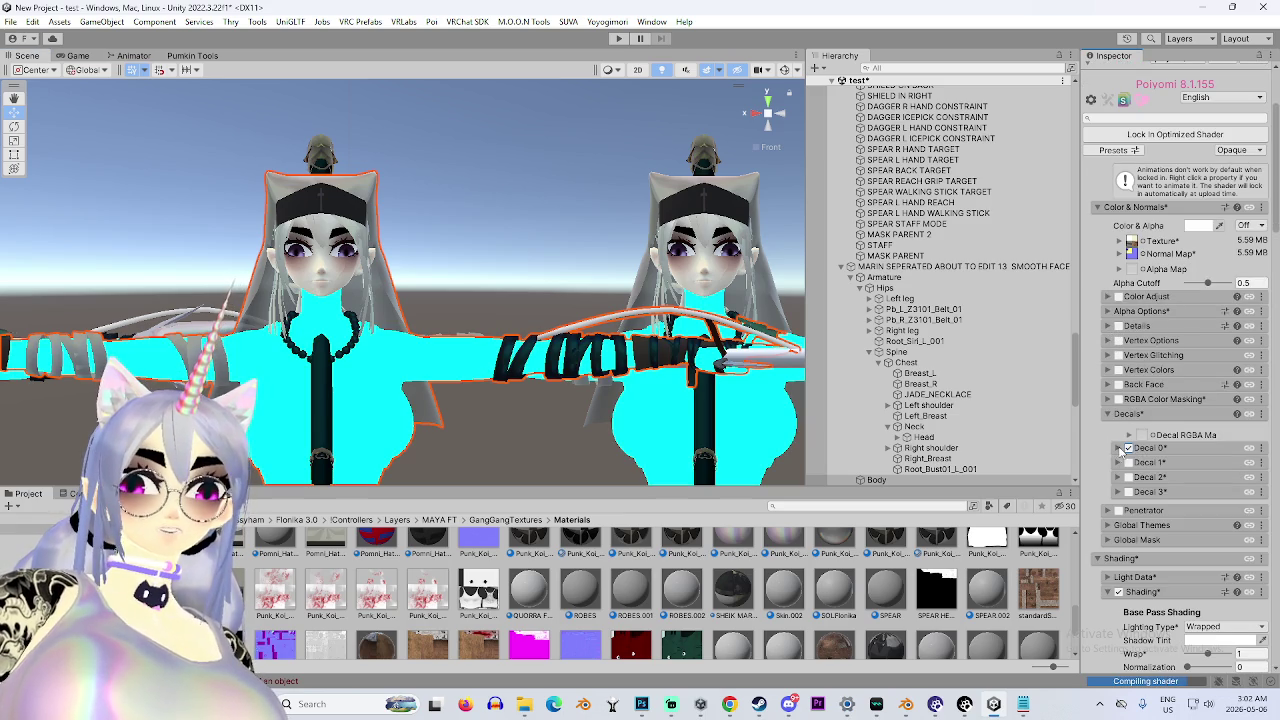
click(1121, 448)
scroll(up, 3)
click(1132, 279)
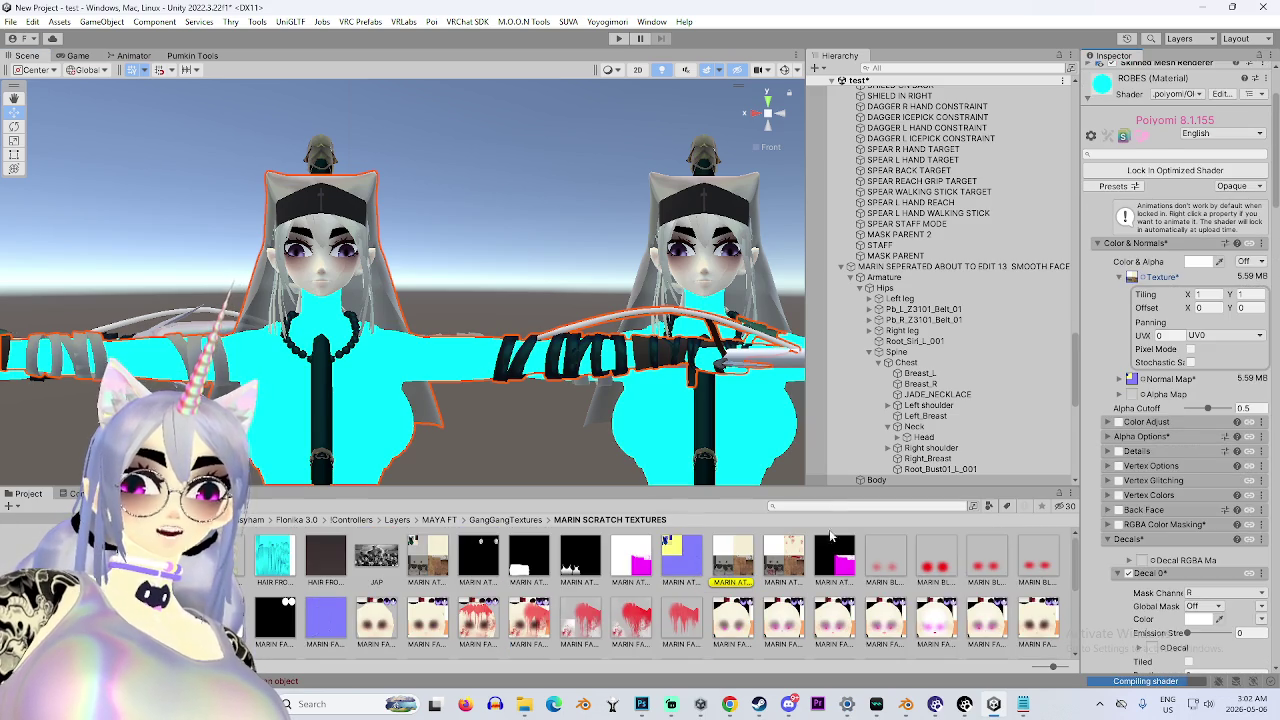
scroll(down, 3)
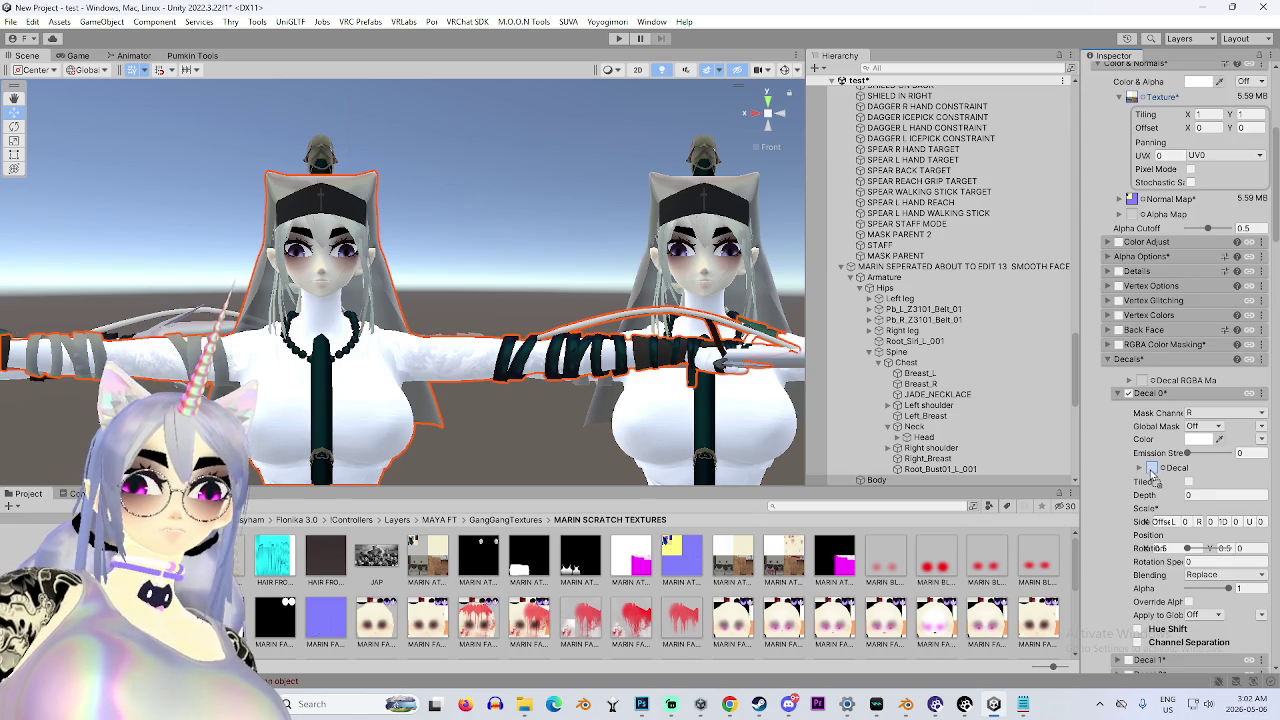
Assign a MARIN SCRATCH TEXTURES scratch texture to Decal 0, inspect closely, then toggle it off.
drag(1155, 480, 1152, 475)
scroll(up, 3)
drag(554, 318, 700, 350)
scroll(up, 3)
click(1132, 394)
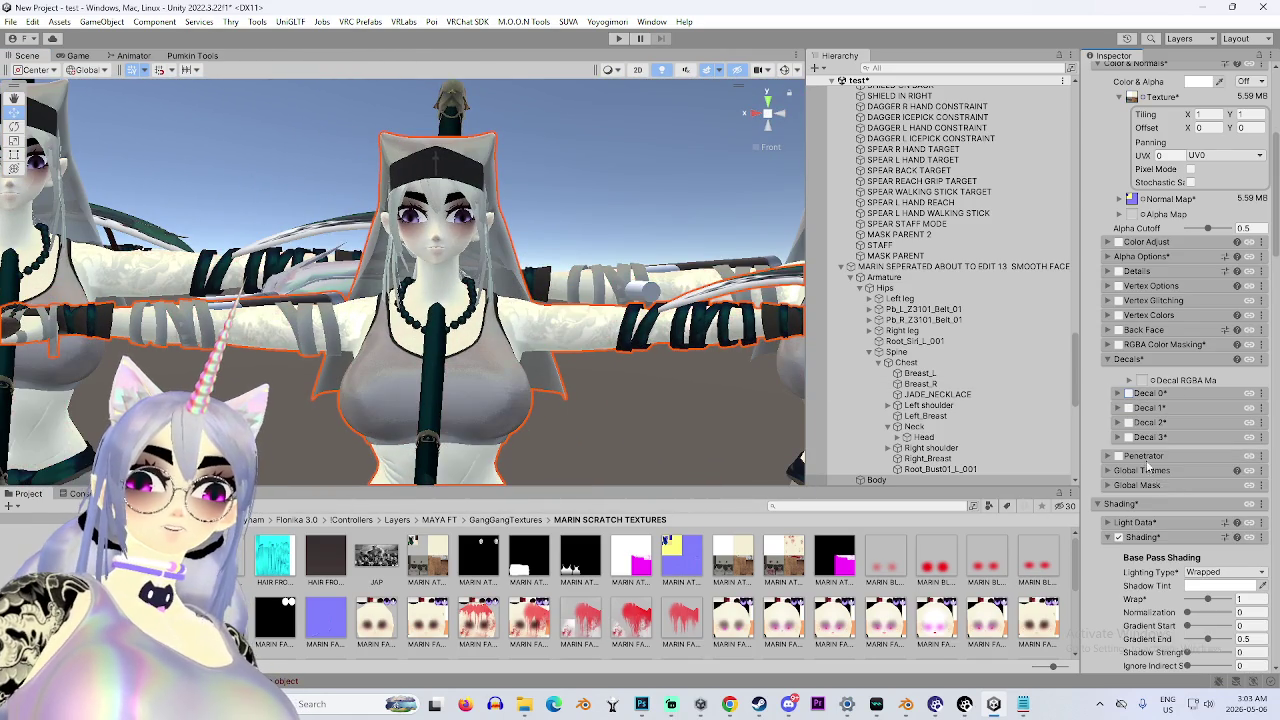
Re-enable Decal 0 and fade its Alpha slider down to 0.
click(1127, 394)
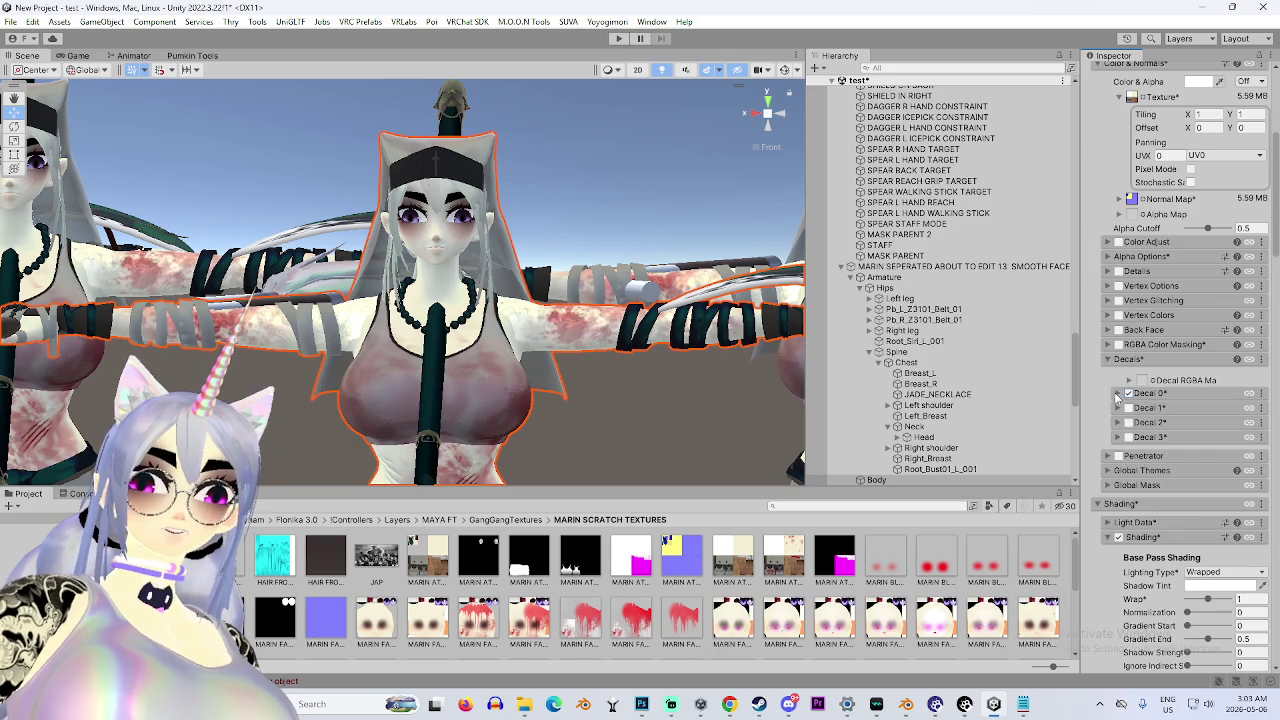
click(1117, 394)
right_click(1148, 590)
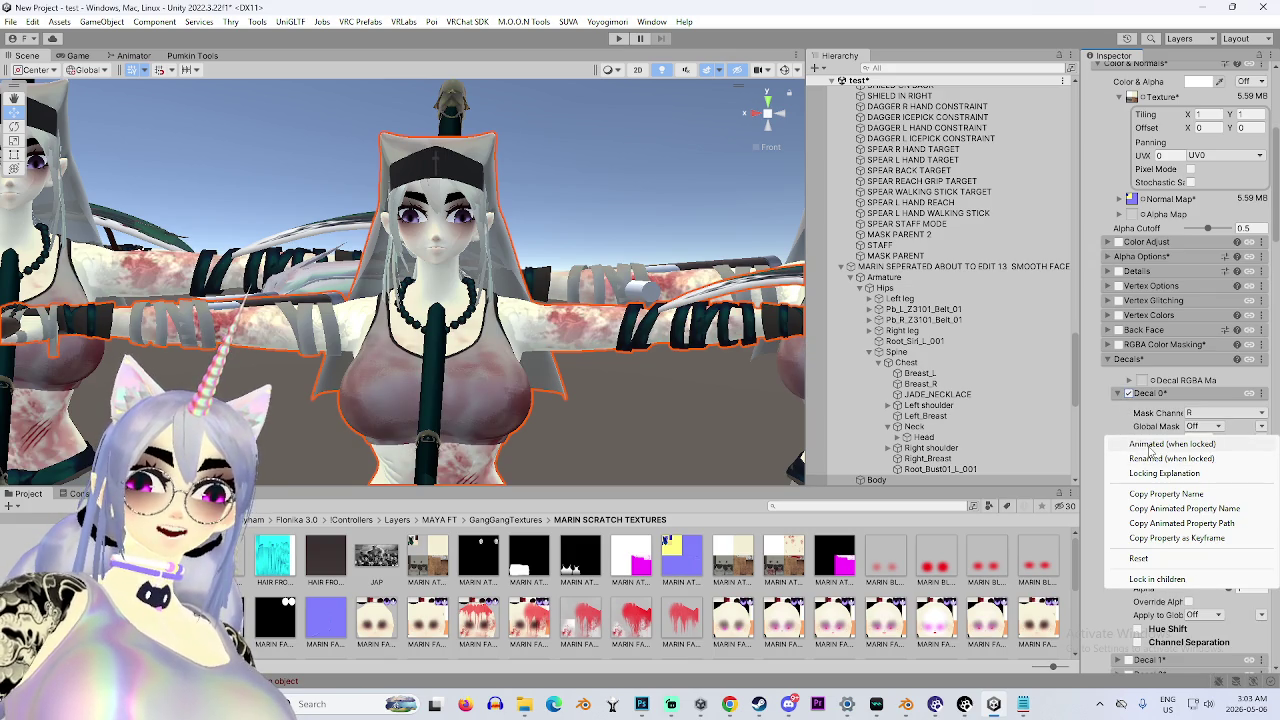
click(1178, 562)
drag(1222, 592, 1107, 475)
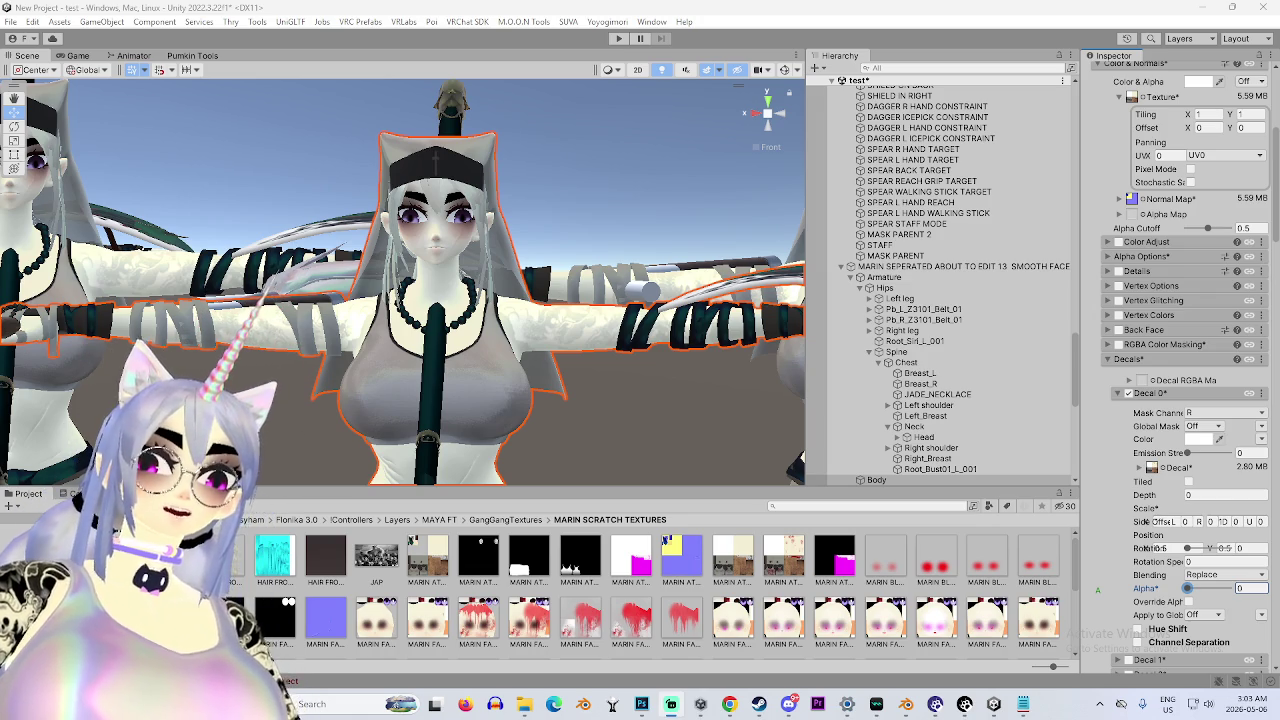
Inspect the character from behind, front and angled sides, then collapse the ROBES material panel.
scroll(down, 3)
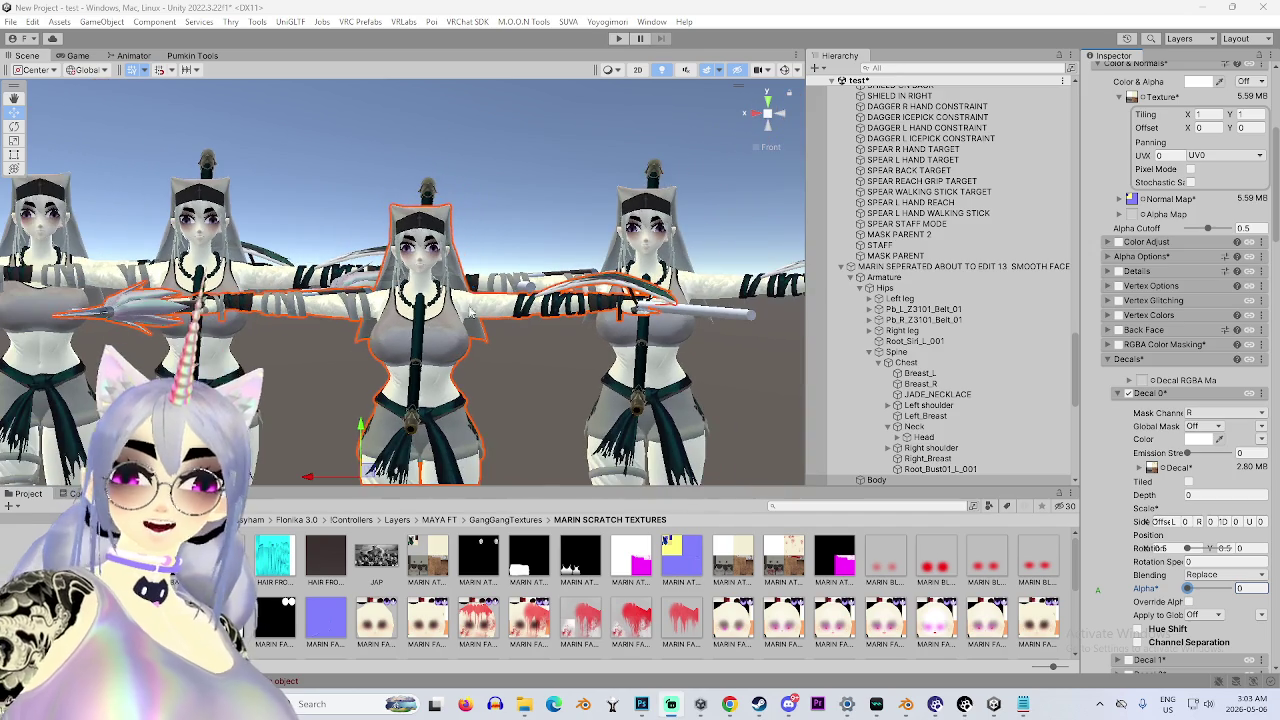
click(782, 124)
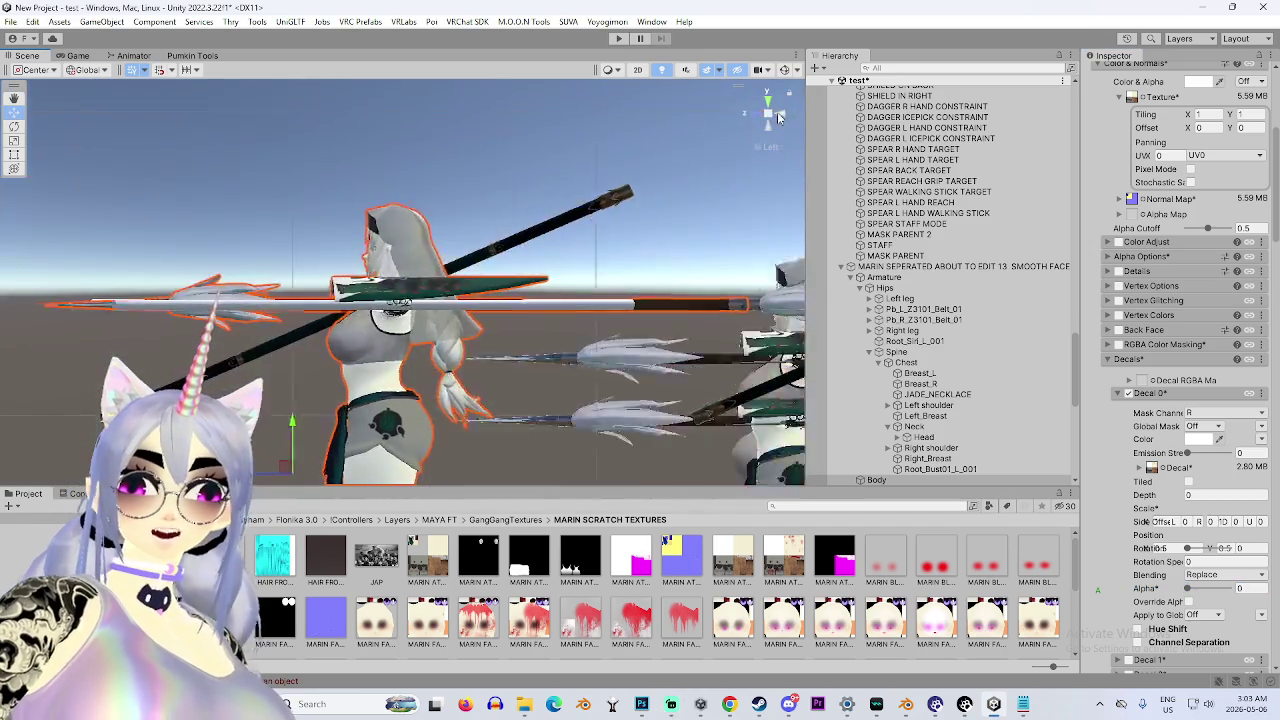
drag(385, 374, 783, 127)
click(783, 127)
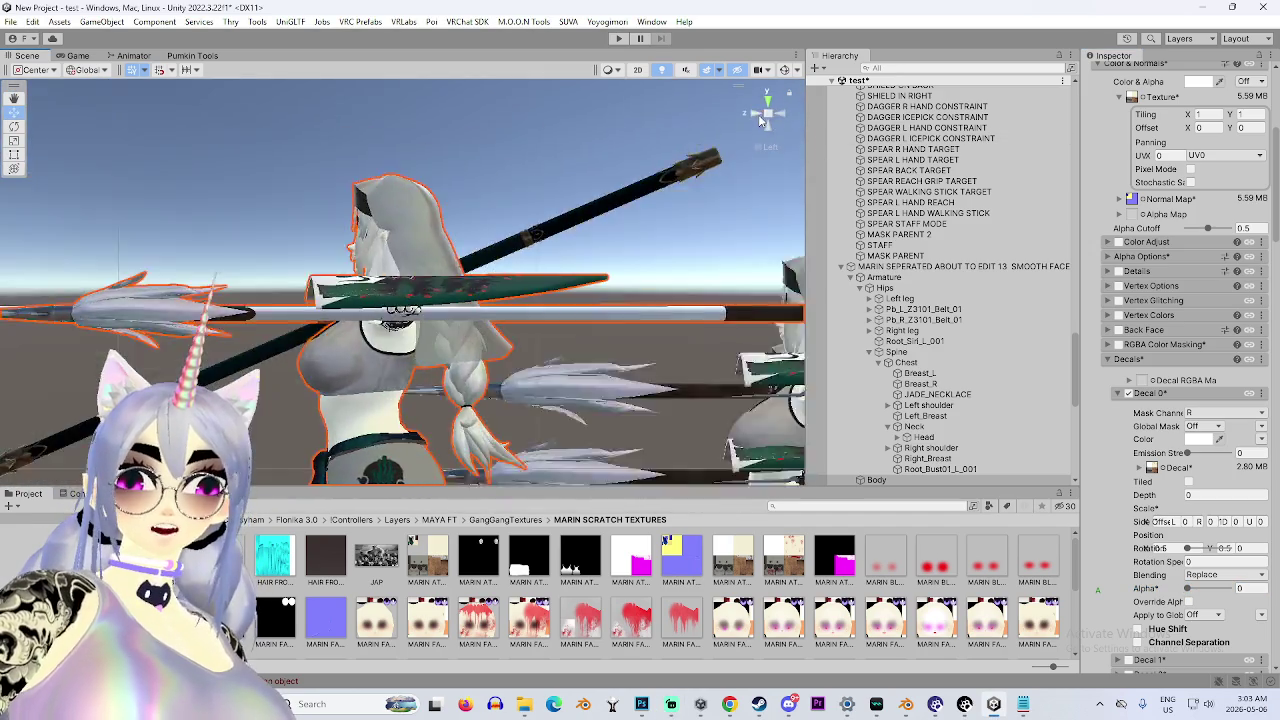
scroll(up, 3)
drag(480, 305, 700, 385)
click(767, 122)
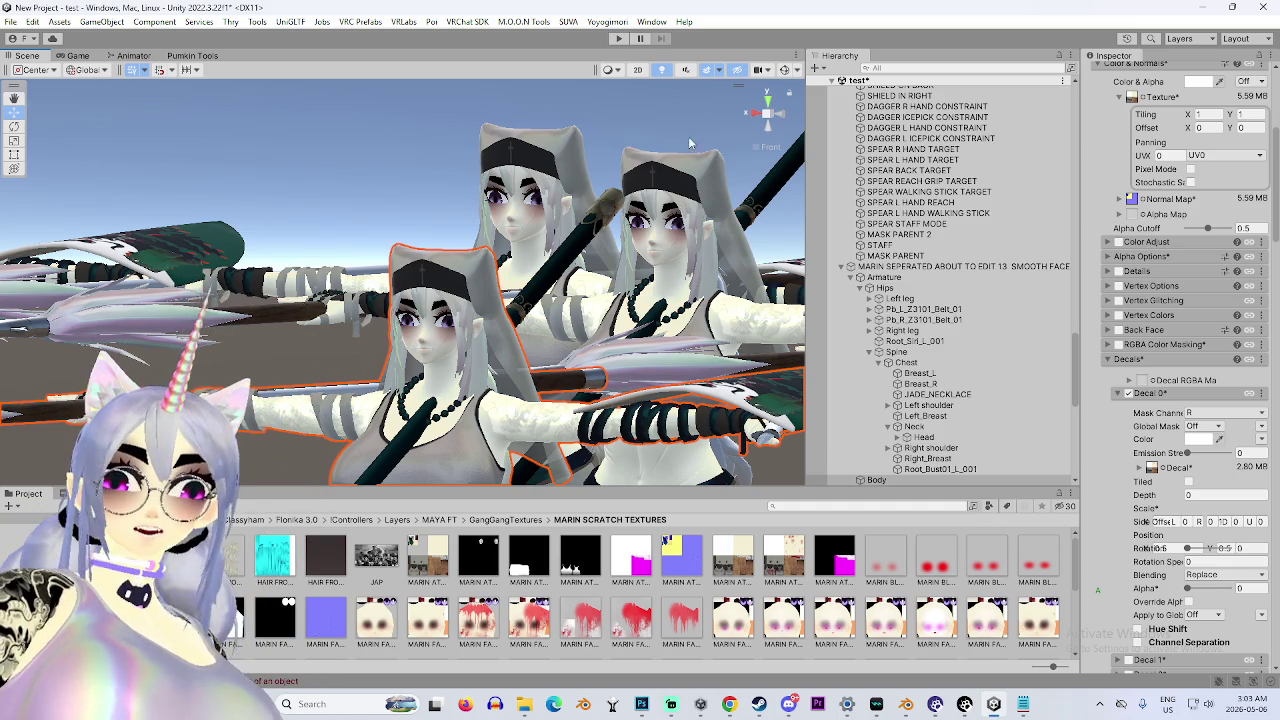
key(f)
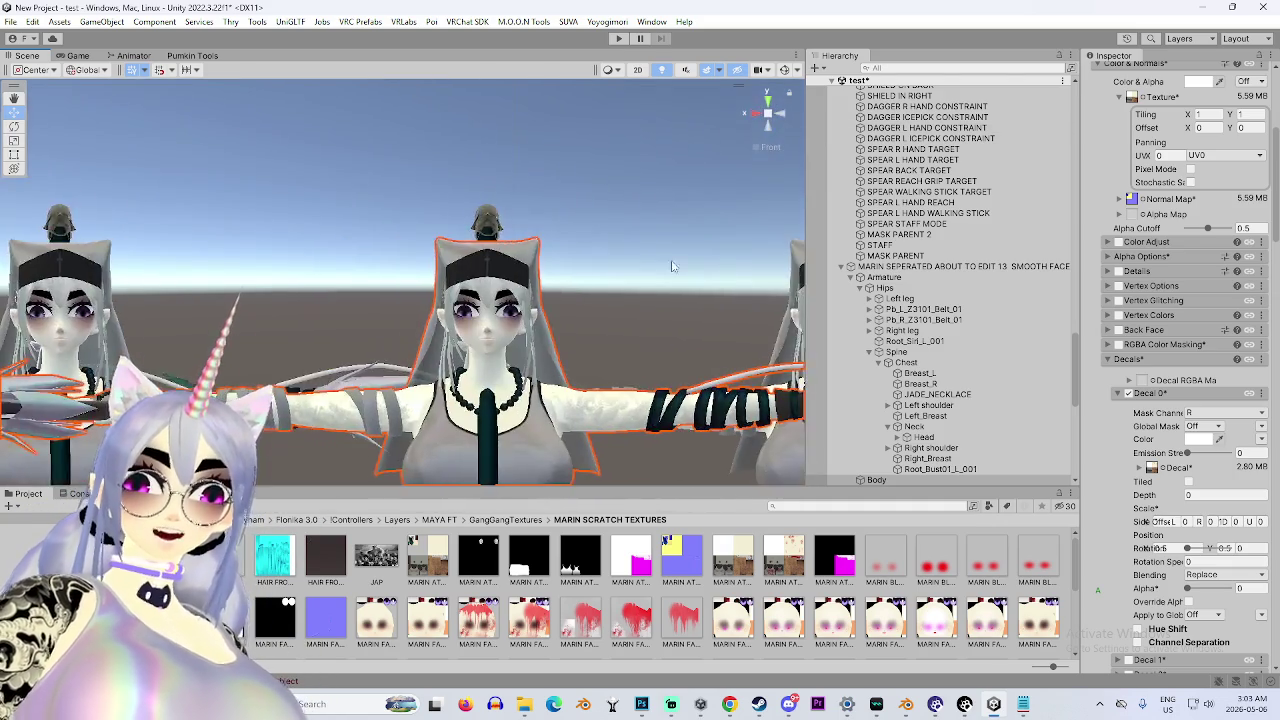
scroll(up, 3)
drag(193, 287, 252, 284)
scroll(up, 3)
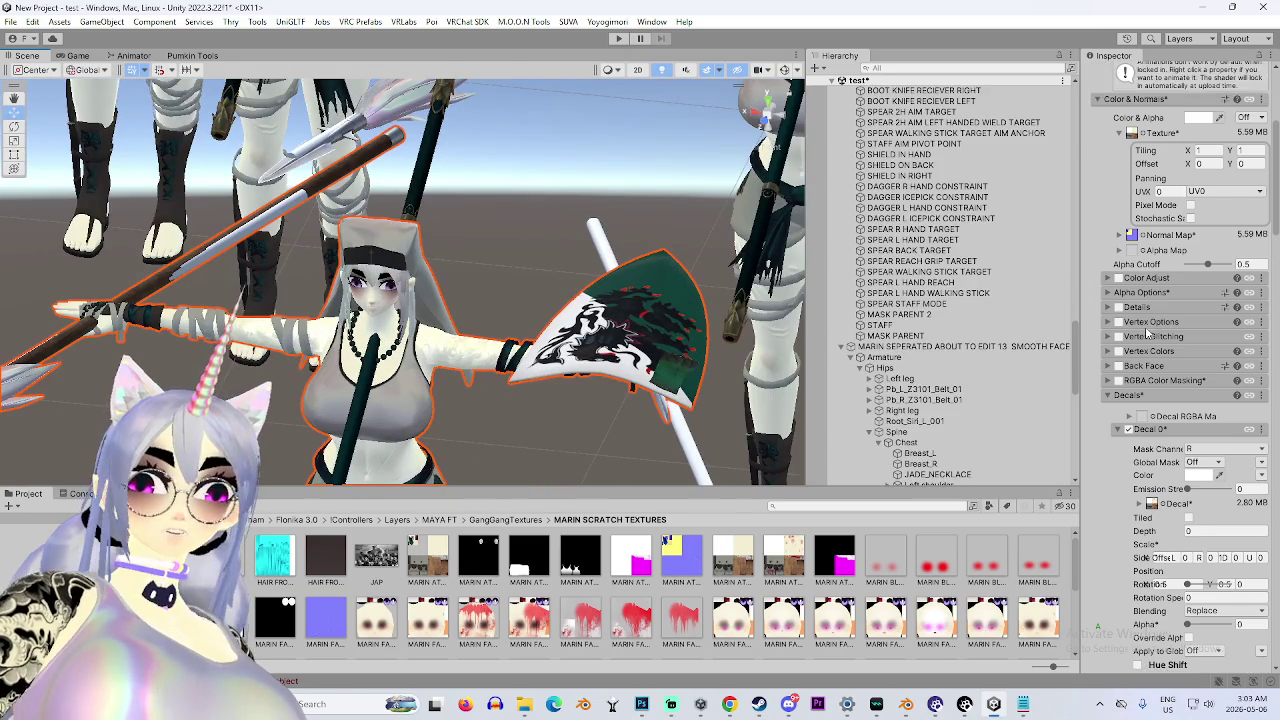
click(1090, 206)
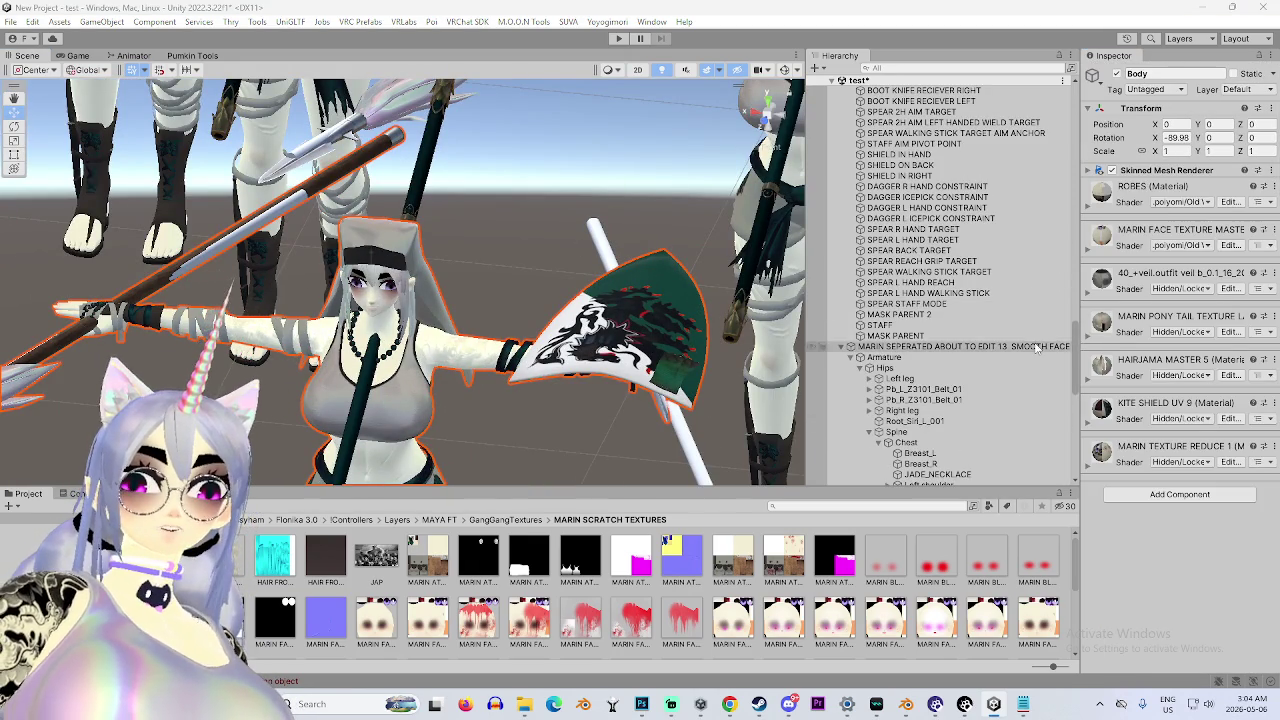
Select the avatar root, review the MARIN MODEL CHANGES notes through FIX CLOSED EYE PRAYER STANCE, then minimize Notepad.
click(1030, 347)
click(1025, 706)
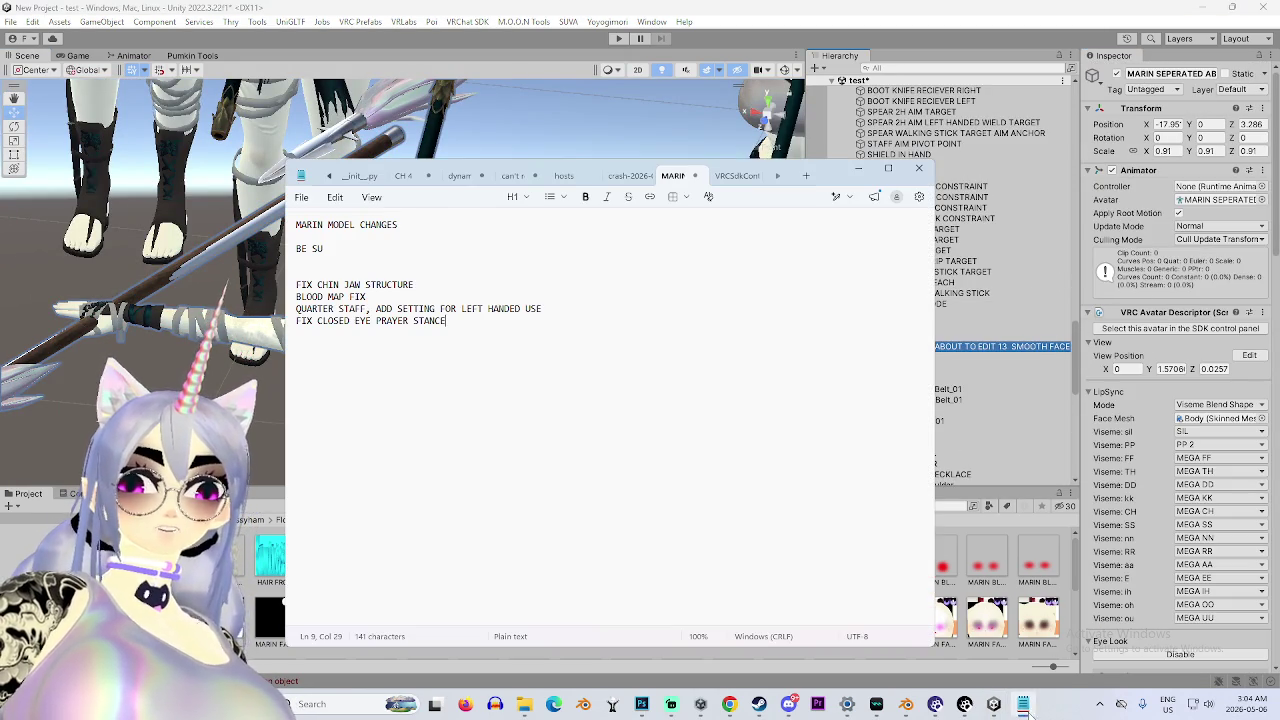
triple_click(510, 321)
click(504, 336)
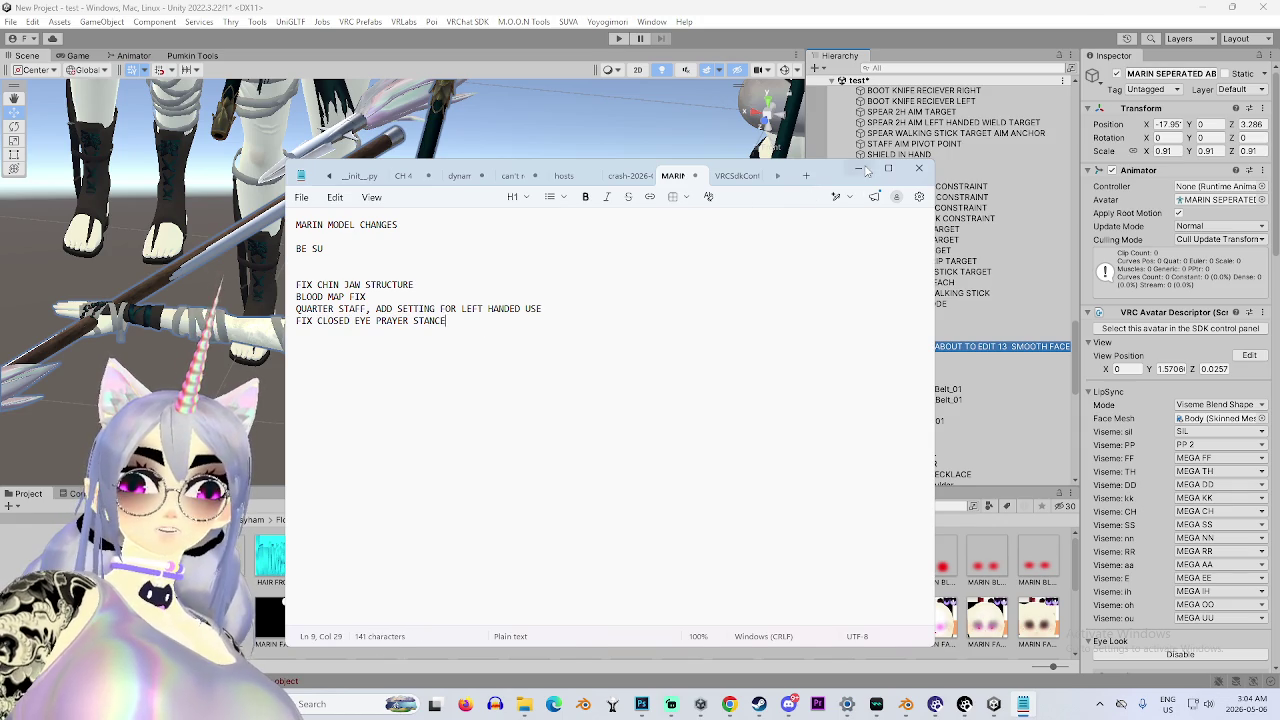
click(860, 170)
scroll(up, 3)
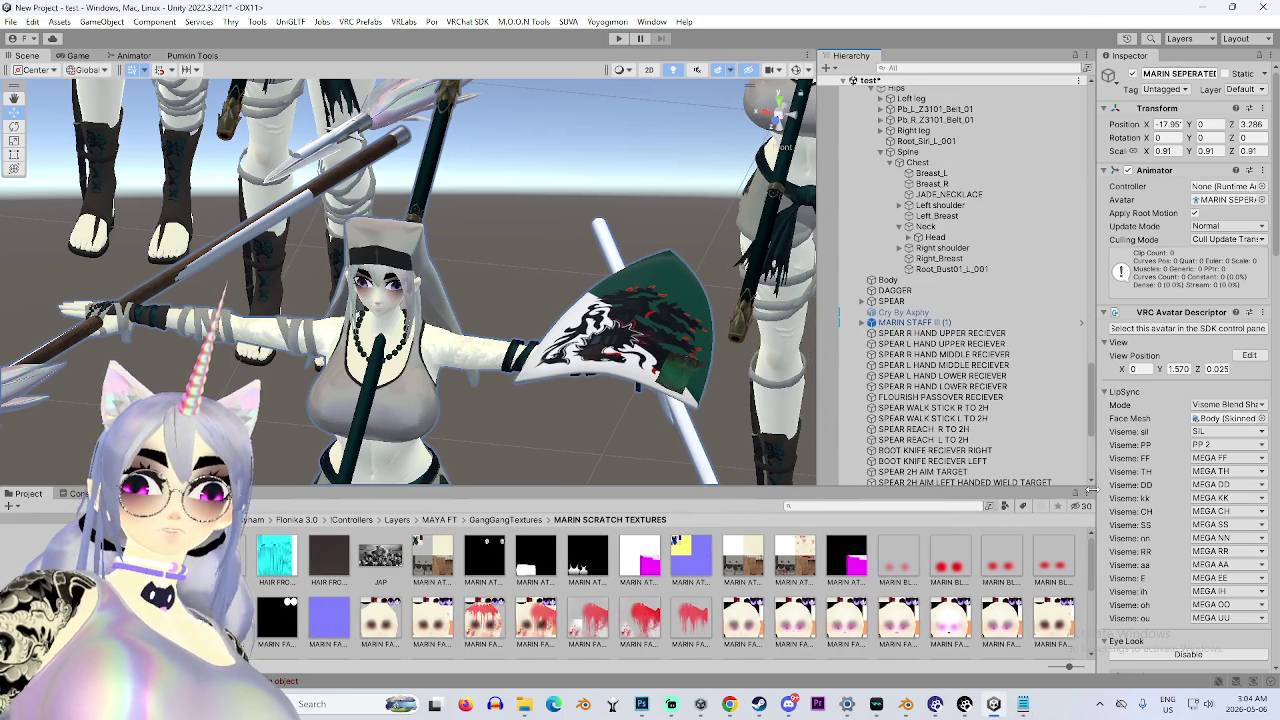
scroll(down, 3)
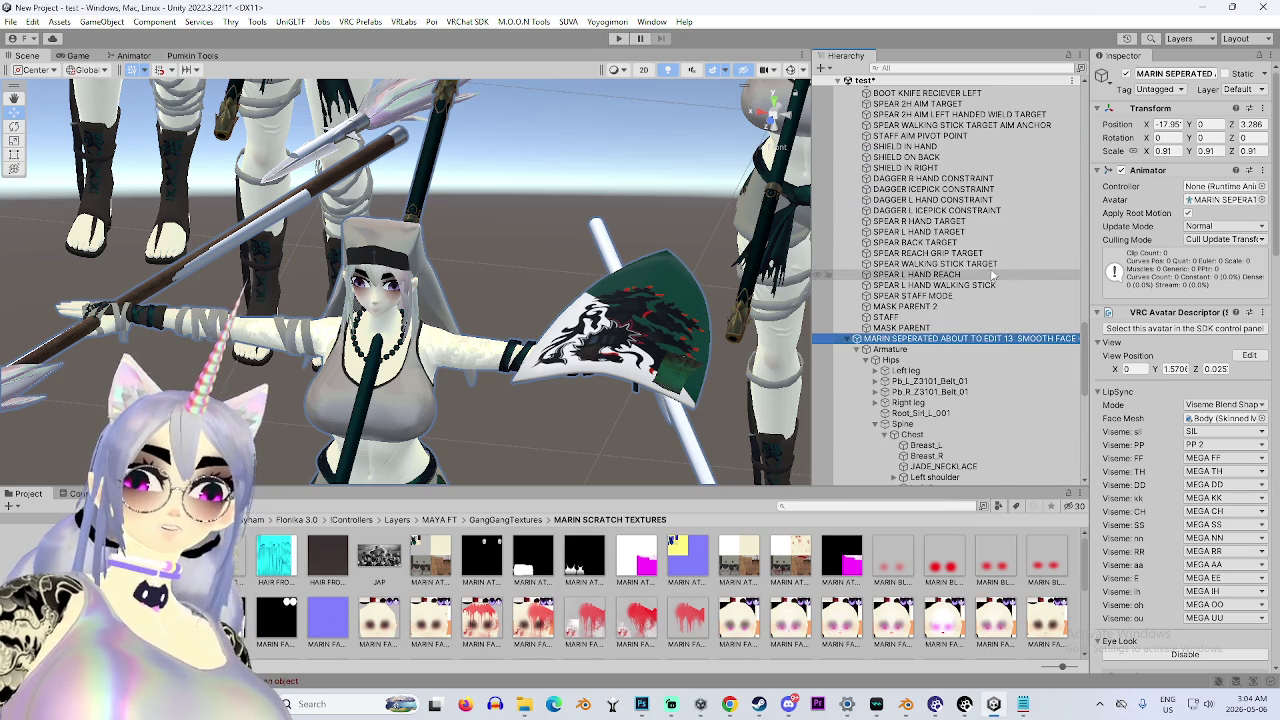
click(1172, 330)
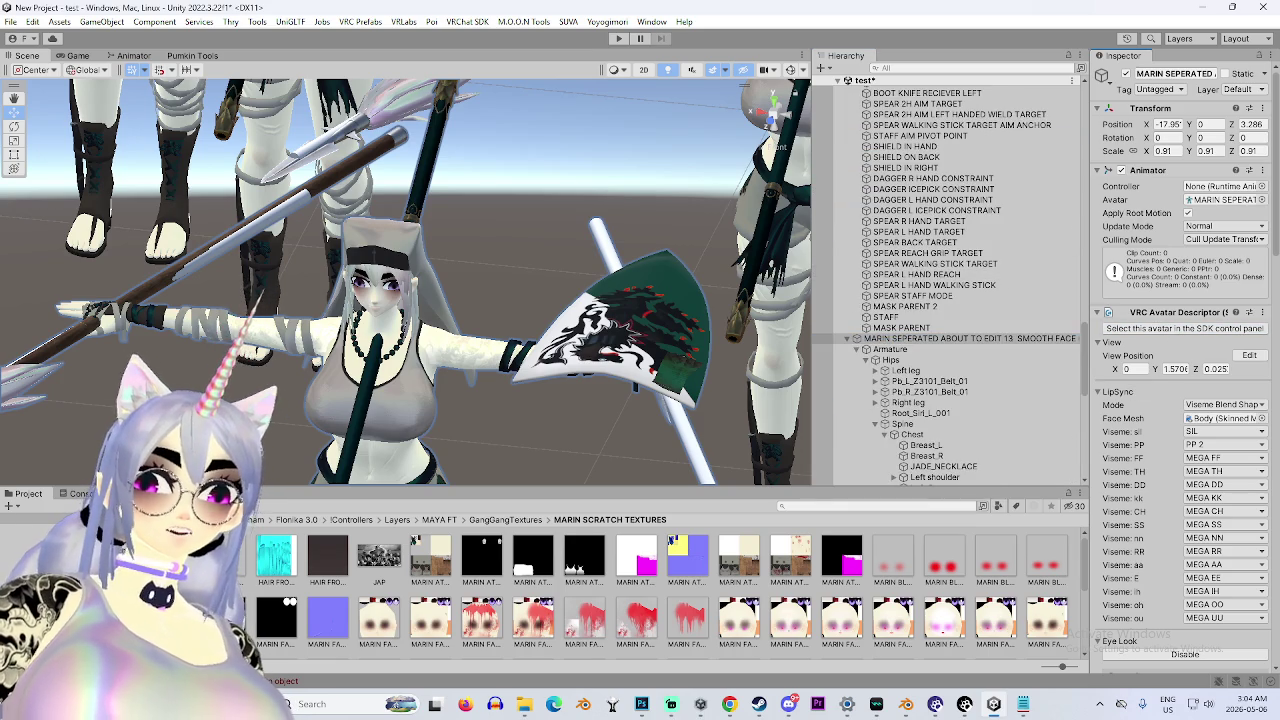
scroll(down, 3)
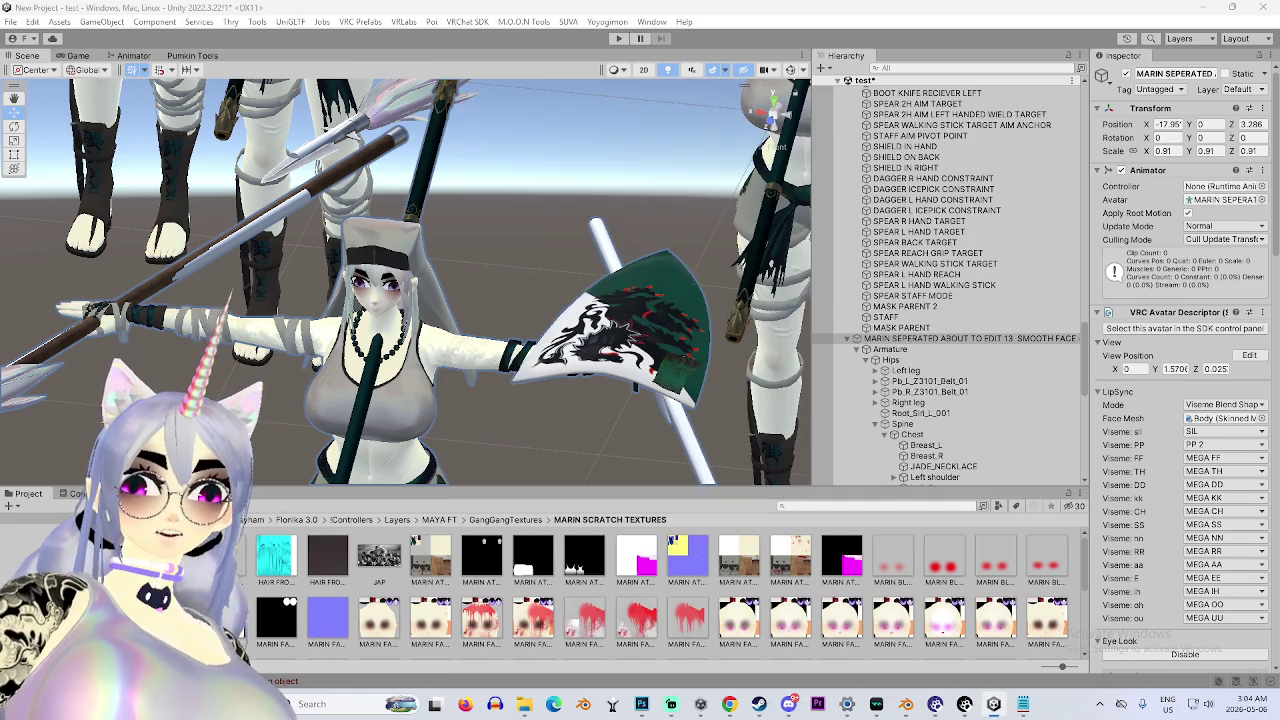
drag(537, 289, 600, 300)
drag(660, 230, 708, 193)
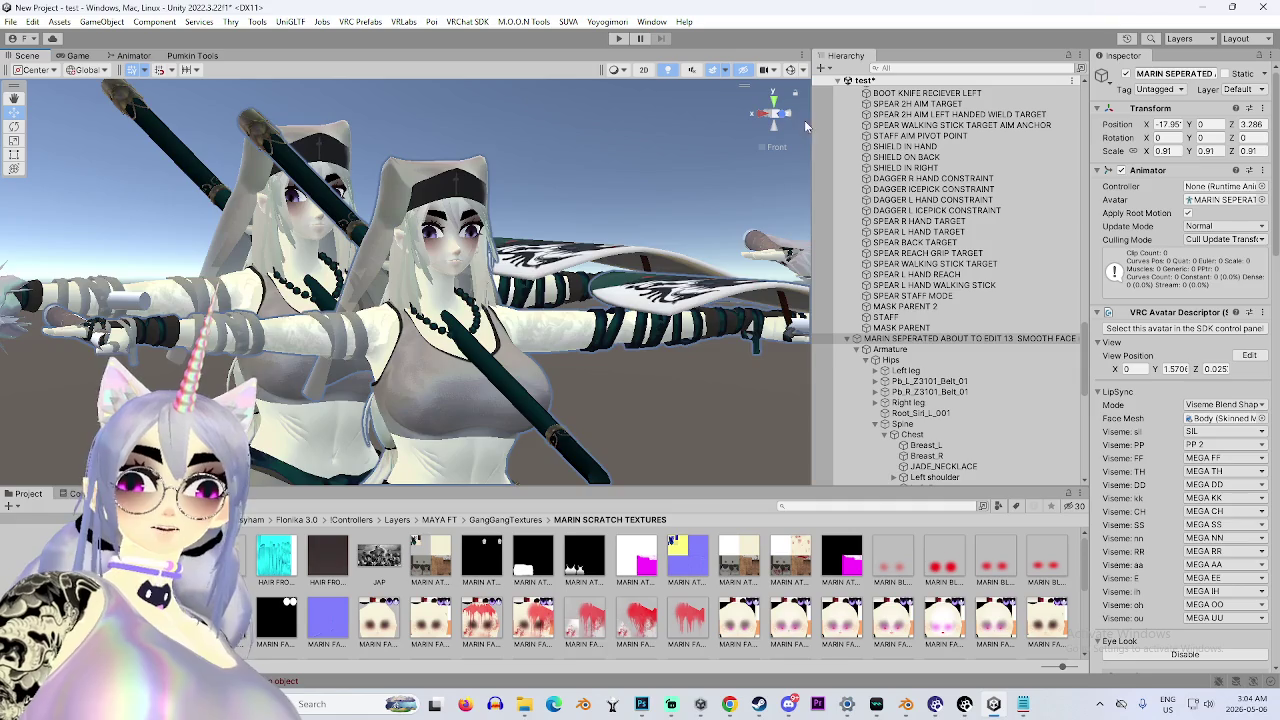
click(778, 117)
scroll(up, 3)
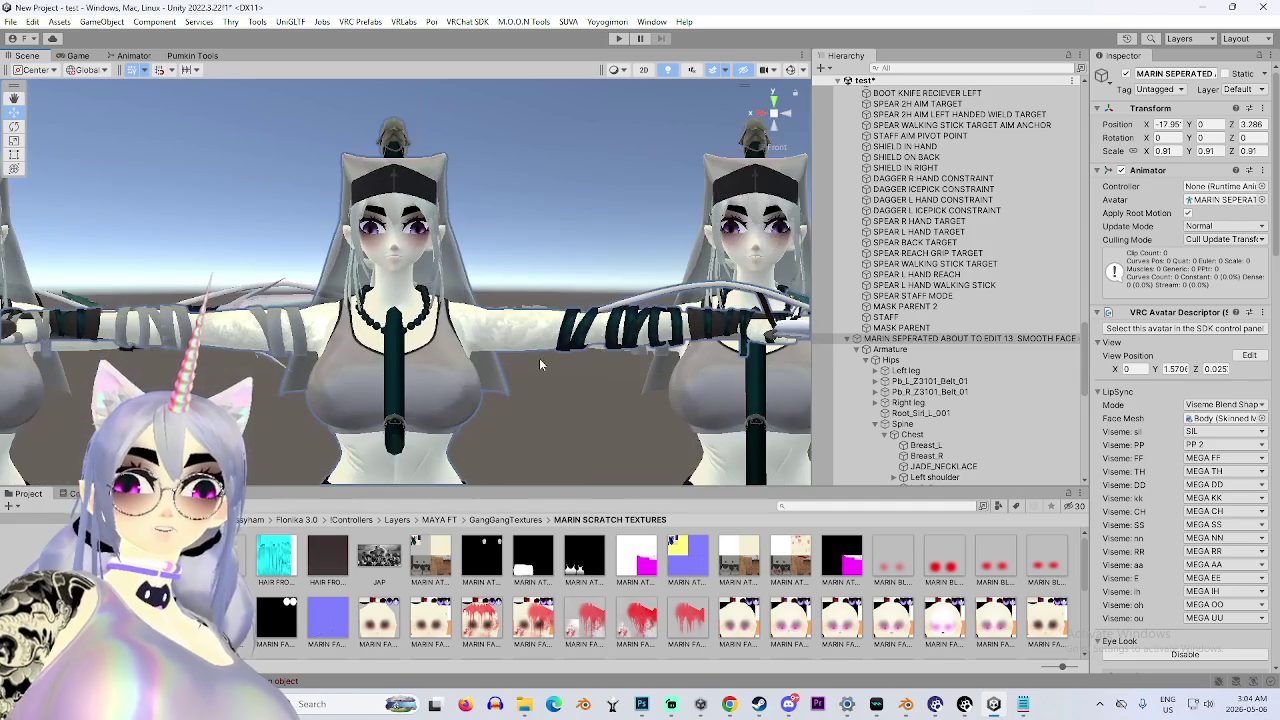
drag(539, 340, 660, 330)
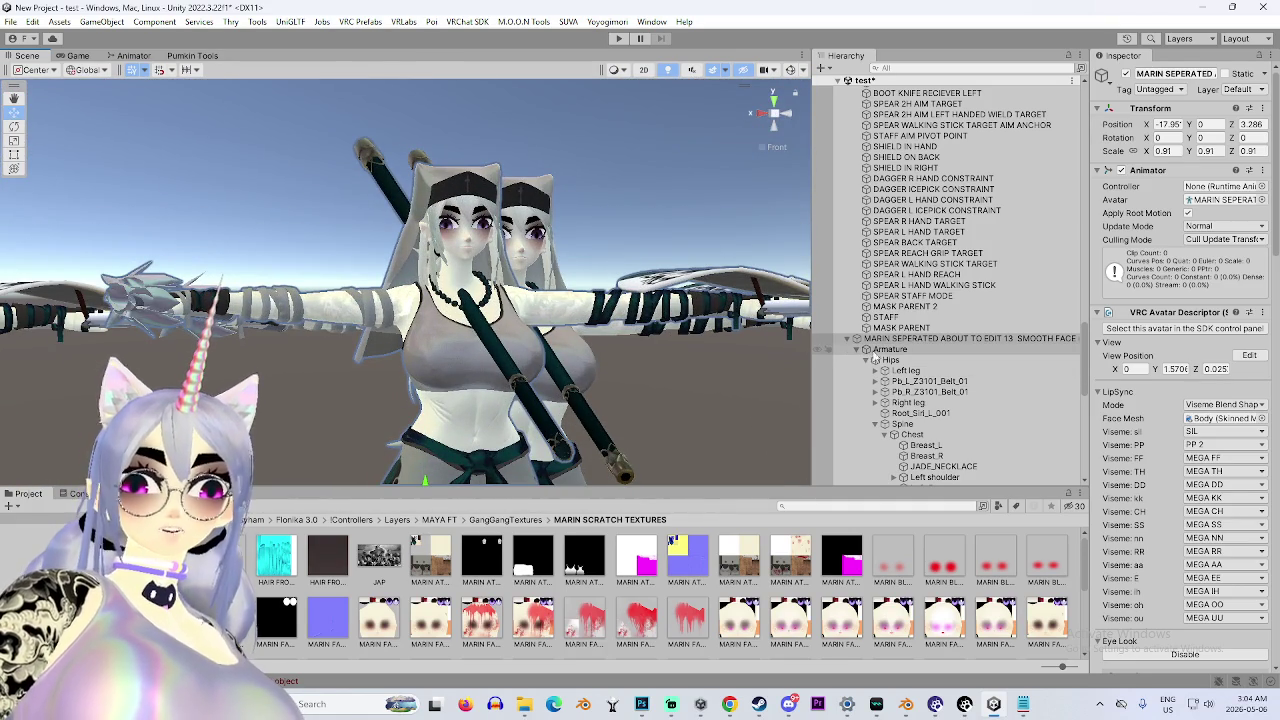
click(848, 338)
click(841, 448)
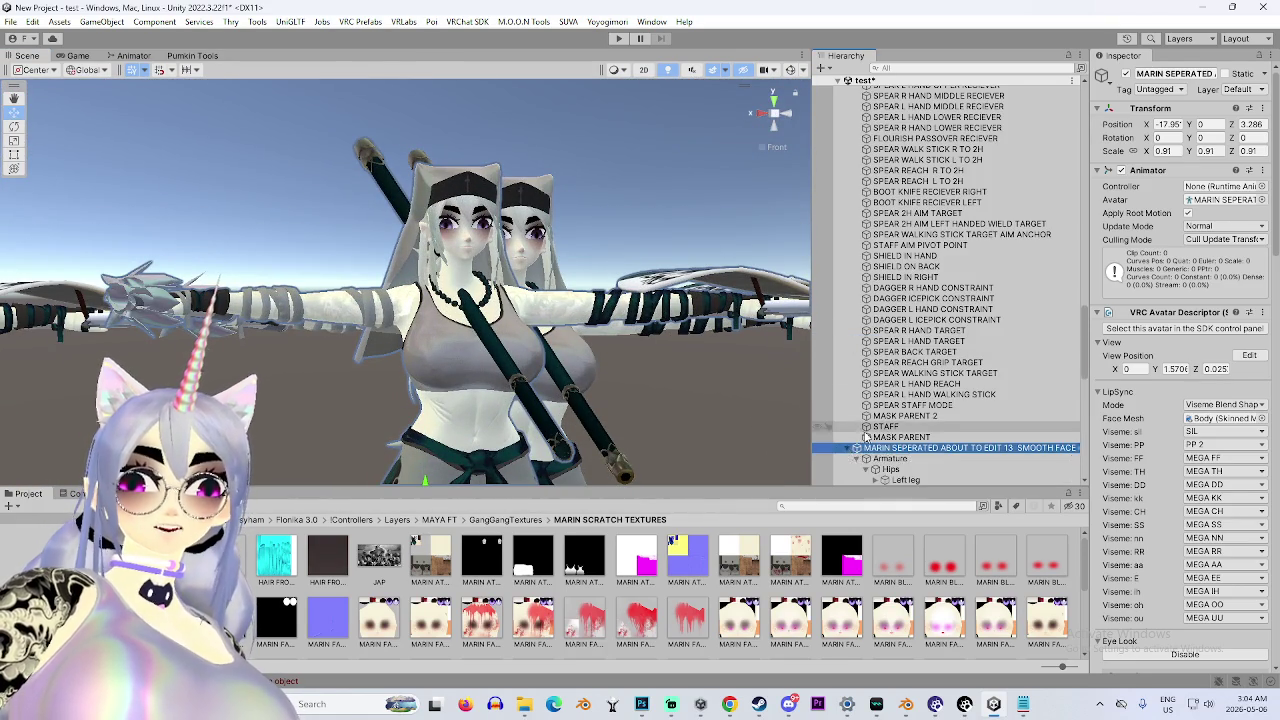
scroll(down, 3)
scroll(up, 3)
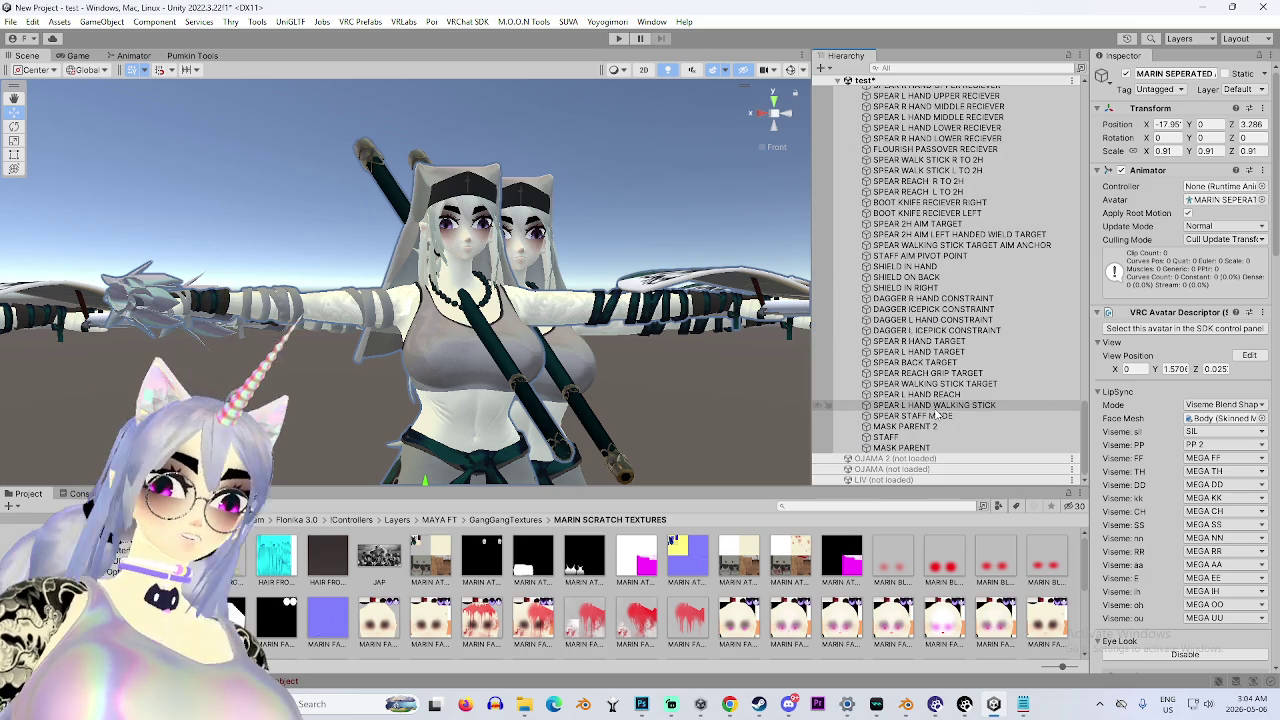
scroll(up, 3)
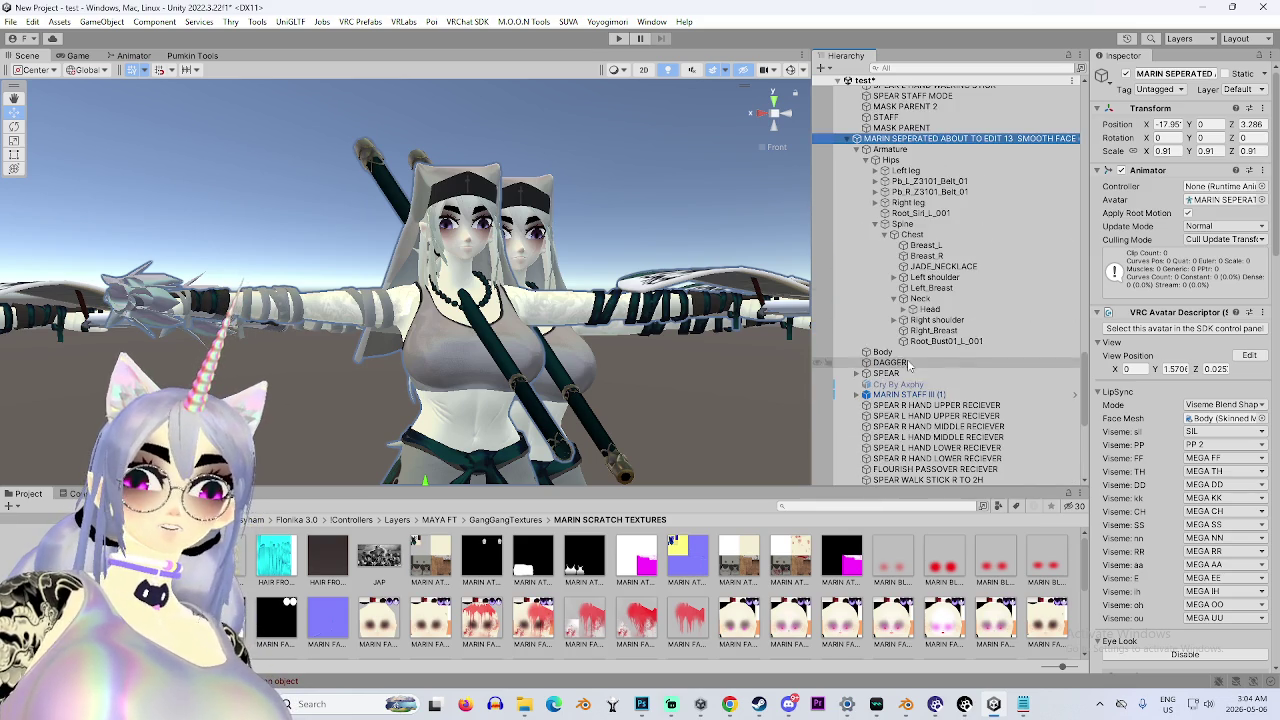
scroll(down, 3)
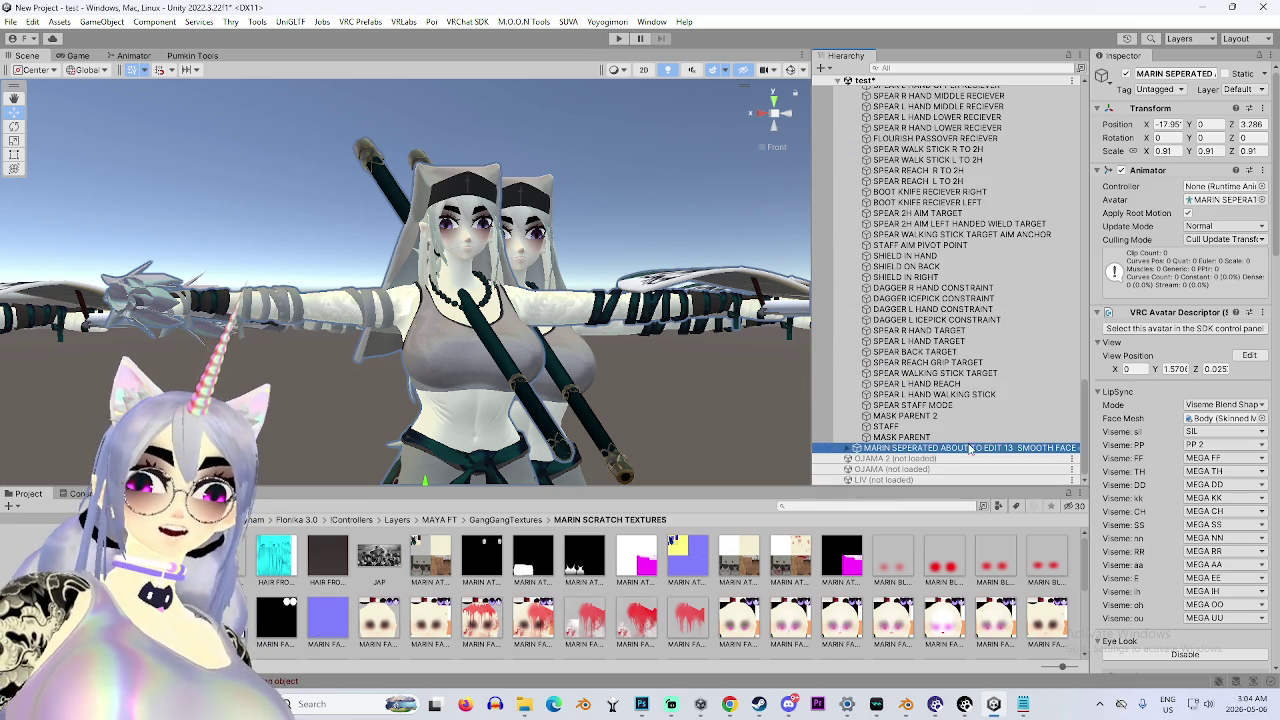
right_click(912, 469)
click(960, 479)
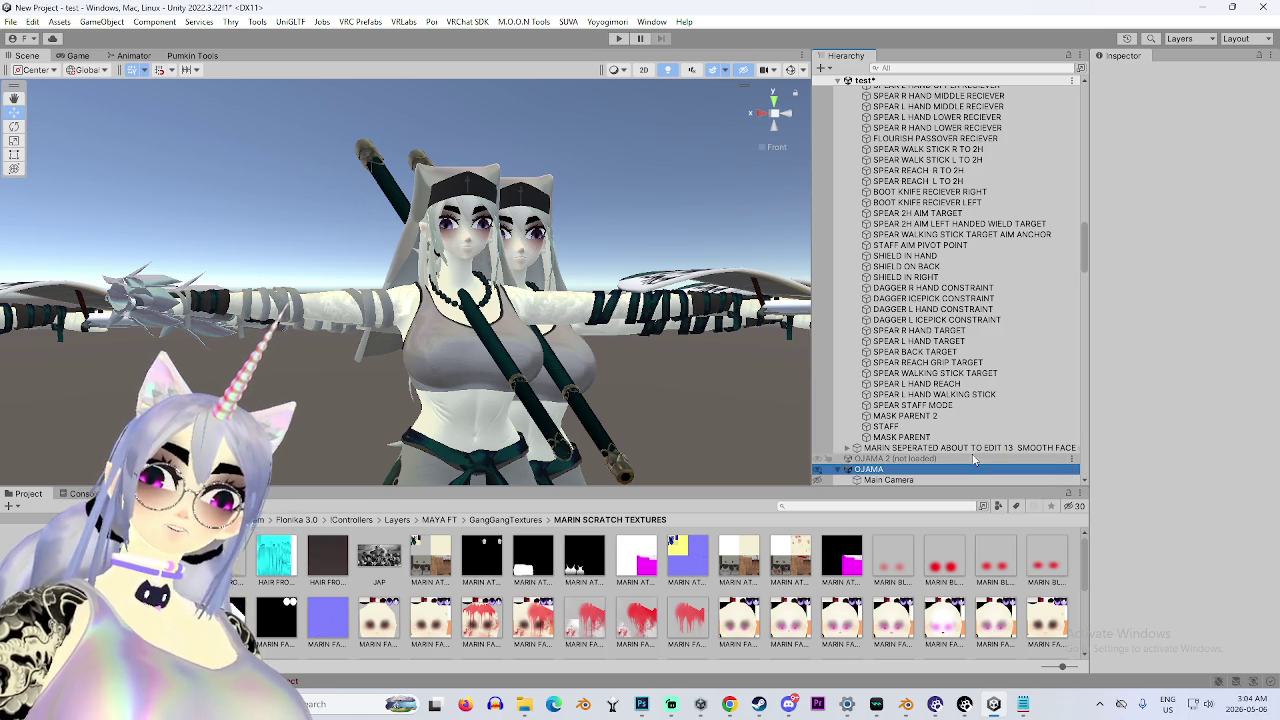
click(965, 450)
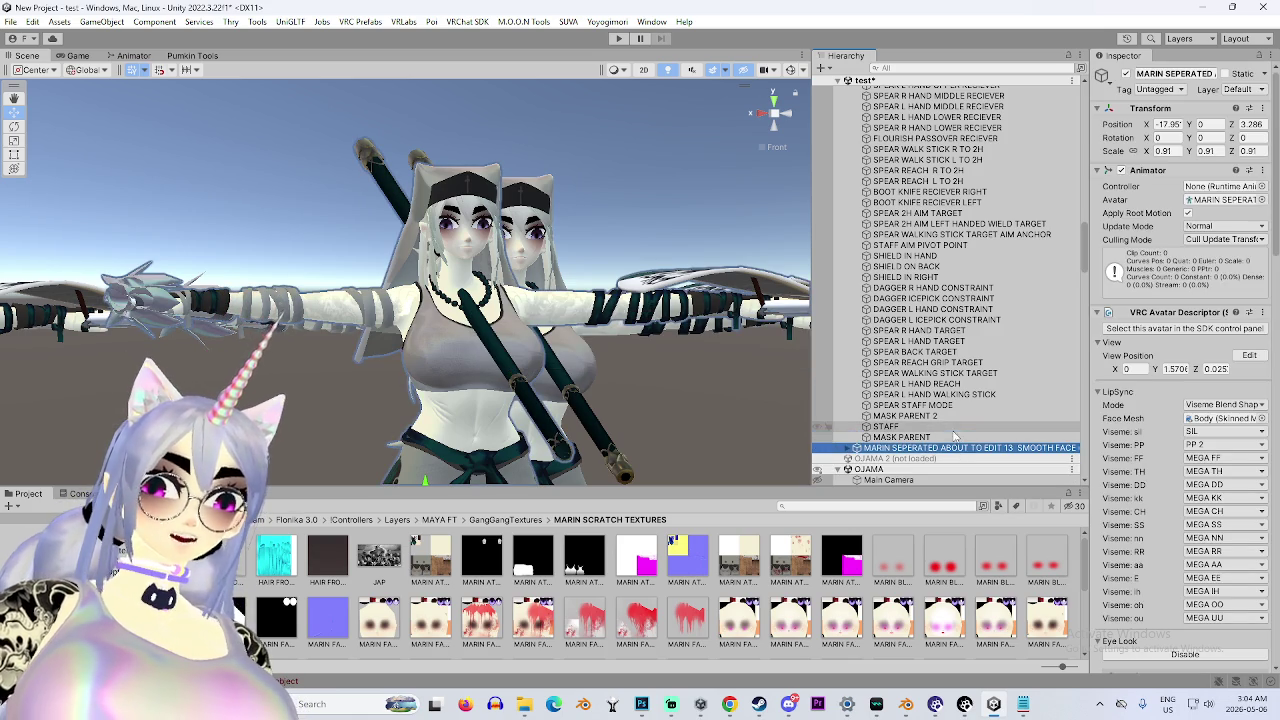
key(ctrl+d)
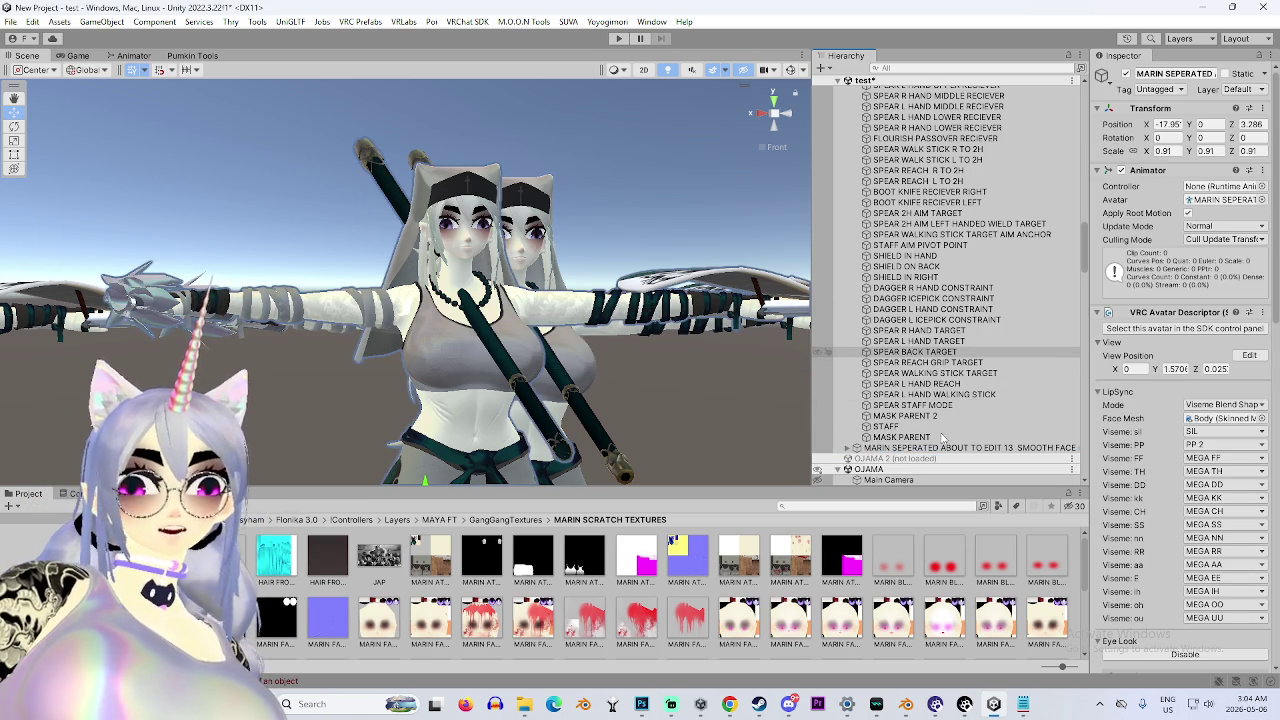
scroll(down, 3)
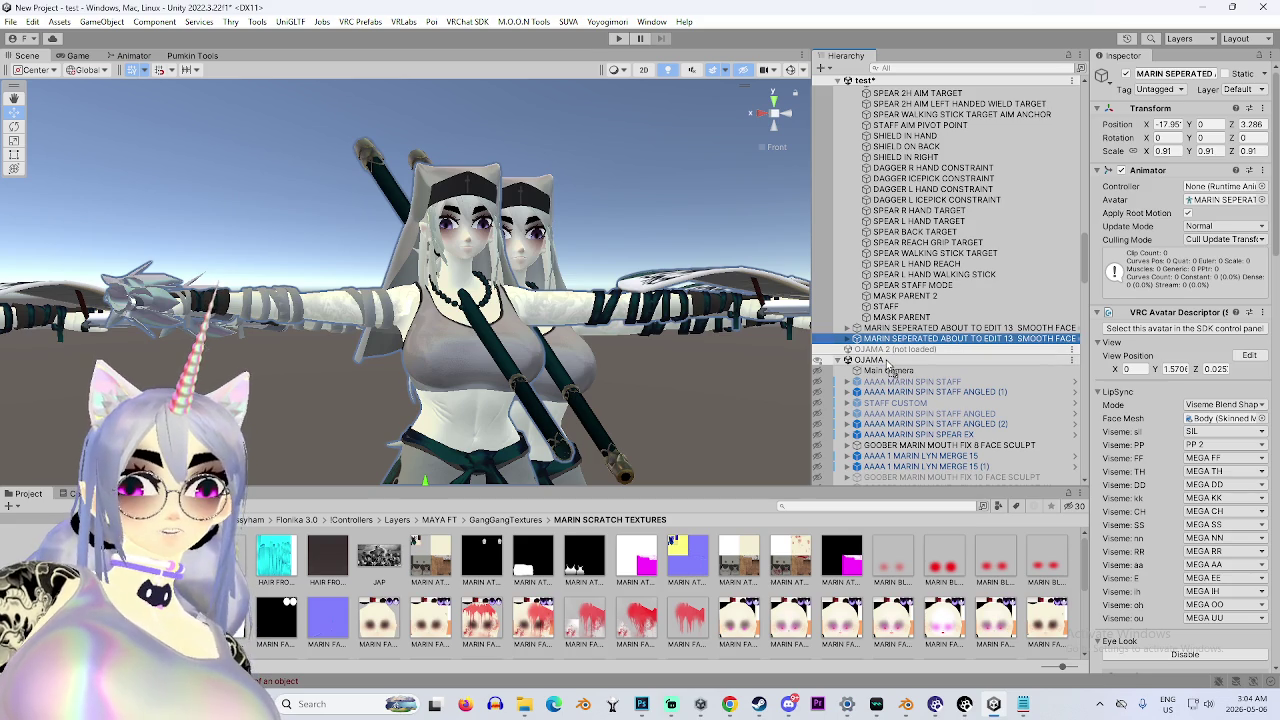
scroll(up, 3)
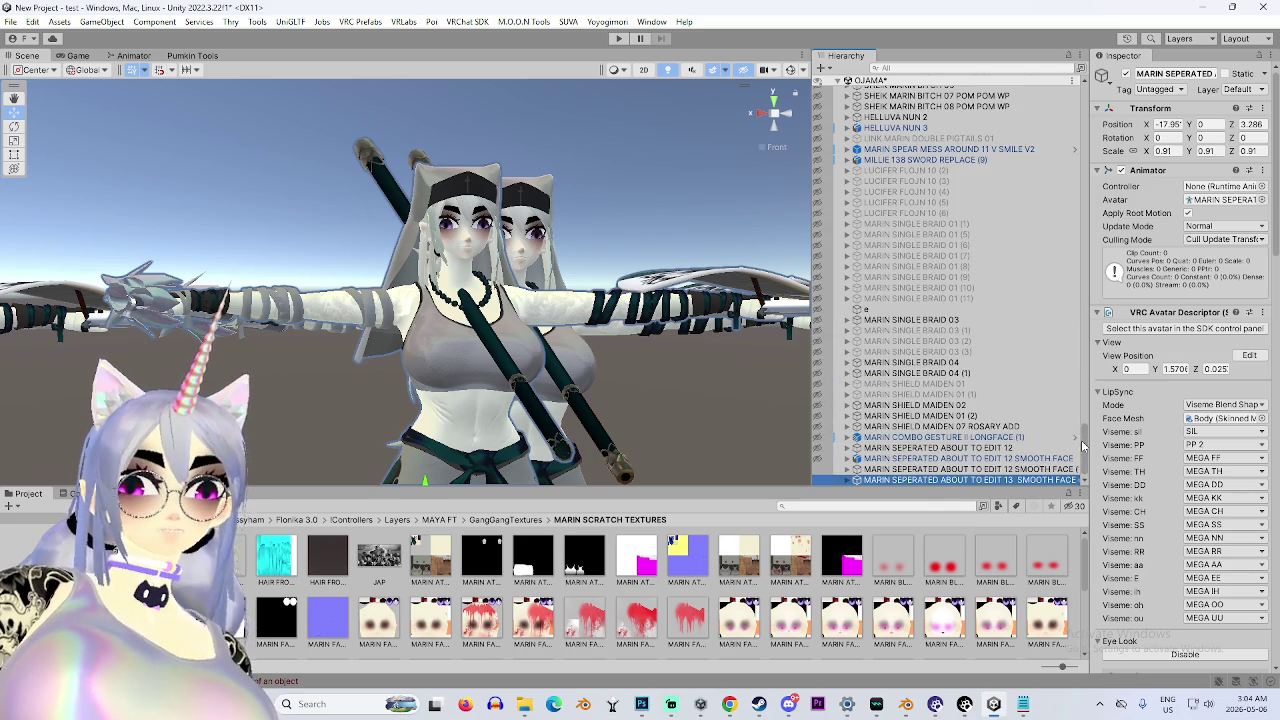
scroll(up, 3)
drag(1085, 228, 1082, 150)
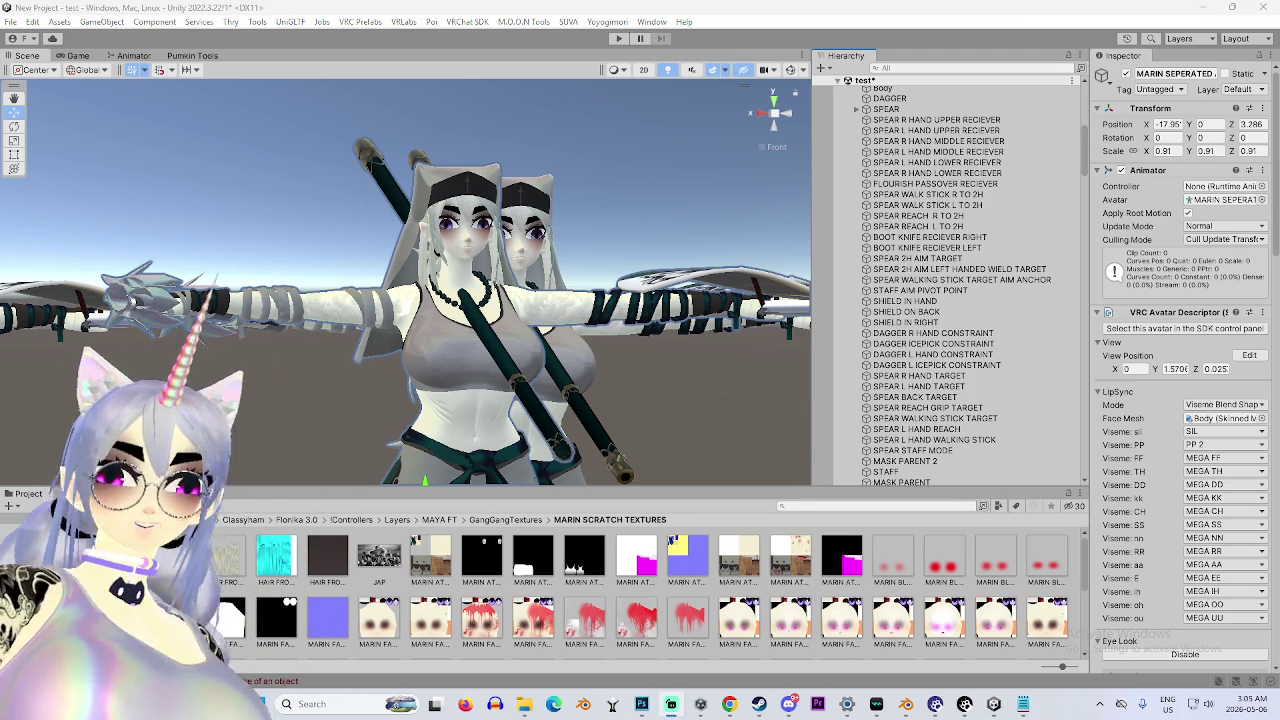
Orbit the Scene view close to the nun avatar's face, then switch to the web browser.
drag(534, 260, 560, 325)
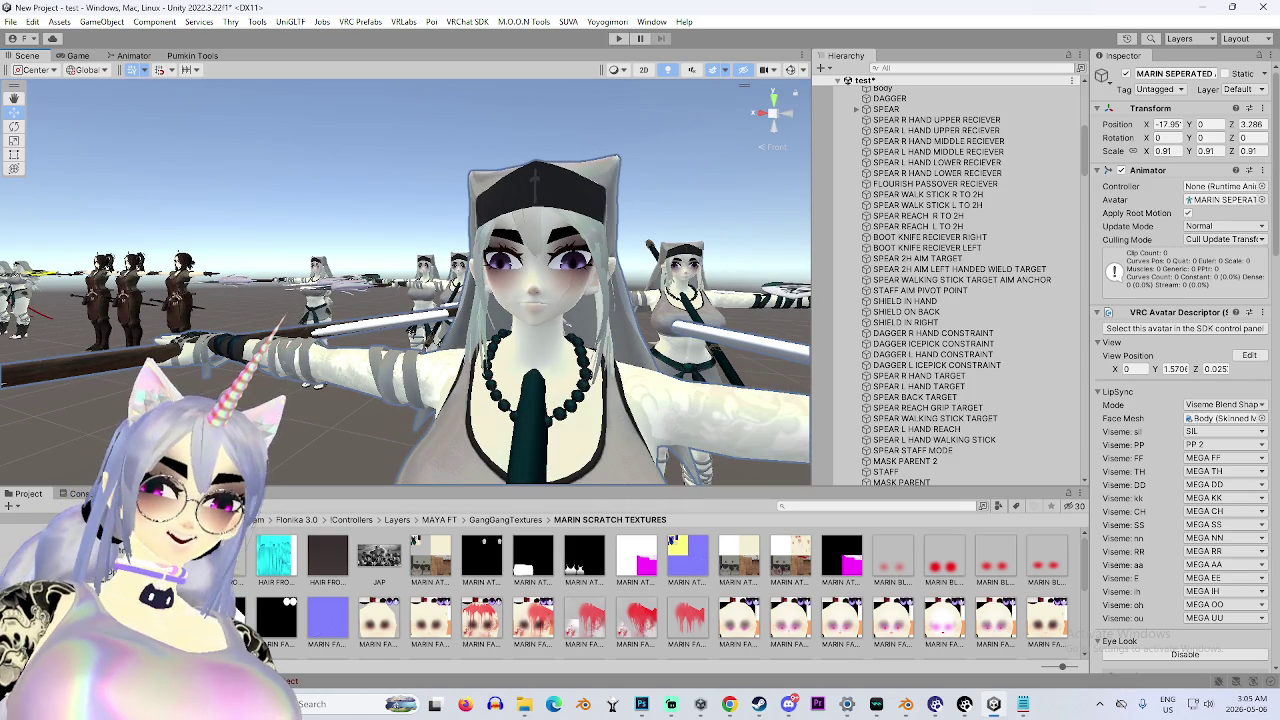
scroll(down, 3)
scroll(down, 3)
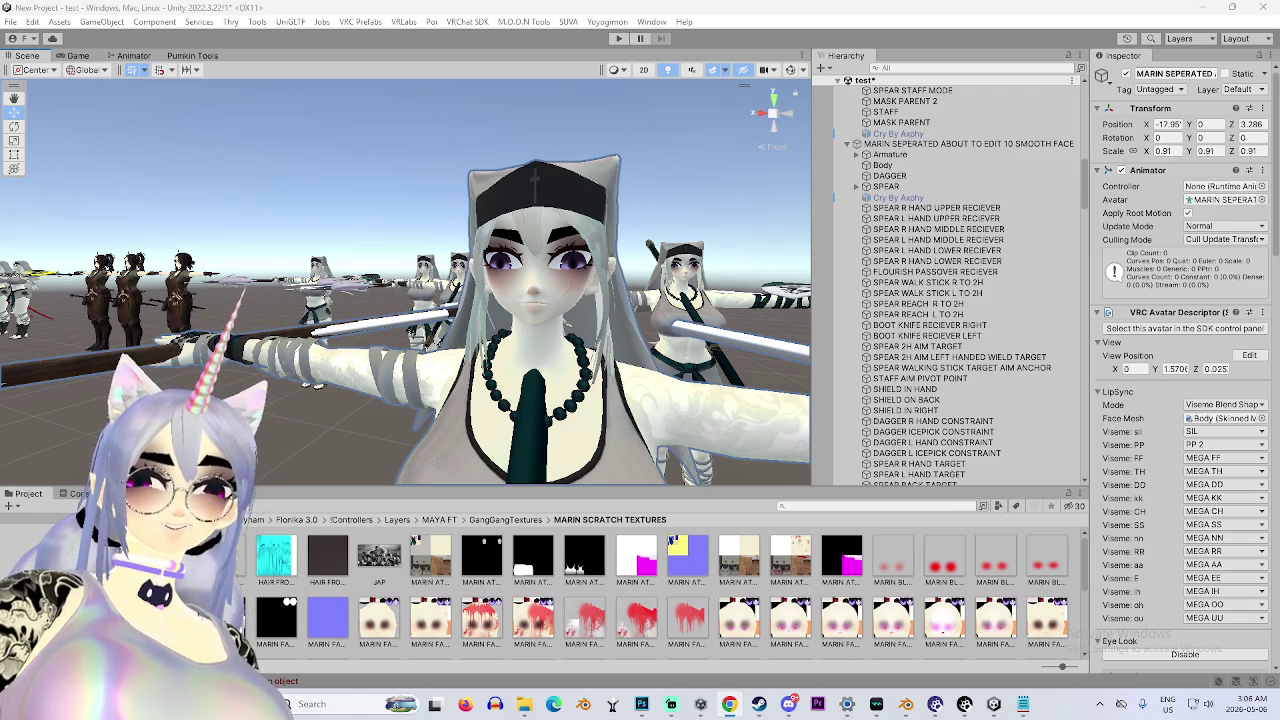
key(alt+Tab)
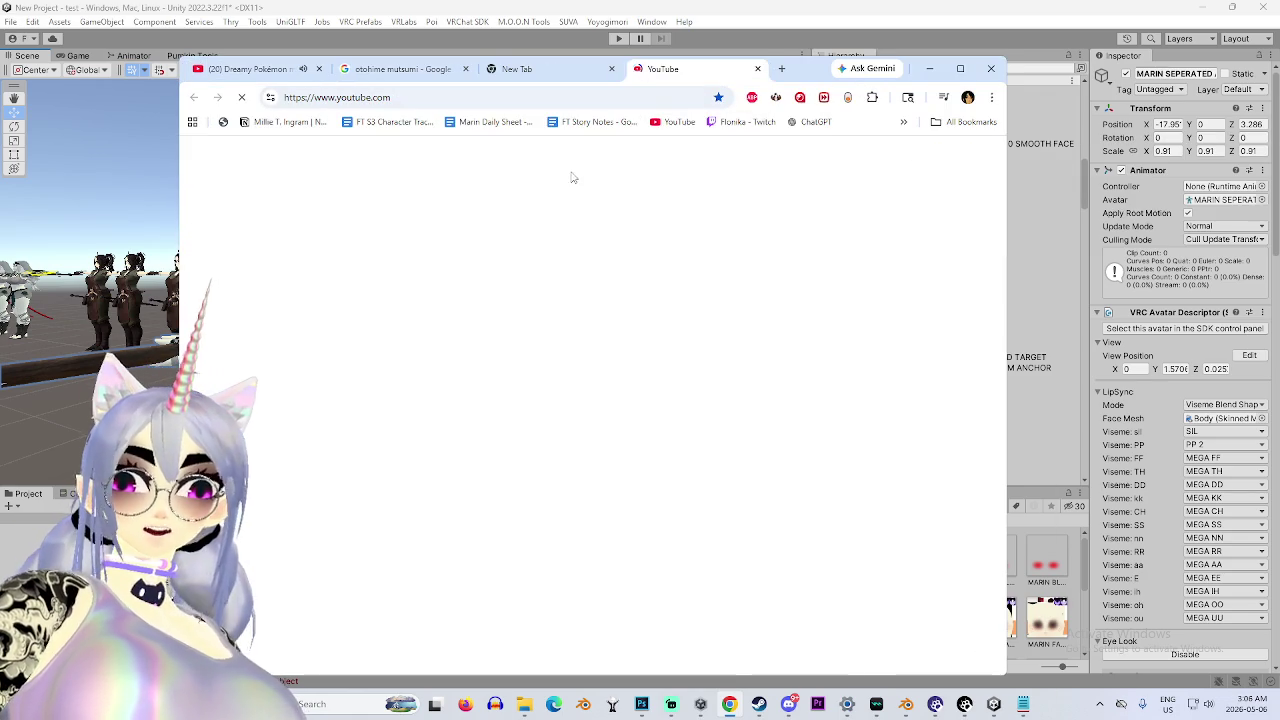
Search YouTube for honeyoni from the search history and scroll through the results.
click(486, 160)
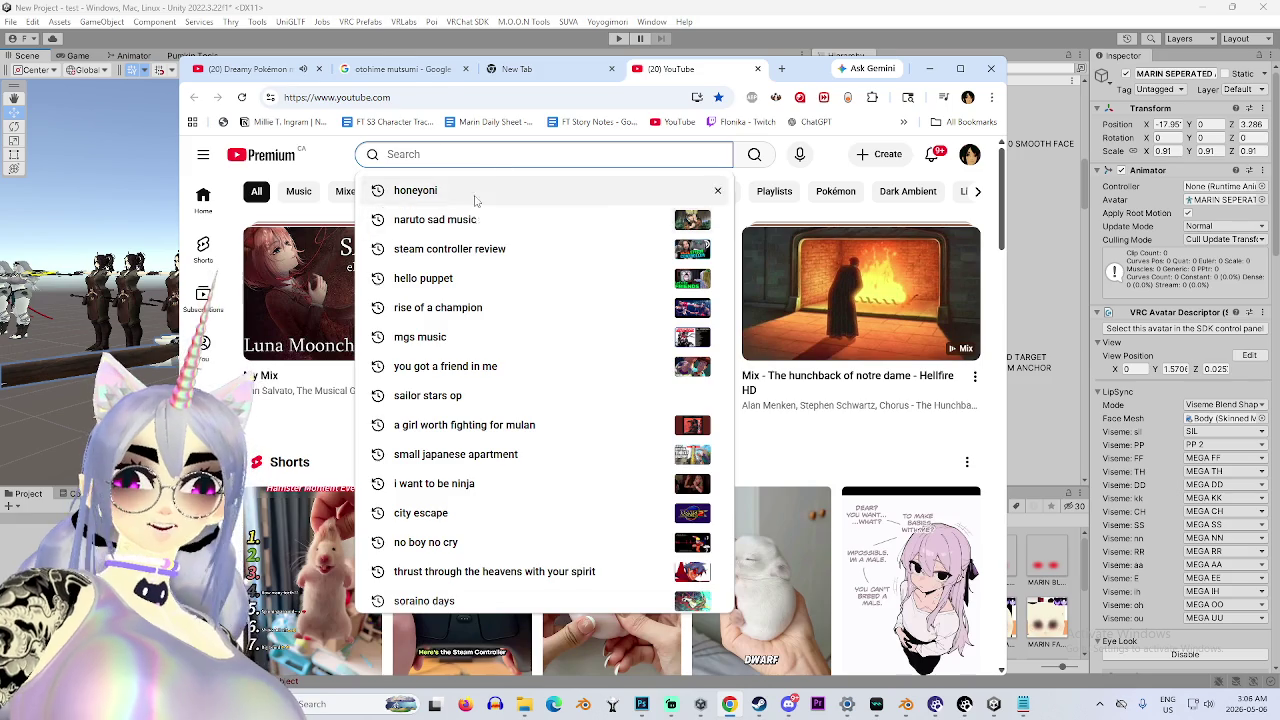
click(557, 190)
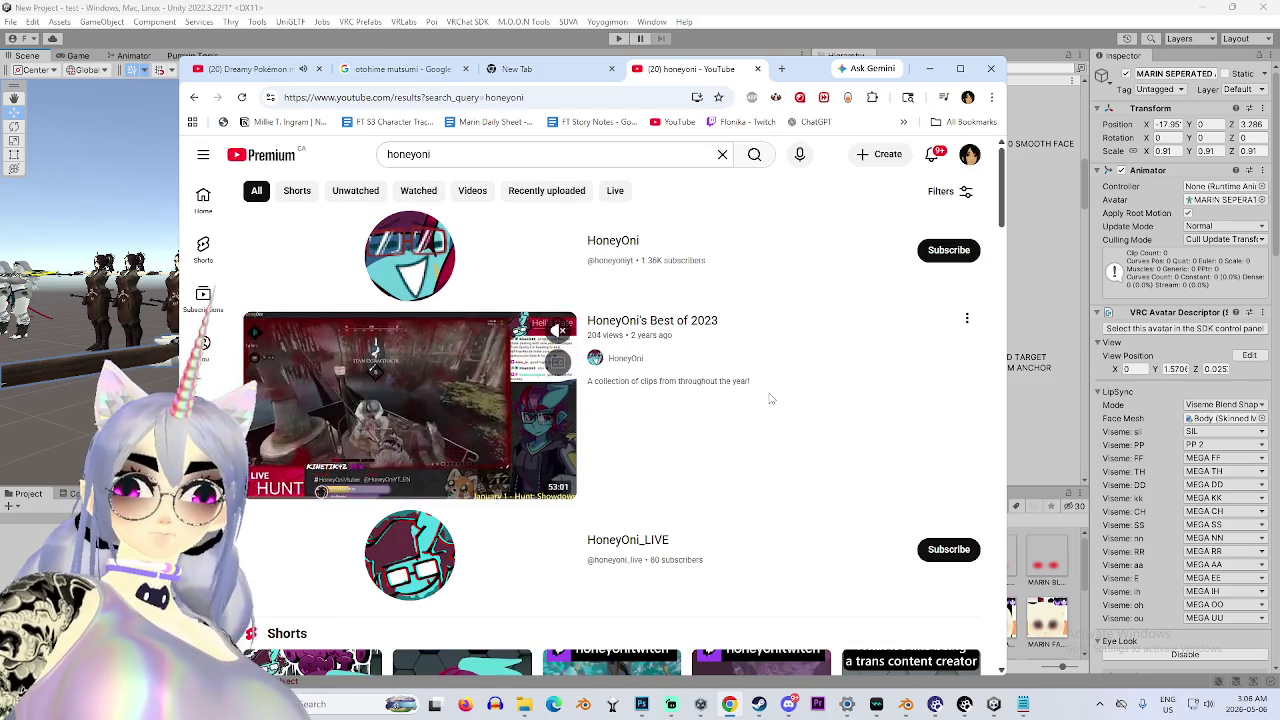
scroll(down, 3)
scroll(down, 3)
scroll(up, 3)
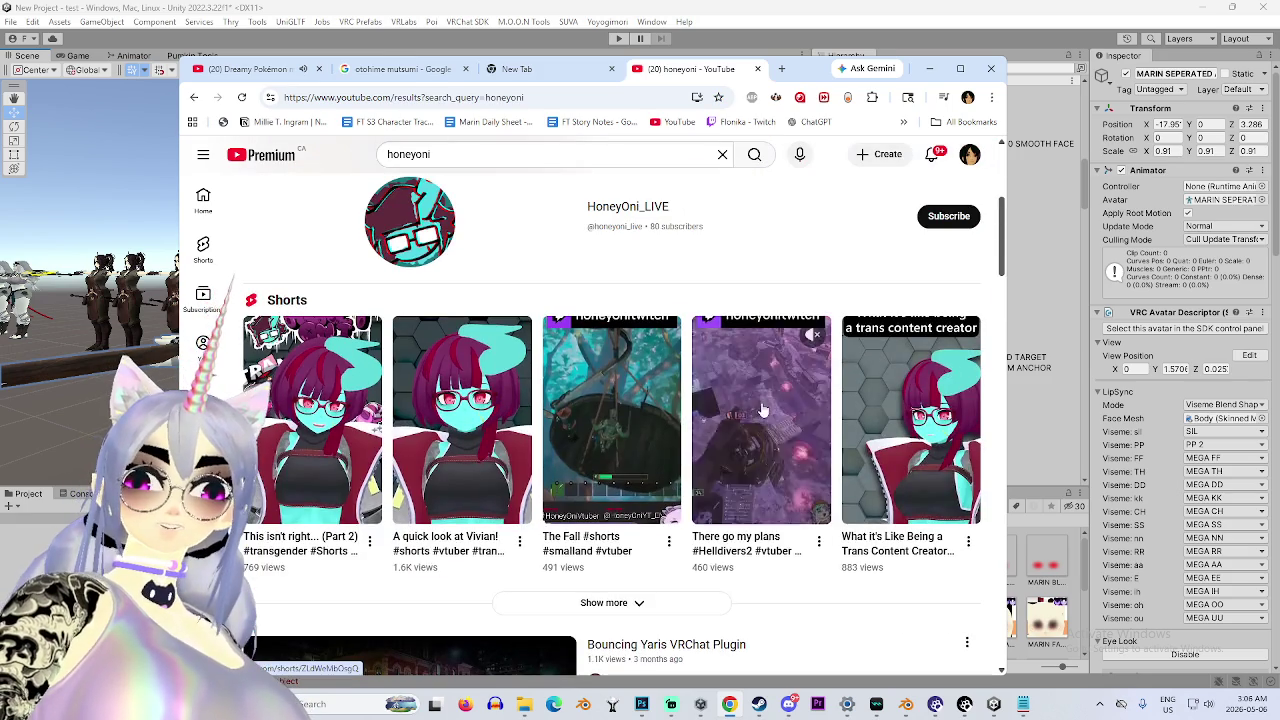
scroll(down, 3)
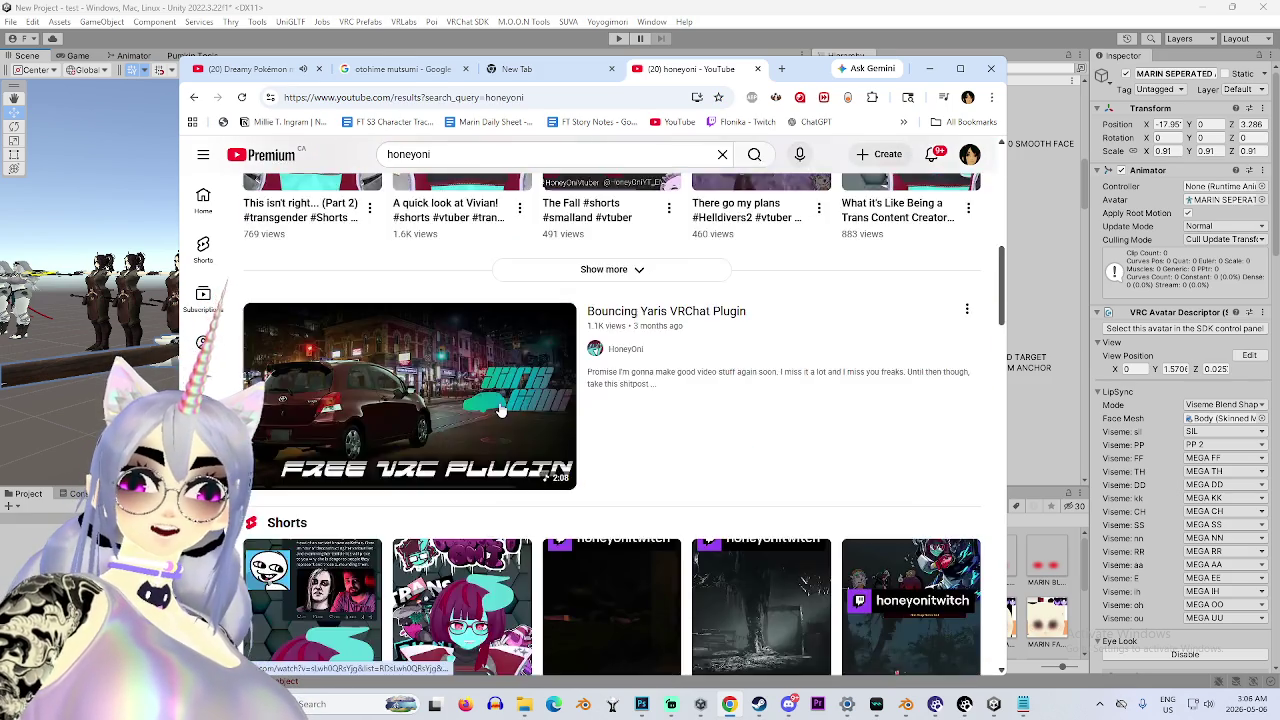
scroll(up, 3)
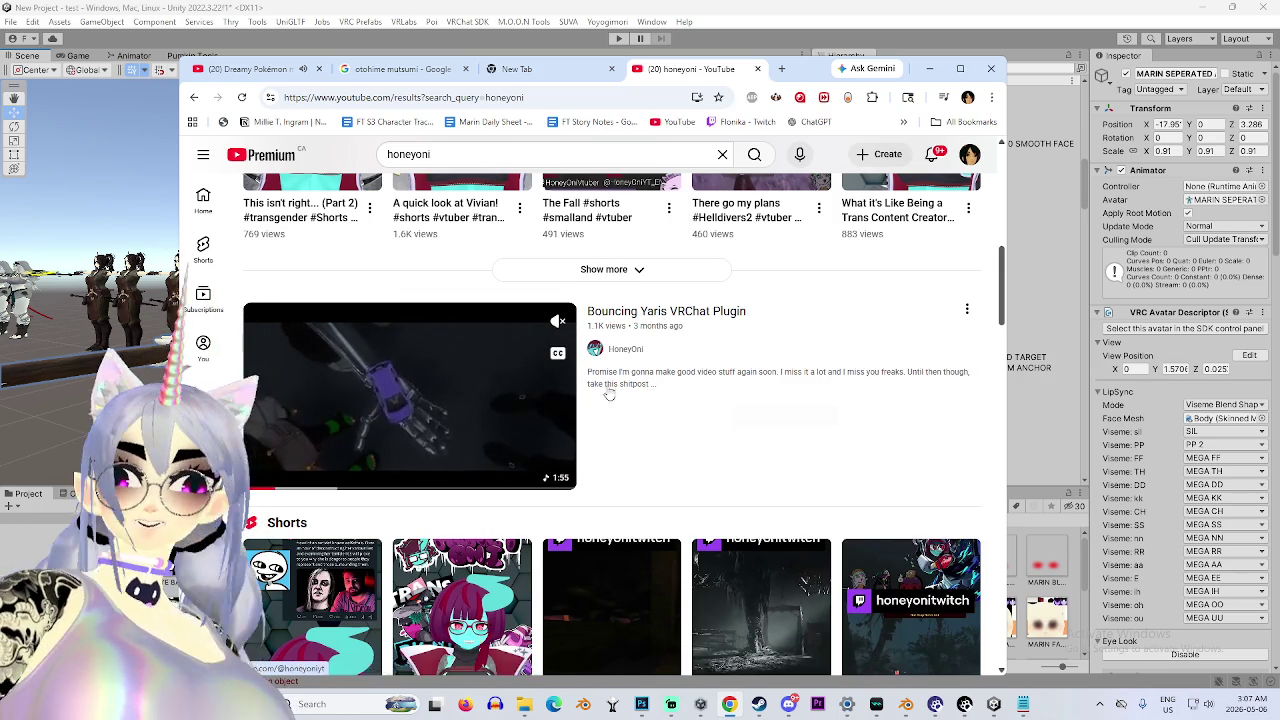
scroll(down, 3)
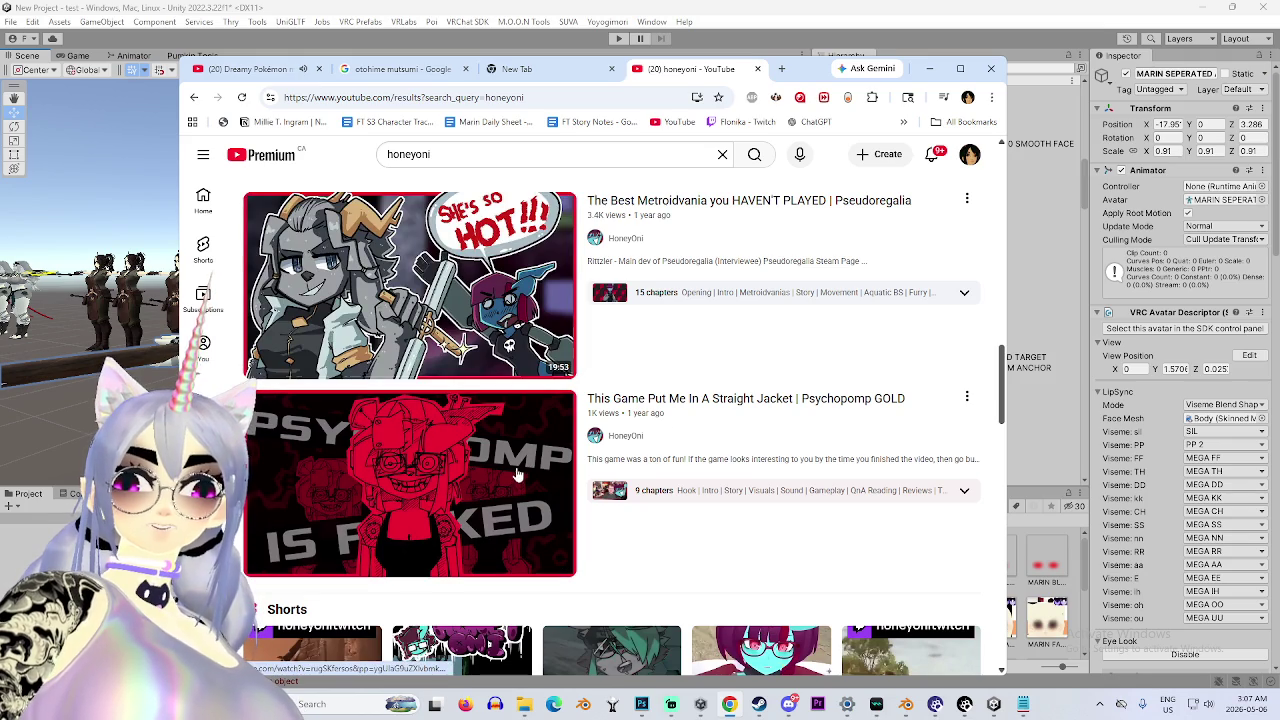
scroll(down, 3)
scroll(down, 3)
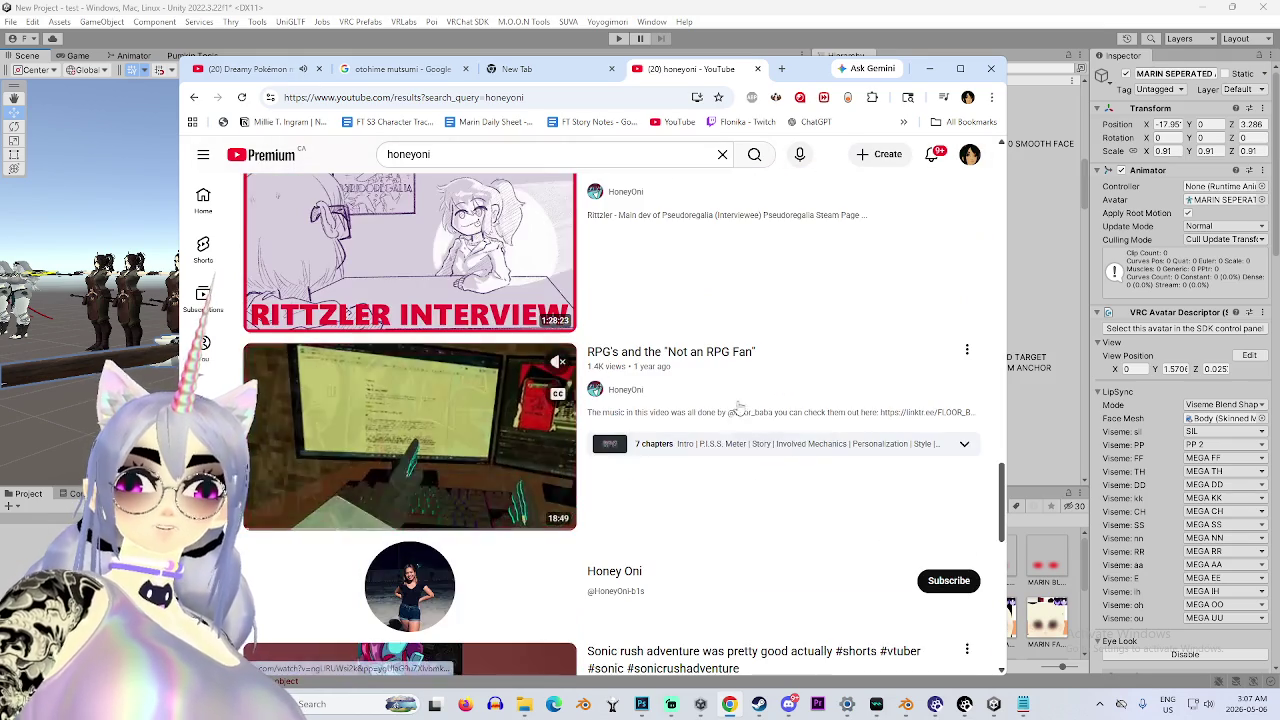
scroll(down, 3)
scroll(down, 3)
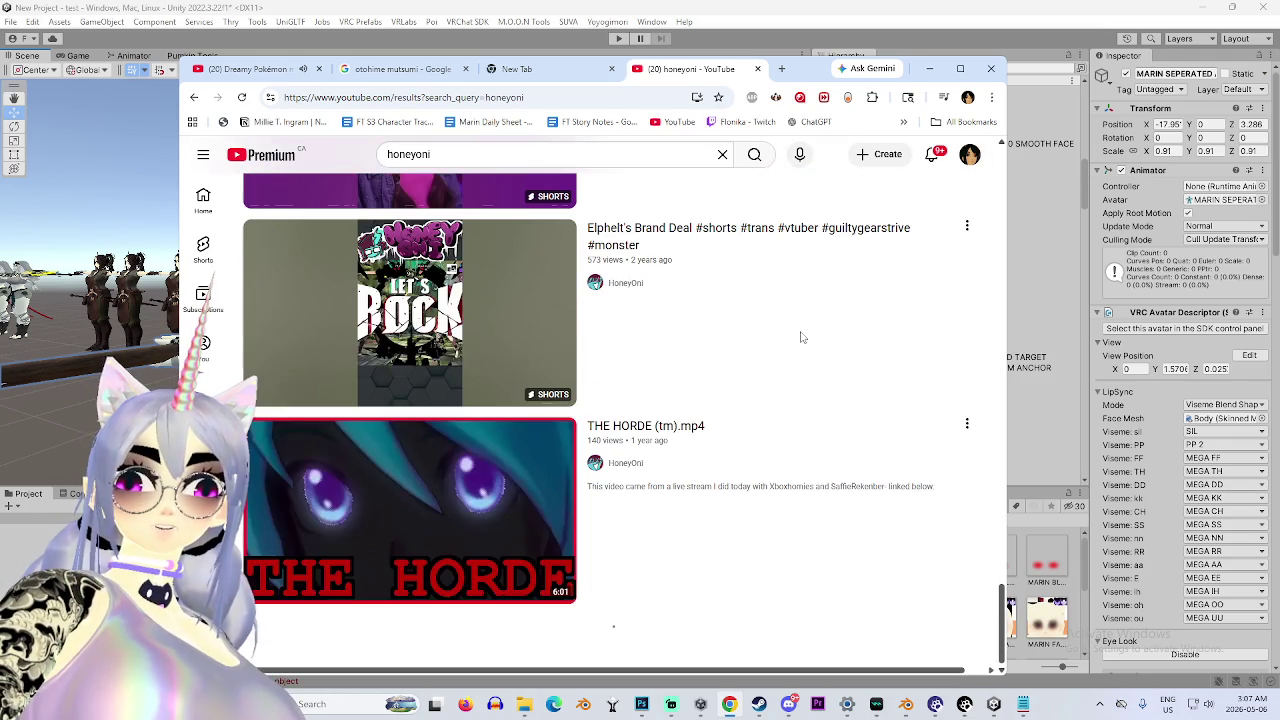
scroll(up, 3)
scroll(down, 3)
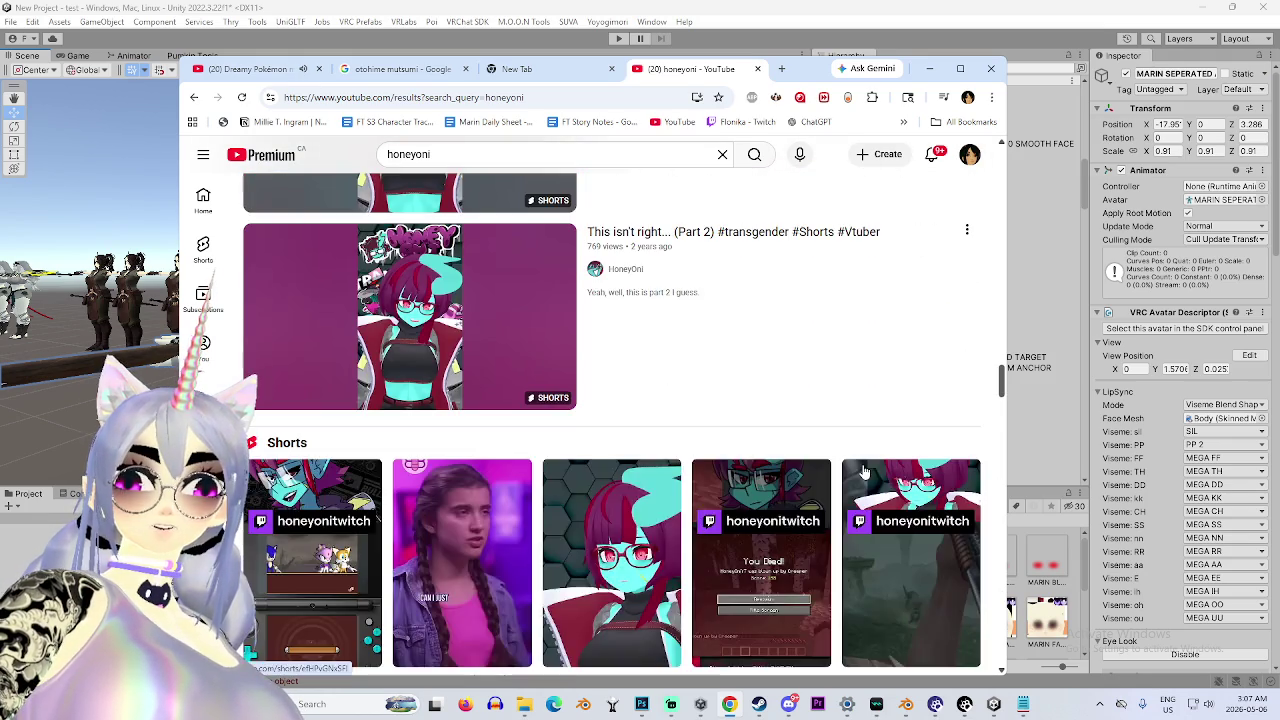
scroll(down, 3)
scroll(down, 3)
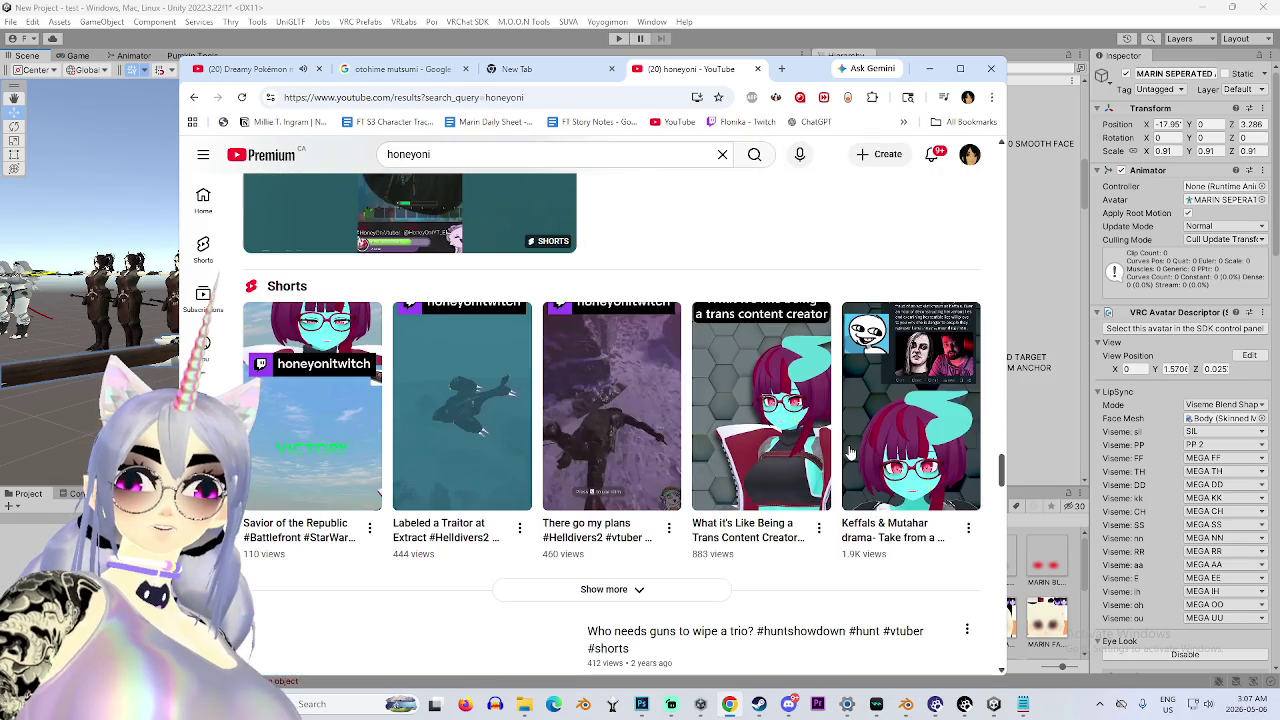
scroll(down, 3)
scroll(down, 3)
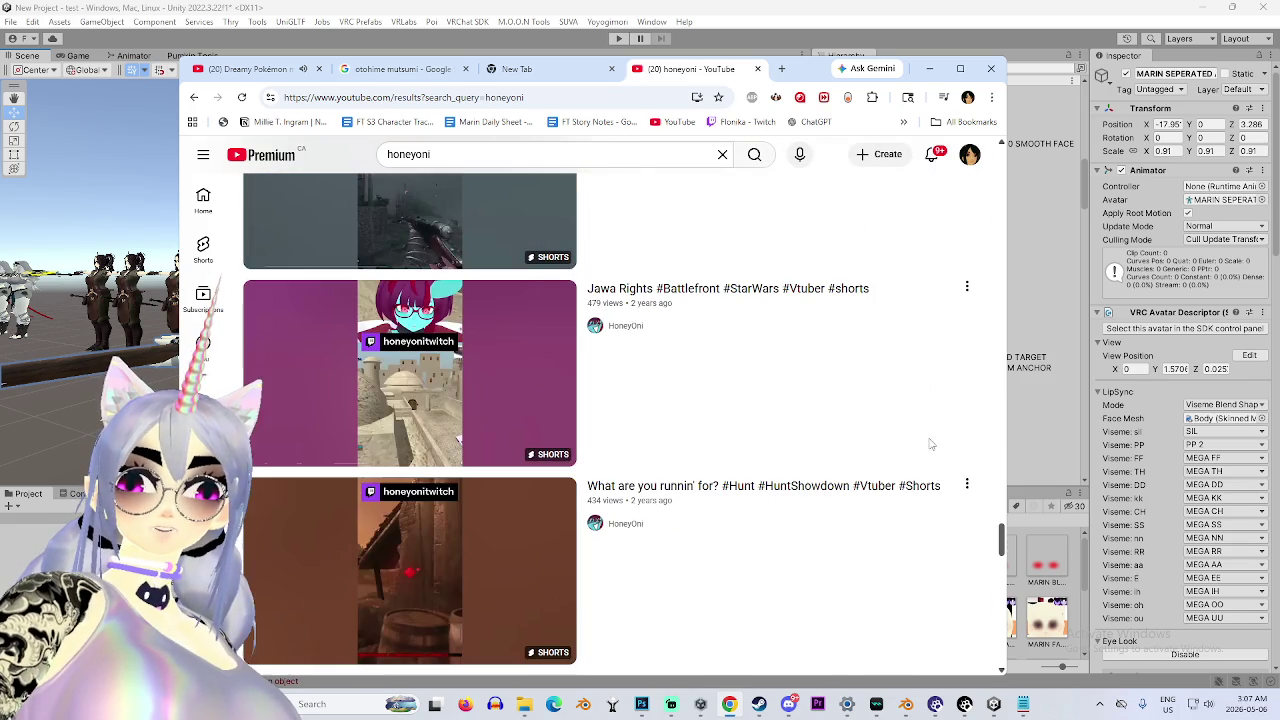
drag(1002, 538, 1000, 145)
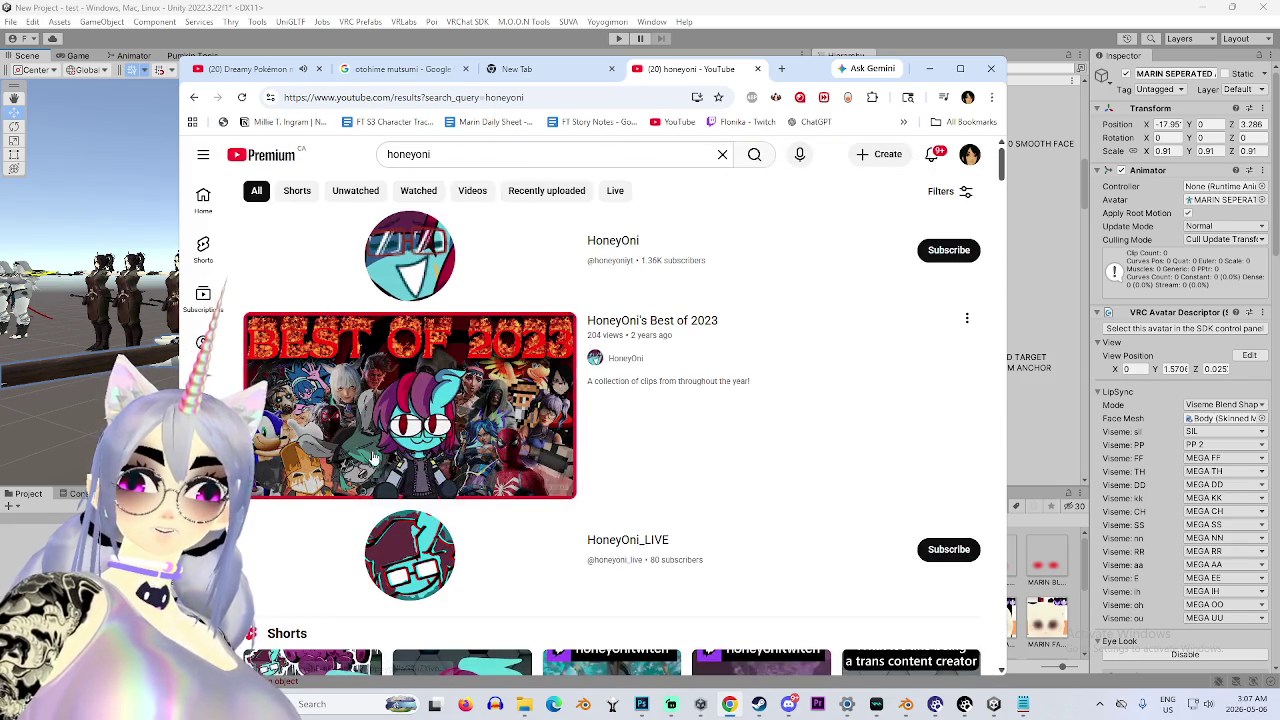
Close the honeyoni results and empty New Tab, then minimize Chrome.
middle_click(652, 75)
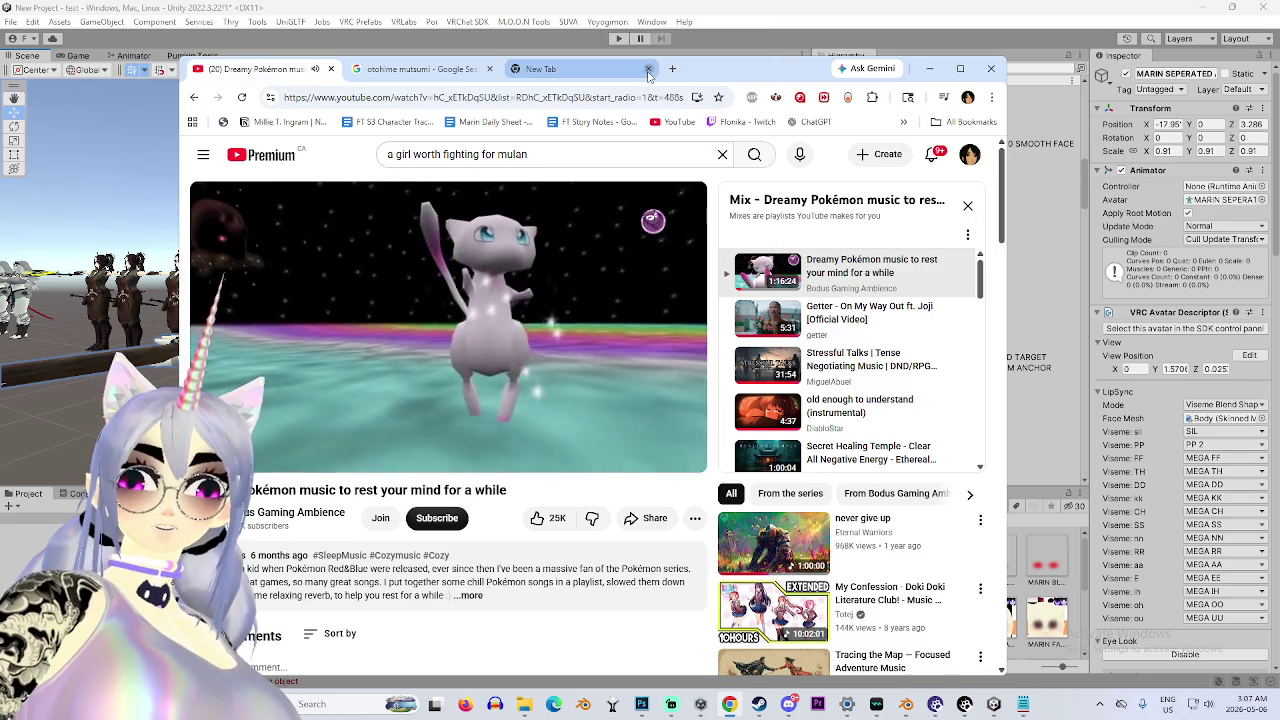
click(649, 69)
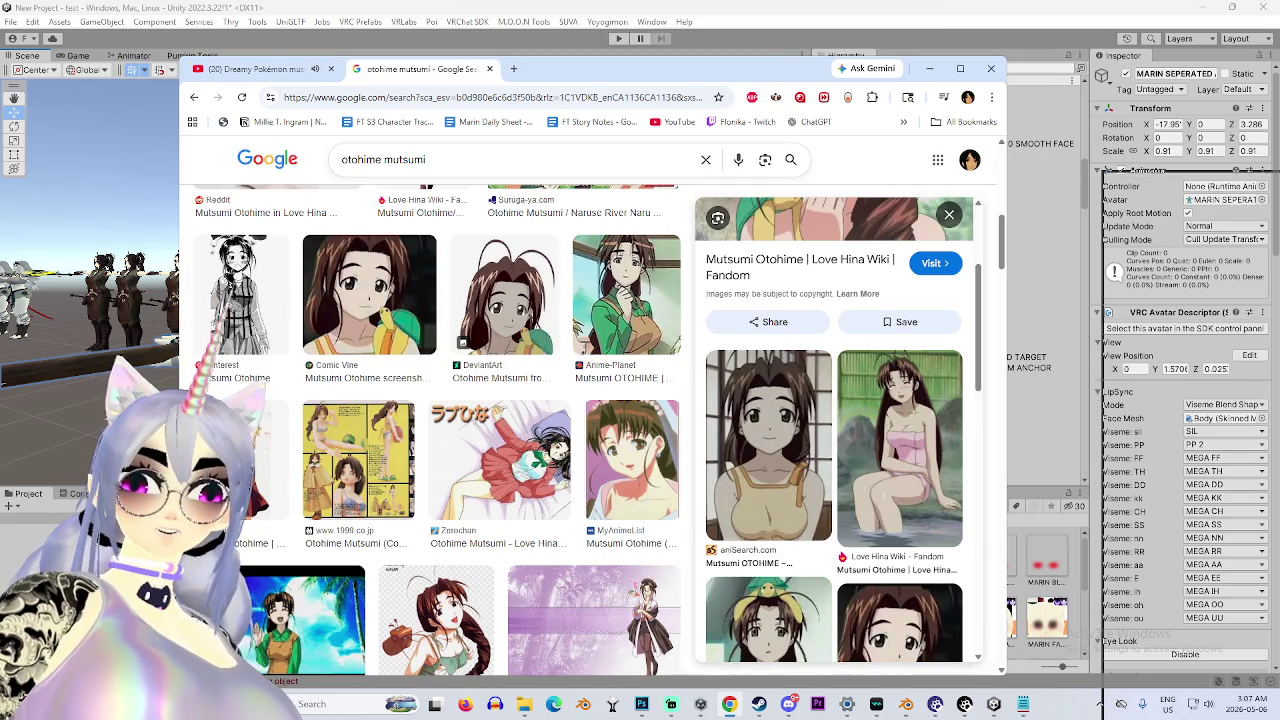
click(929, 69)
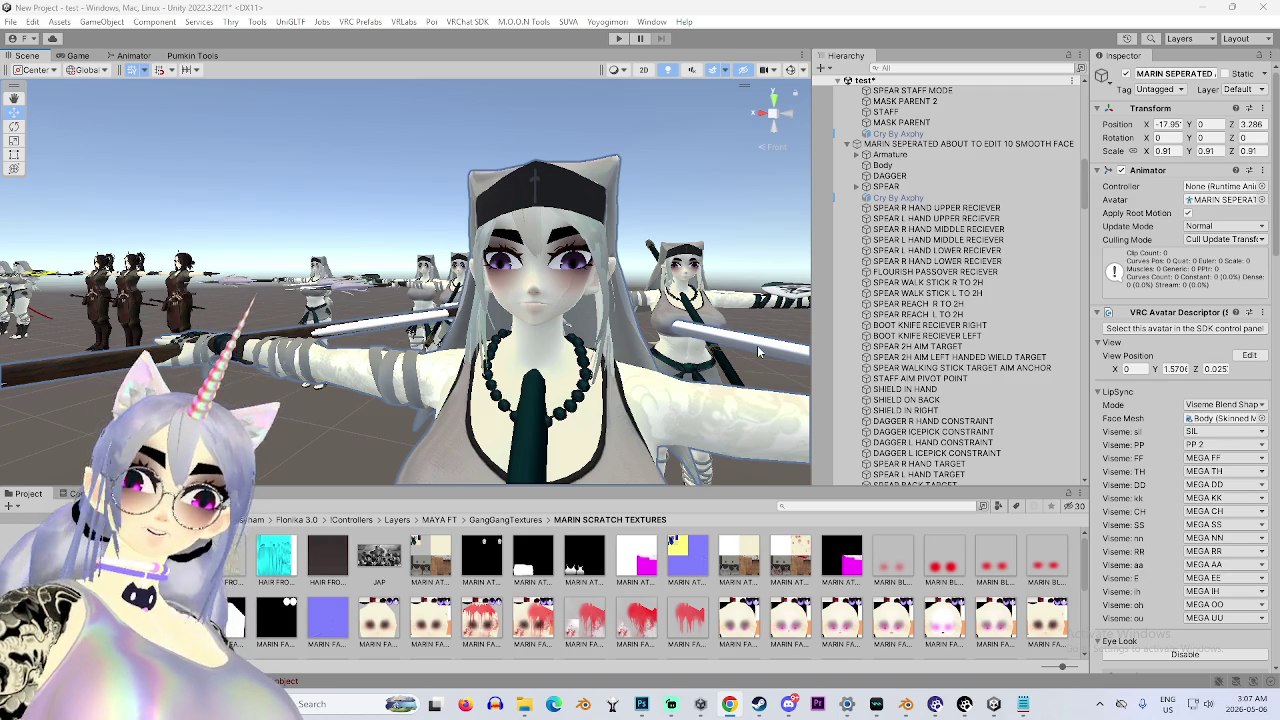
Unload the test scene from the Hierarchy, choosing Save in the modified-scenes prompt.
drag(757, 345, 942, 463)
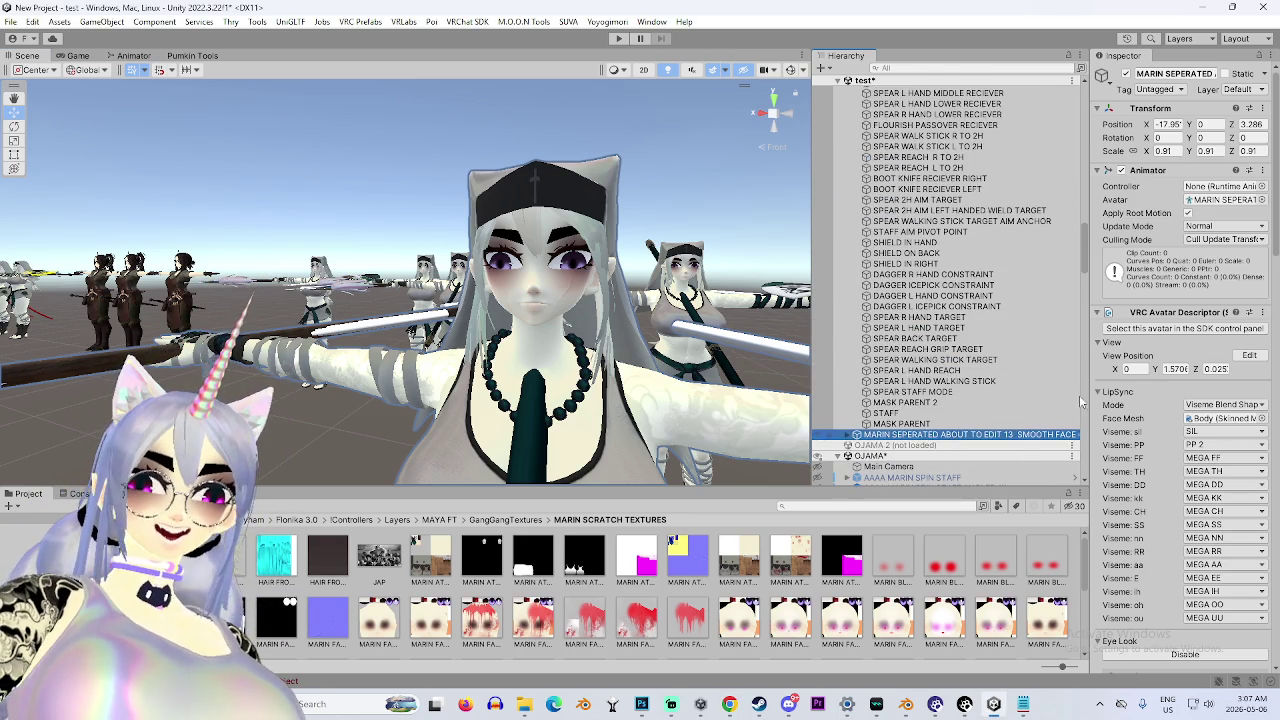
drag(1080, 262, 1095, 52)
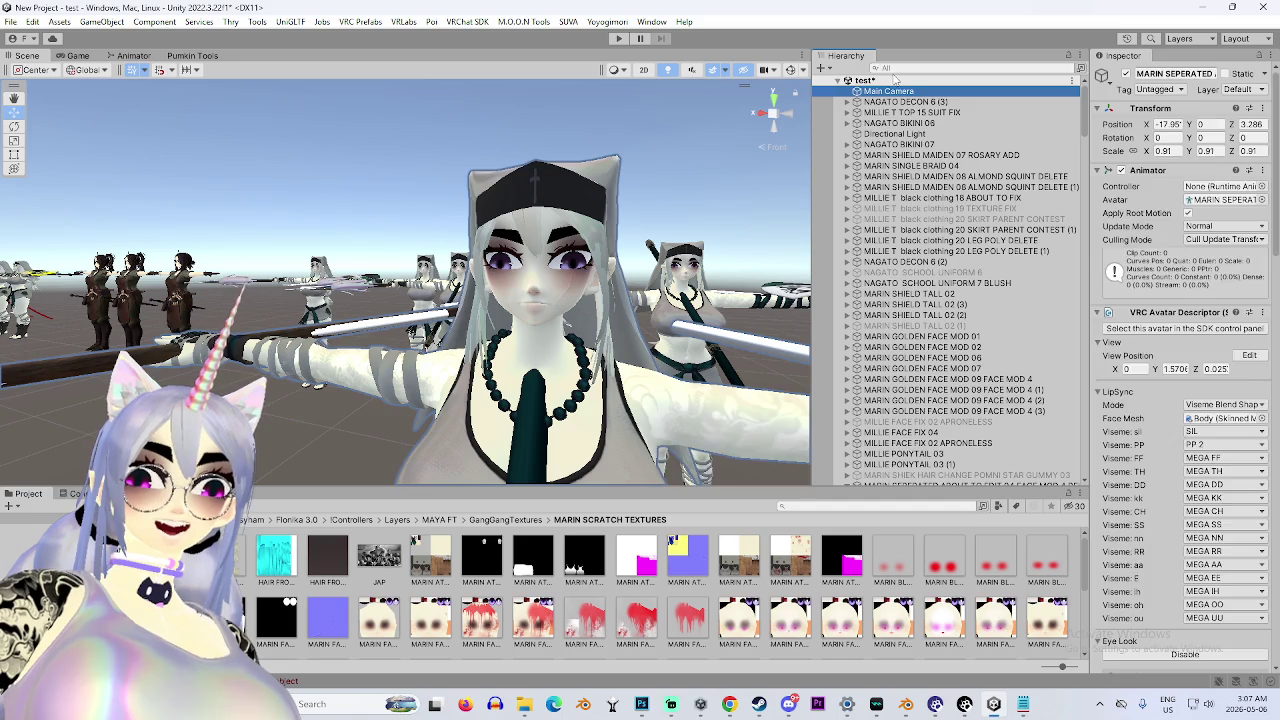
right_click(893, 80)
click(963, 161)
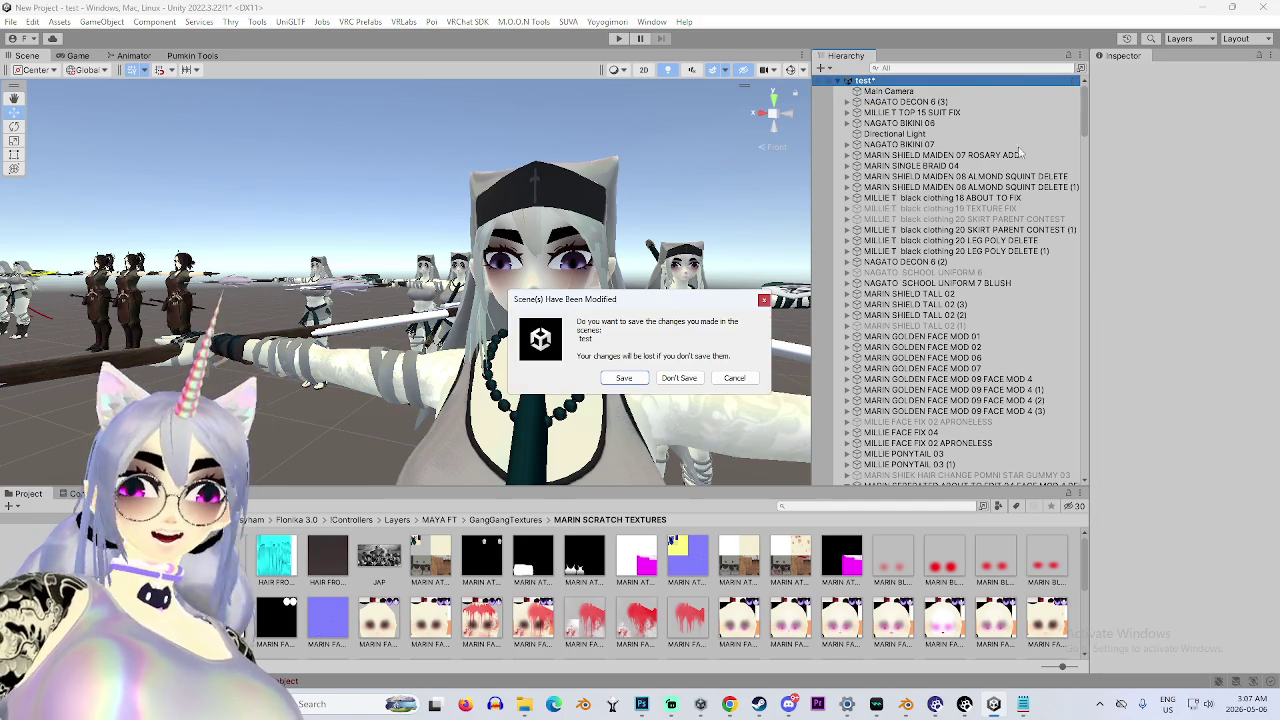
click(641, 380)
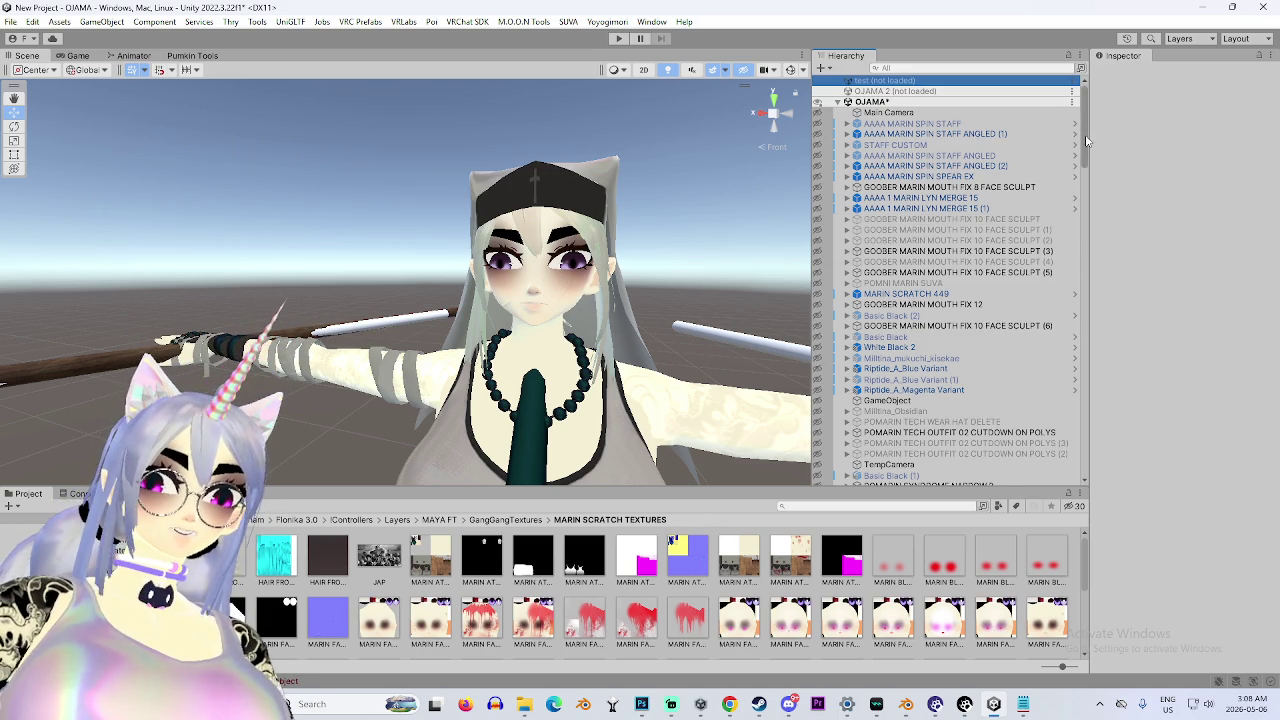
Select the EDIT 13 SMOOTH FACE avatar and set its X and Z position to 0.
drag(1085, 140, 1085, 462)
click(1048, 469)
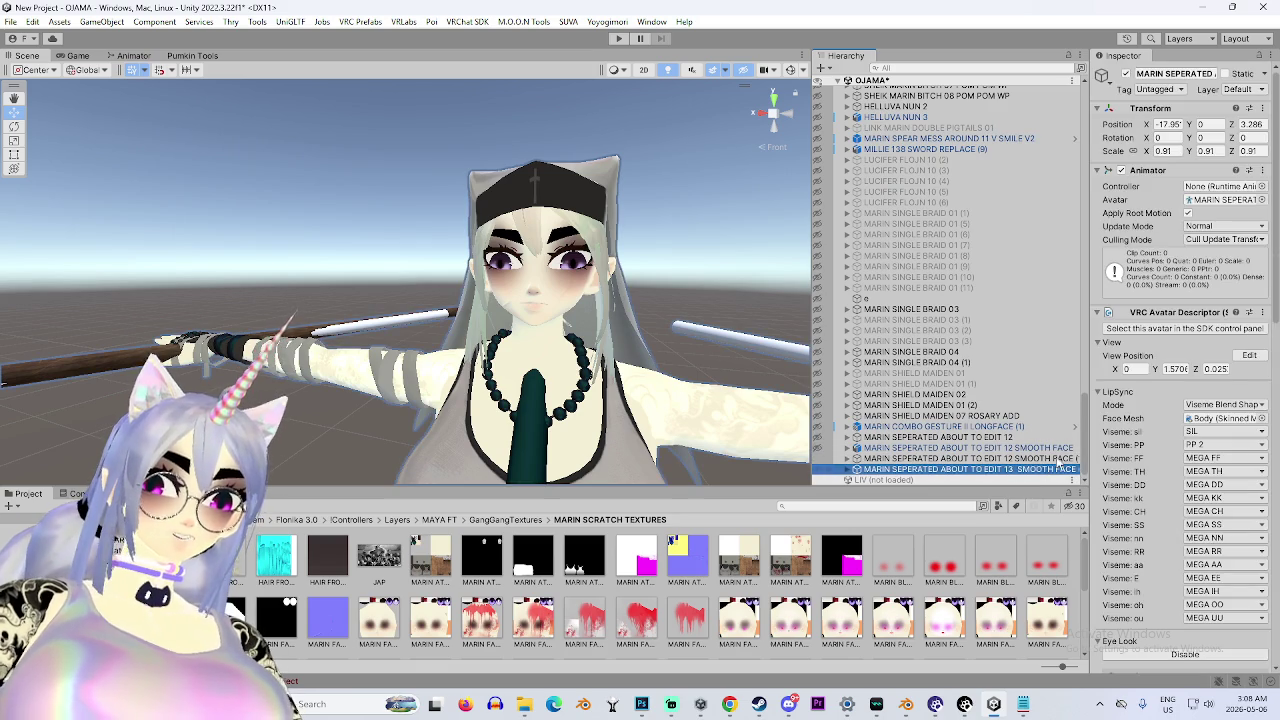
click(1168, 124)
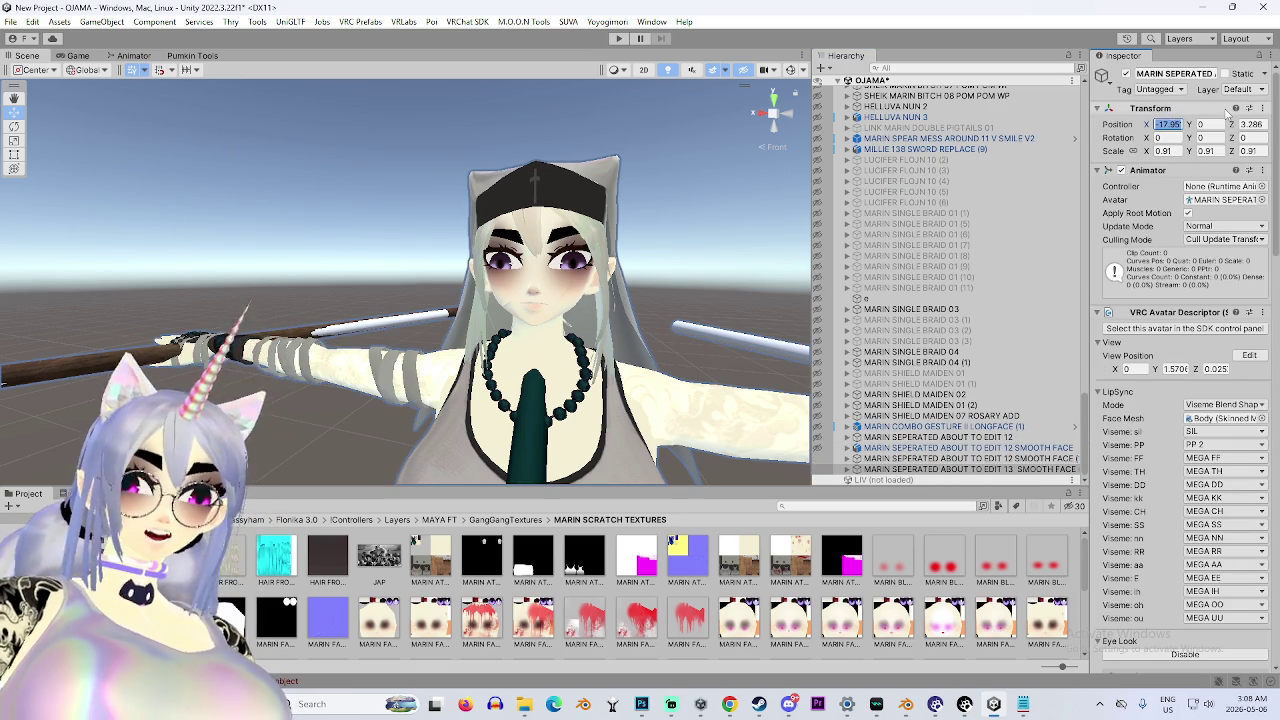
text(0)
key(Tab)
key(Tab)
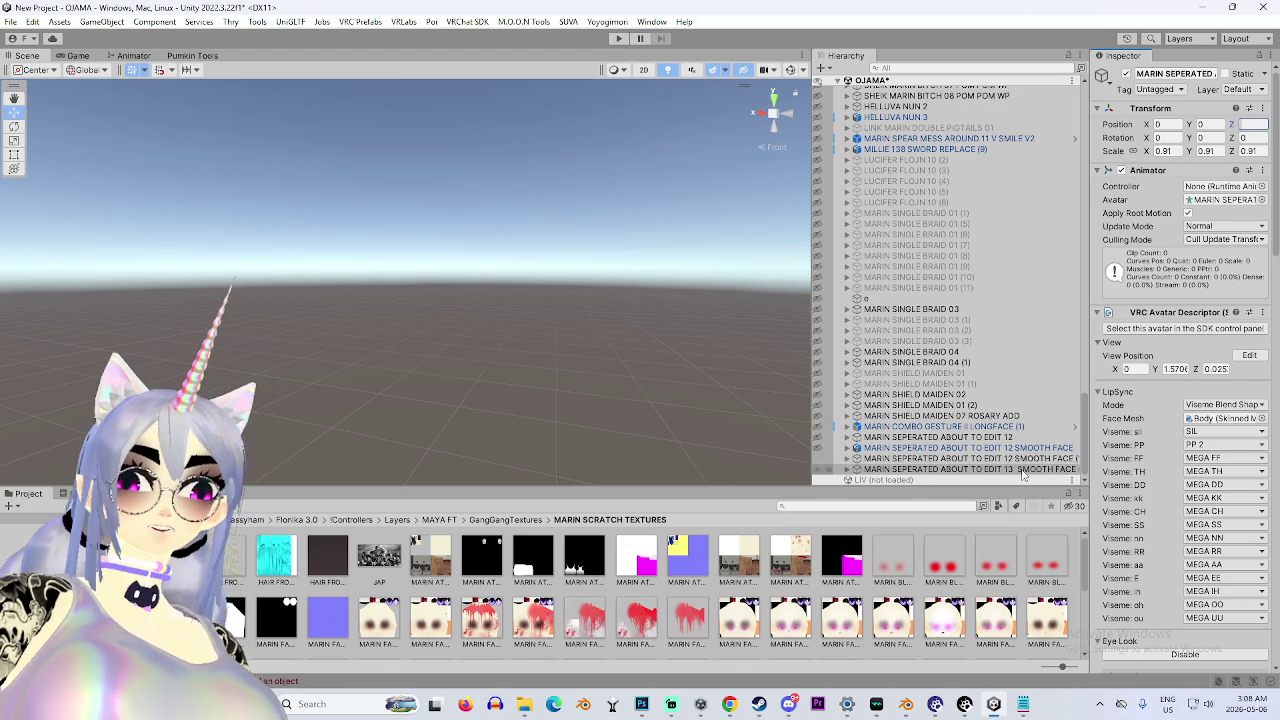
click(1005, 470)
Move the grey avatar's root along X to 1.91 and turn the view toward it.
scroll(up, 3)
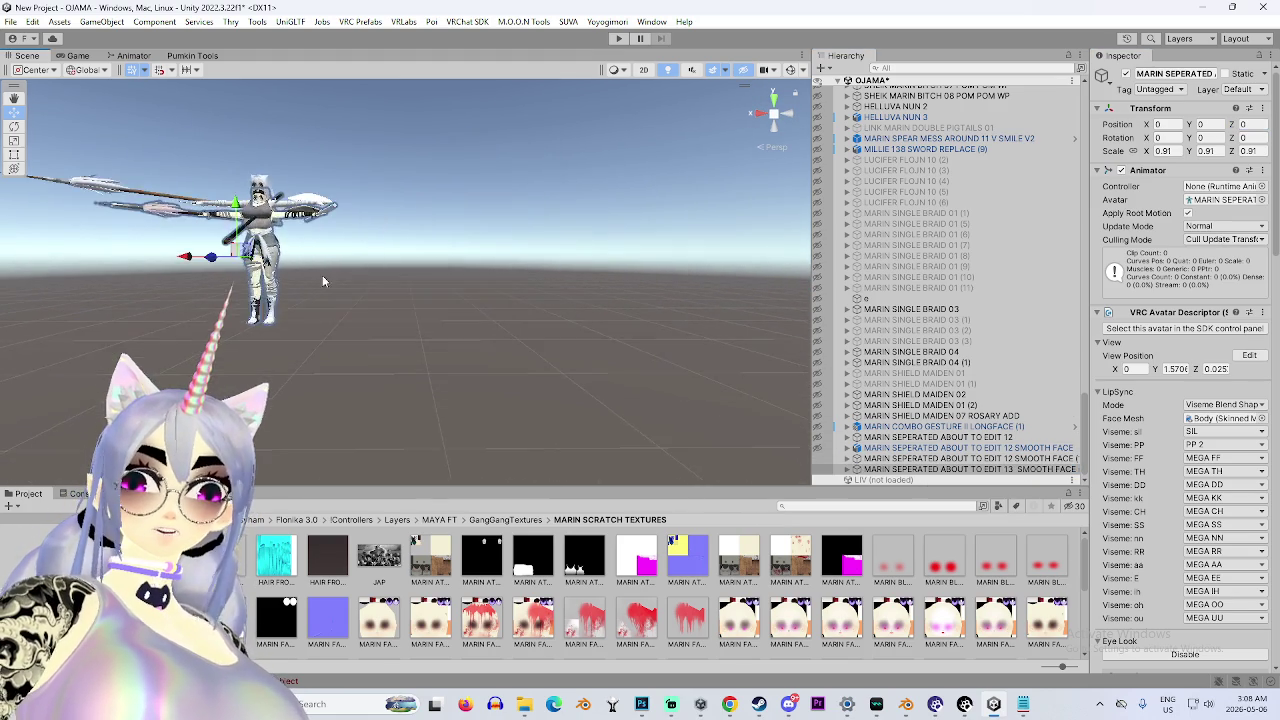
scroll(up, 3)
click(405, 330)
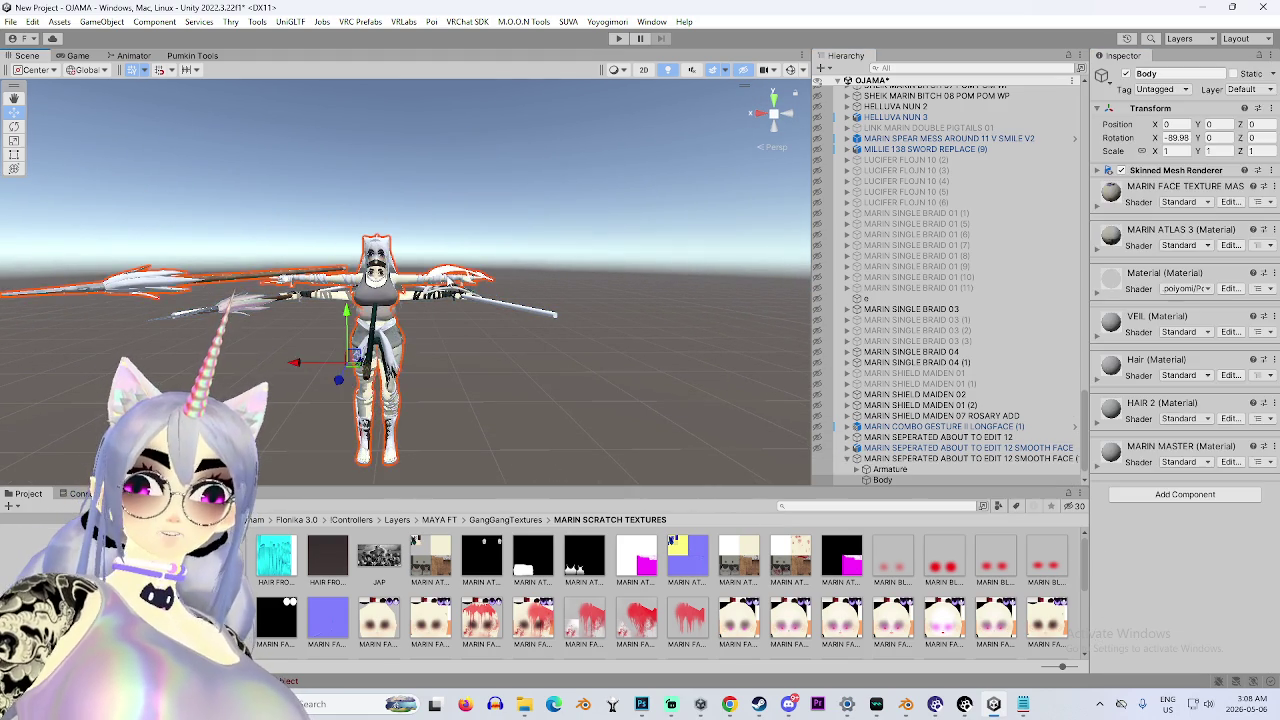
scroll(up, 3)
click(325, 348)
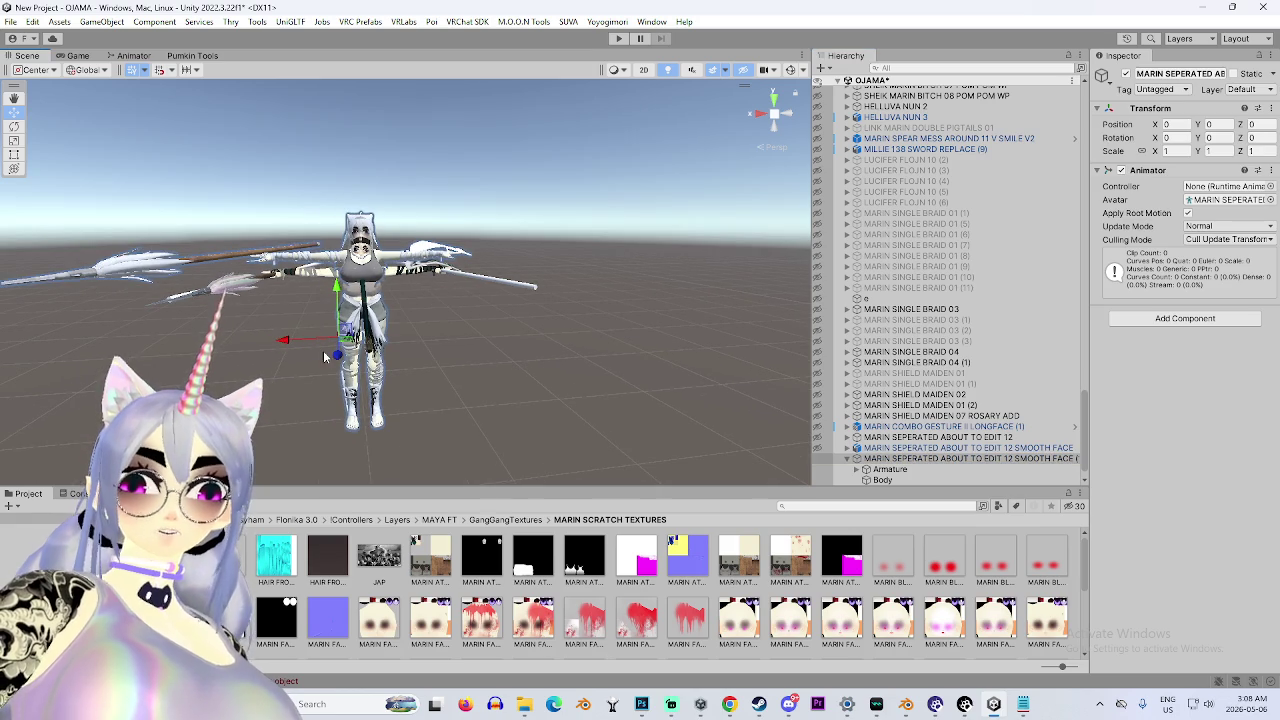
click(305, 347)
click(300, 346)
click(293, 344)
click(287, 342)
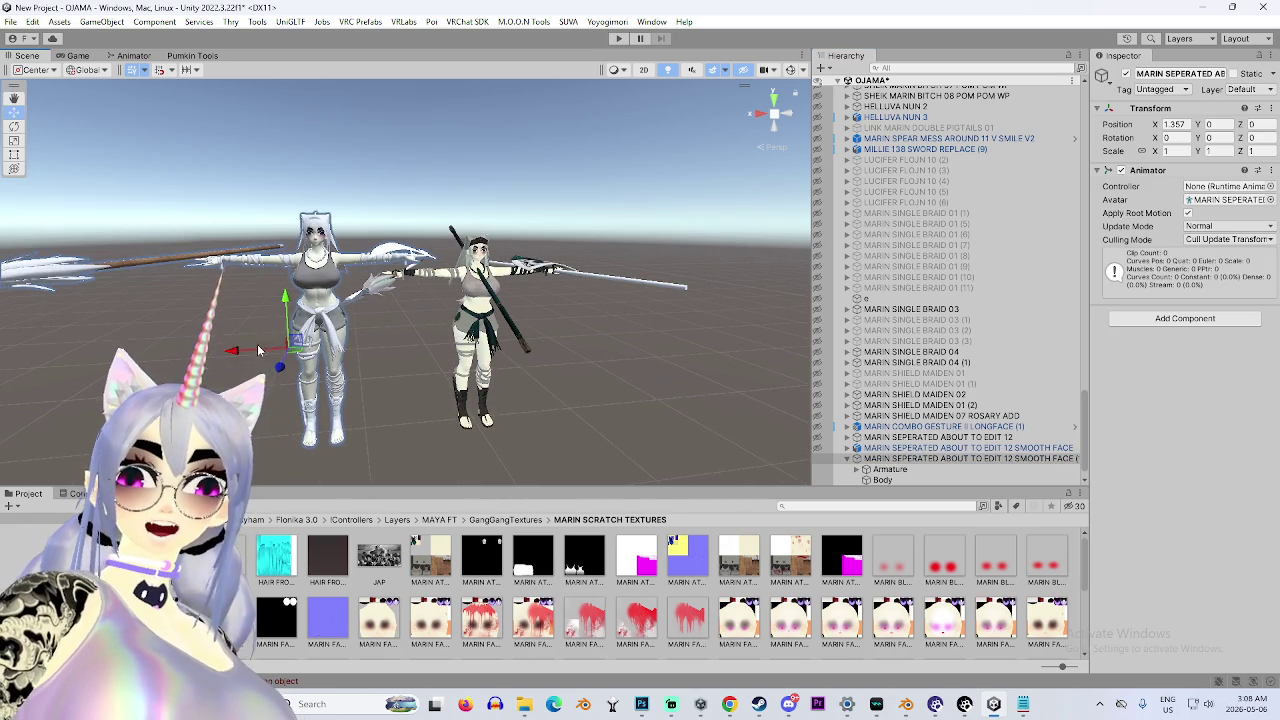
click(289, 342)
click(269, 357)
scroll(up, 3)
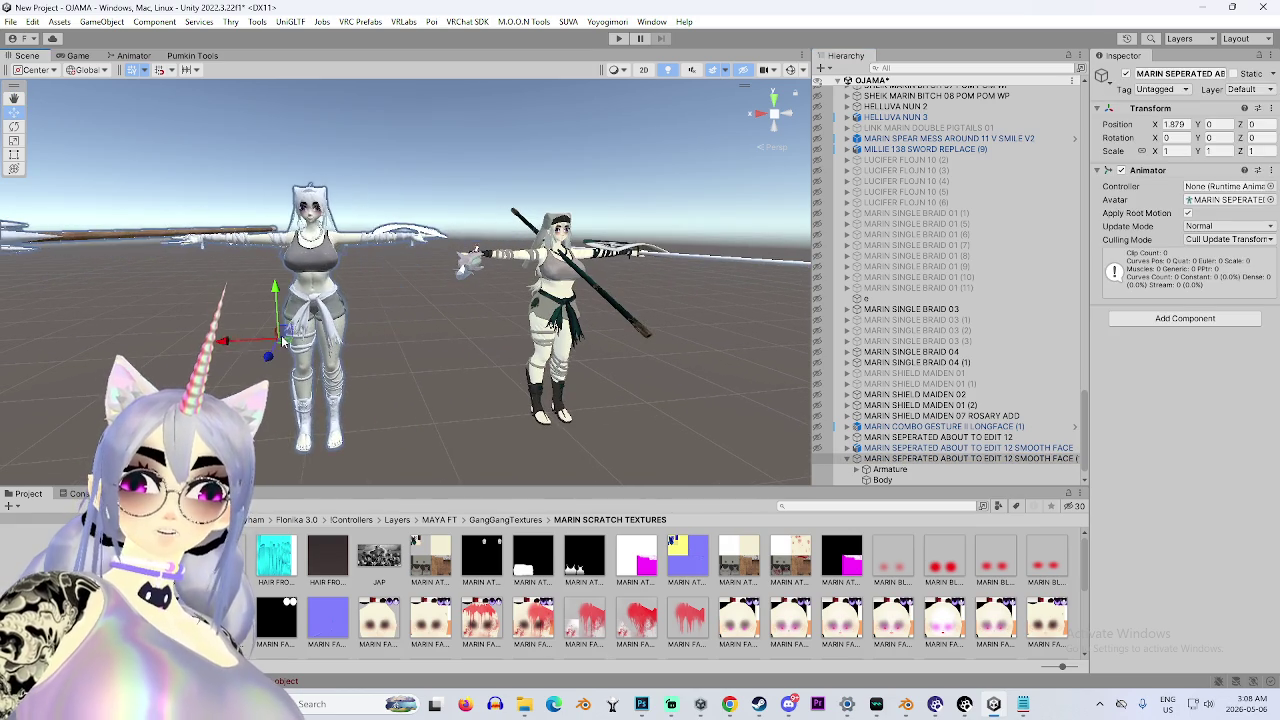
drag(281, 274, 414, 294)
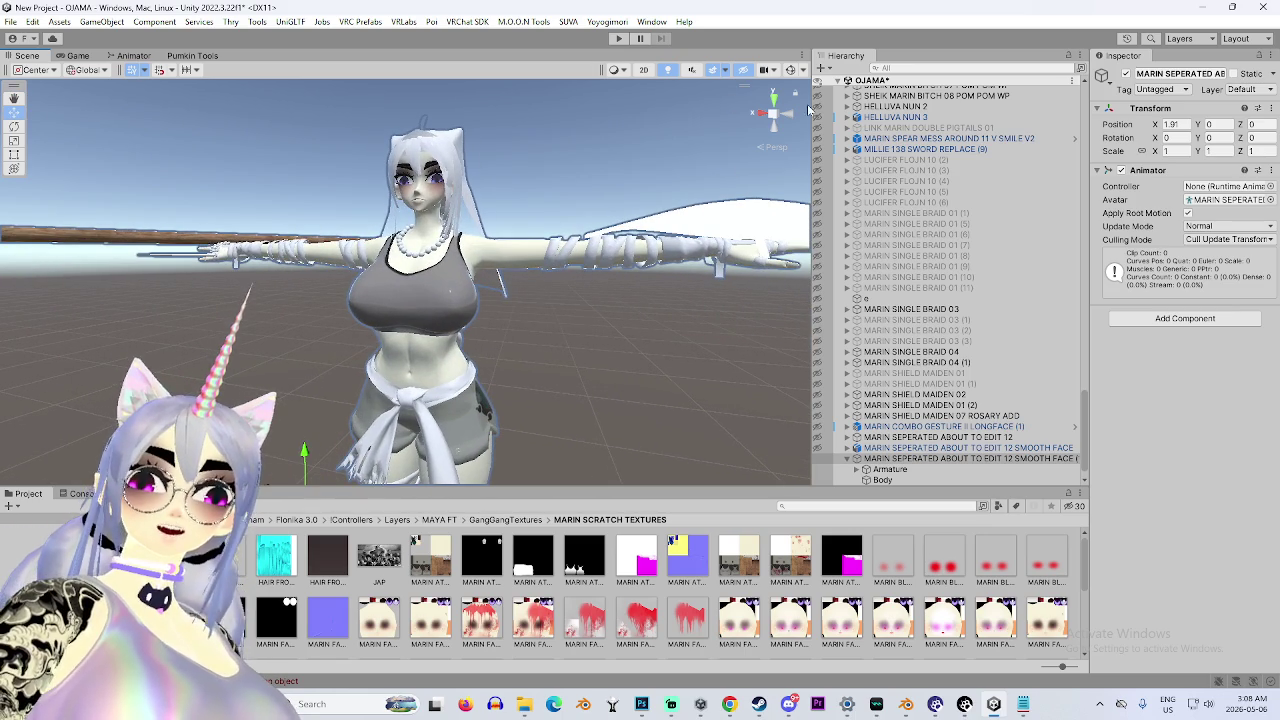
click(777, 118)
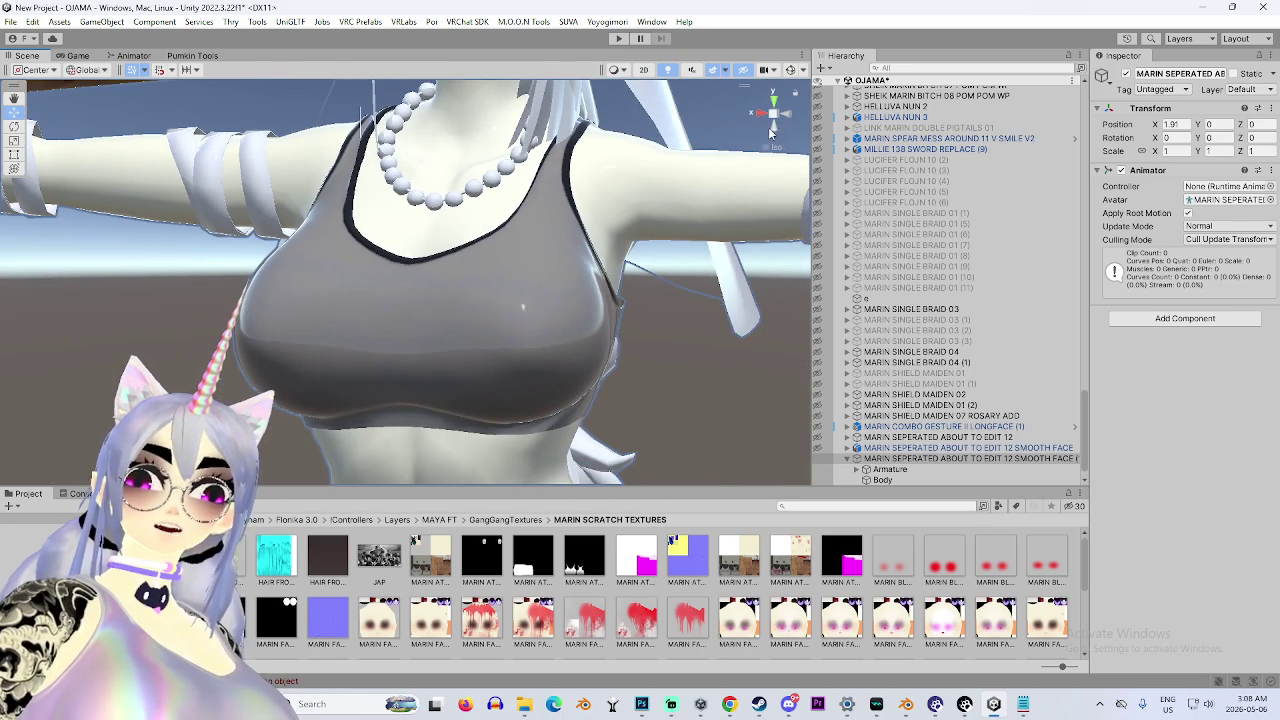
click(777, 118)
drag(510, 329, 312, 318)
drag(547, 337, 330, 292)
click(317, 290)
drag(791, 127, 528, 357)
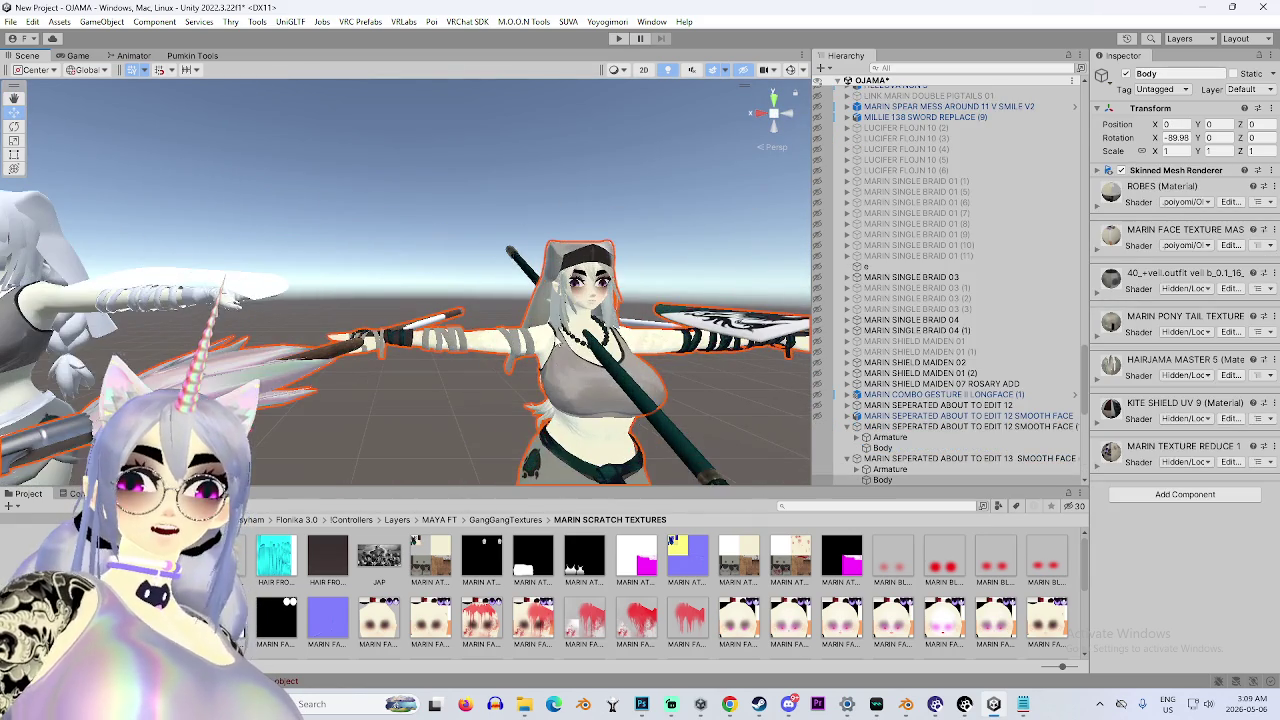
Snap to a front view, frame the EDIT 13 SMOOTH FACE avatar, and orbit around its spear arm.
click(775, 122)
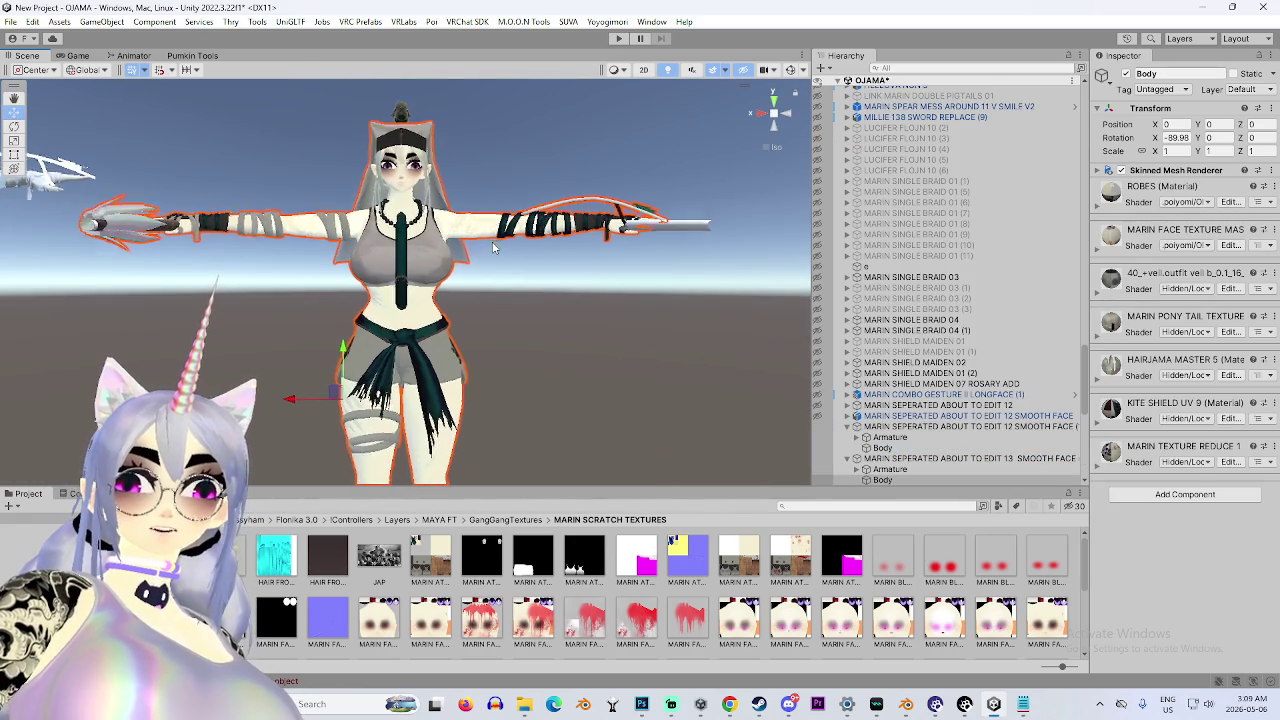
double_click(960, 458)
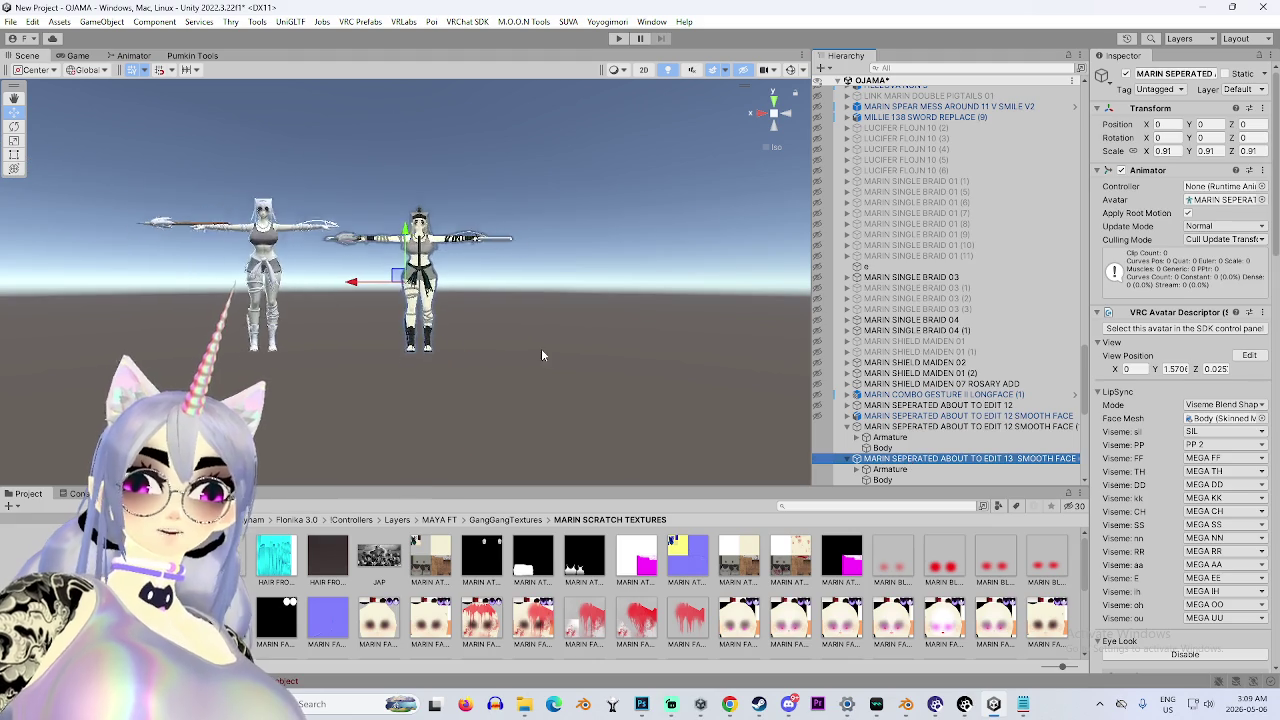
scroll(up, 3)
scroll(up, 3)
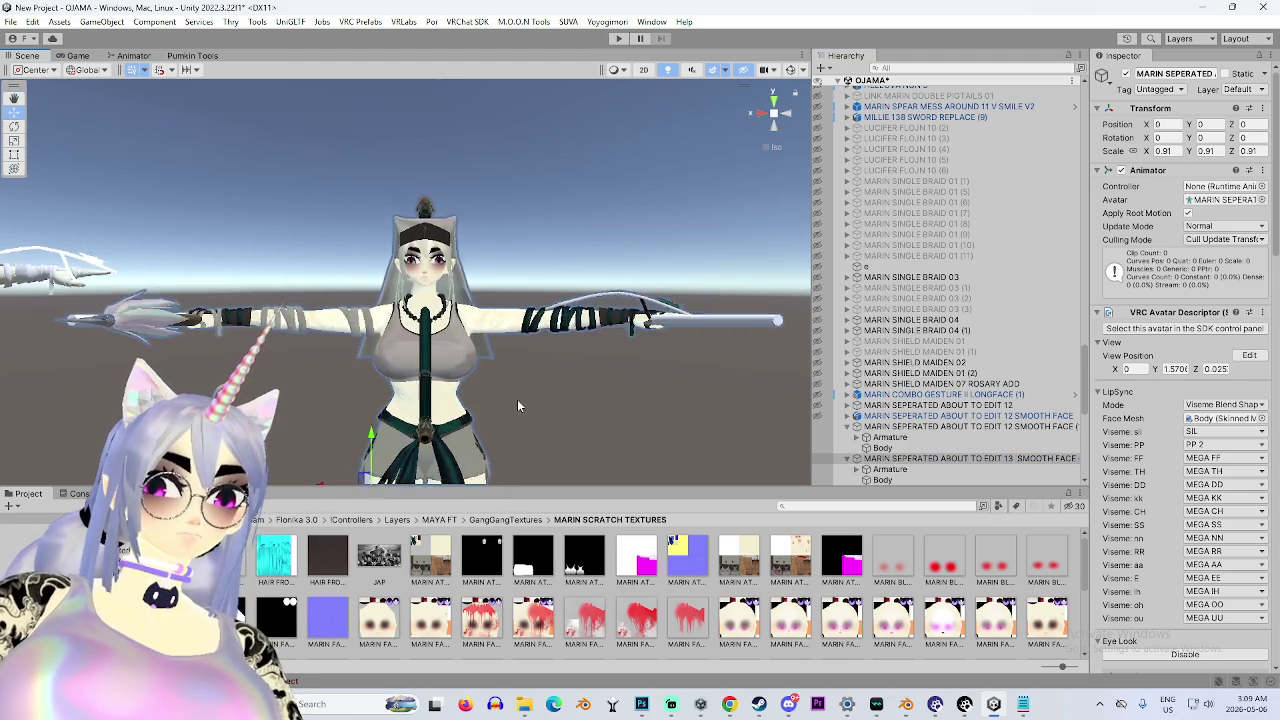
scroll(up, 3)
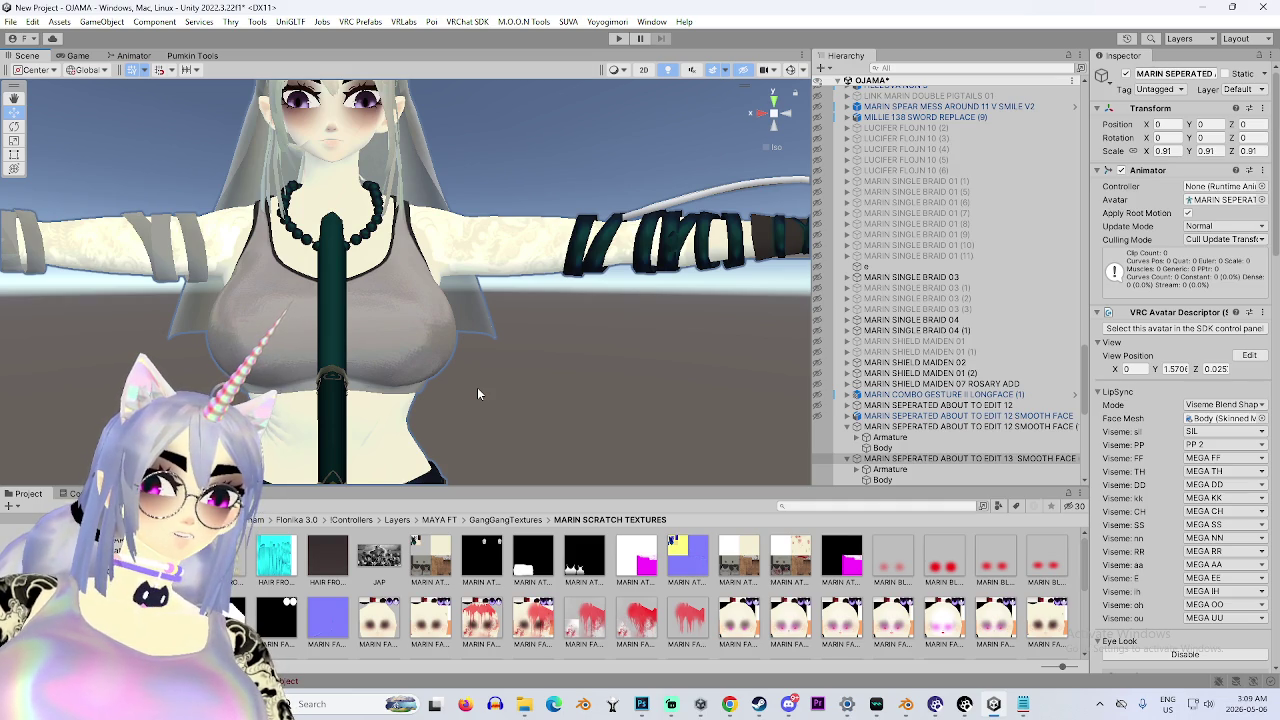
scroll(down, 3)
drag(477, 387, 409, 328)
drag(780, 143, 539, 316)
scroll(down, 3)
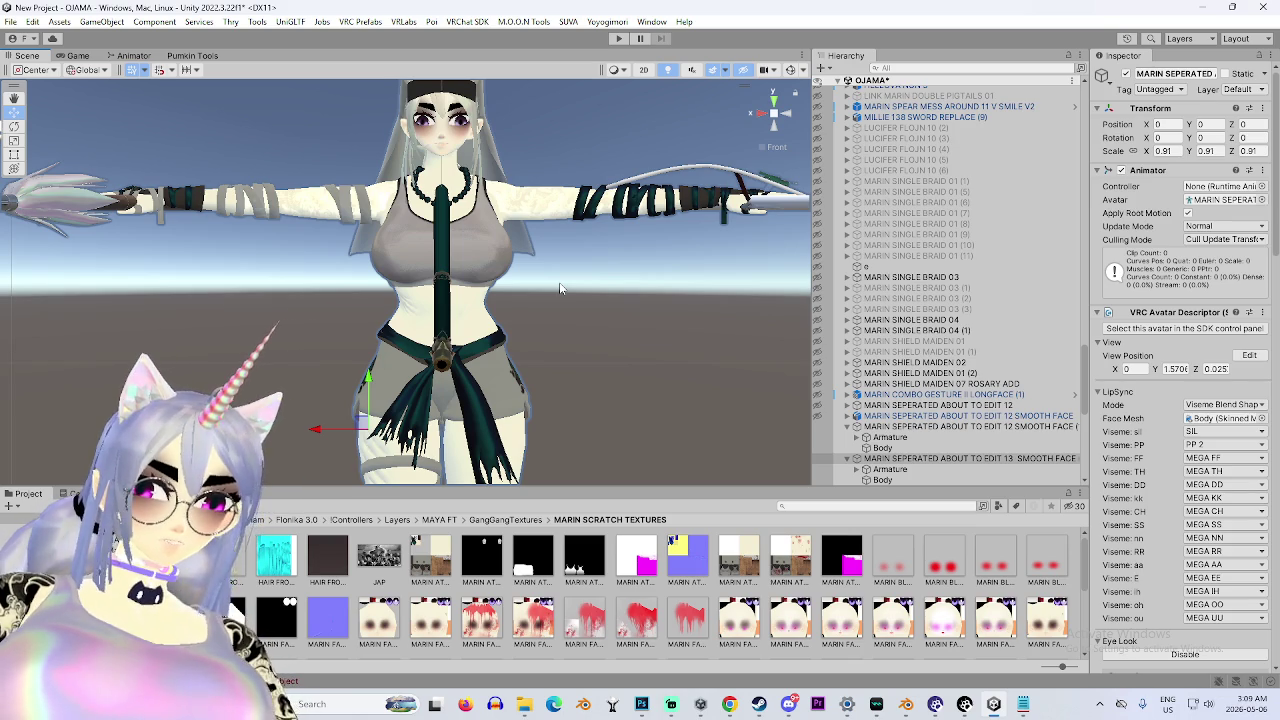
Return to a front view, frame the selected avatar with F, and widen the Hierarchy panel.
scroll(up, 3)
drag(487, 302, 407, 258)
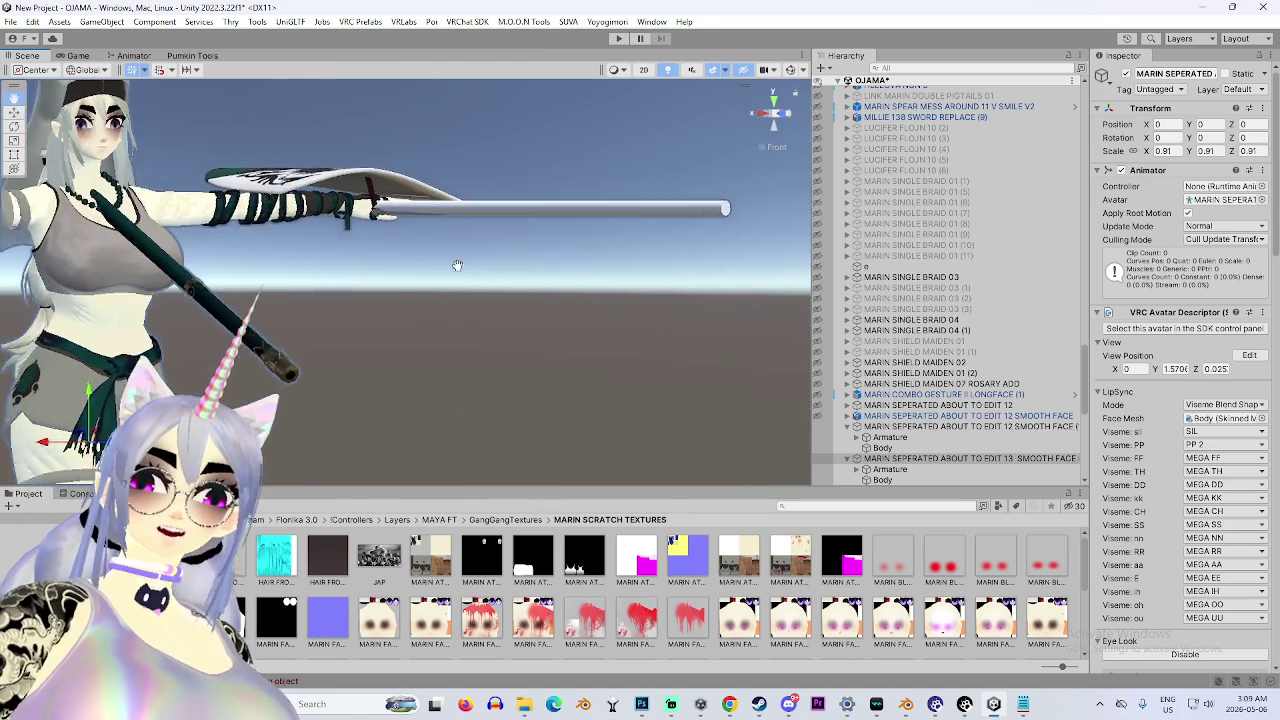
click(773, 112)
click(772, 114)
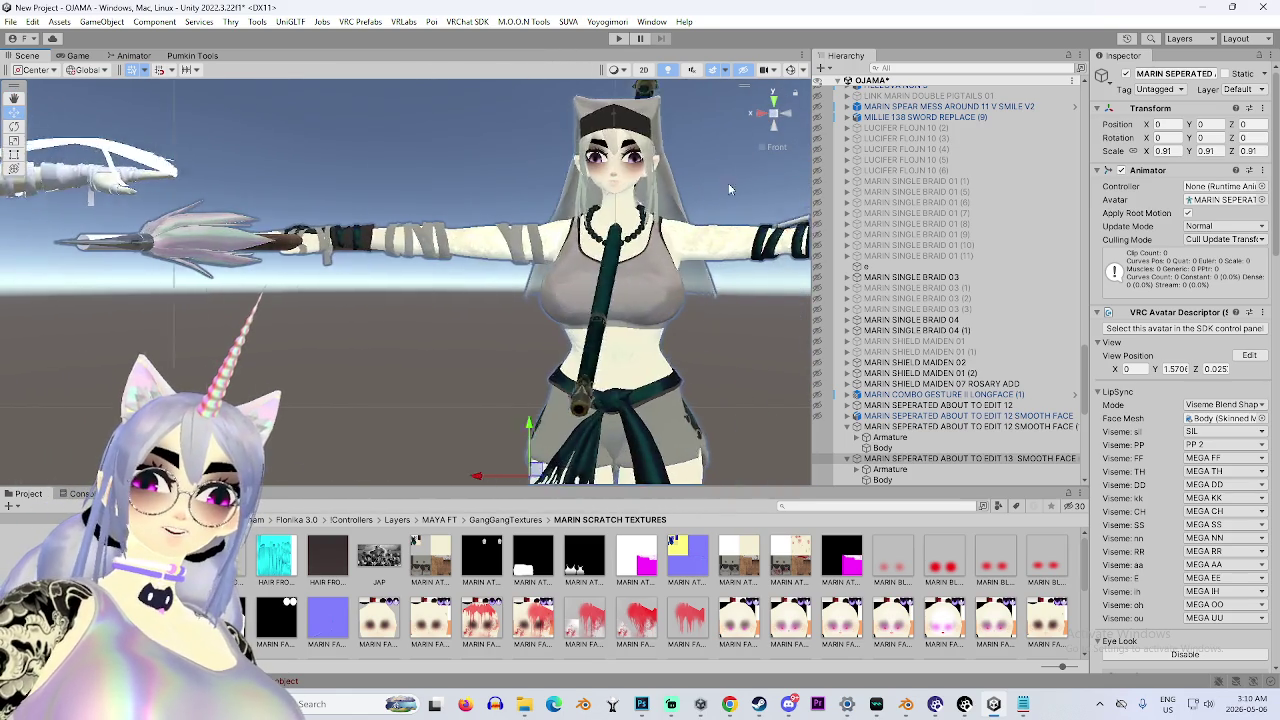
key(f)
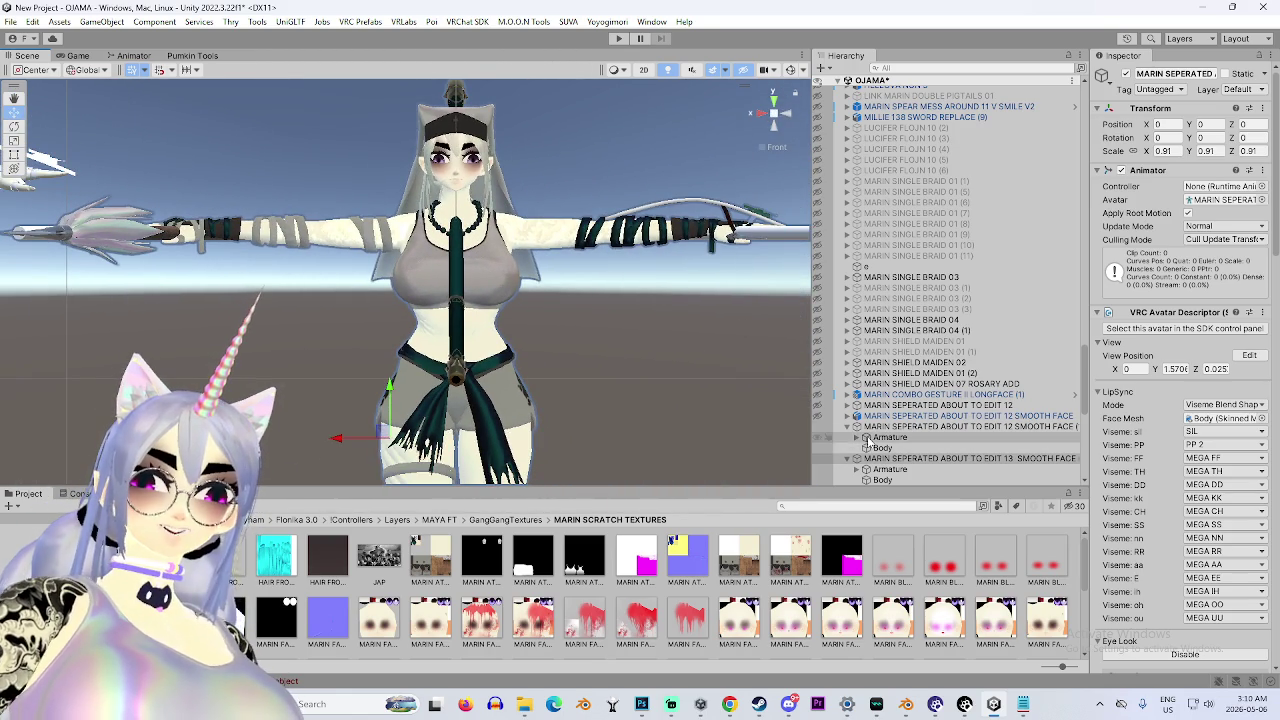
drag(812, 440, 770, 440)
scroll(down, 3)
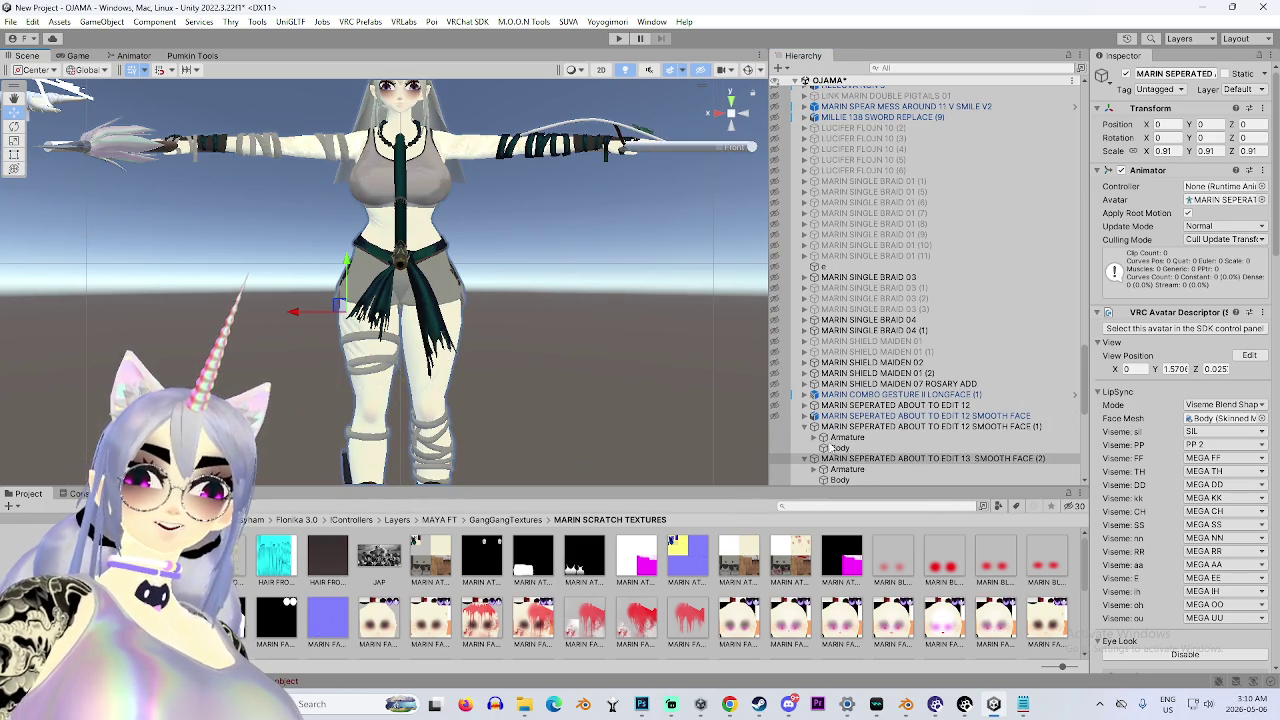
Select the SMOOTH FACE (2) avatar root and deactivate it with Alt+Shift+A.
scroll(down, 3)
click(965, 416)
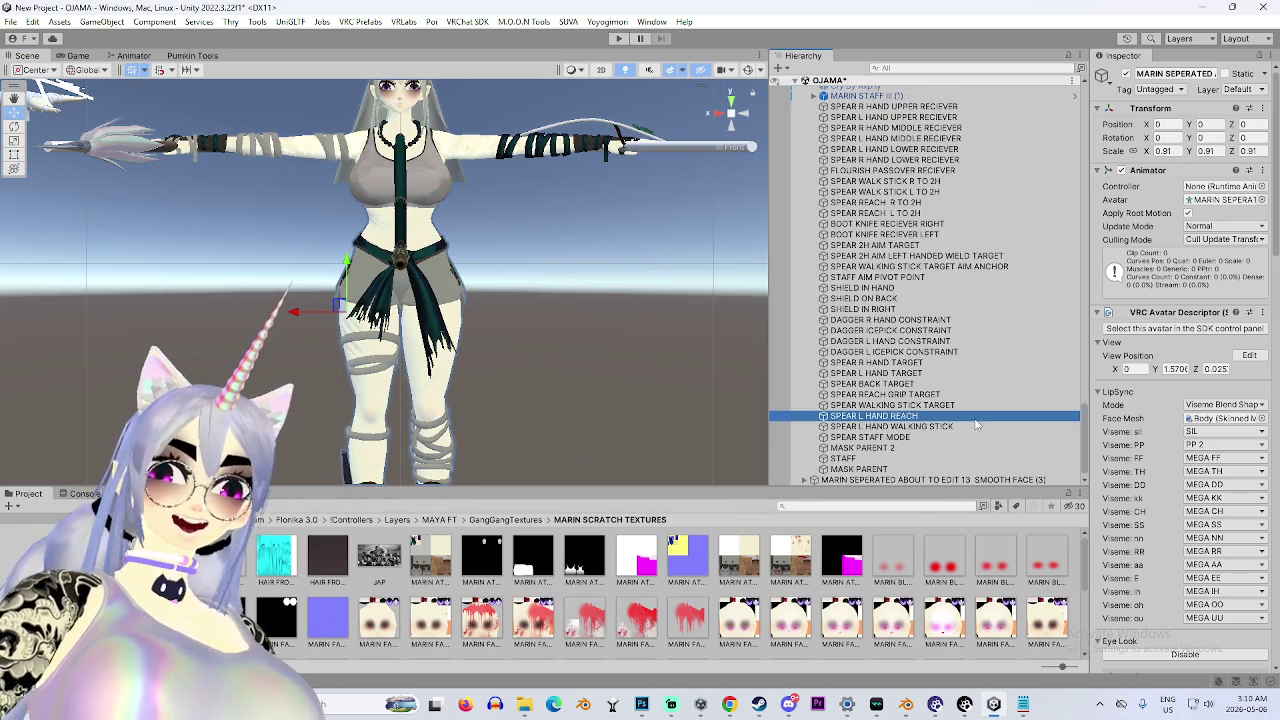
click(930, 479)
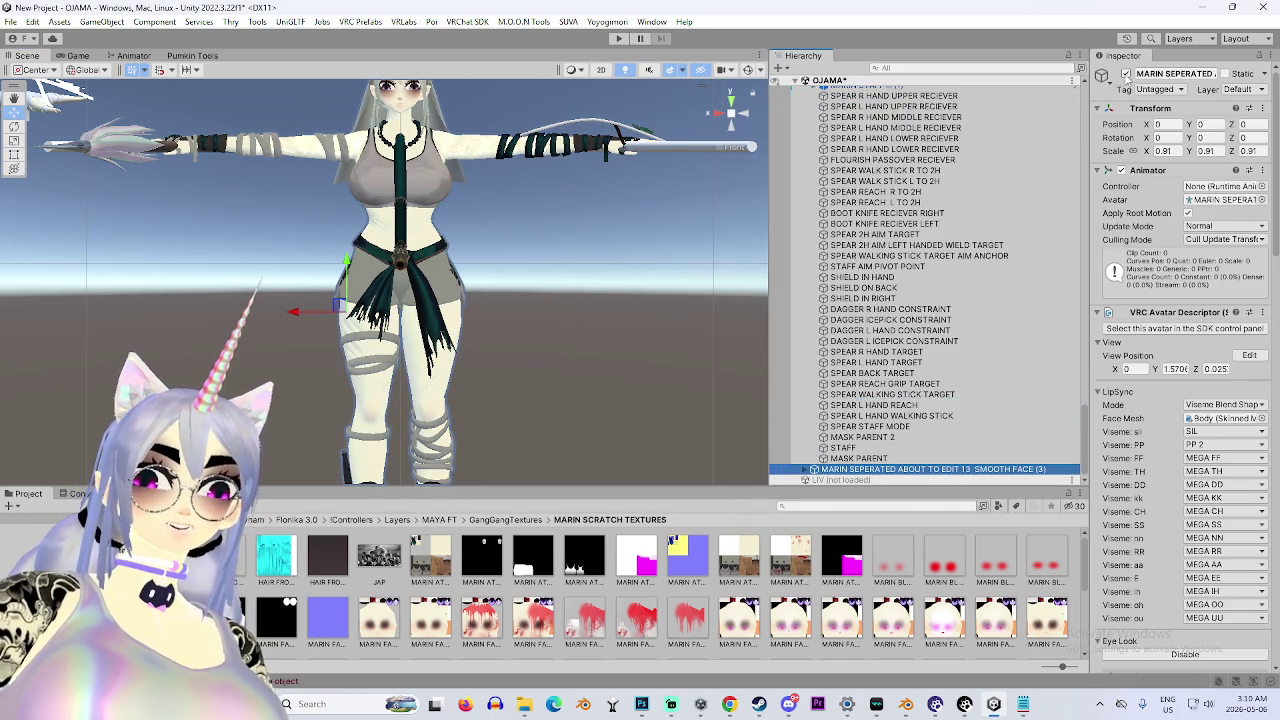
scroll(up, 3)
scroll(up, 3)
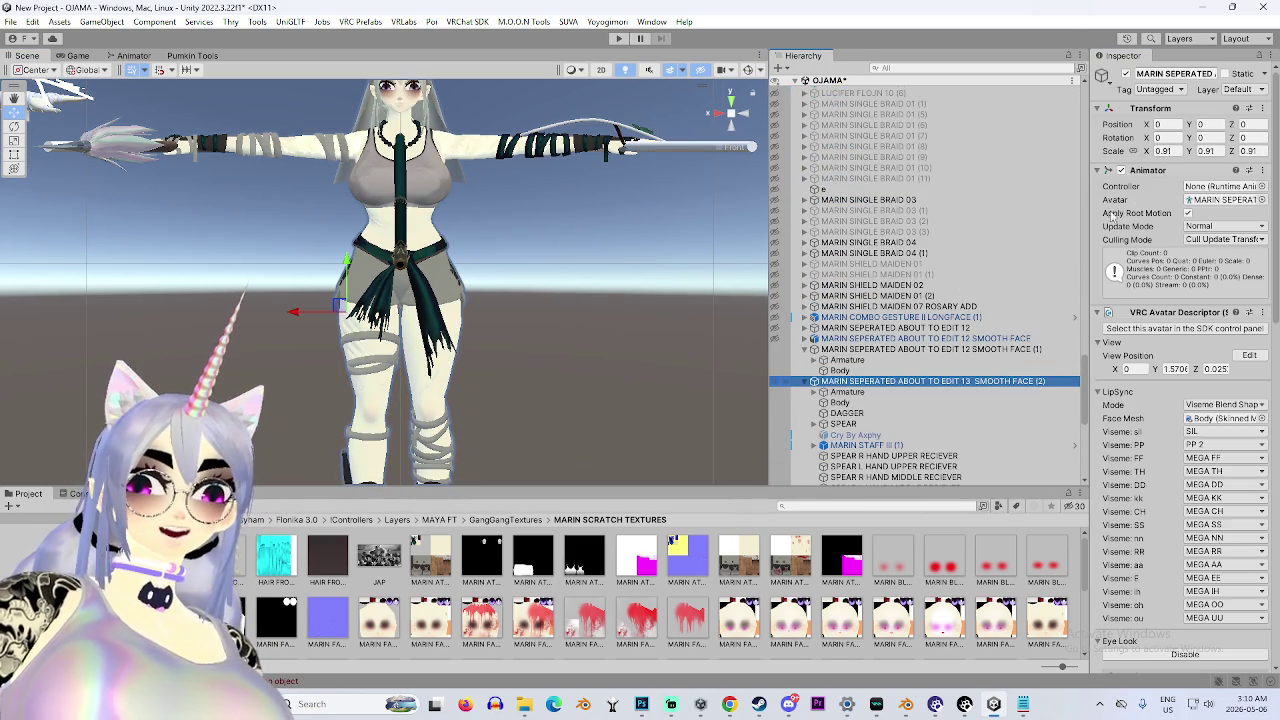
key(alt+shift+a)
Tick the Inspector's active checkbox to enable the SMOOTH FACE (3) copy.
scroll(down, 3)
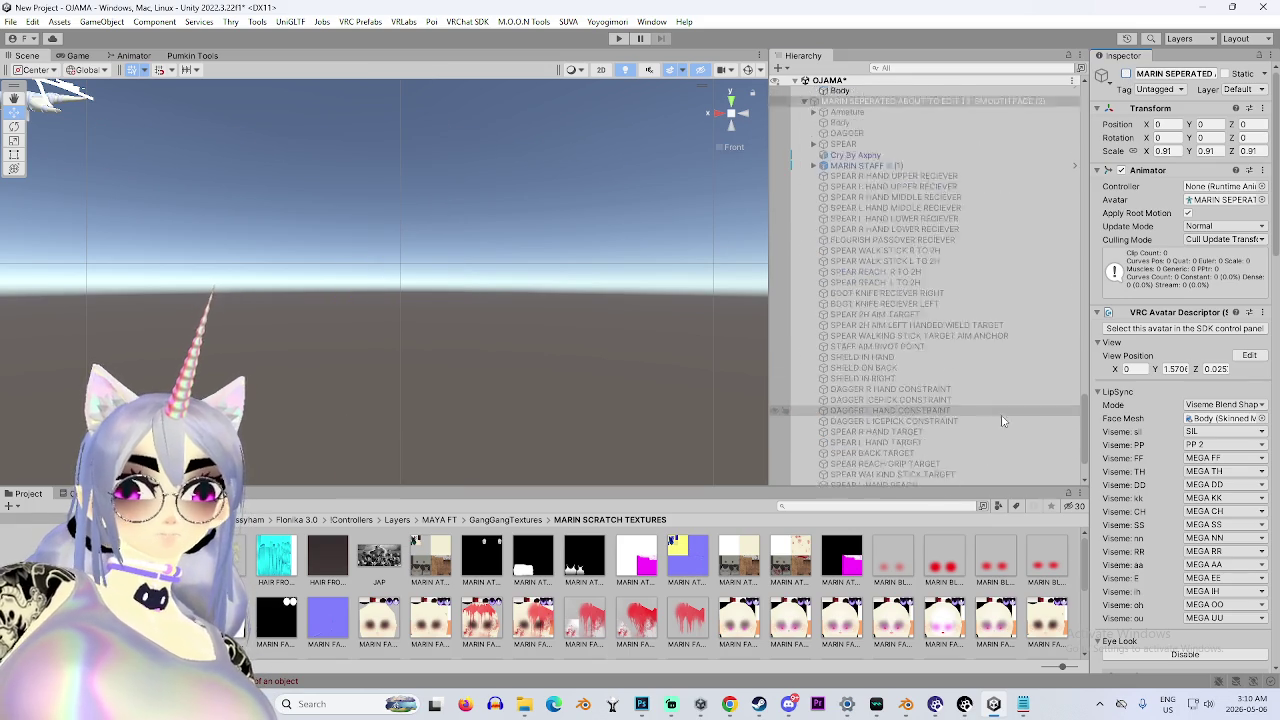
key(ctrl+d)
click(1127, 74)
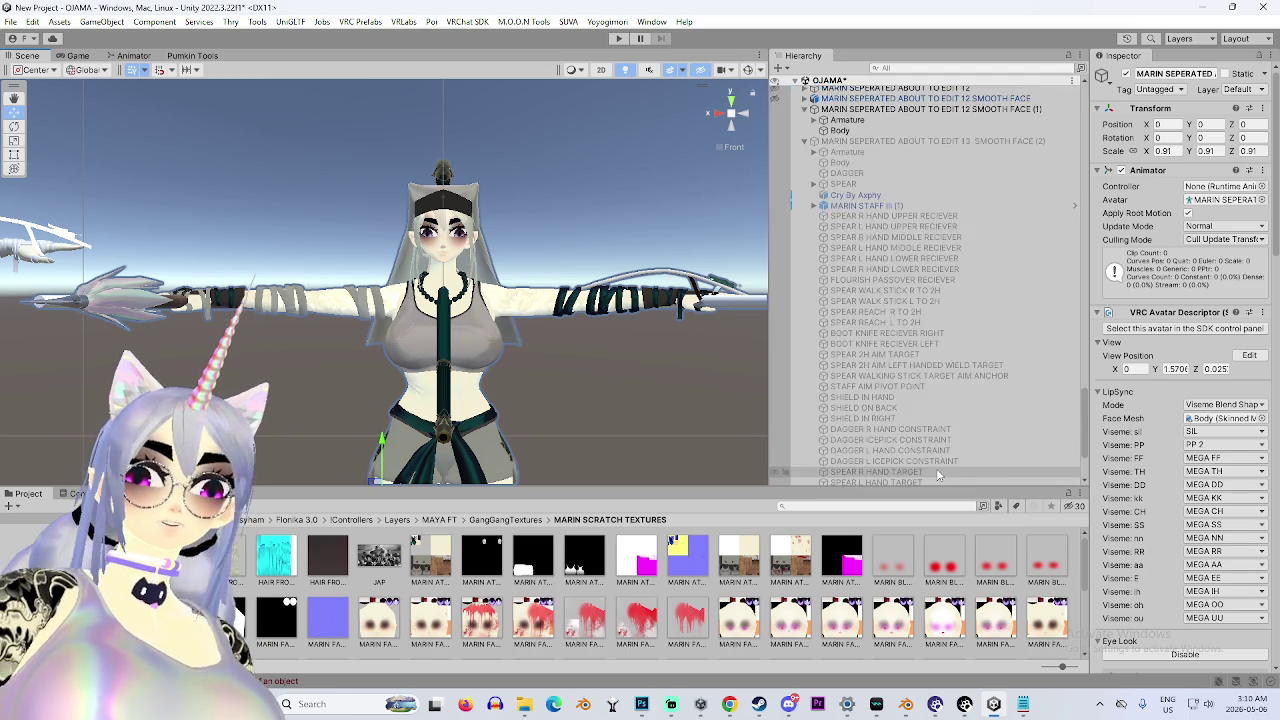
scroll(up, 3)
scroll(up, 3)
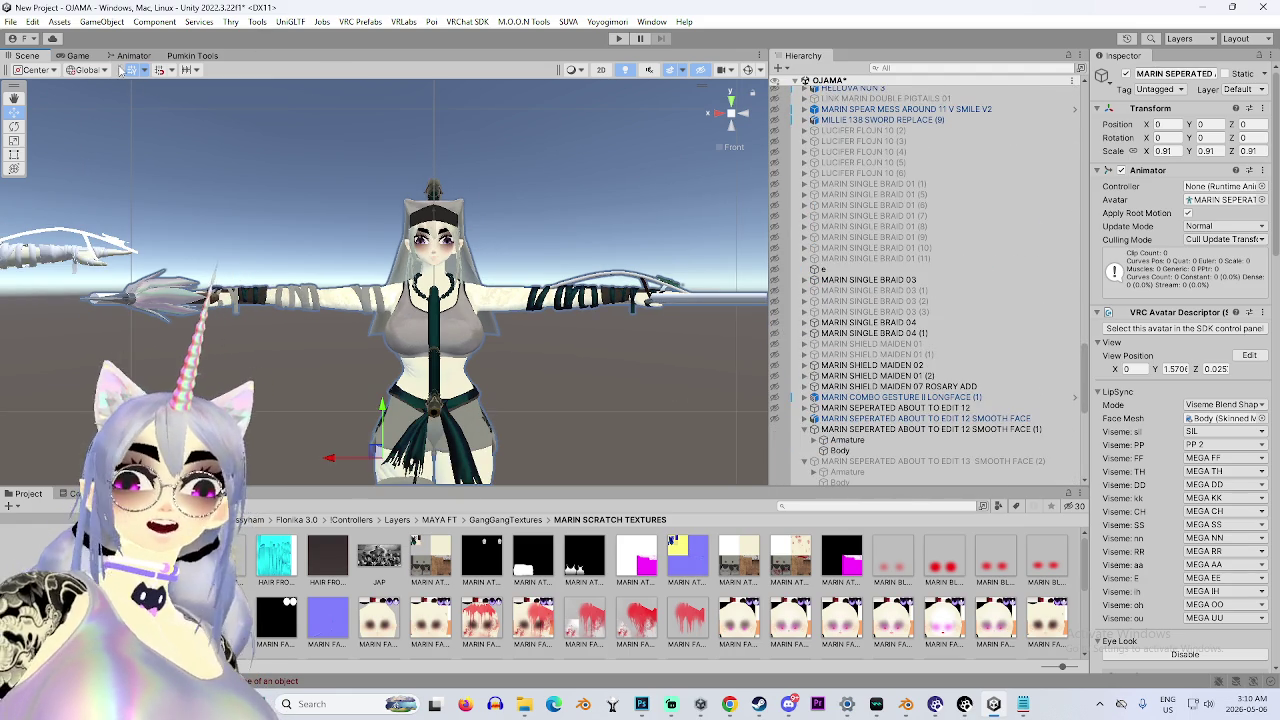
scroll(up, 3)
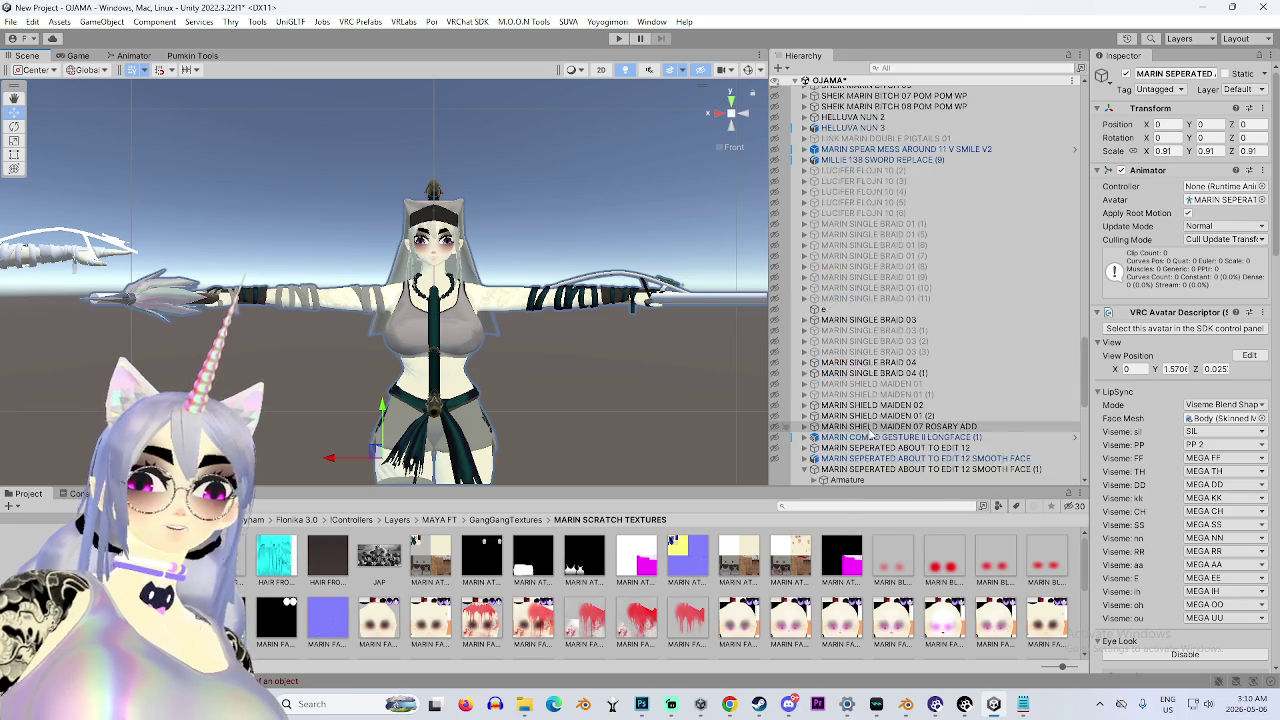
scroll(down, 3)
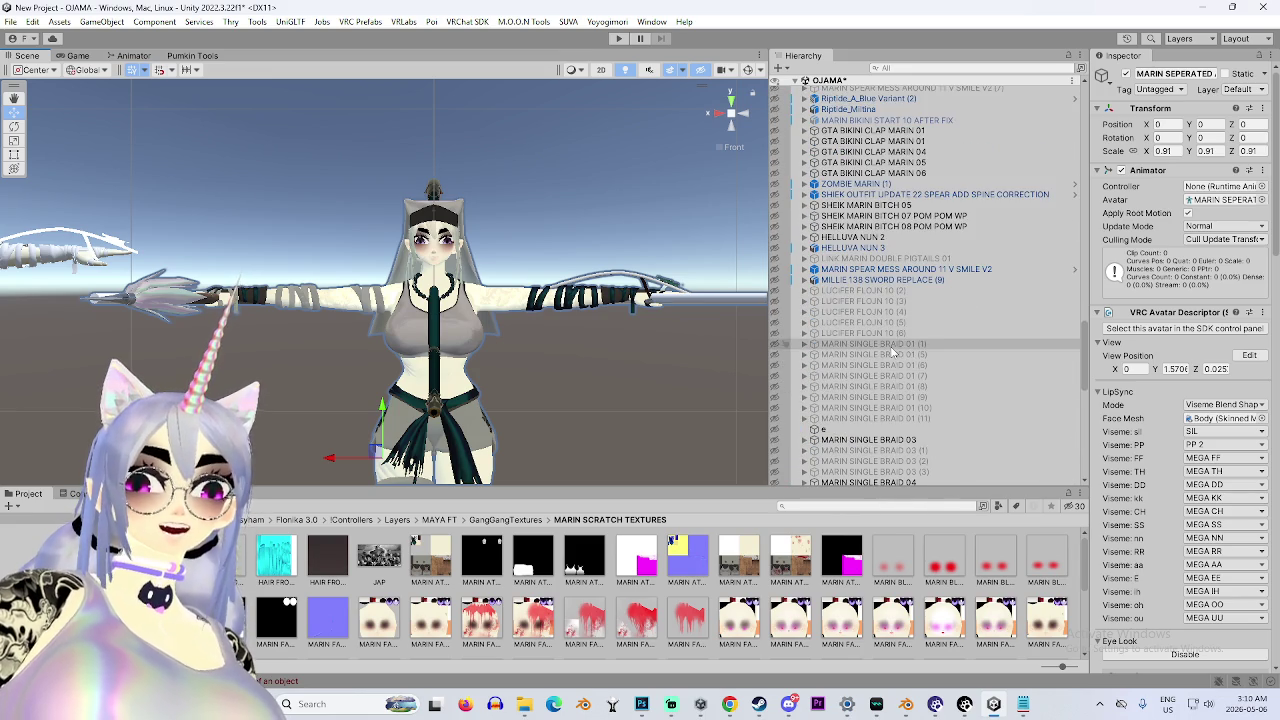
scroll(down, 3)
Select the MARIN COMBO GESTURE II LONGFACE (1) compiler and browse its Default and CAT FACE moods.
click(943, 317)
click(804, 317)
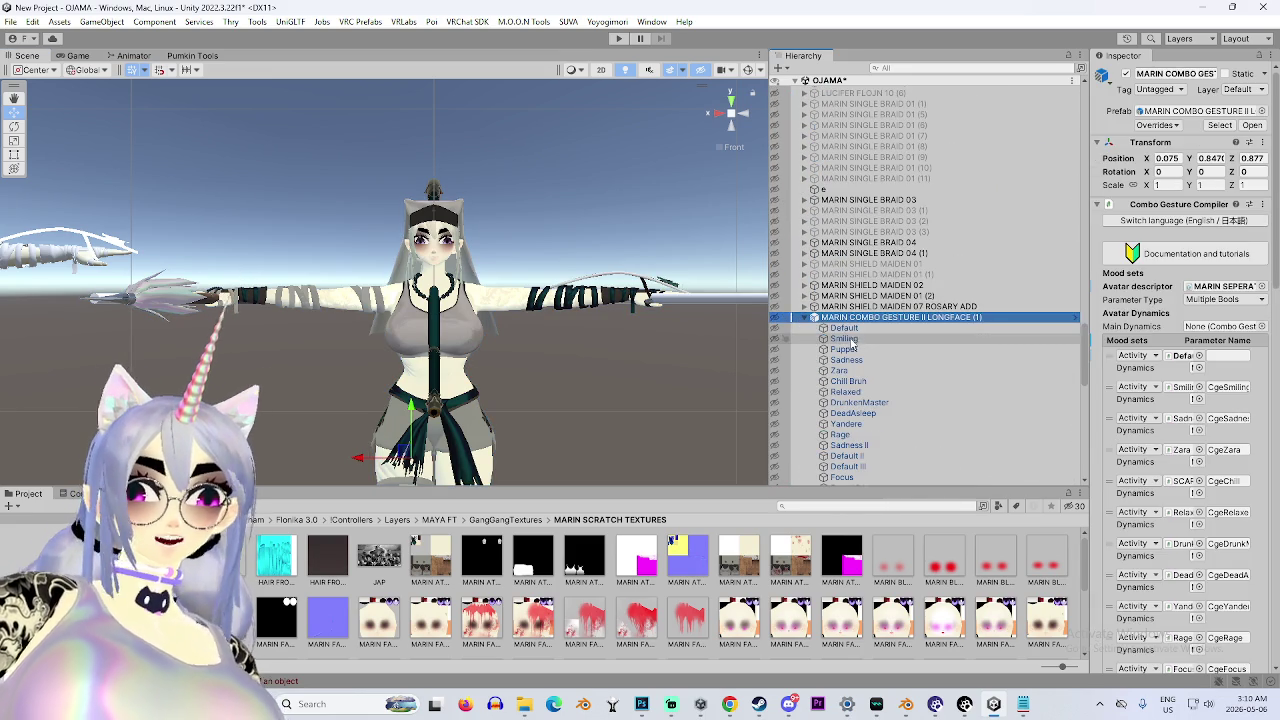
click(844, 328)
scroll(down, 3)
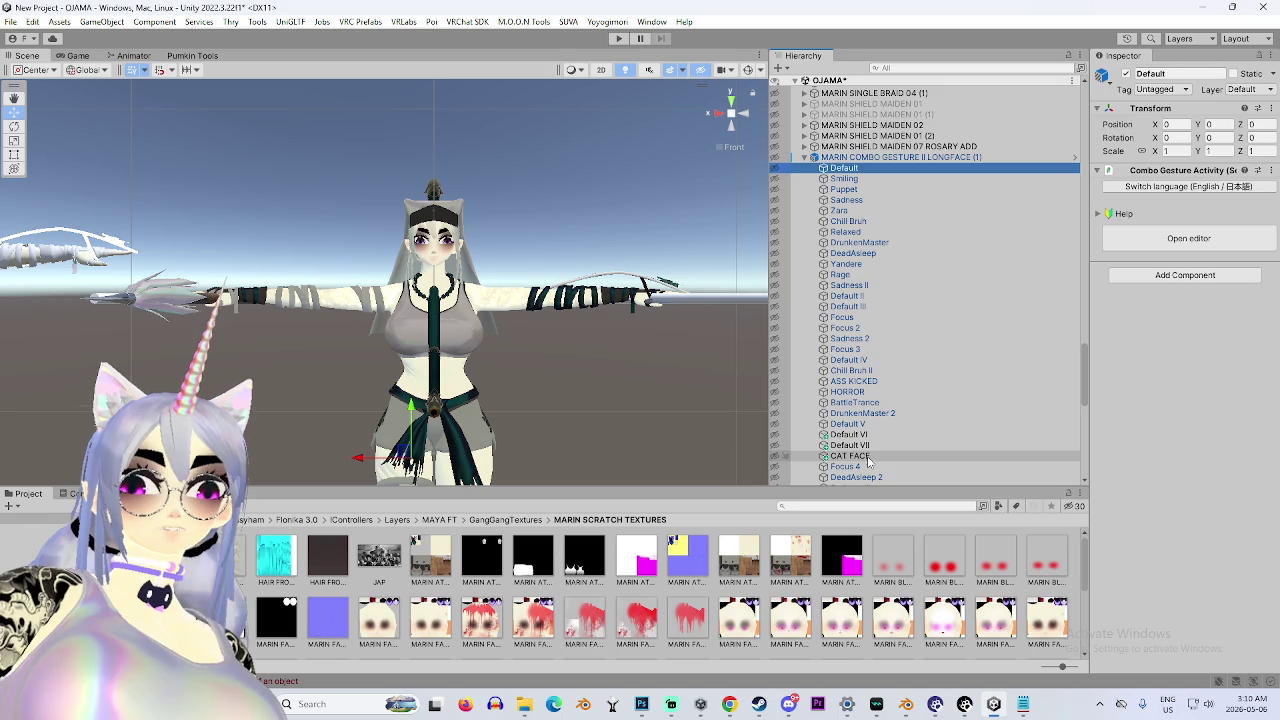
click(850, 456)
scroll(down, 3)
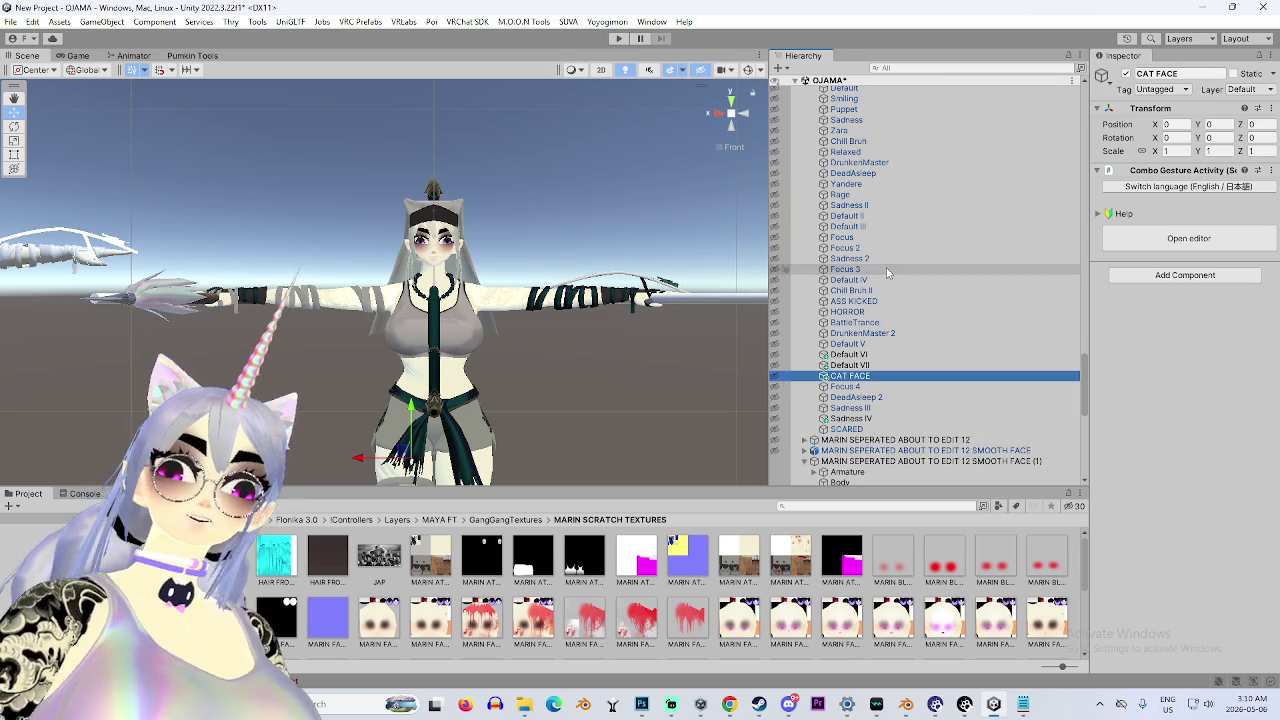
scroll(up, 3)
Locate the compiler's FX animator controller in the project files.
click(900, 197)
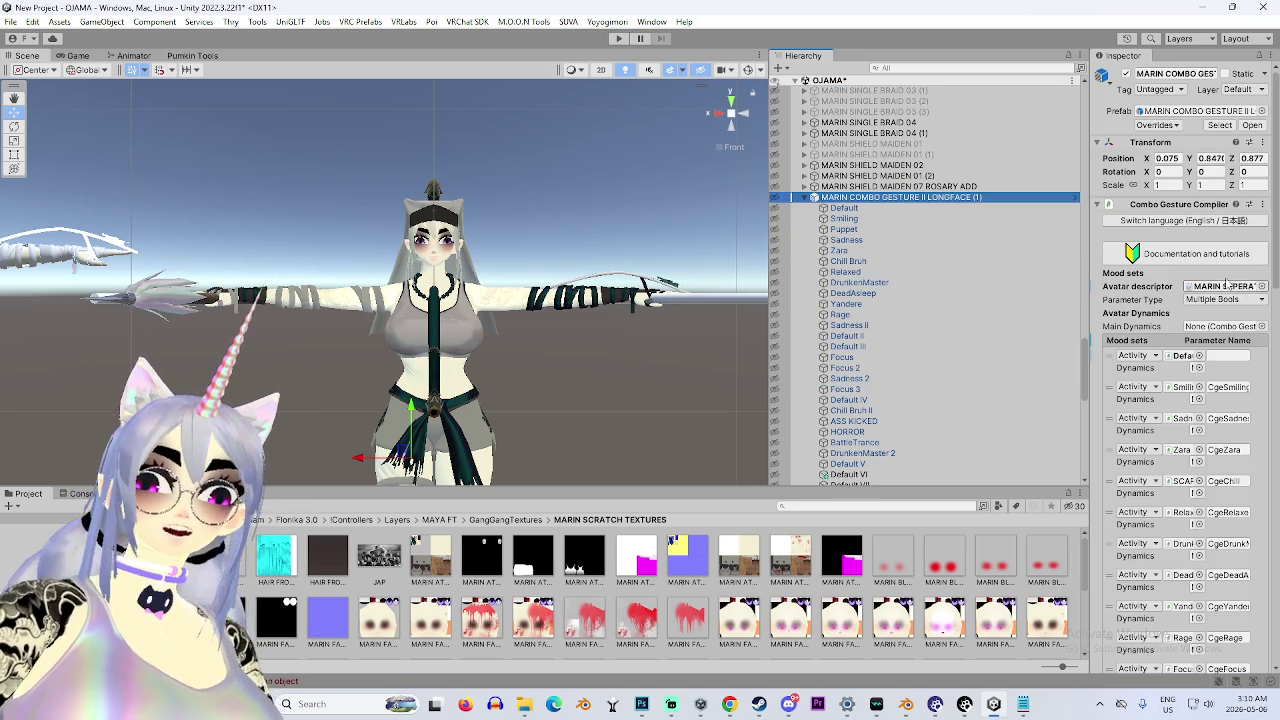
scroll(down, 3)
scroll(down, 3)
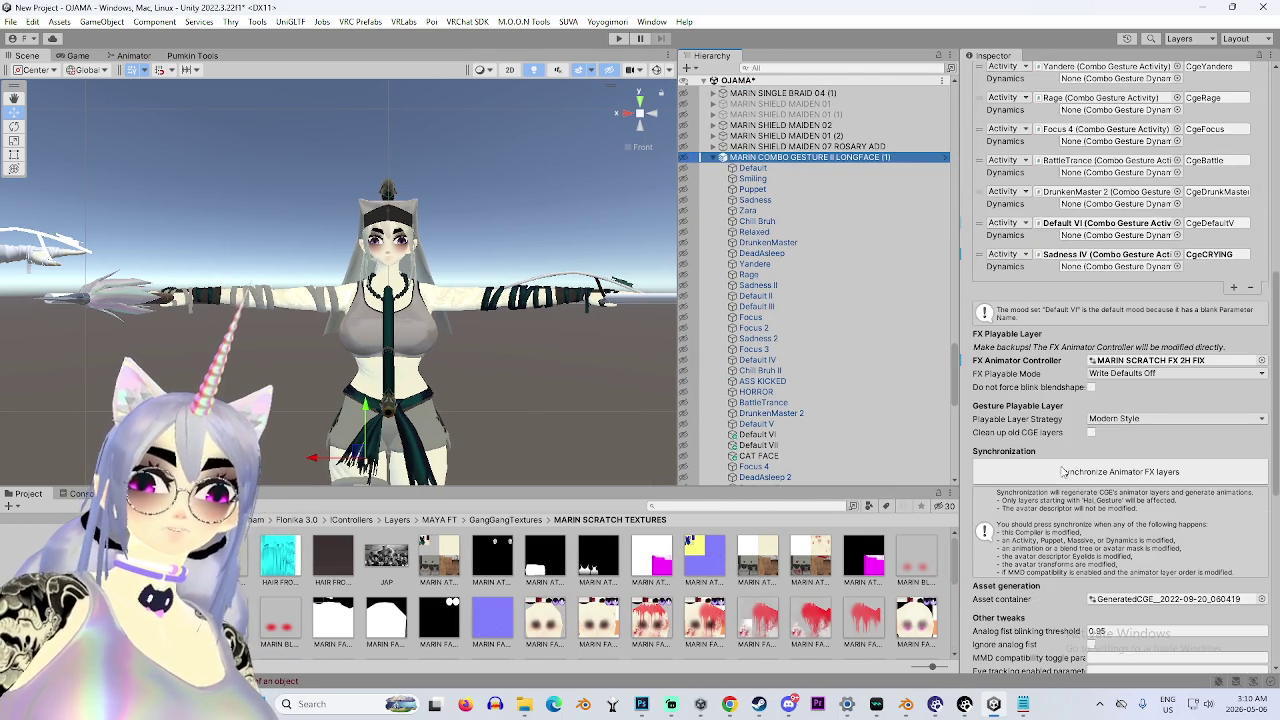
scroll(down, 3)
click(1156, 288)
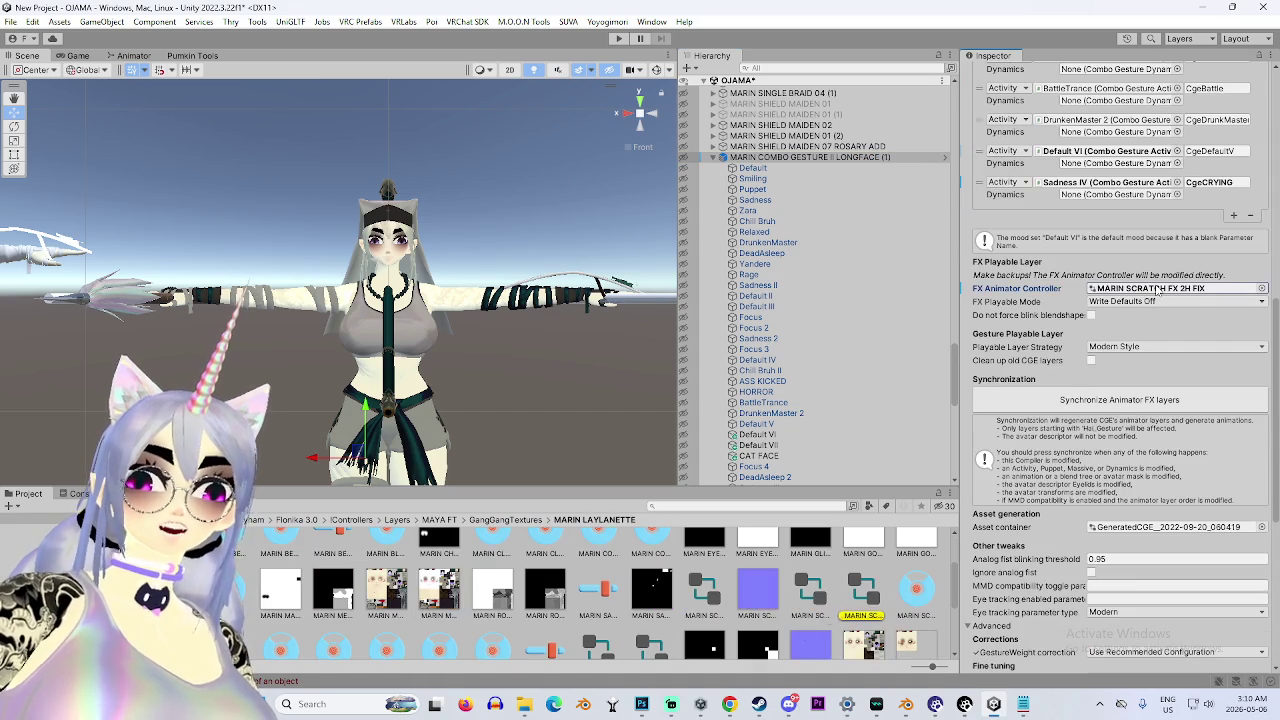
scroll(down, 3)
scroll(up, 3)
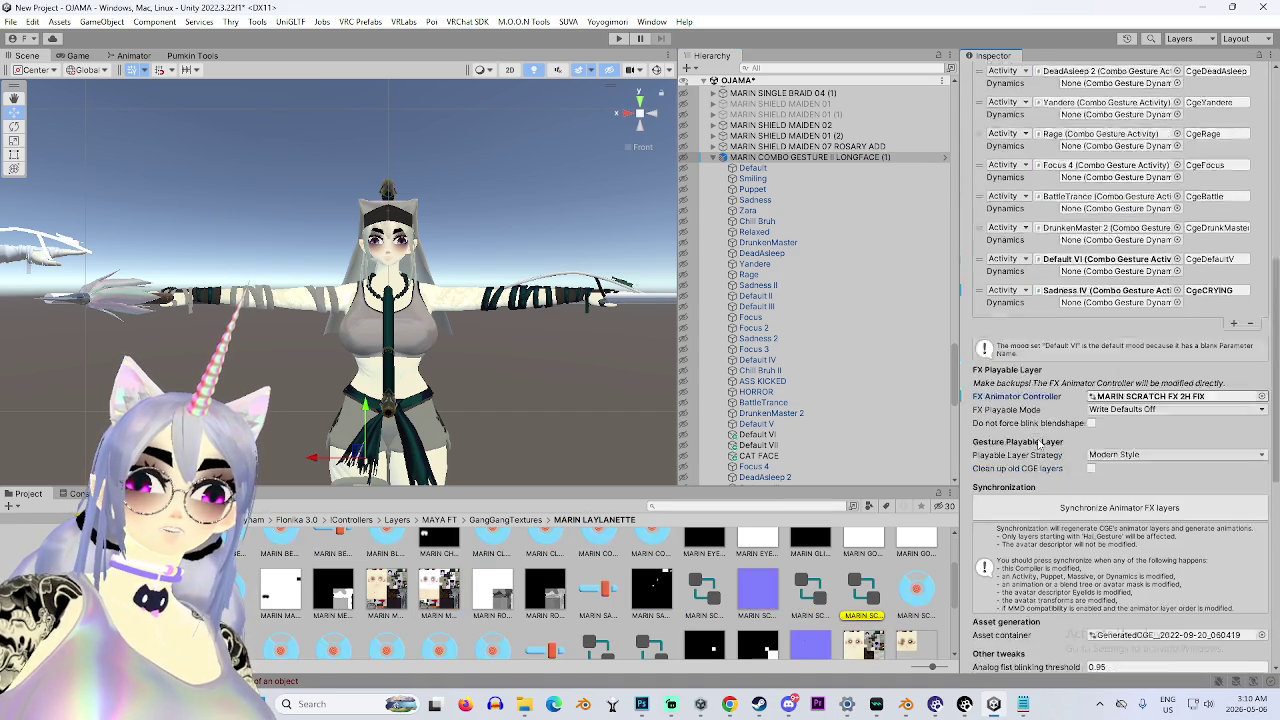
scroll(up, 3)
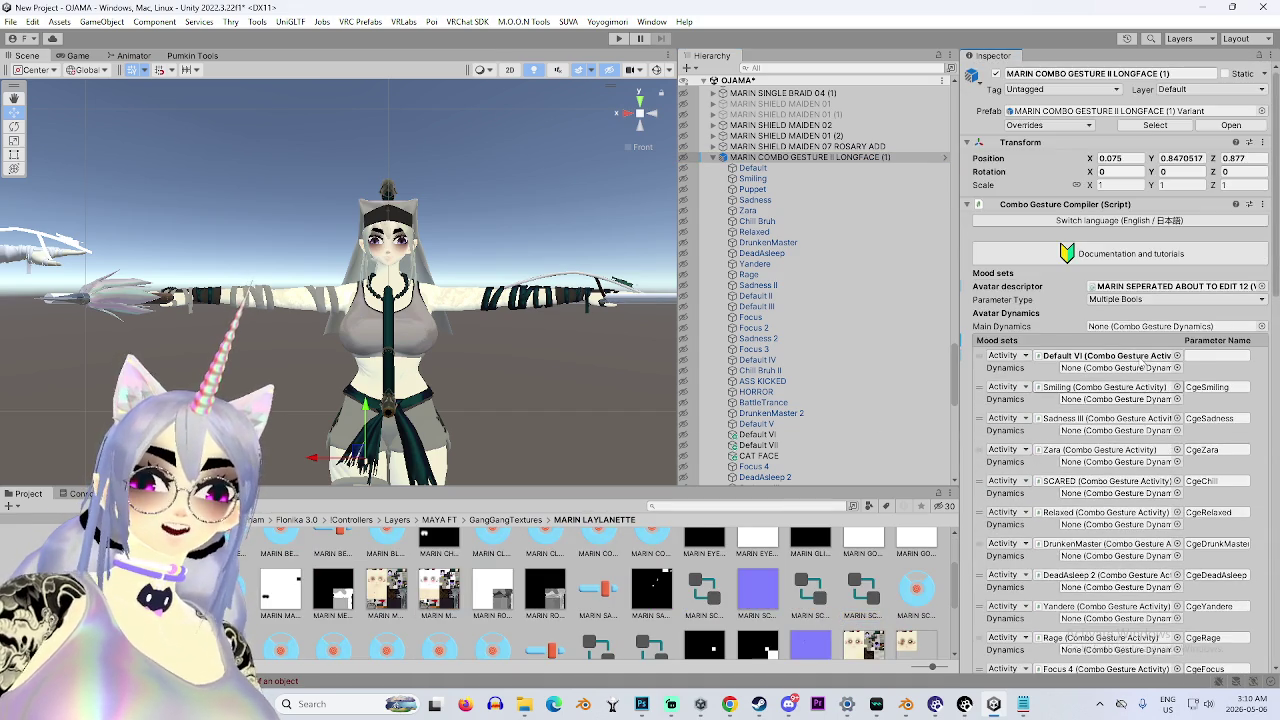
scroll(down, 3)
scroll(down, 3)
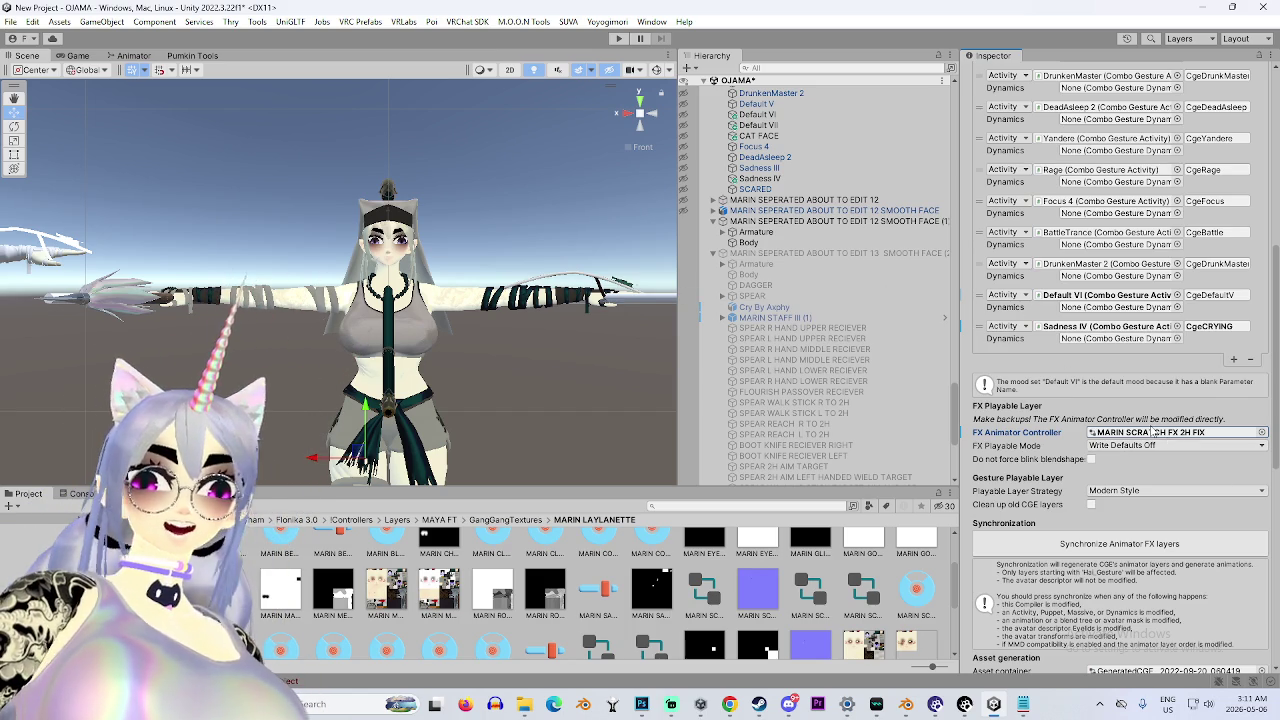
scroll(up, 3)
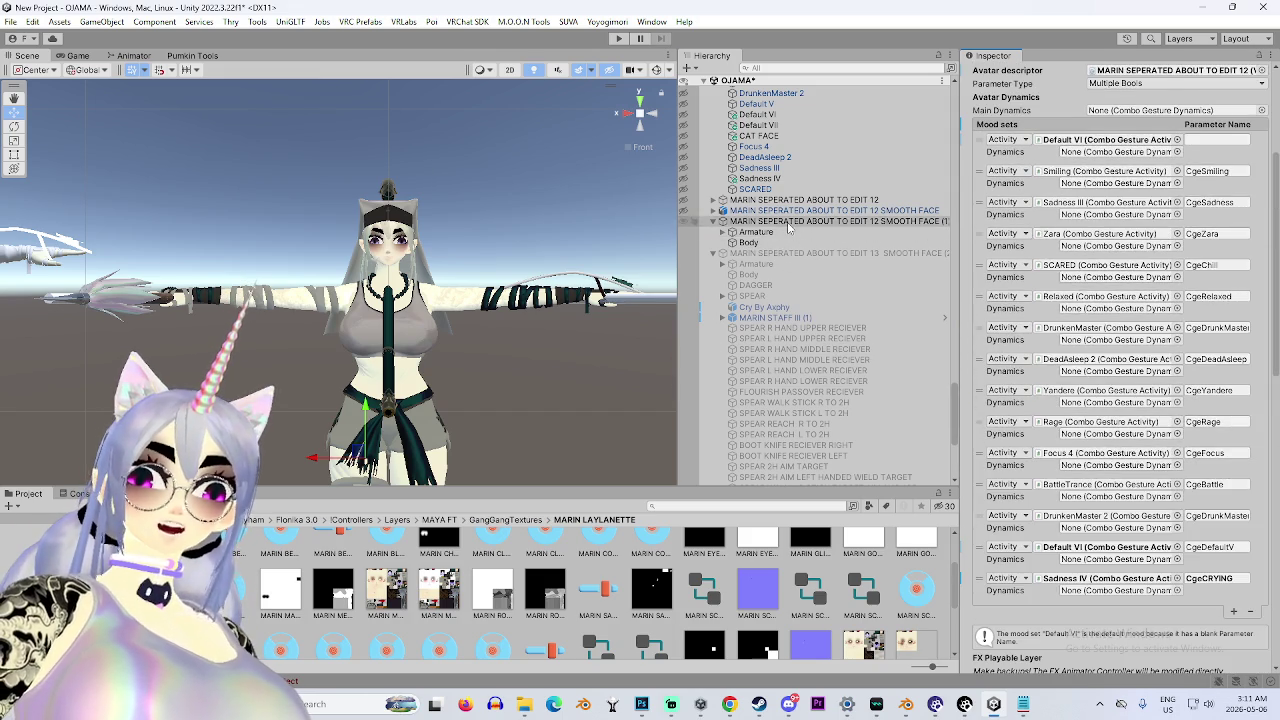
Inspect the EDIT 12 and EDIT 13 smooth-face avatar copies.
click(850, 221)
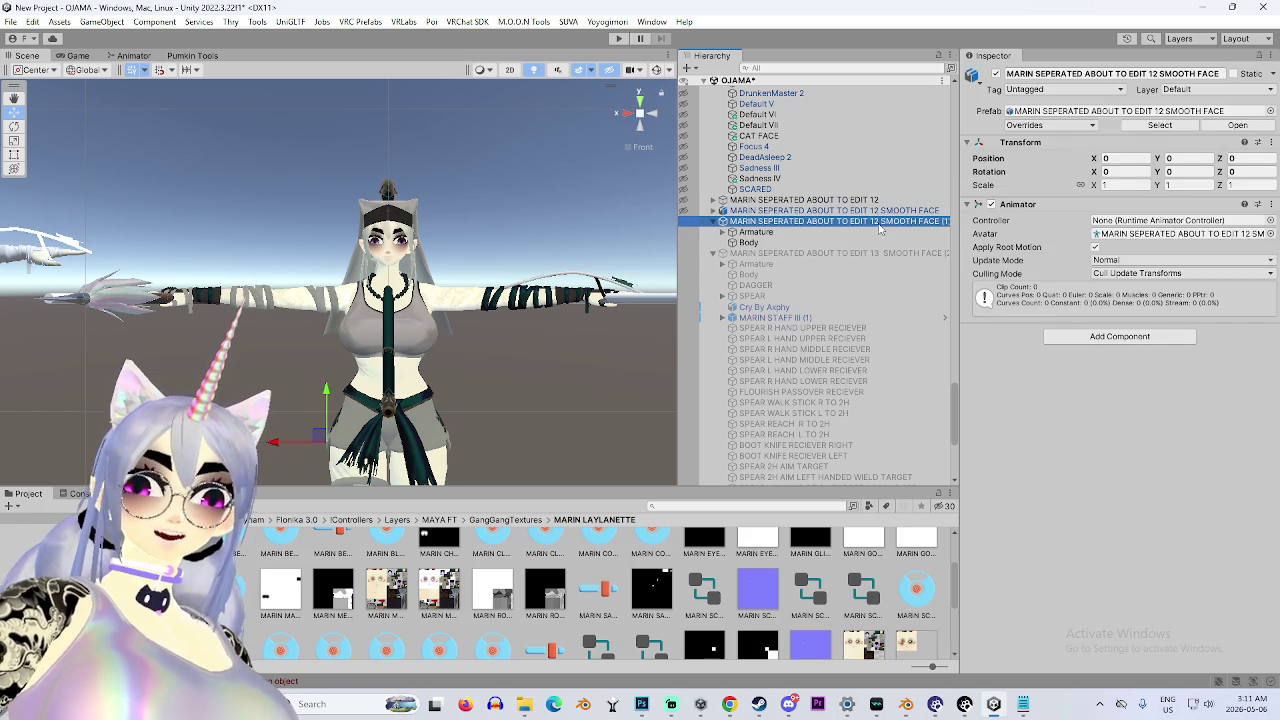
scroll(down, 3)
click(903, 470)
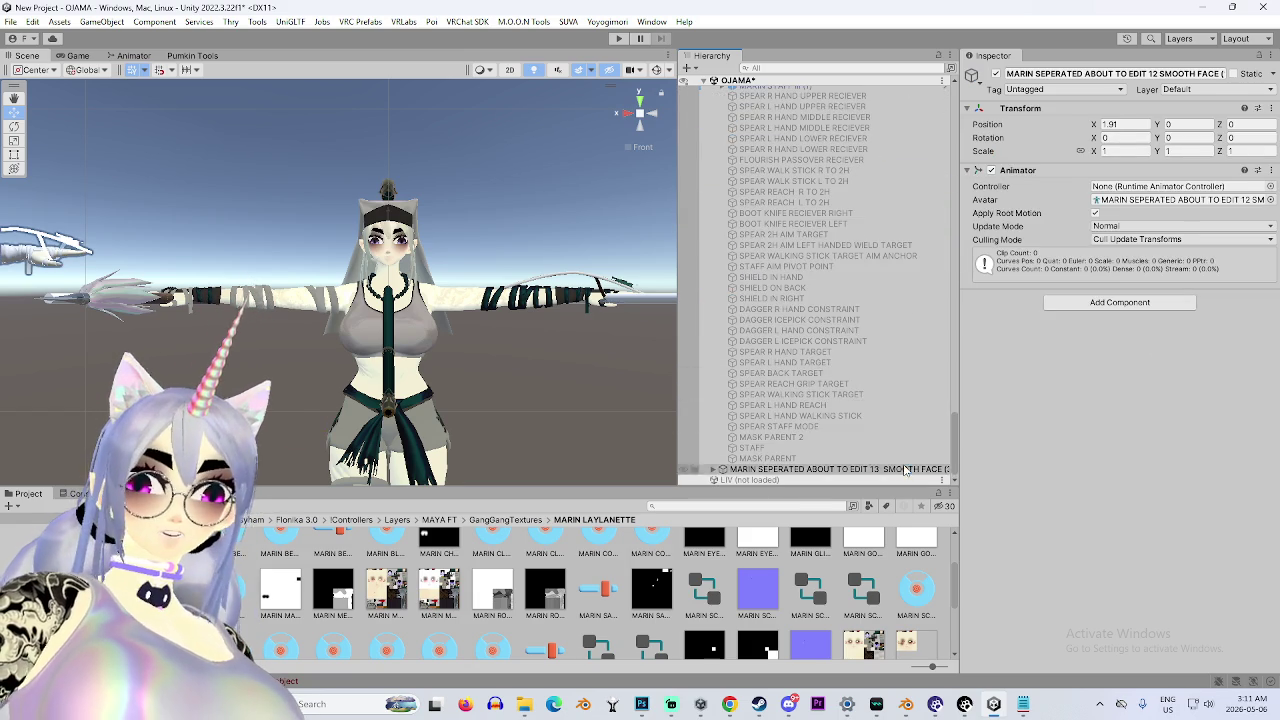
scroll(down, 3)
scroll(up, 3)
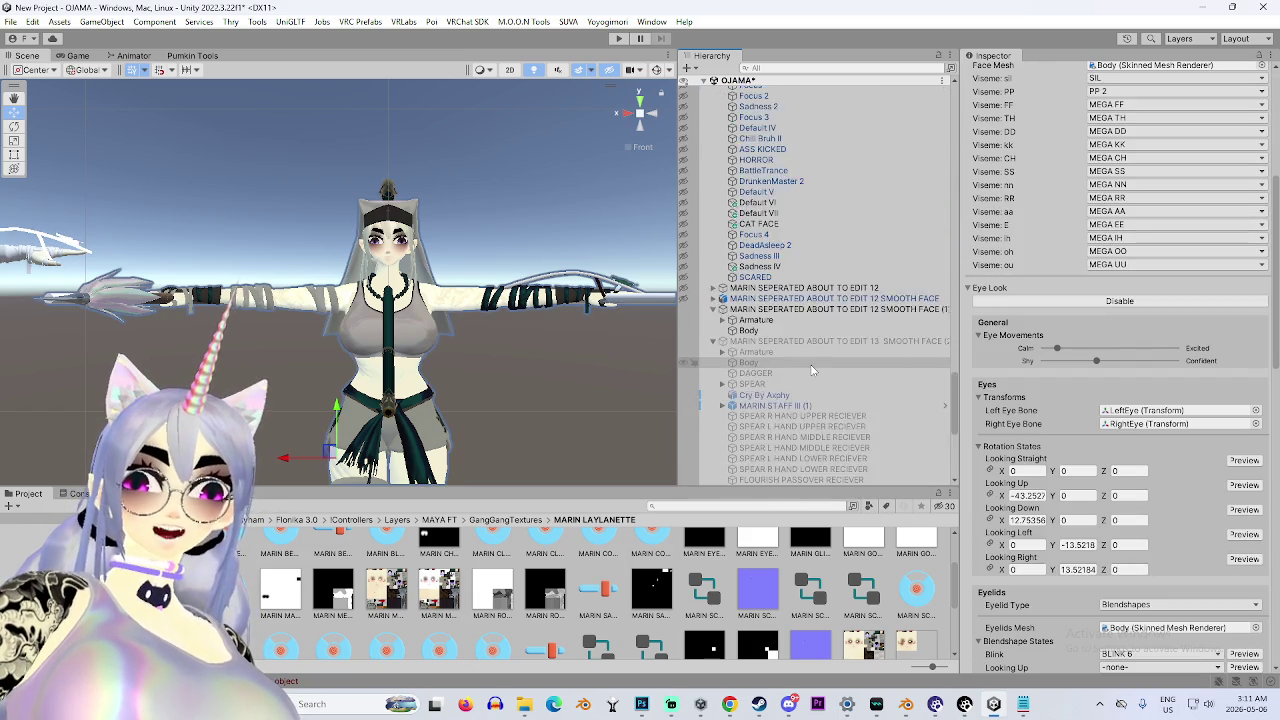
Scroll through the compiler's mood sets and ping the DeadAsleep 2 activity in the Hierarchy.
click(802, 247)
scroll(down, 3)
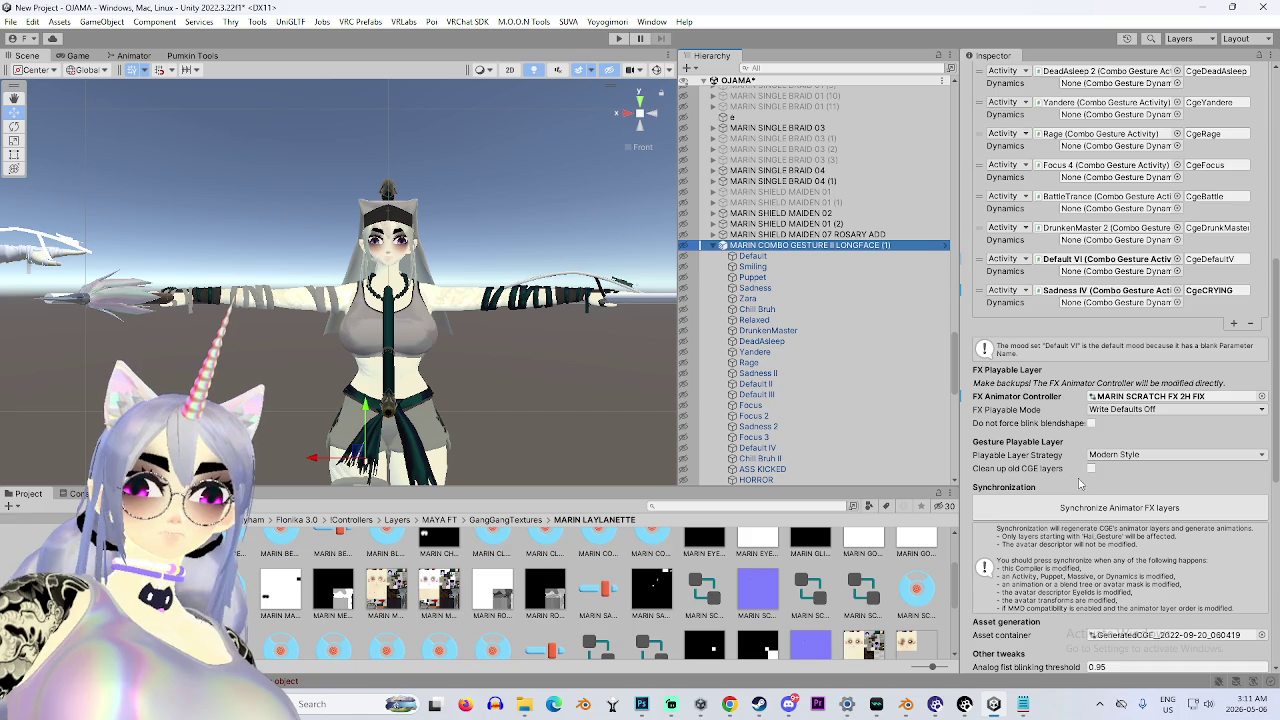
scroll(down, 3)
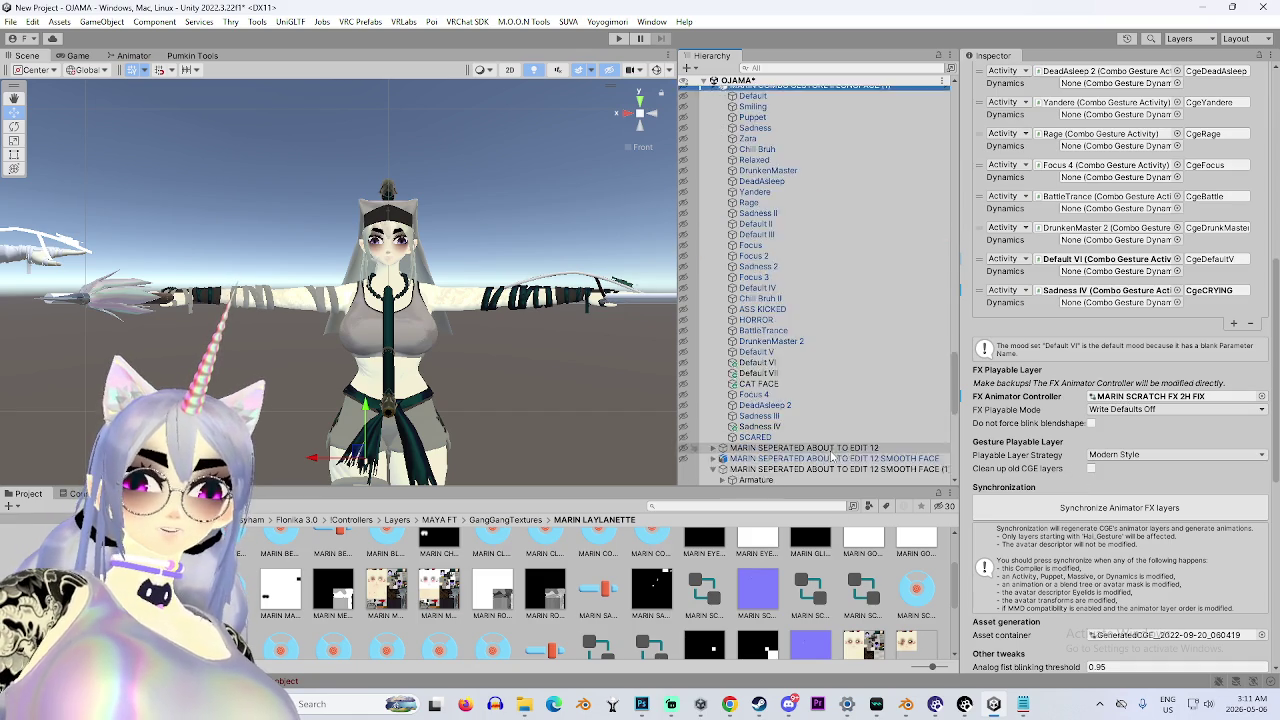
scroll(up, 3)
scroll(up, 3)
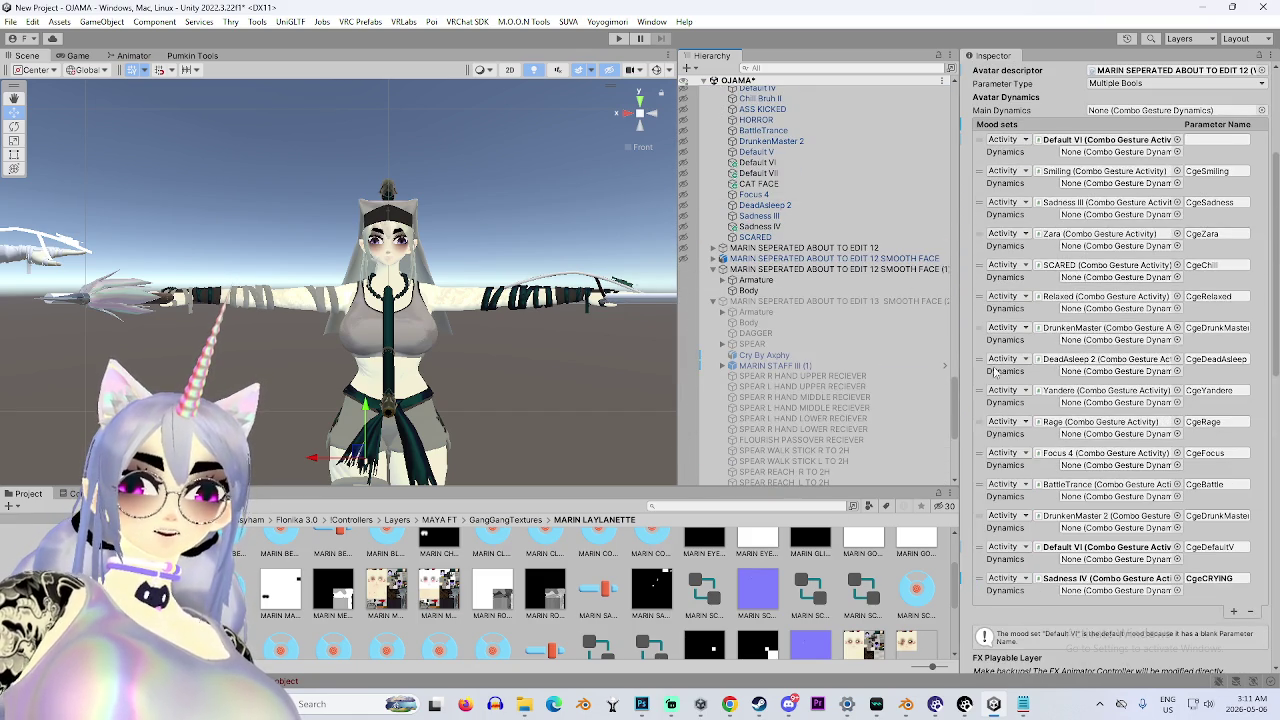
scroll(up, 3)
scroll(up, 3)
scroll(down, 3)
scroll(down, 3)
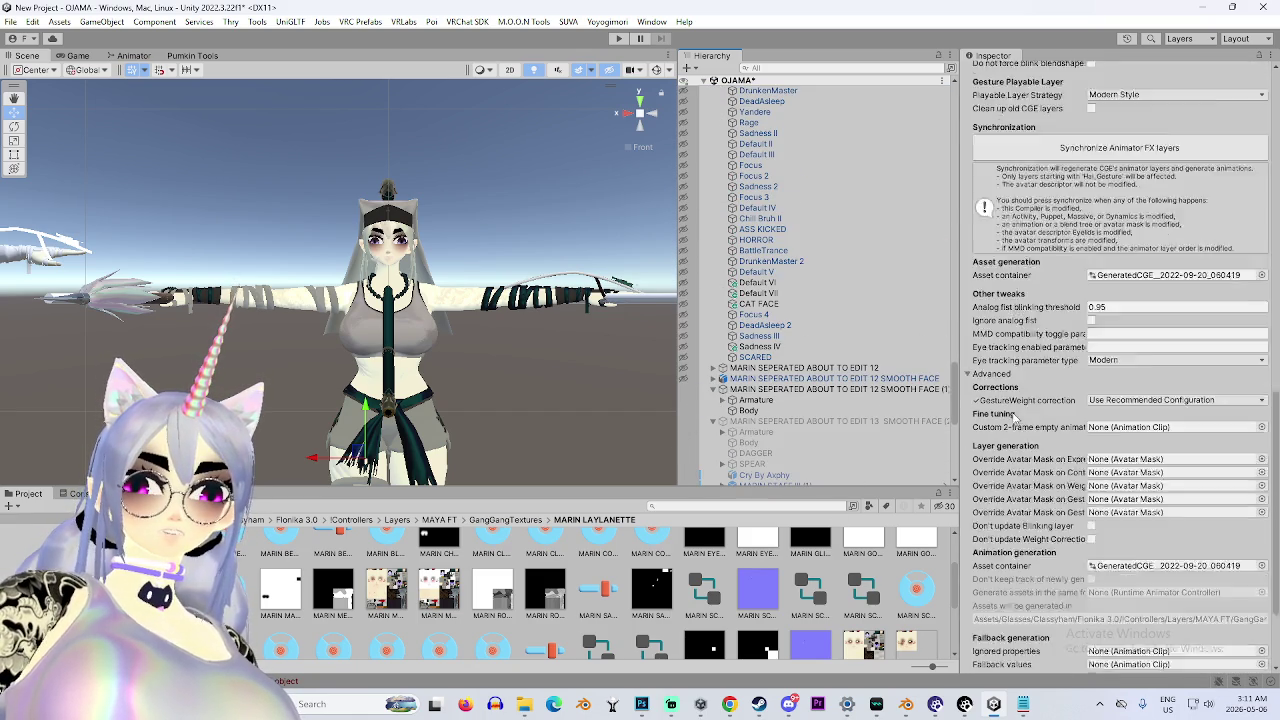
scroll(up, 3)
scroll(up, 3)
scroll(up, 3)
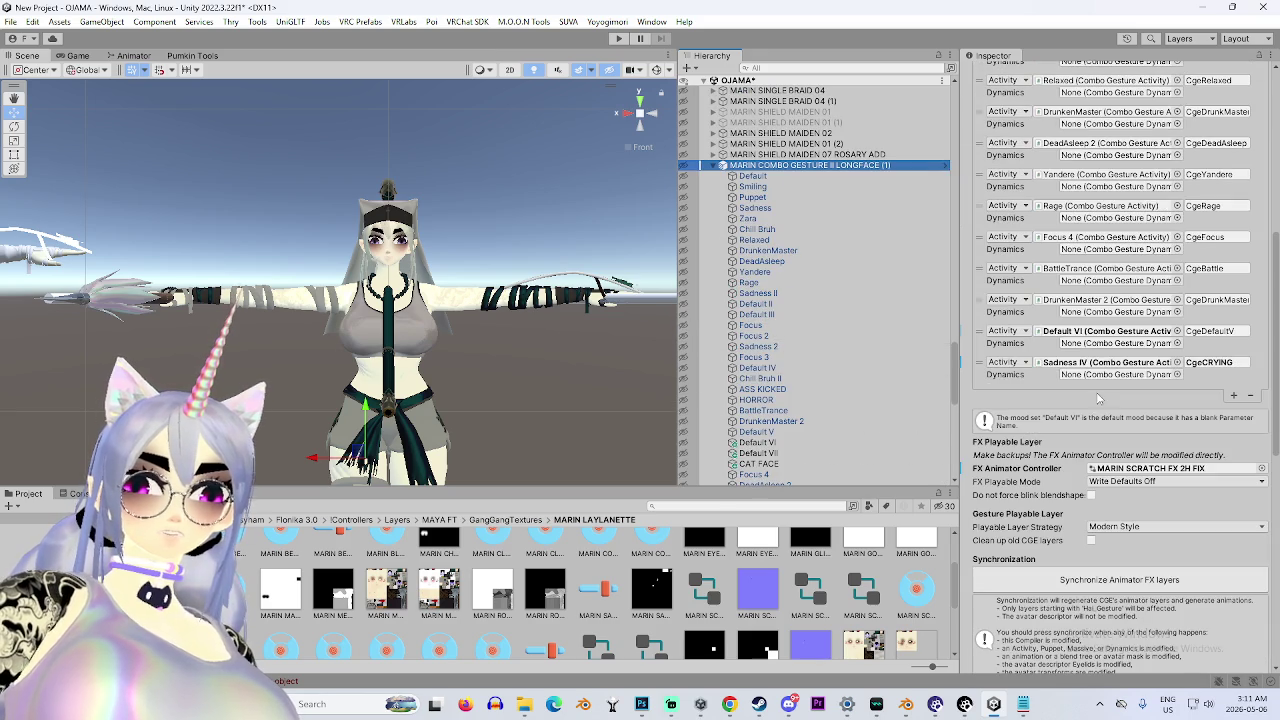
scroll(up, 3)
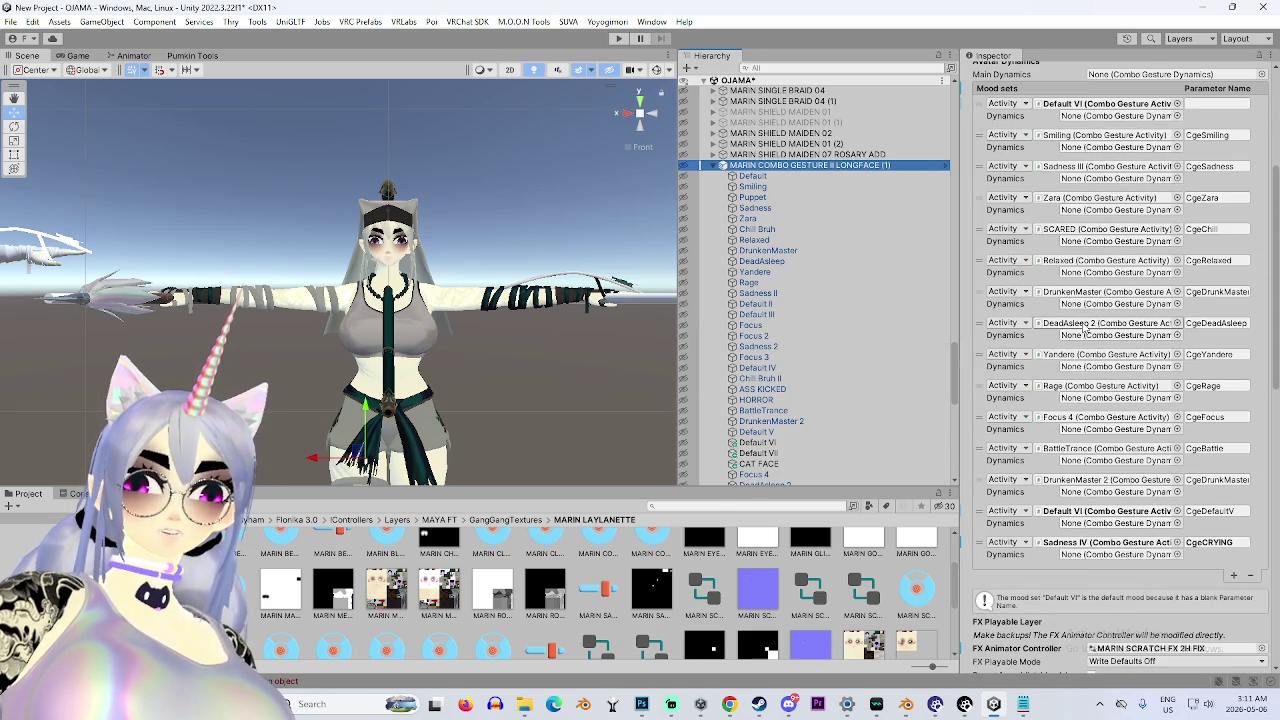
click(1087, 326)
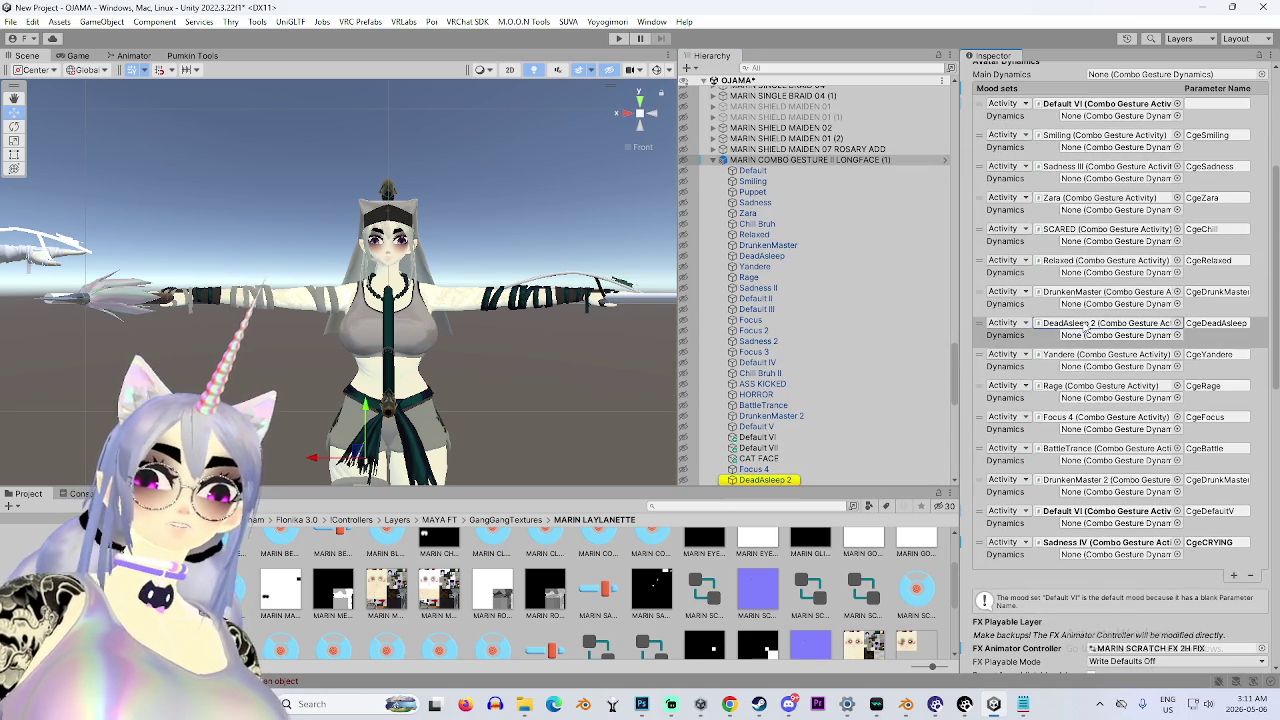
Attach the CLOSE EYES animation to the DeadAsleep 2 activity in its editor.
click(790, 482)
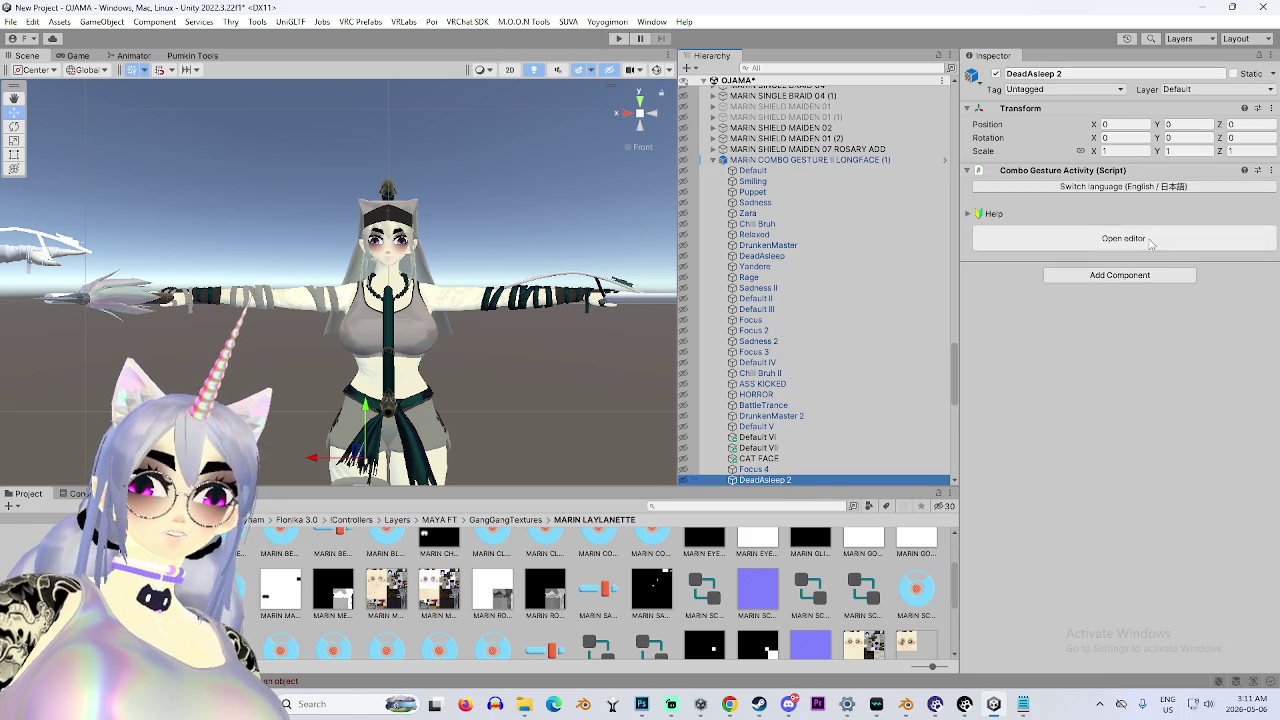
click(1123, 239)
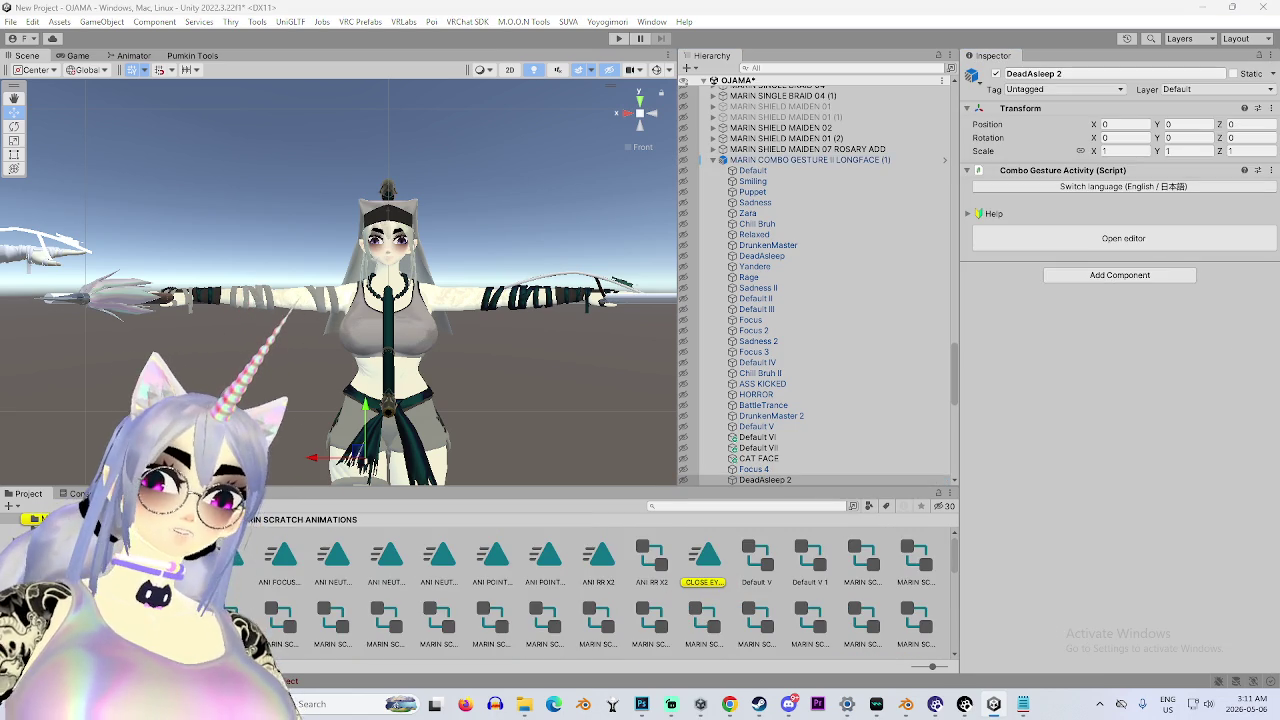
drag(706, 560, 1118, 465)
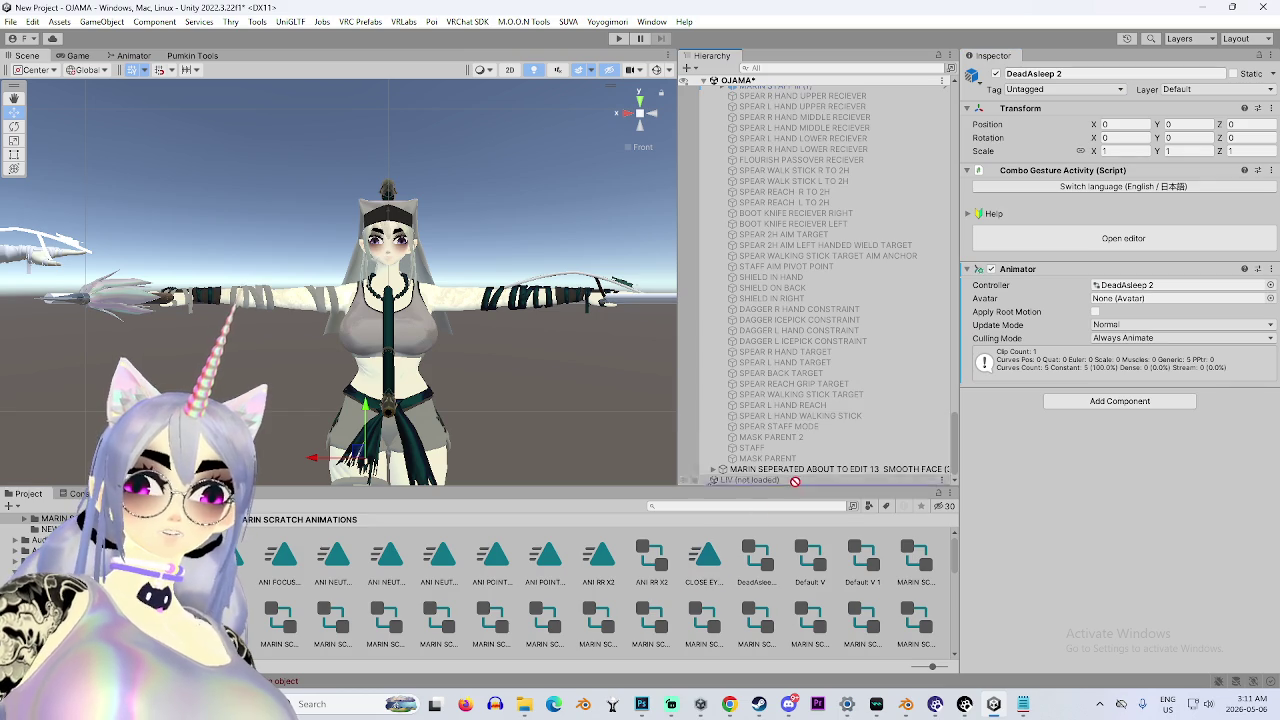
Preview CLOSE EYES on the EDIT 13 avatar's Body mesh with keyframe recording on.
click(800, 470)
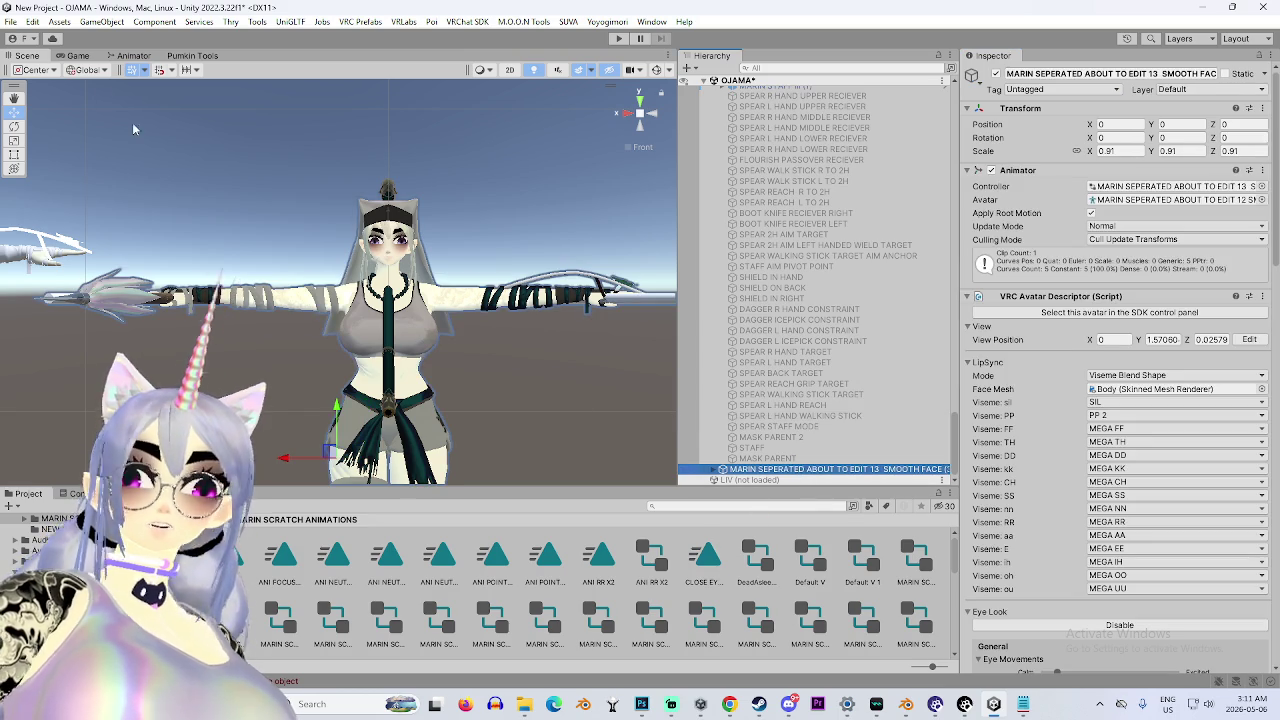
key(ctrl+6)
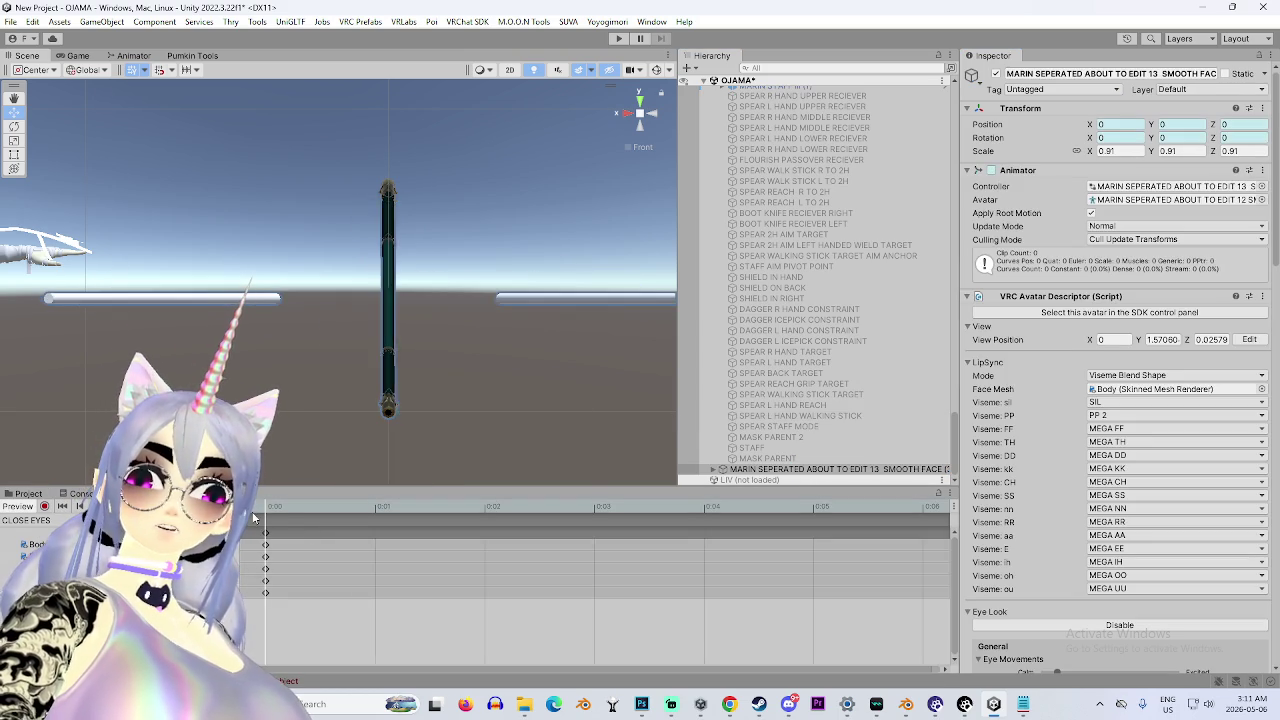
key(f)
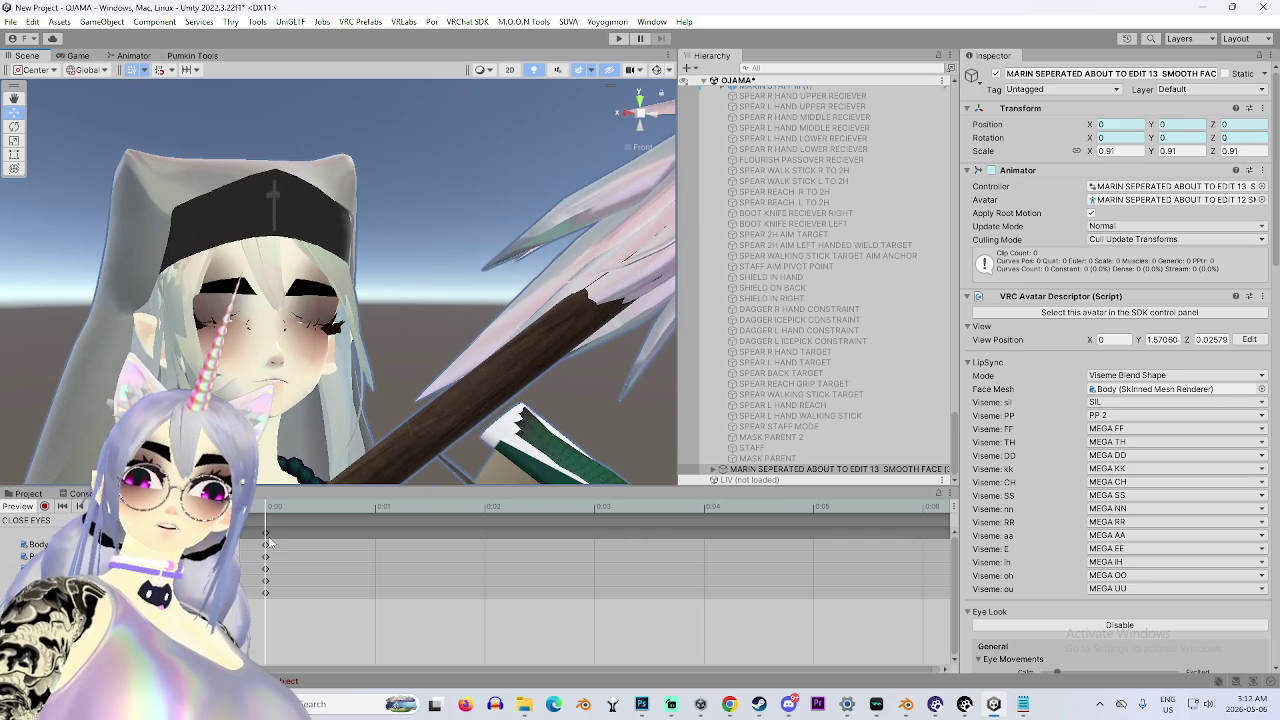
scroll(up, 3)
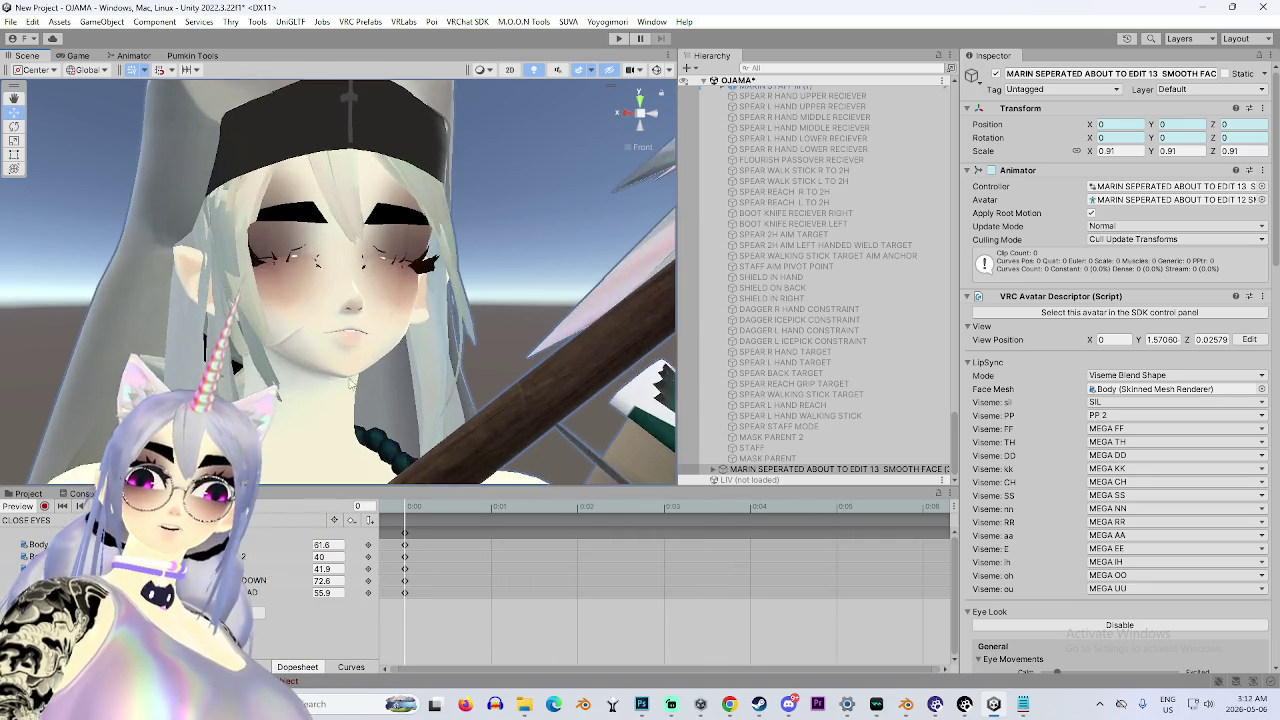
scroll(down, 3)
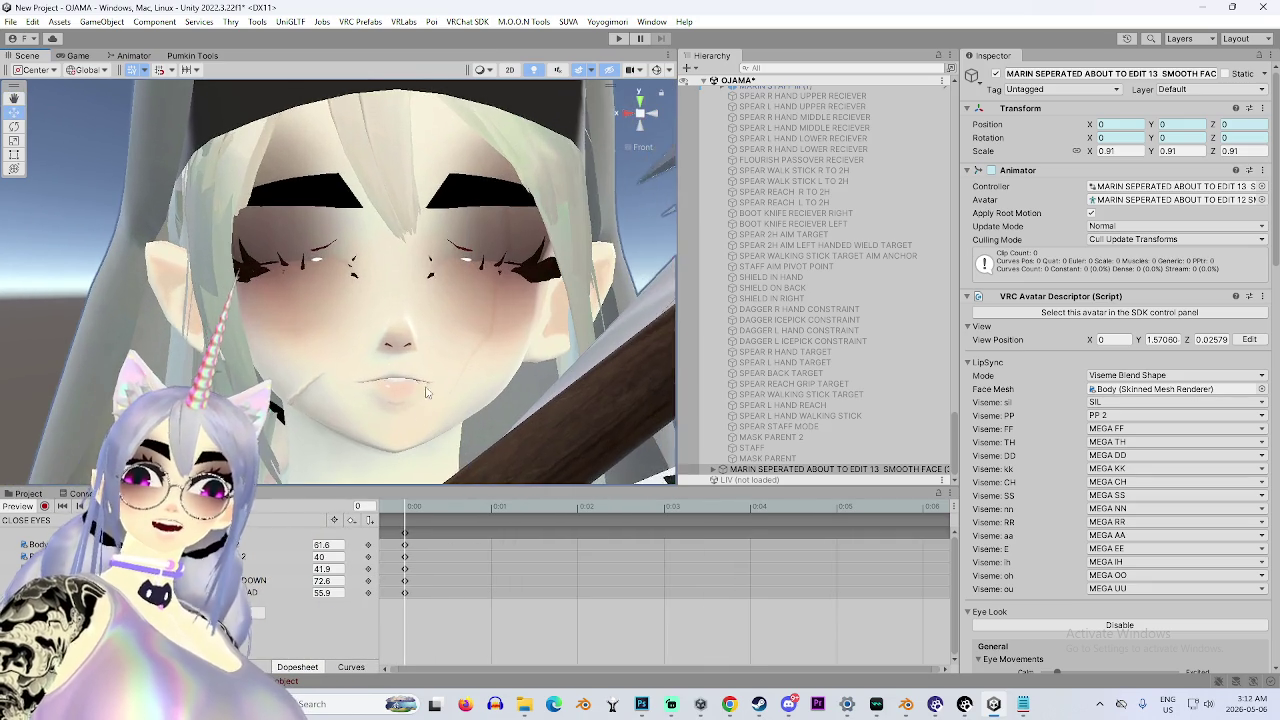
click(350, 386)
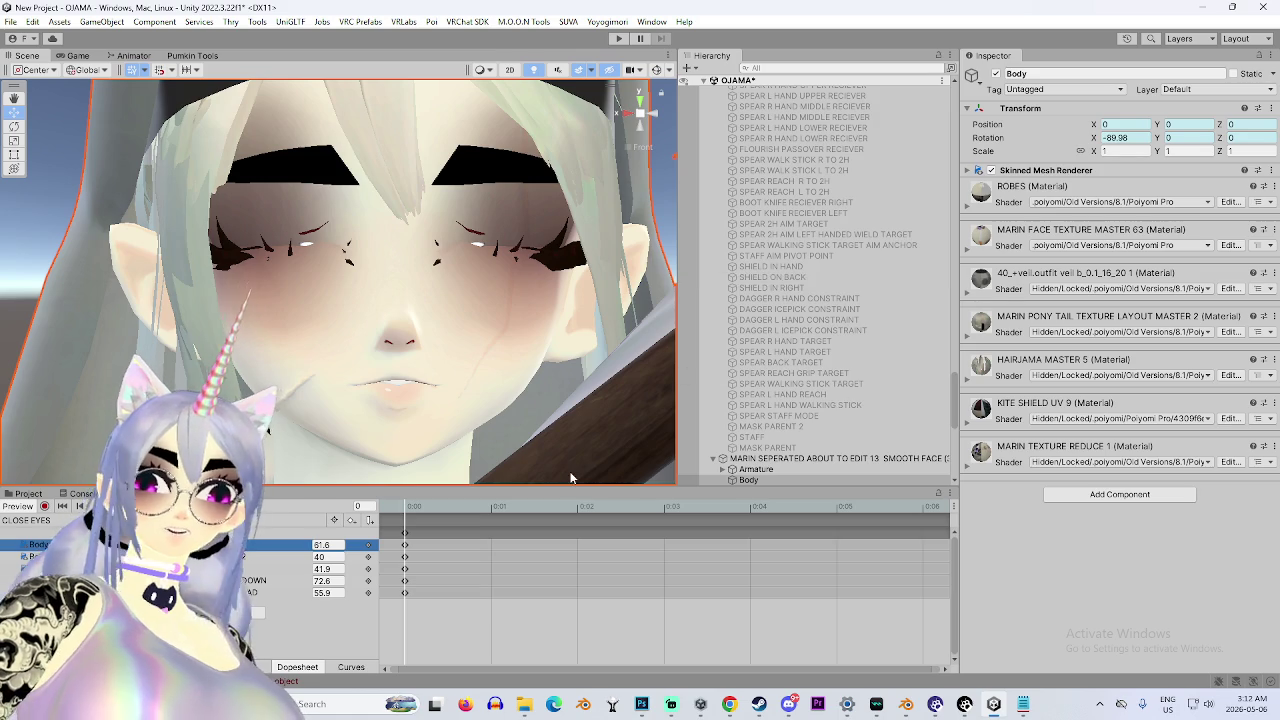
click(45, 507)
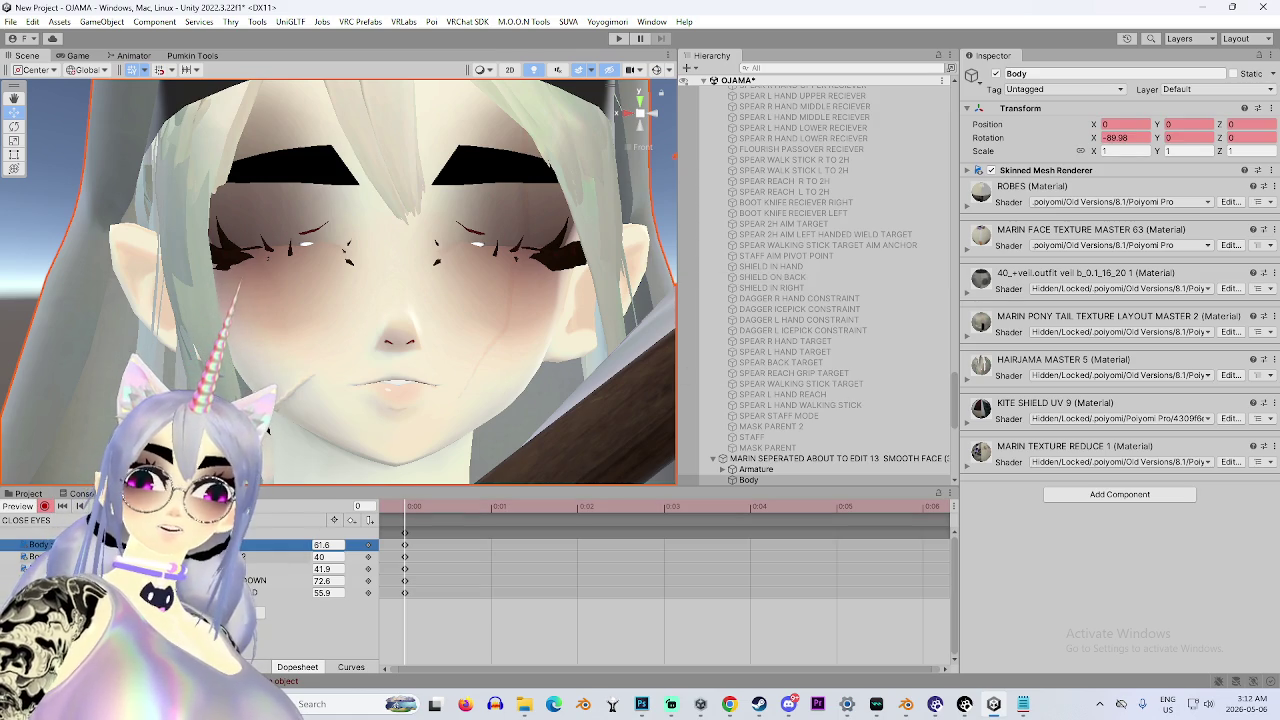
click(322, 568)
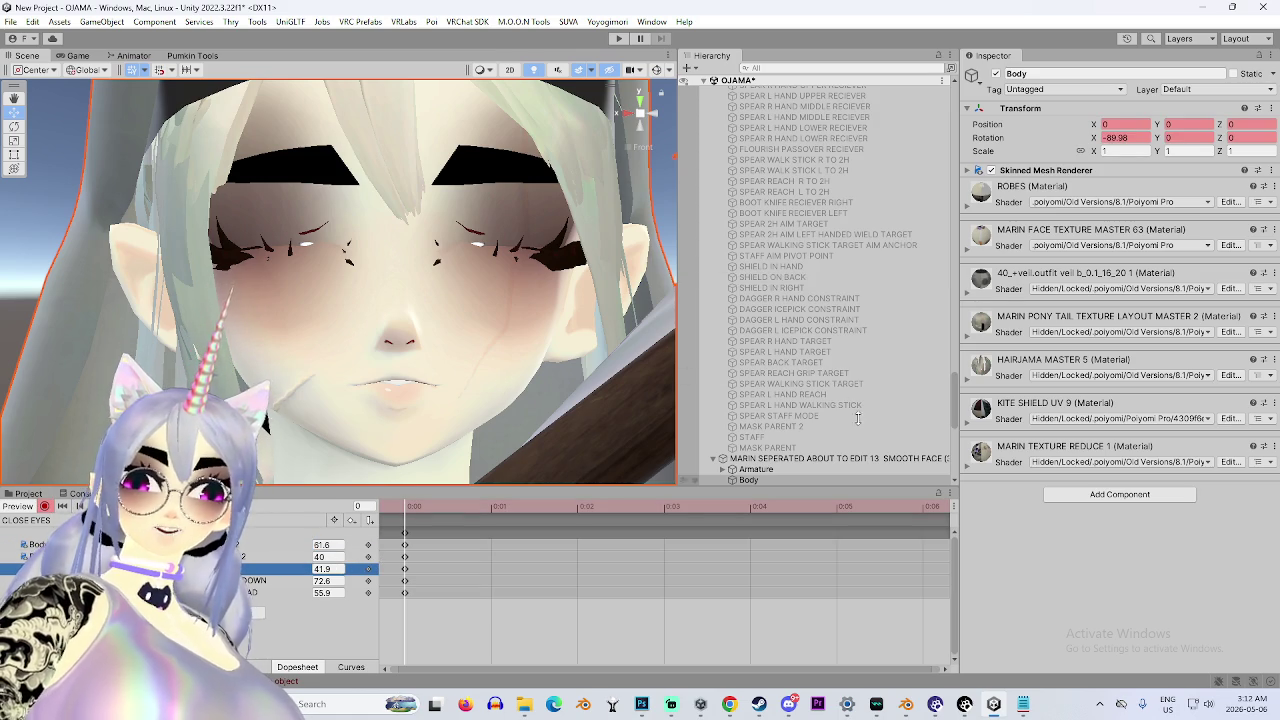
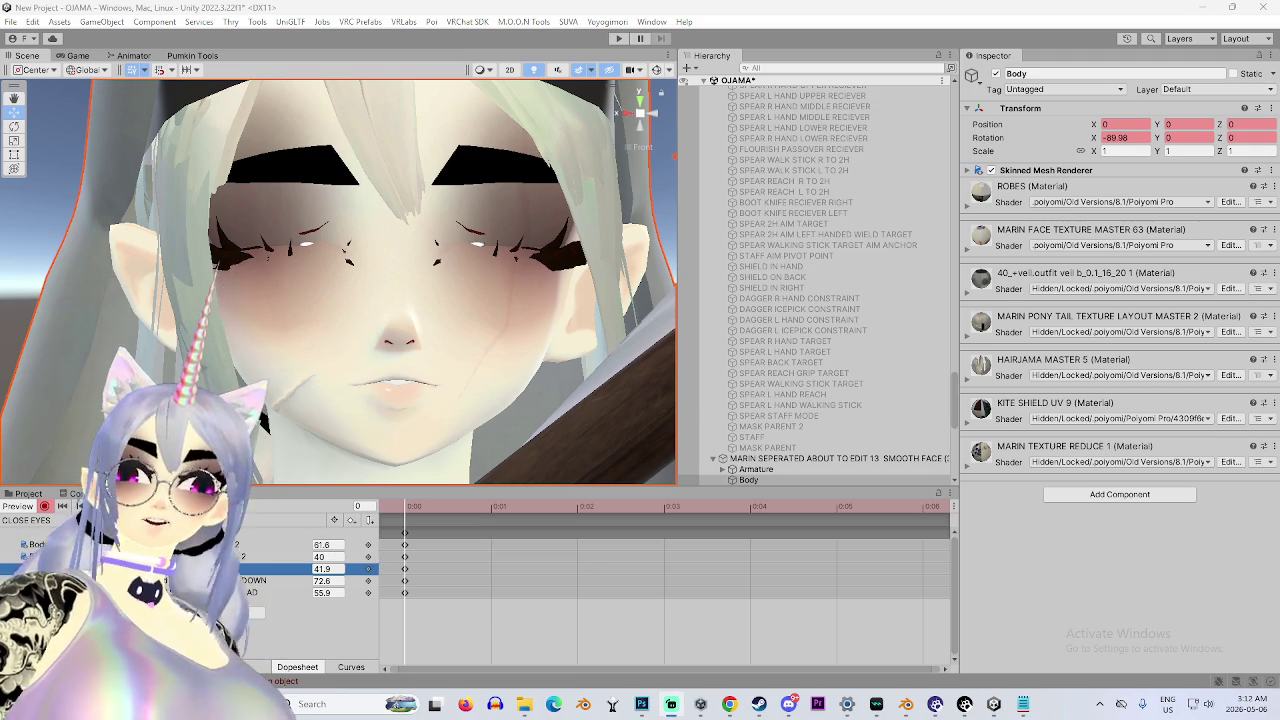
In the Body mesh's BlendShapes list, set BLINK Wink 2 and BLINK UU 2 to 0.
drag(955, 483, 927, 483)
click(1000, 170)
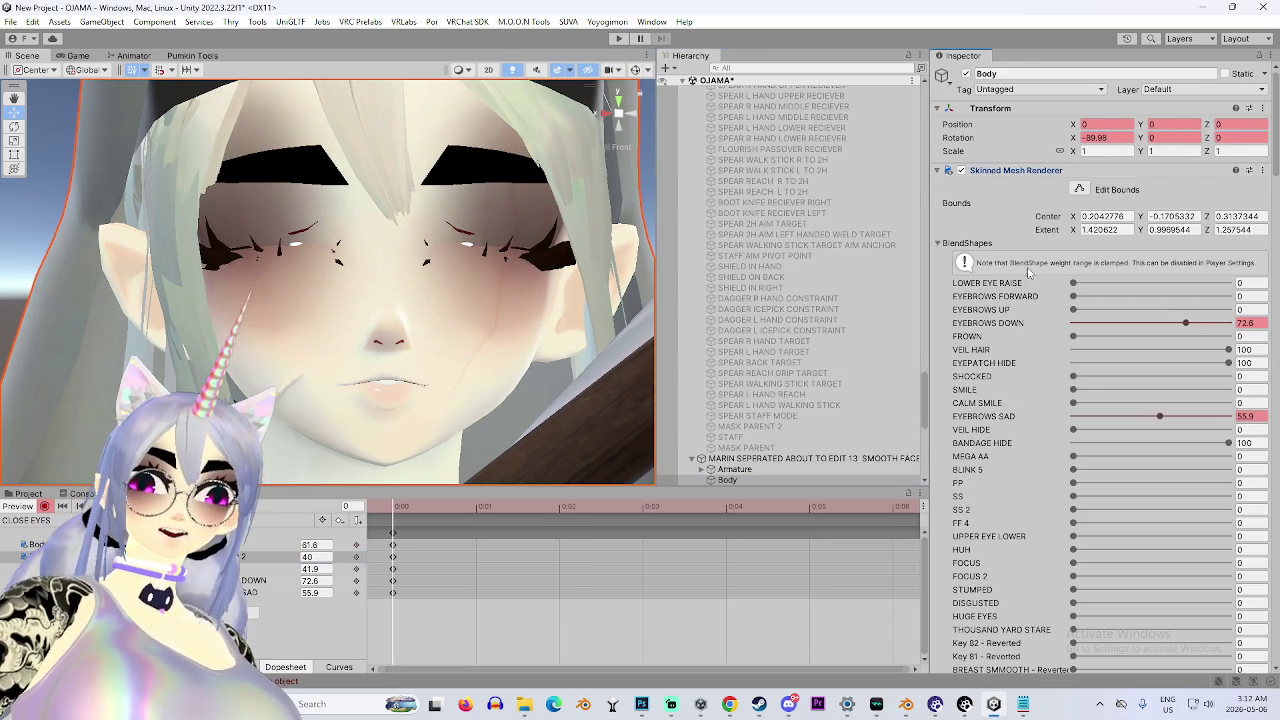
scroll(down, 3)
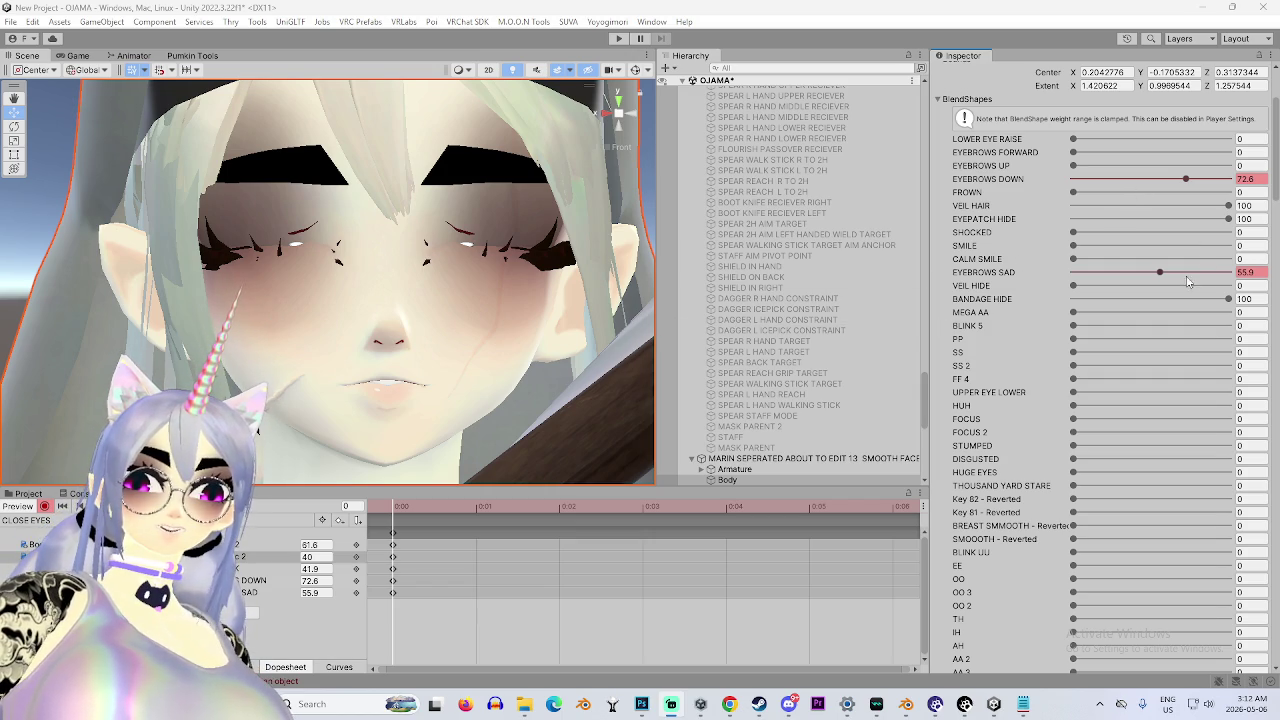
scroll(down, 3)
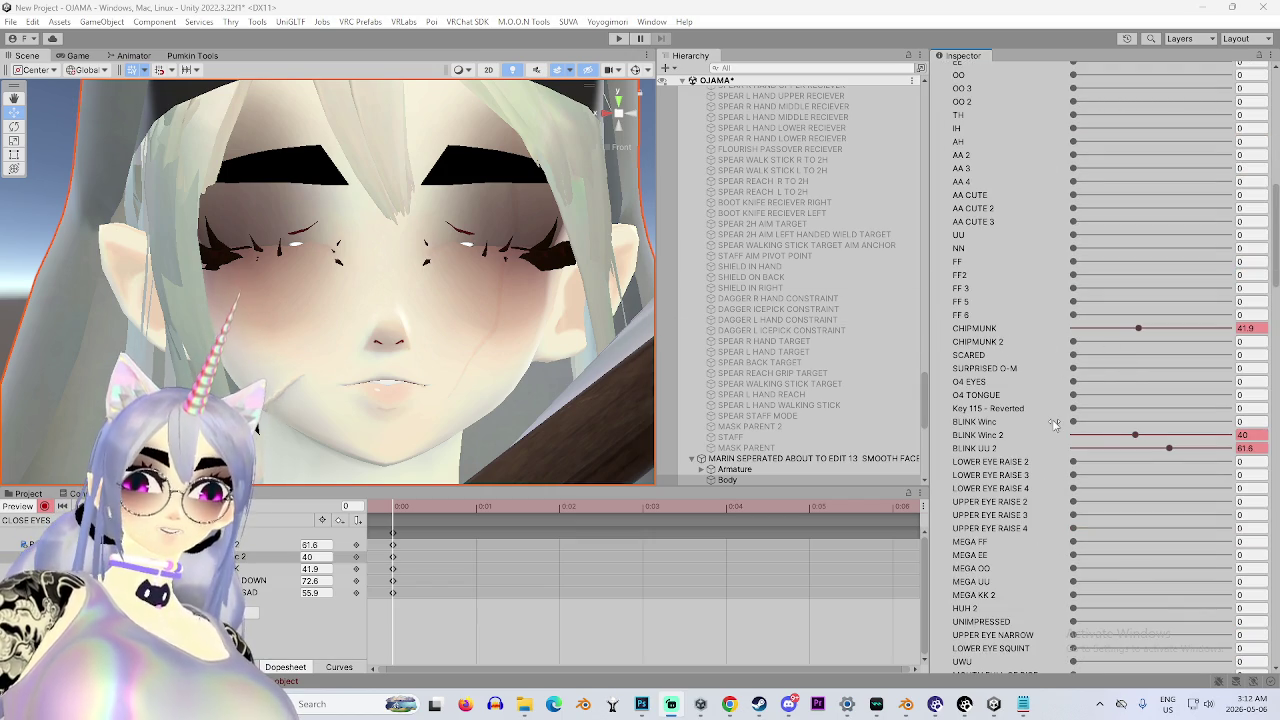
drag(1125, 438, 990, 437)
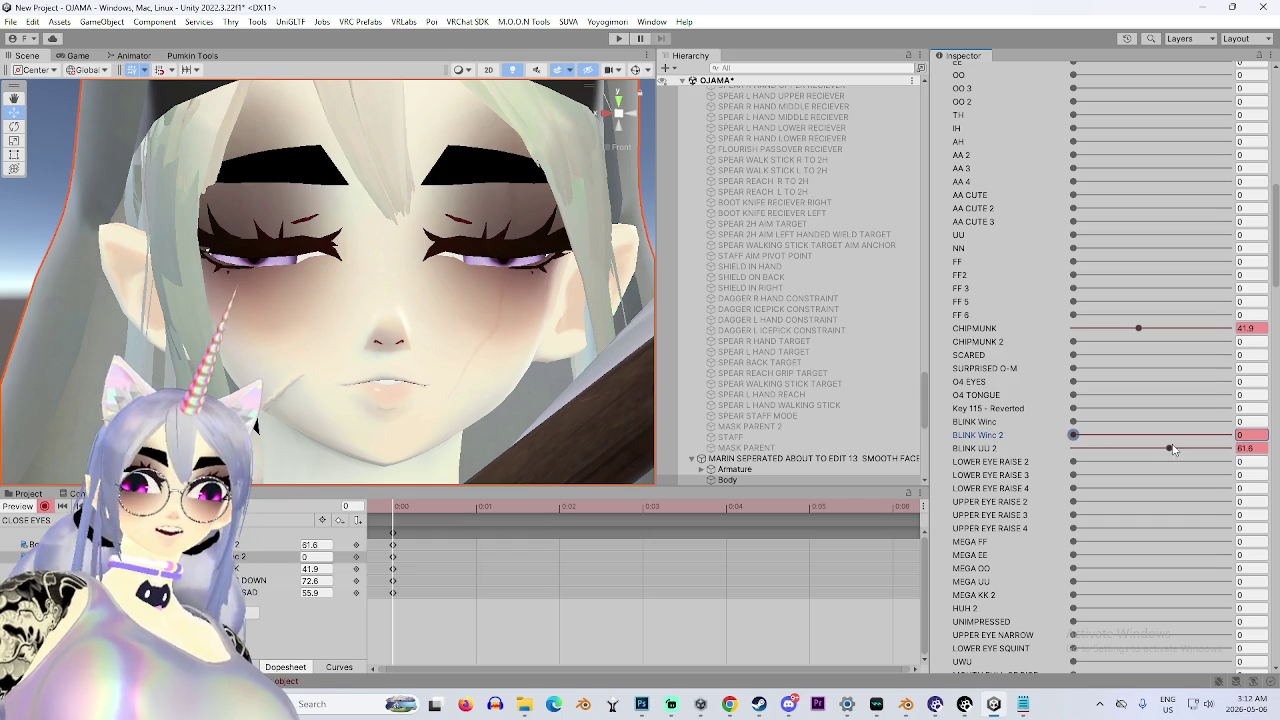
drag(1175, 450, 1033, 449)
scroll(down, 3)
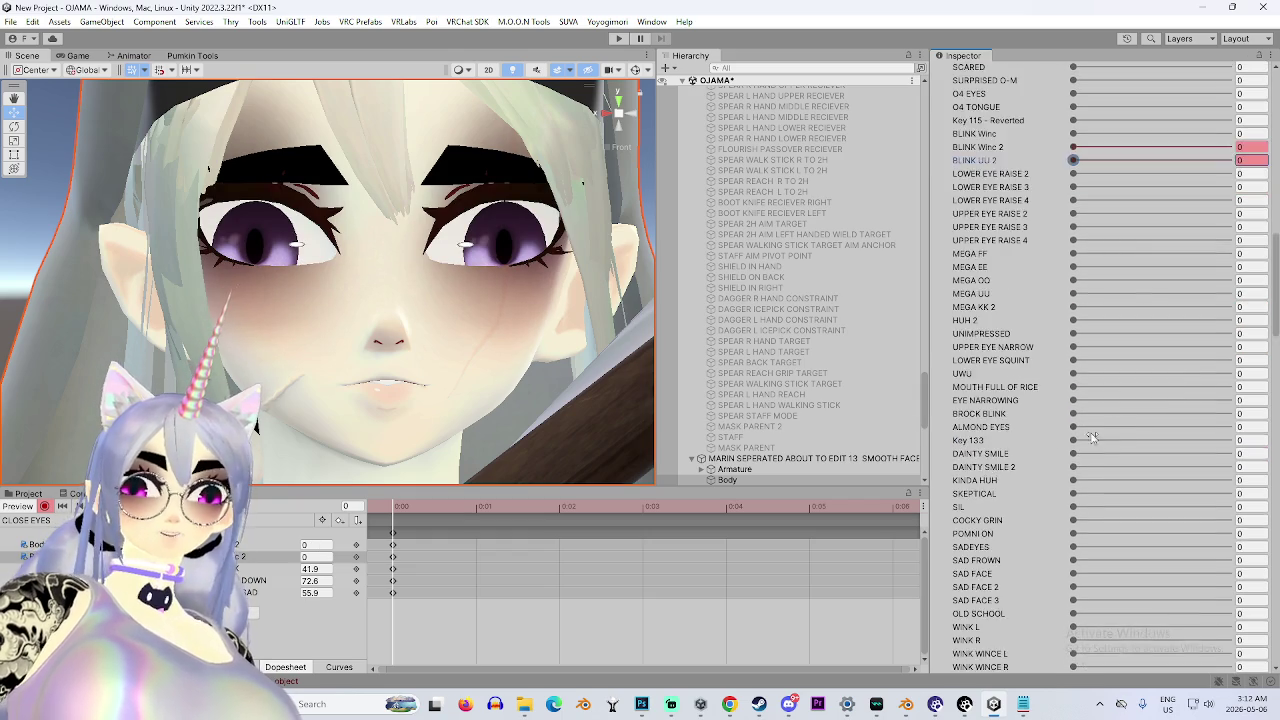
scroll(down, 3)
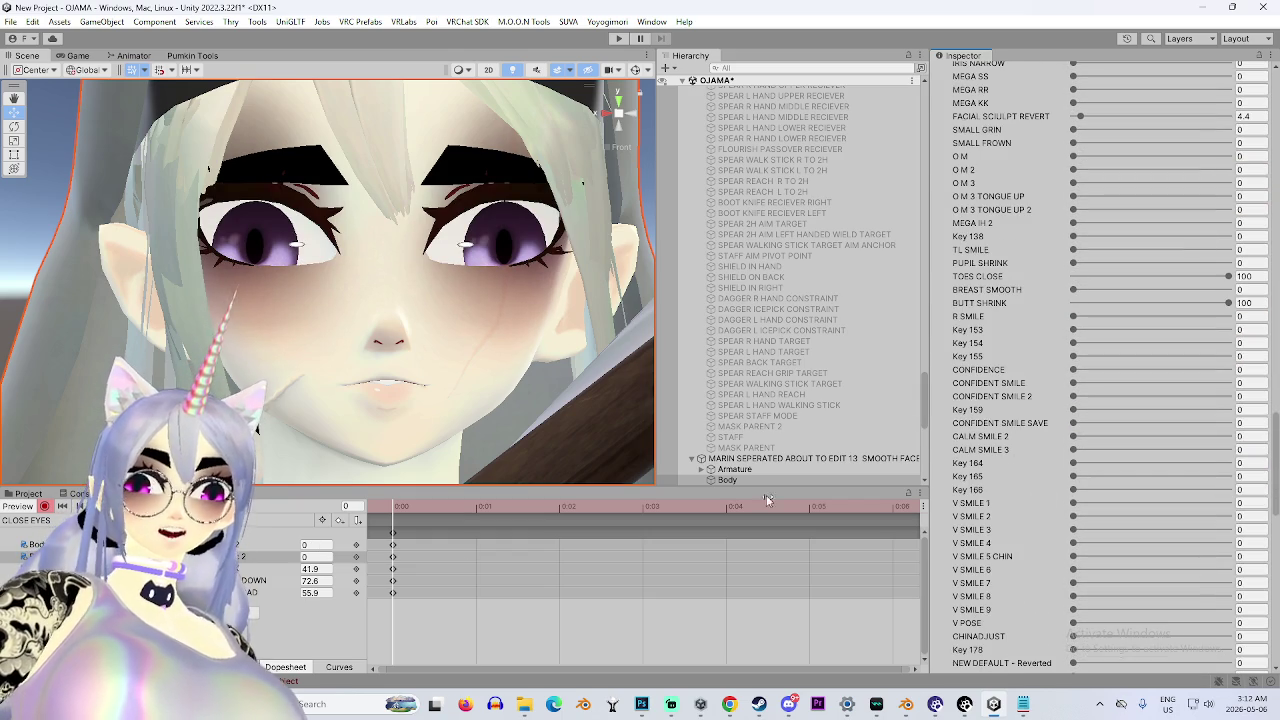
scroll(down, 3)
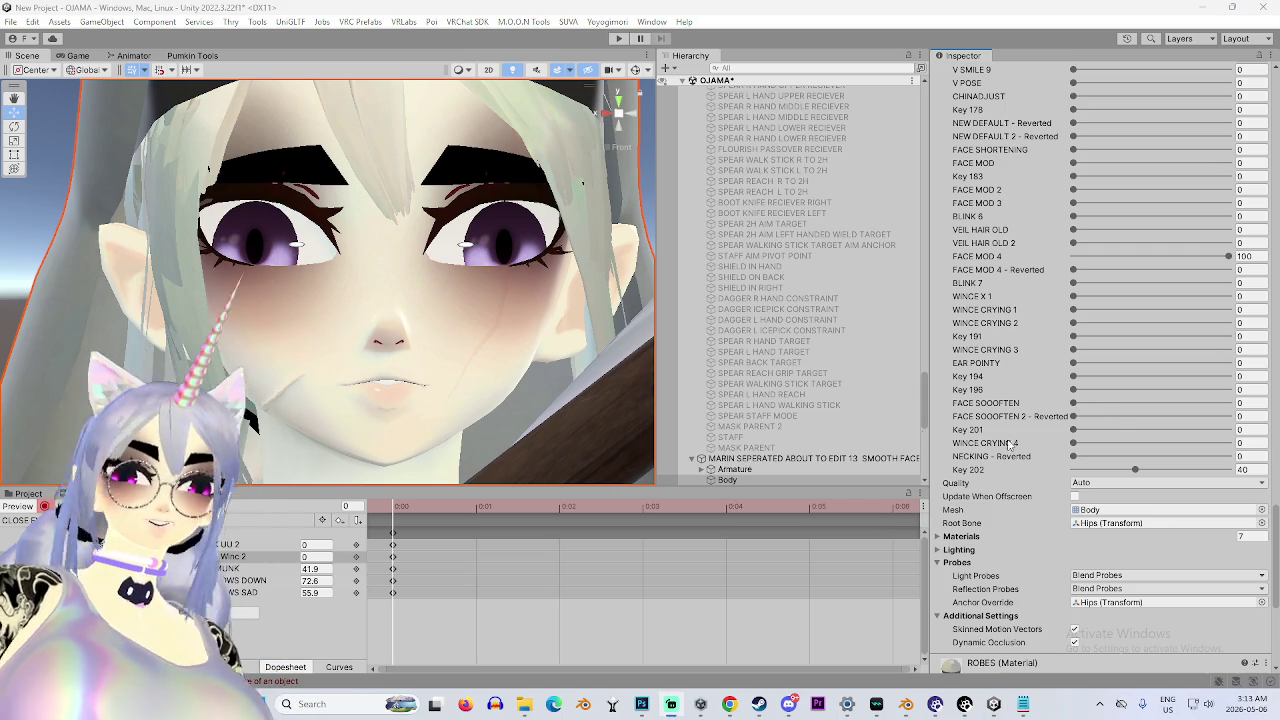
Preview WINCE CRYING 3 and WINCE CRYING 1 at 100, undoing each afterwards.
scroll(down, 3)
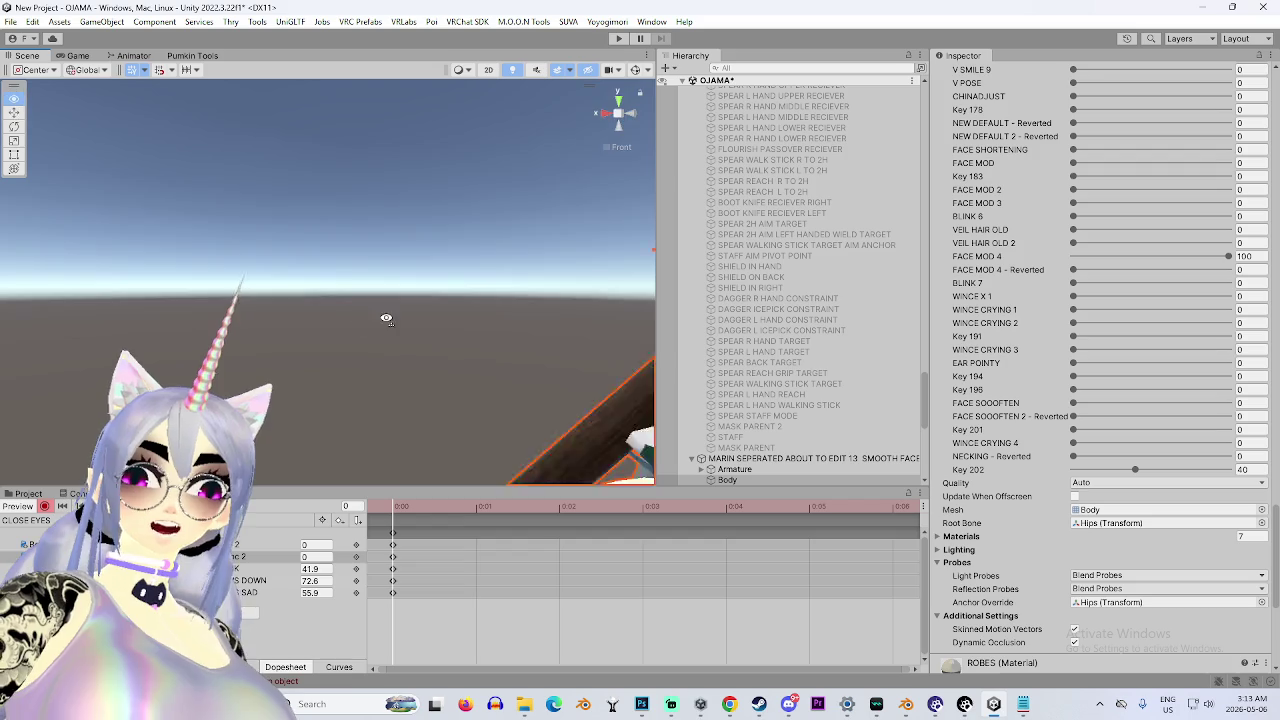
scroll(up, 3)
scroll(up, 3)
drag(400, 290, 520, 250)
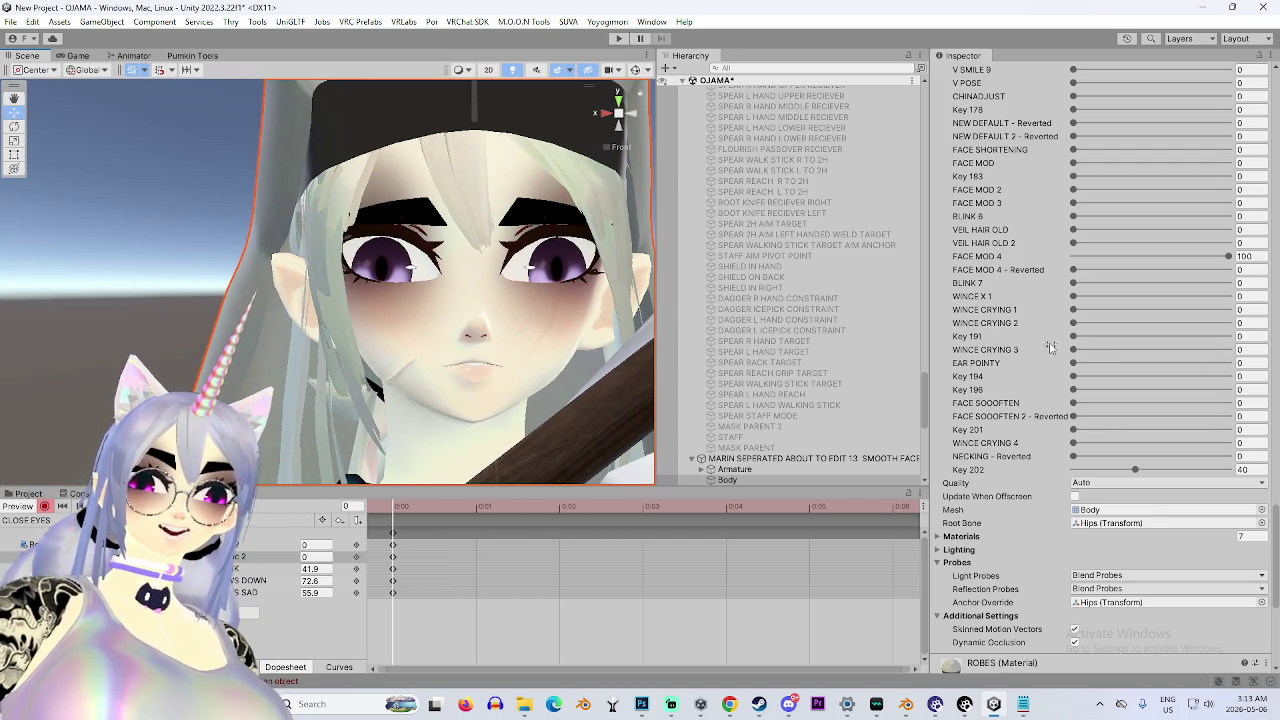
drag(1117, 357, 1222, 349)
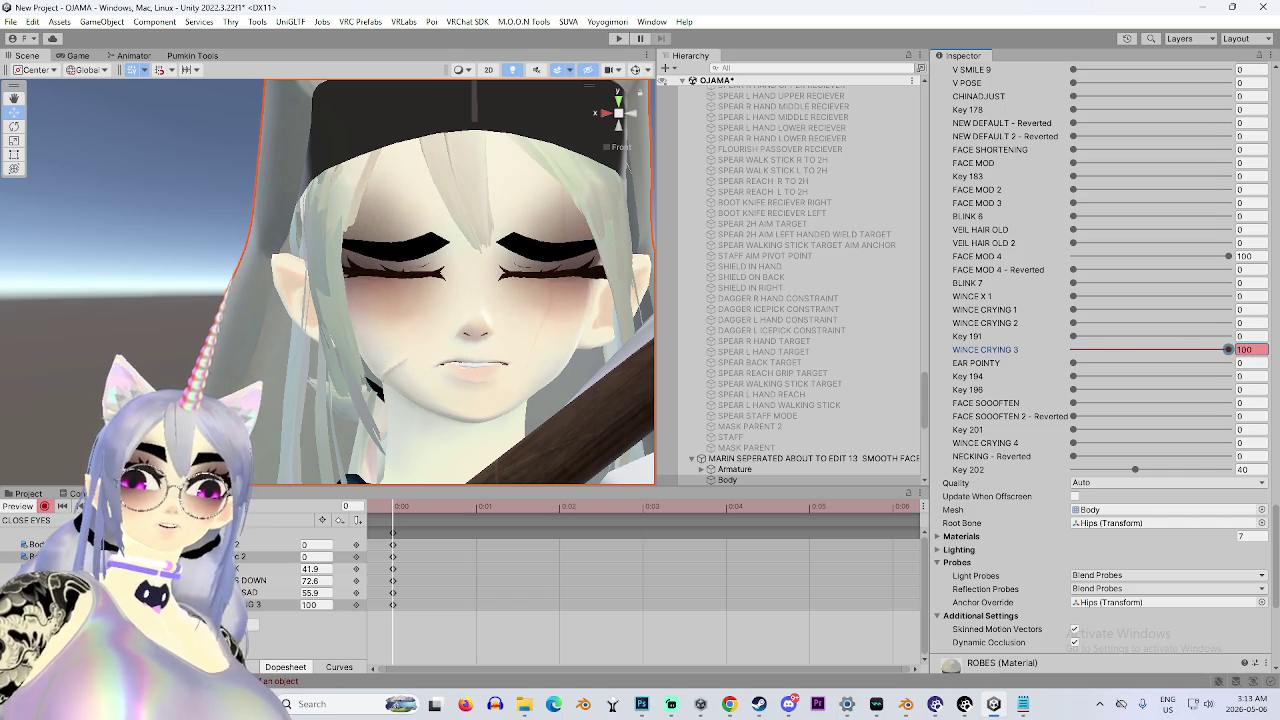
key(ctrl+z)
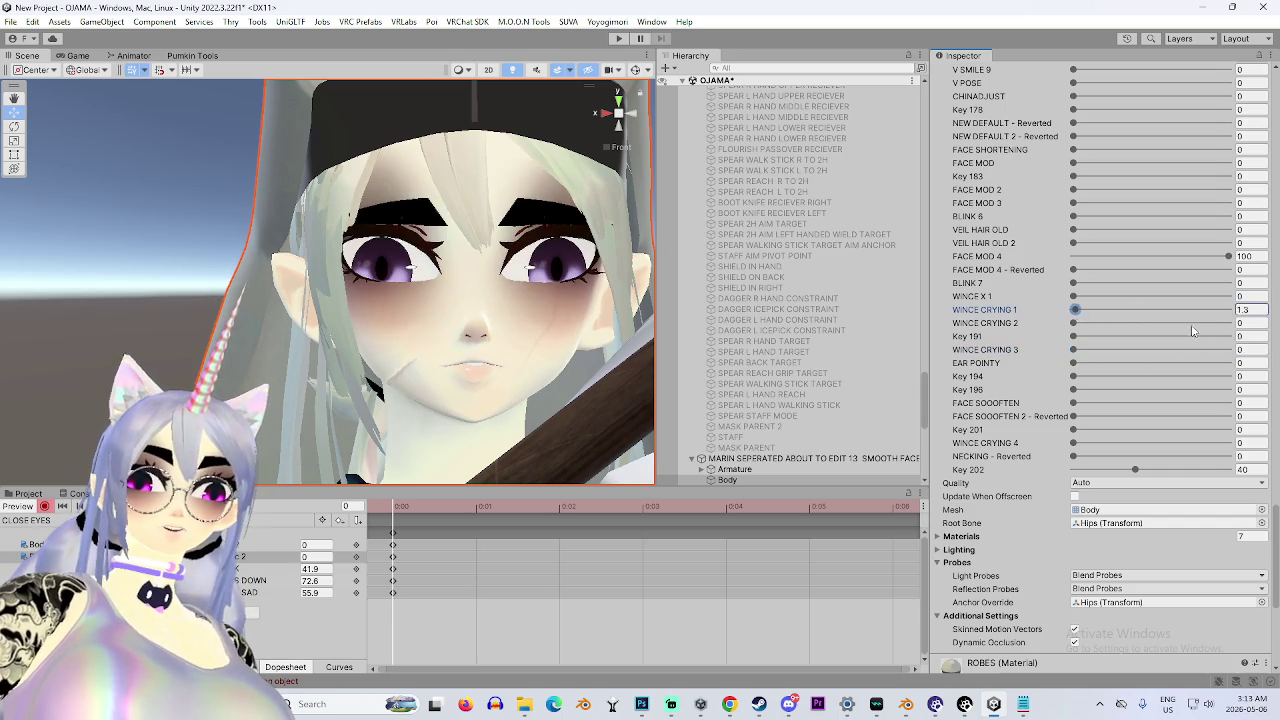
drag(1167, 310, 1230, 310)
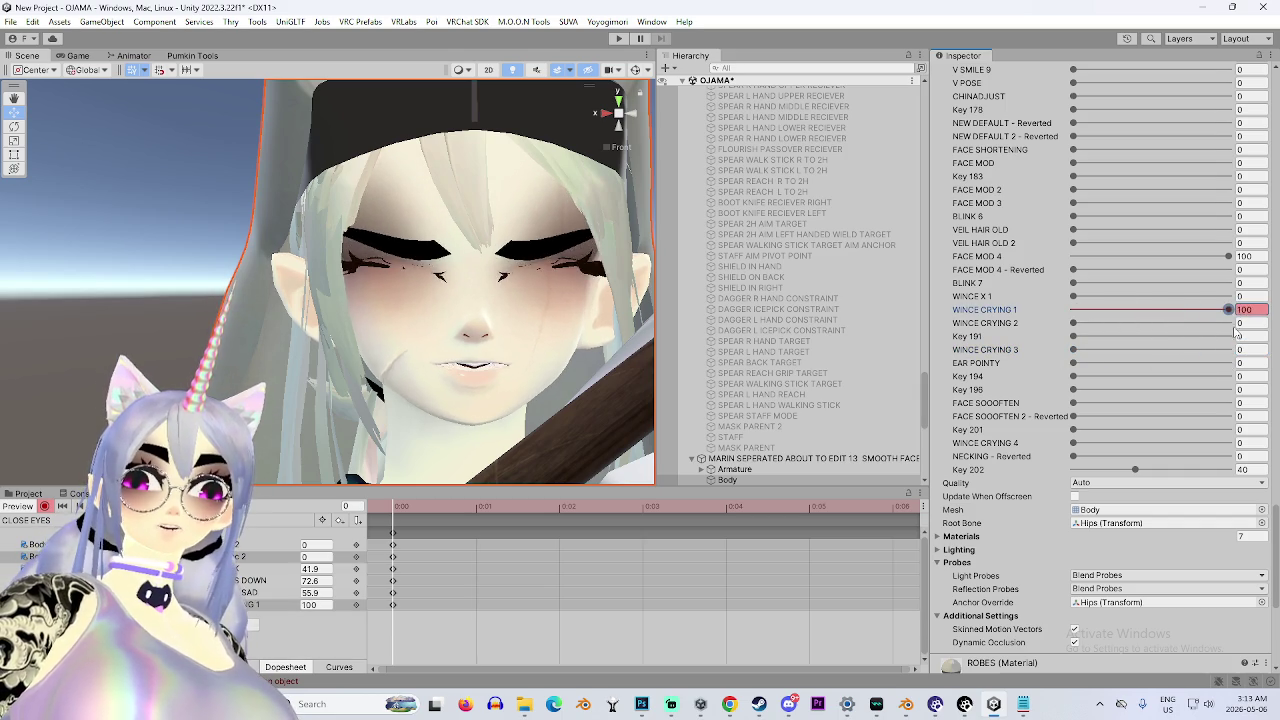
key(ctrl+z)
Try WINCE X 1 at about 88 to close the eyes, inspect the face, then undo it.
drag(1093, 304, 1215, 328)
drag(578, 296, 557, 286)
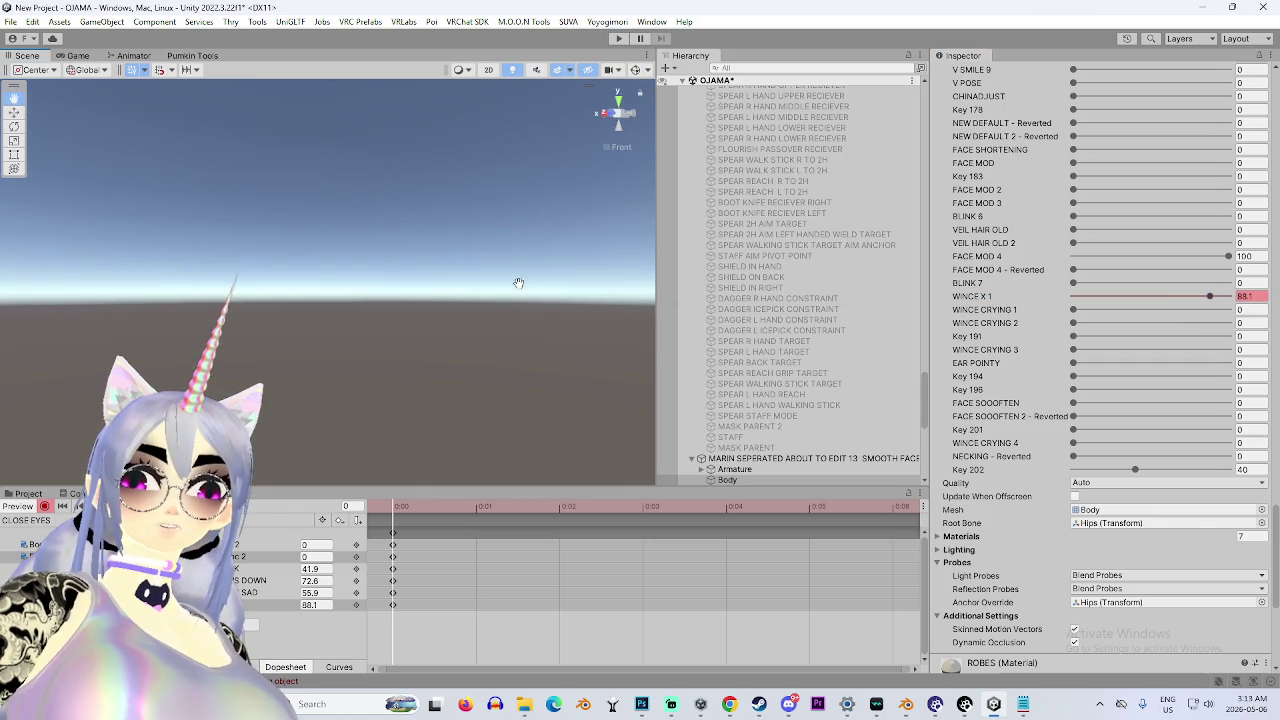
key(f)
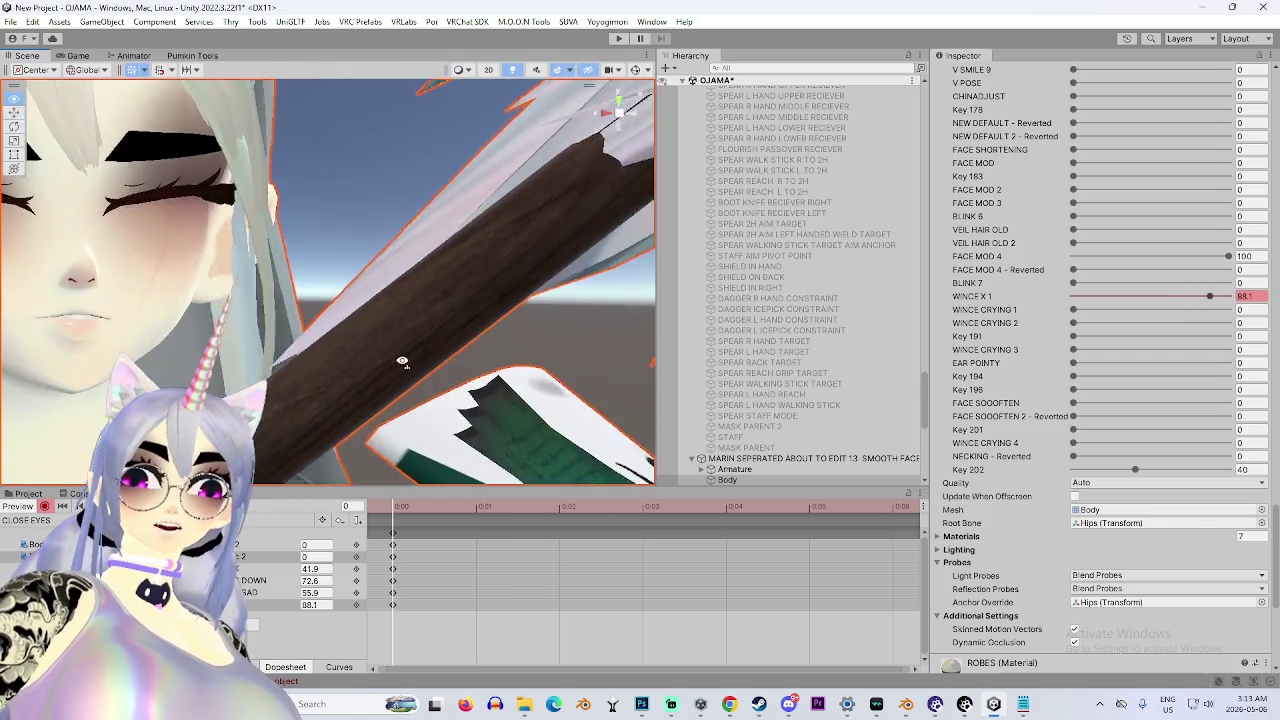
scroll(up, 3)
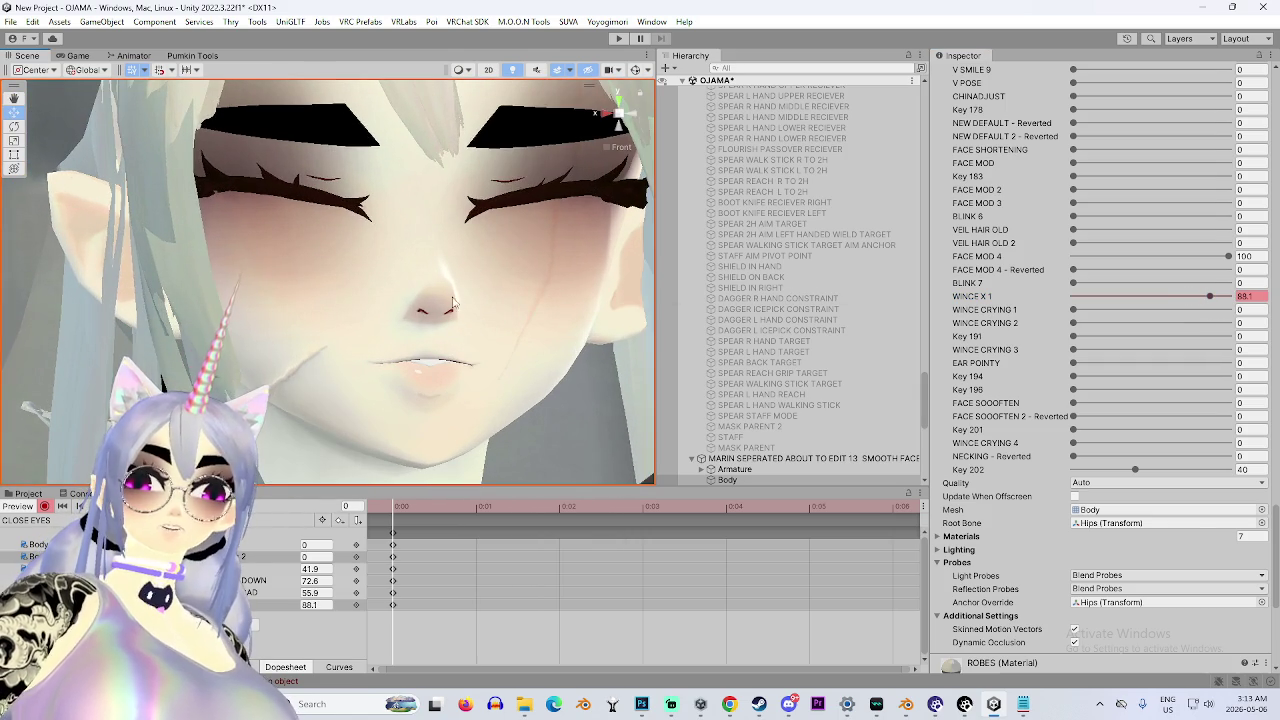
drag(581, 190, 530, 331)
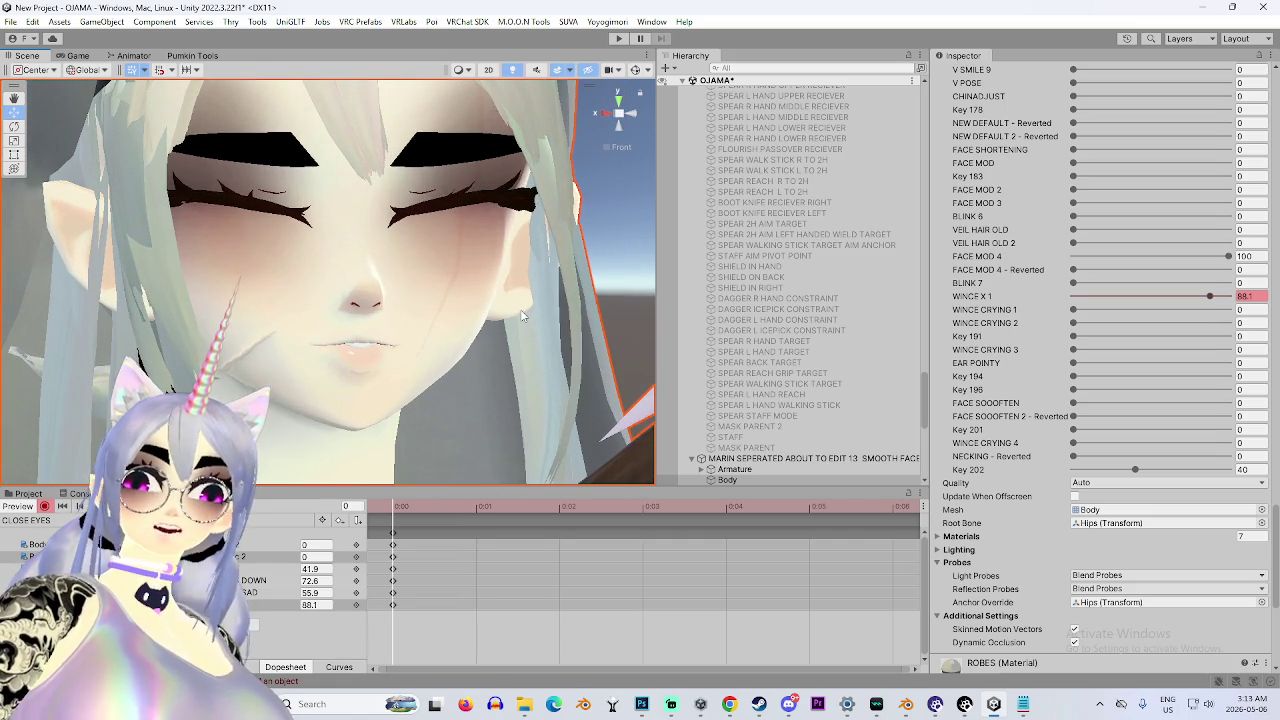
key(ctrl+z)
Raise BLINK 7 to 78.1 so the avatar's eyes close.
scroll(up, 3)
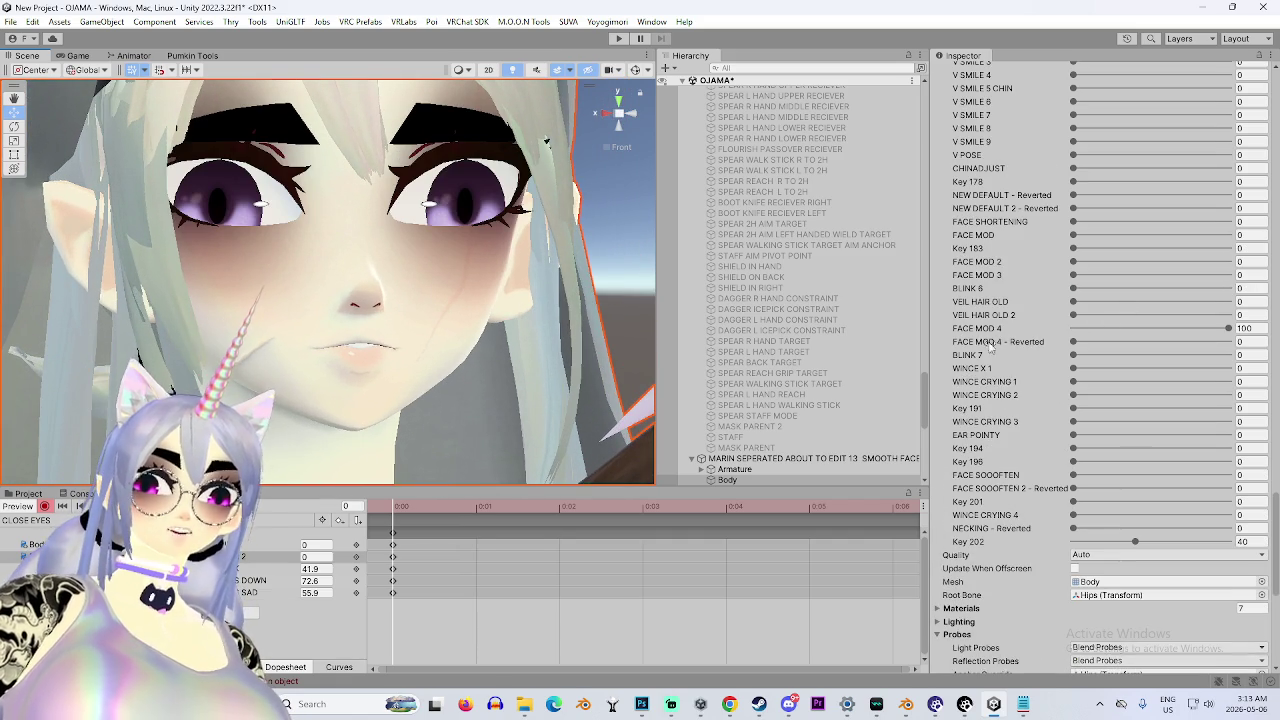
drag(1073, 354, 1194, 354)
drag(490, 378, 522, 370)
scroll(up, 3)
click(310, 580)
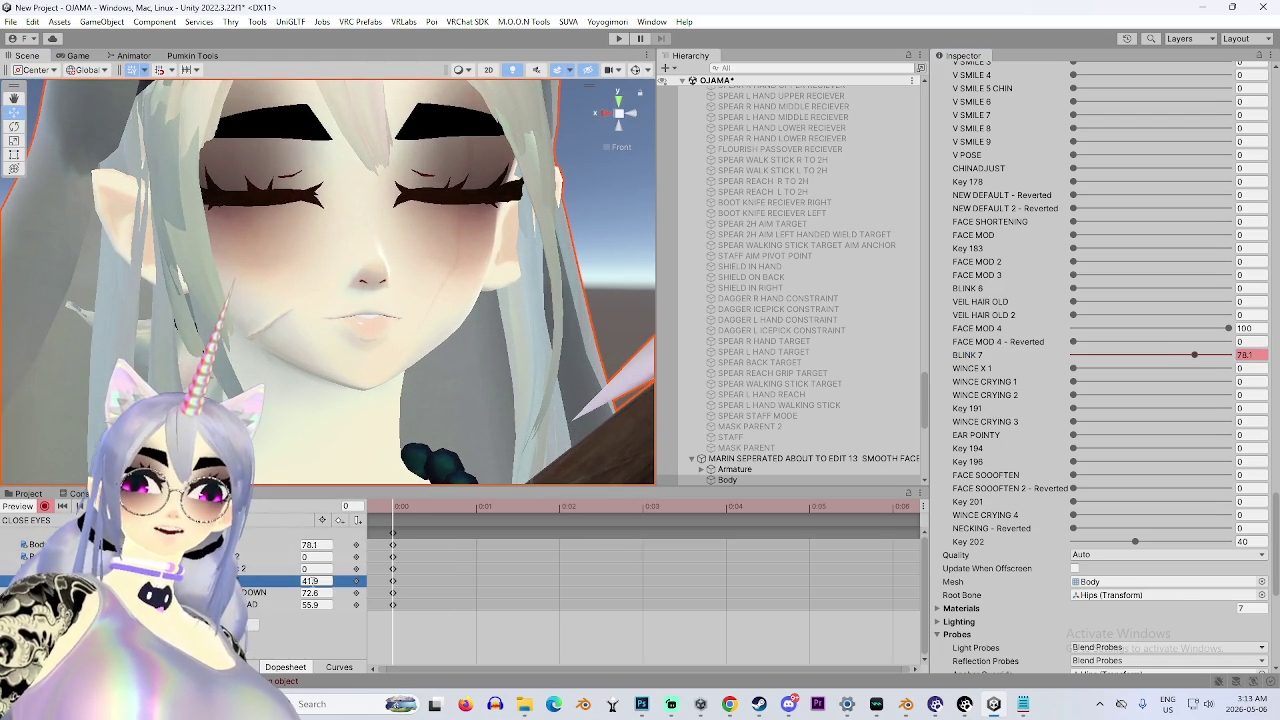
text(0)
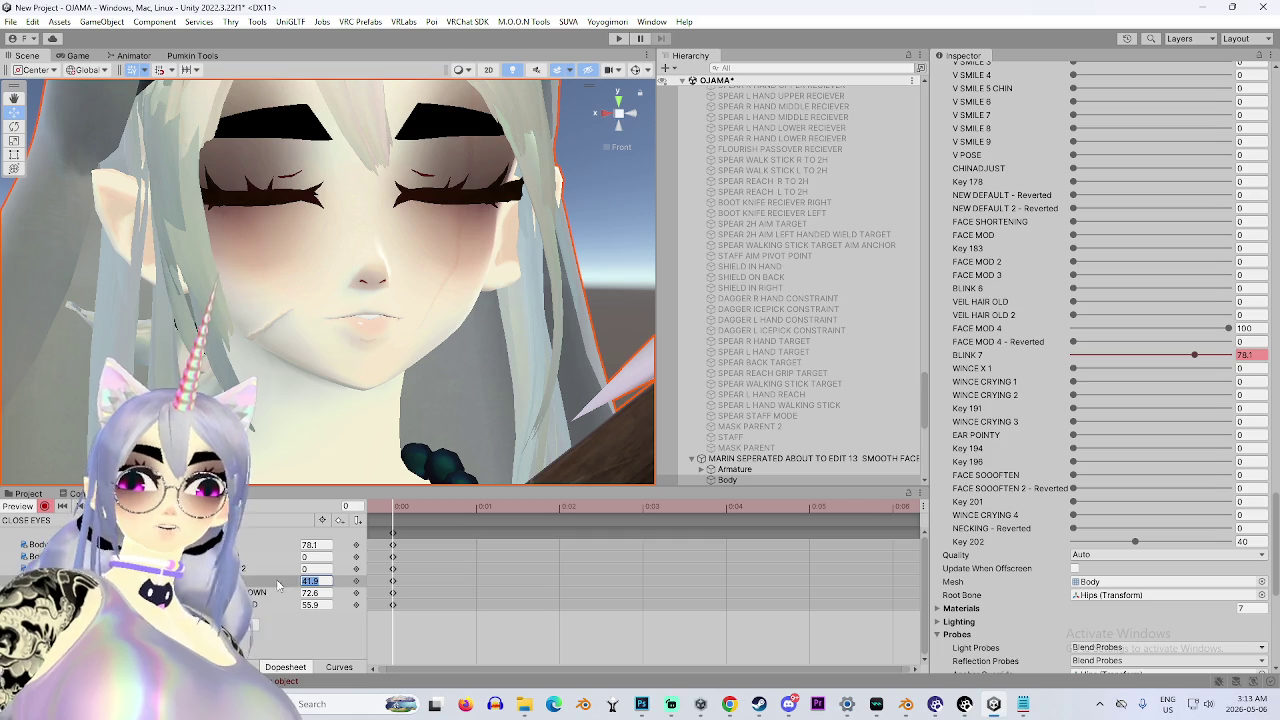
drag(479, 482, 274, 366)
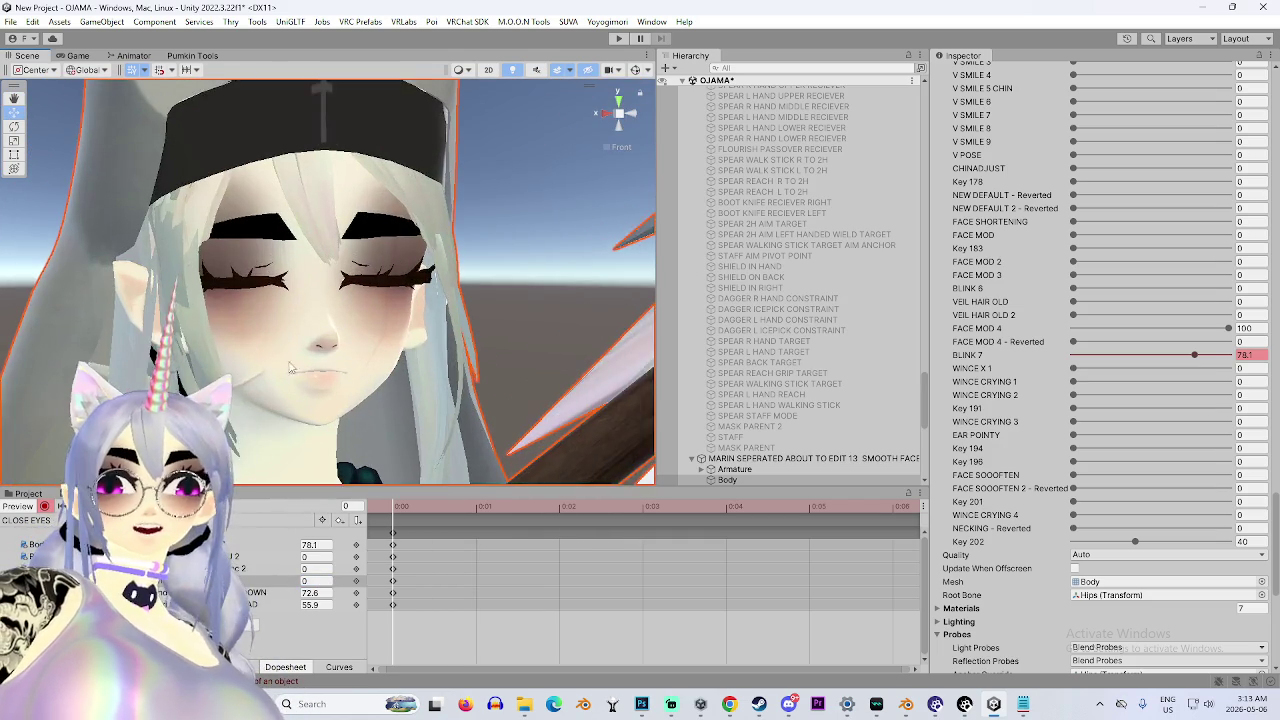
scroll(up, 3)
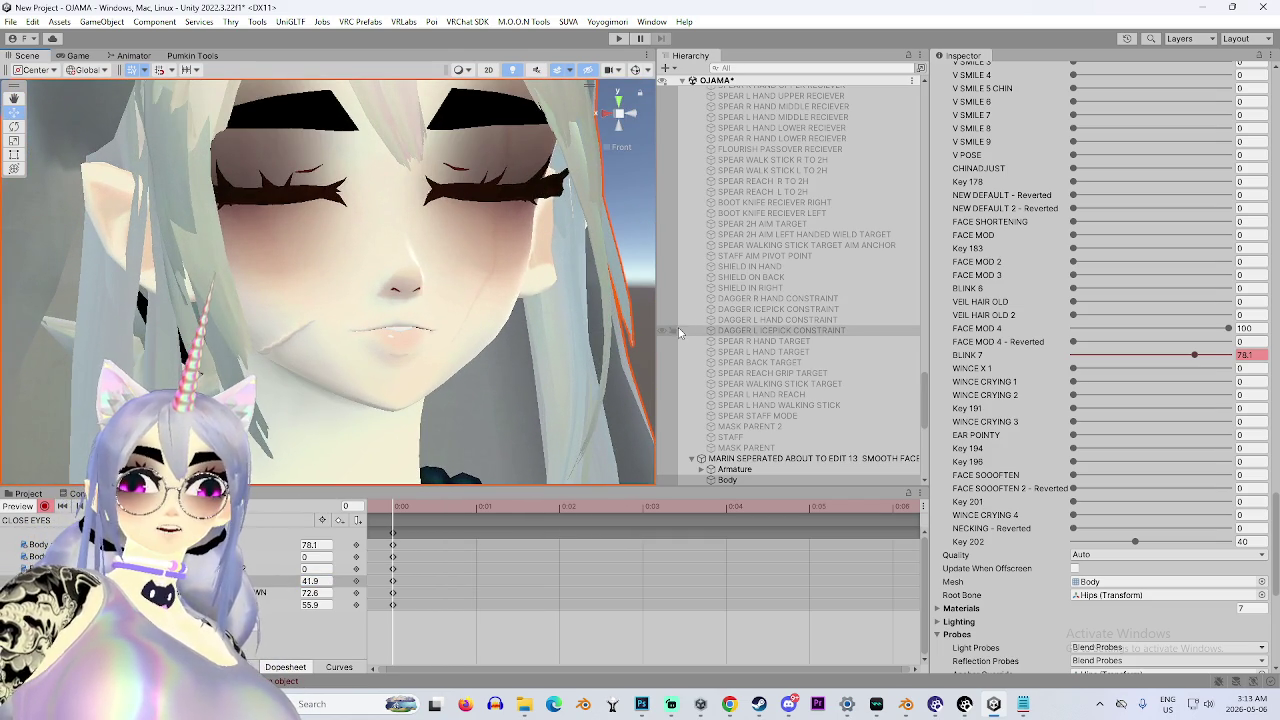
key(ctrl+z)
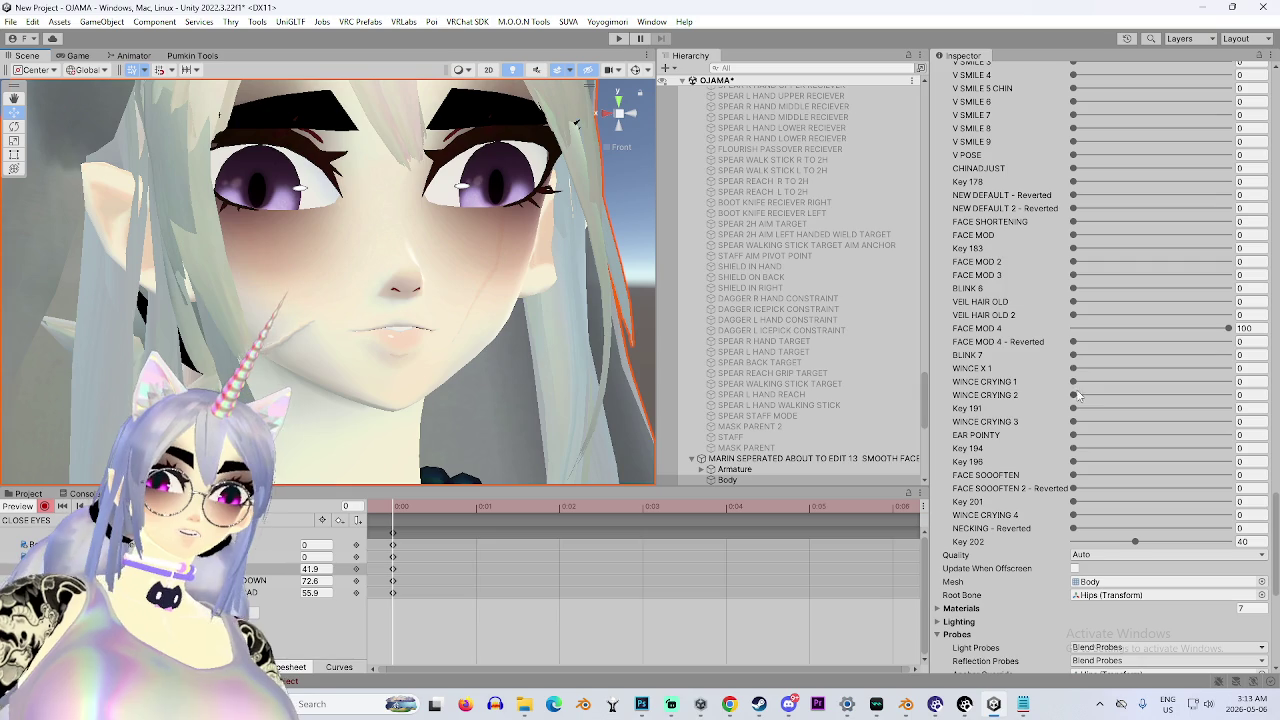
drag(1073, 381, 1132, 412)
key(ctrl+z)
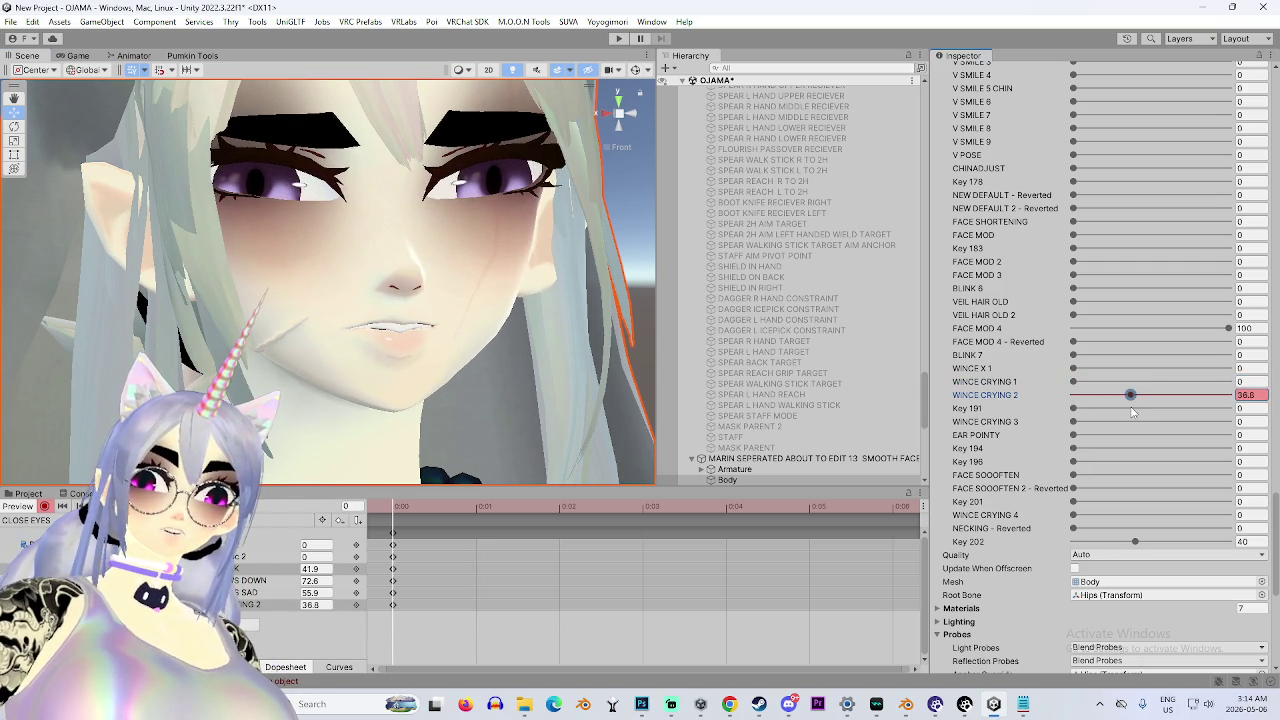
drag(609, 318, 424, 307)
key(f)
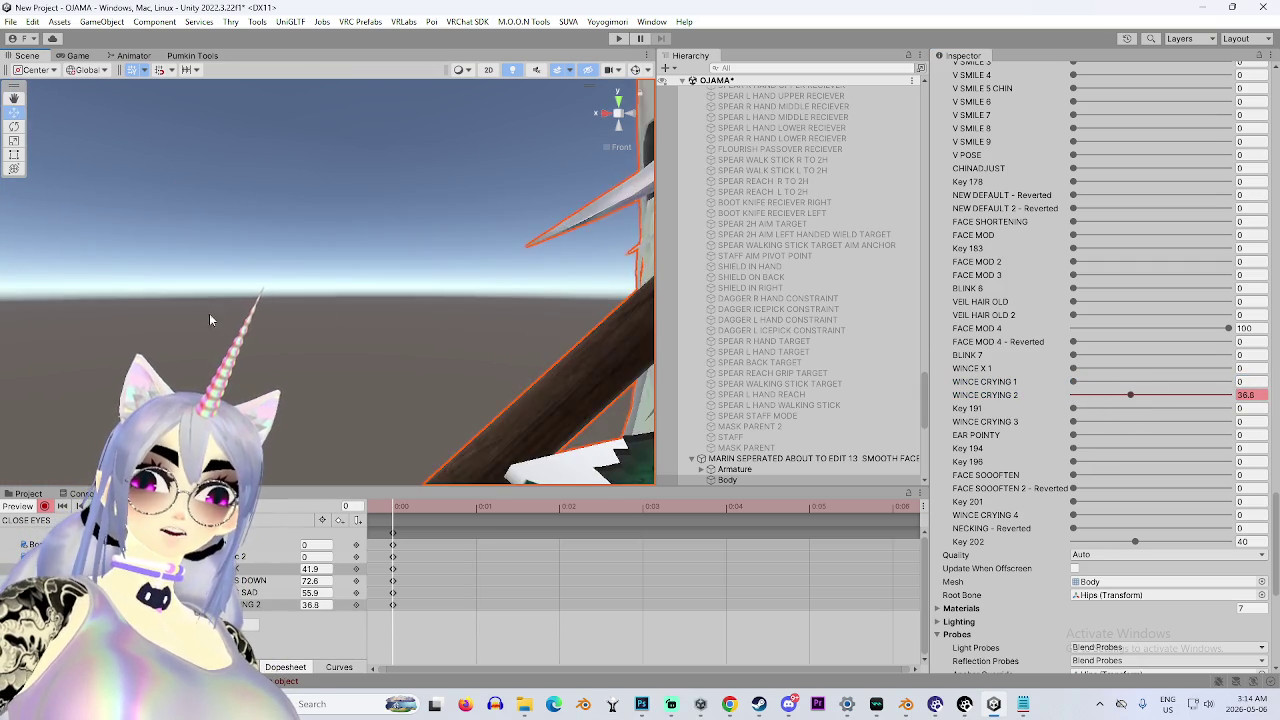
scroll(up, 3)
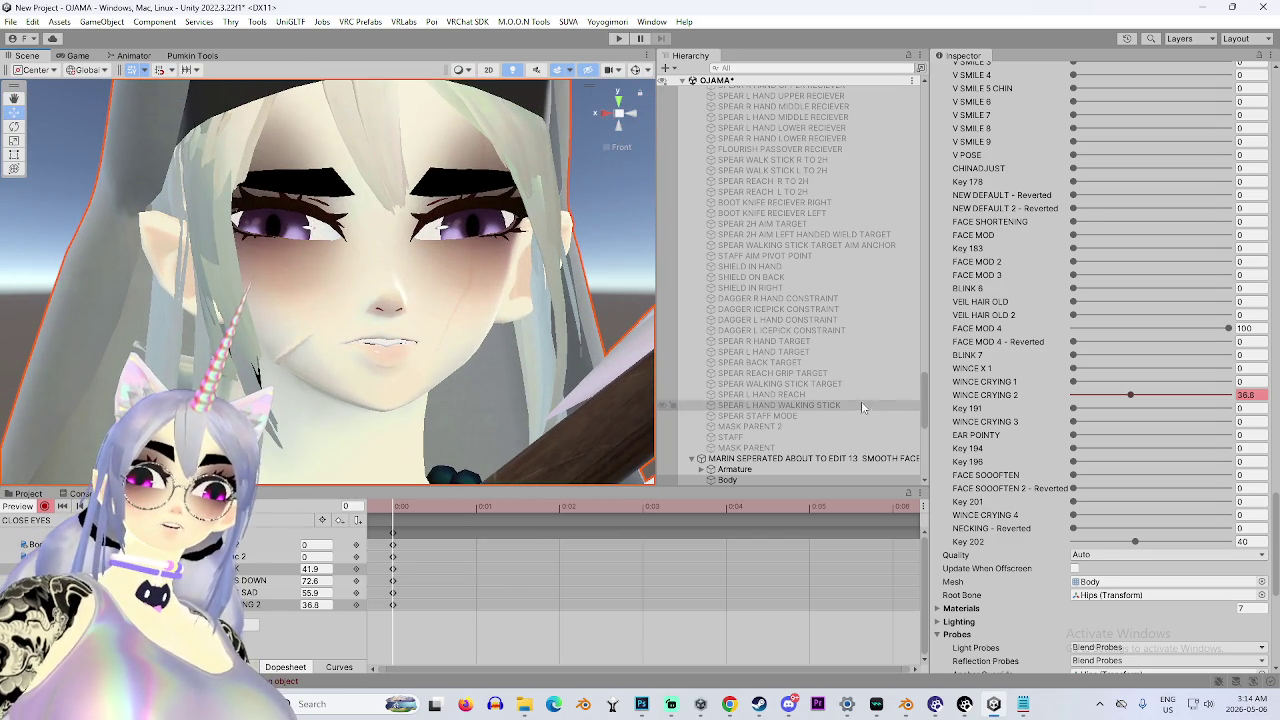
drag(1130, 395, 1224, 402)
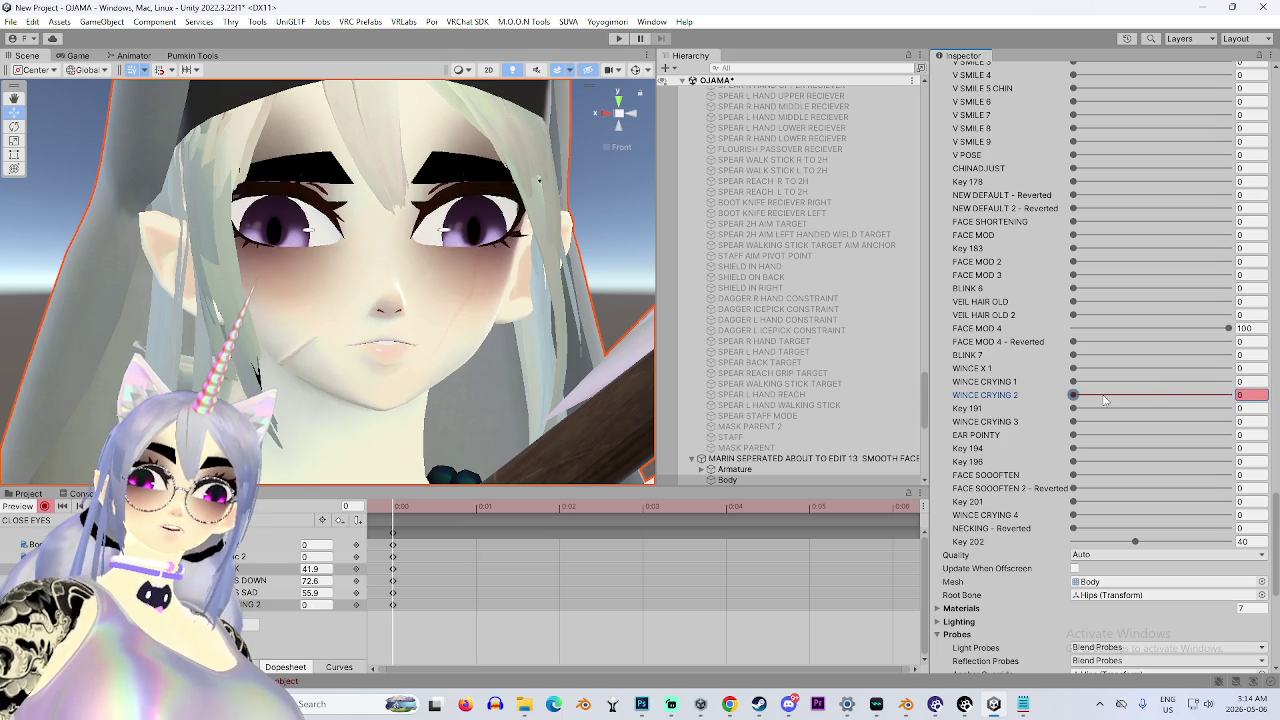
click(1139, 395)
drag(1145, 396, 1212, 397)
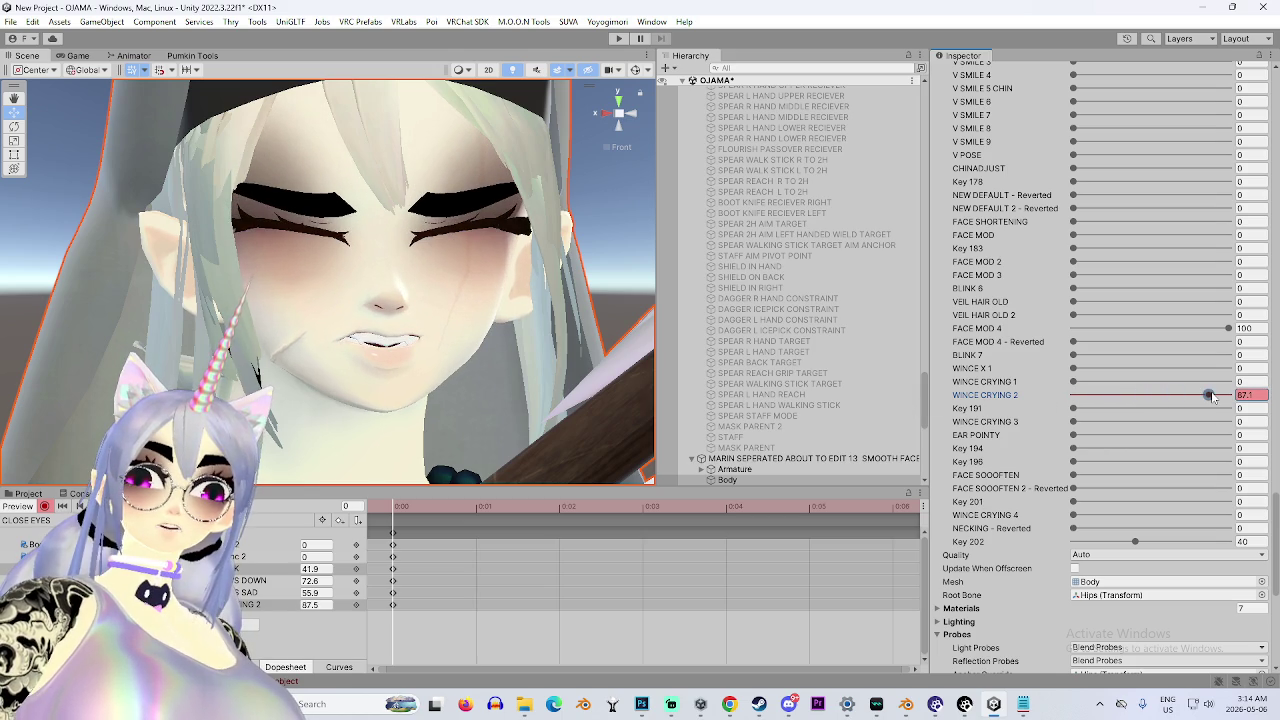
scroll(up, 3)
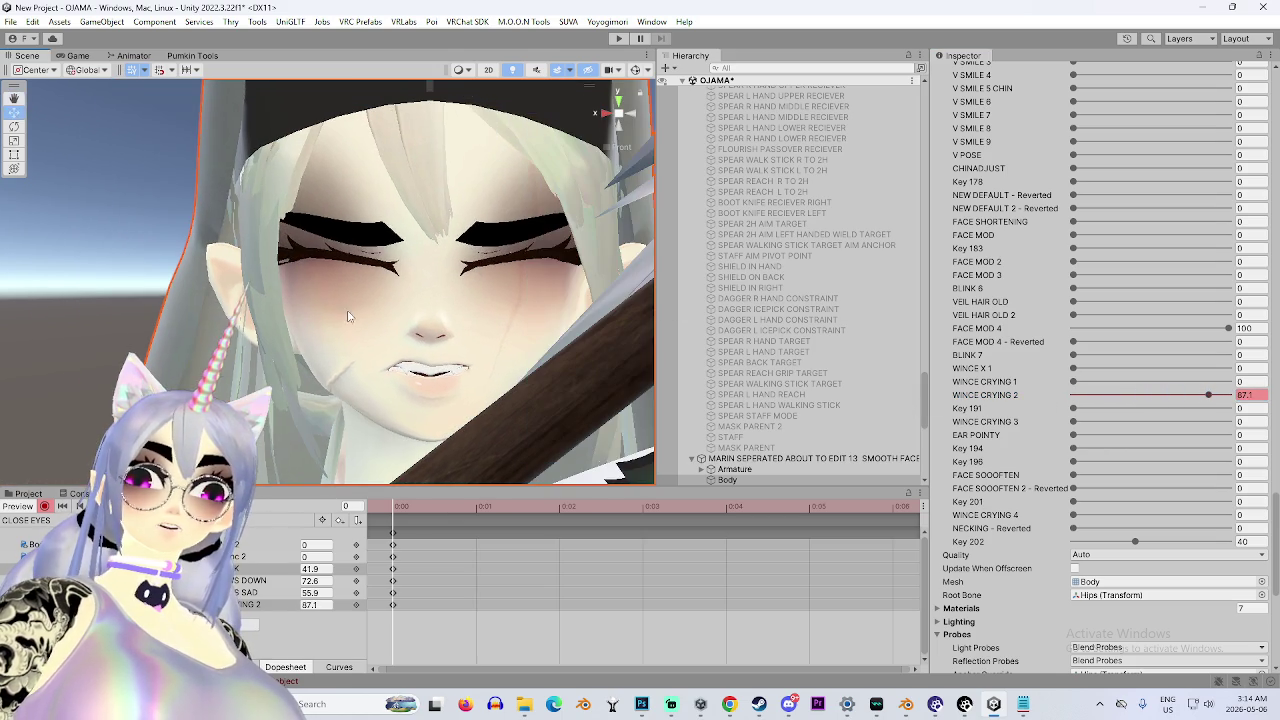
key(ctrl+z)
key(ctrl+z)
drag(1165, 422, 1220, 419)
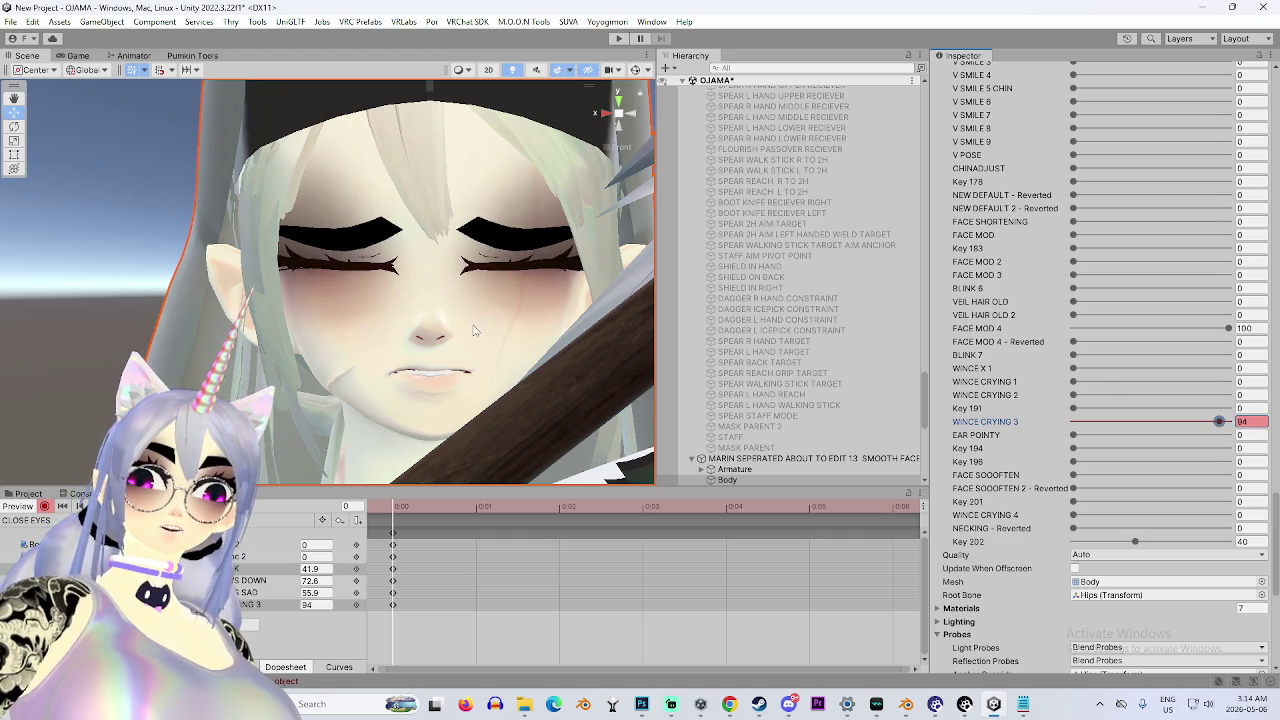
scroll(down, 3)
key(ctrl+z)
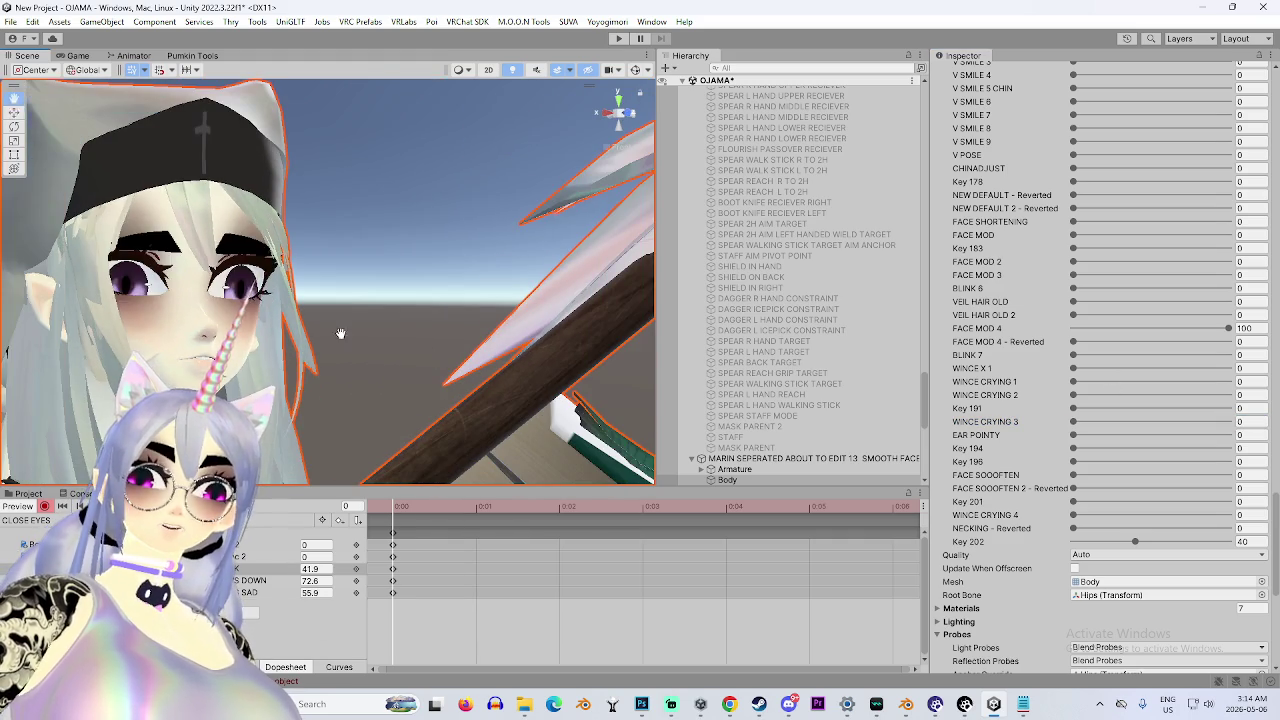
key(f)
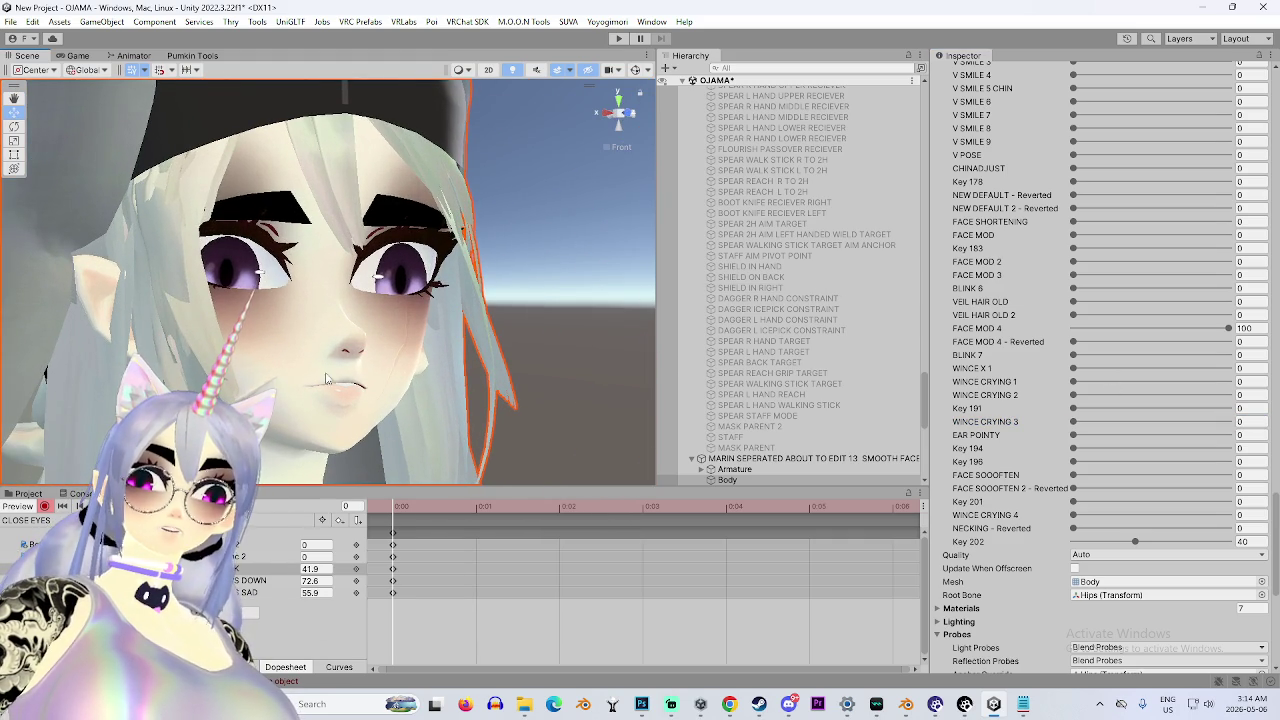
key(ctrl+z)
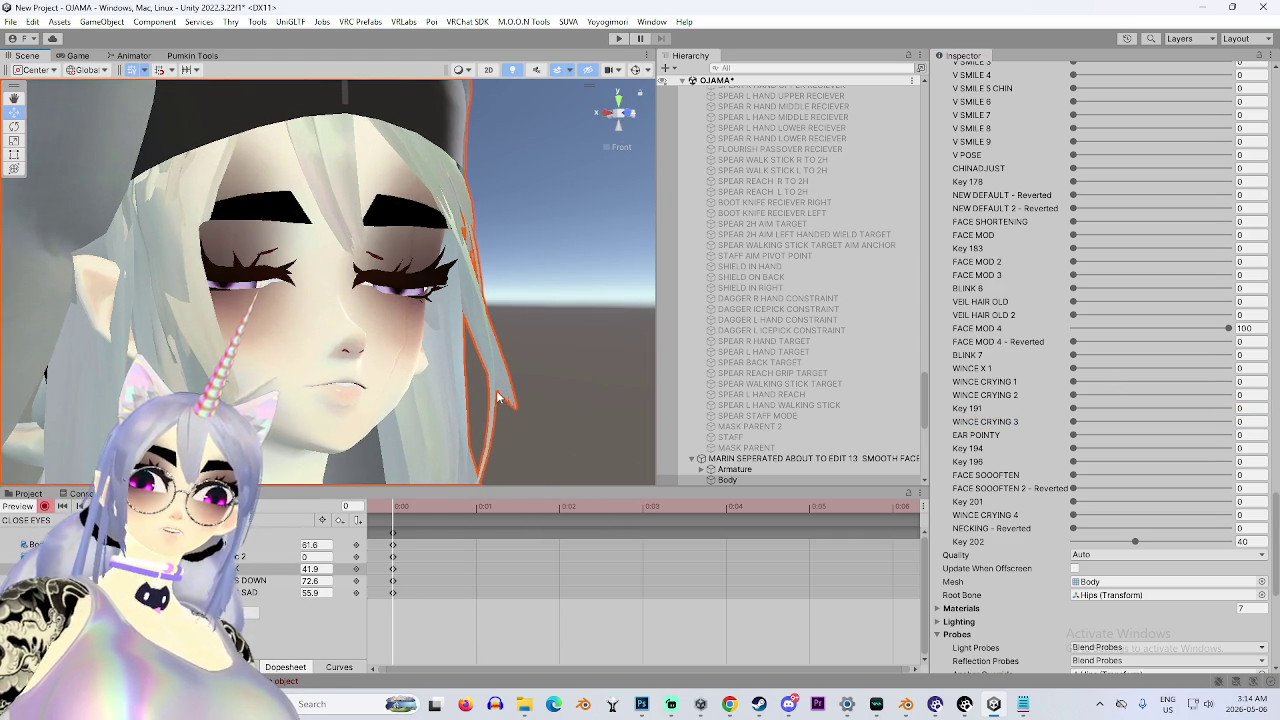
key(ctrl+y)
drag(1074, 368, 1168, 395)
Keep WINCE X 1 at 53.3 and set BLINK 7 to 36.1 to close the eyes.
drag(372, 358, 450, 358)
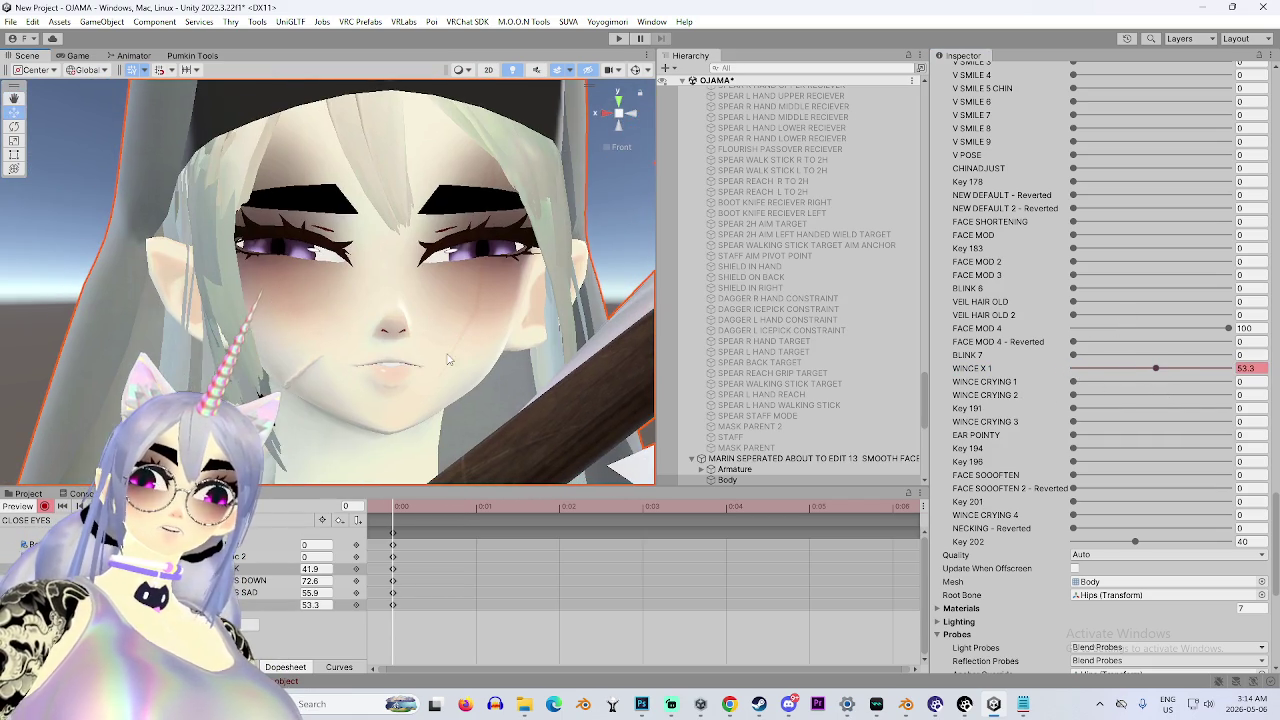
drag(1156, 368, 1209, 375)
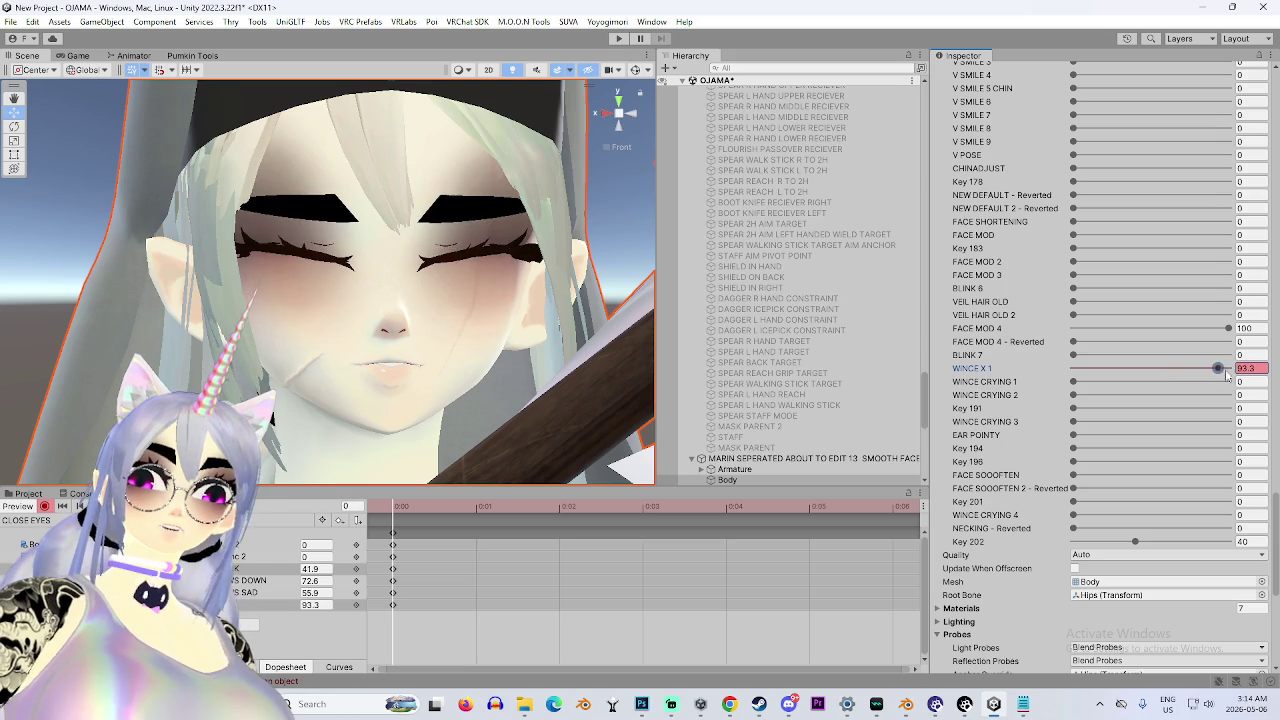
key(ctrl+z)
drag(1073, 355, 1133, 366)
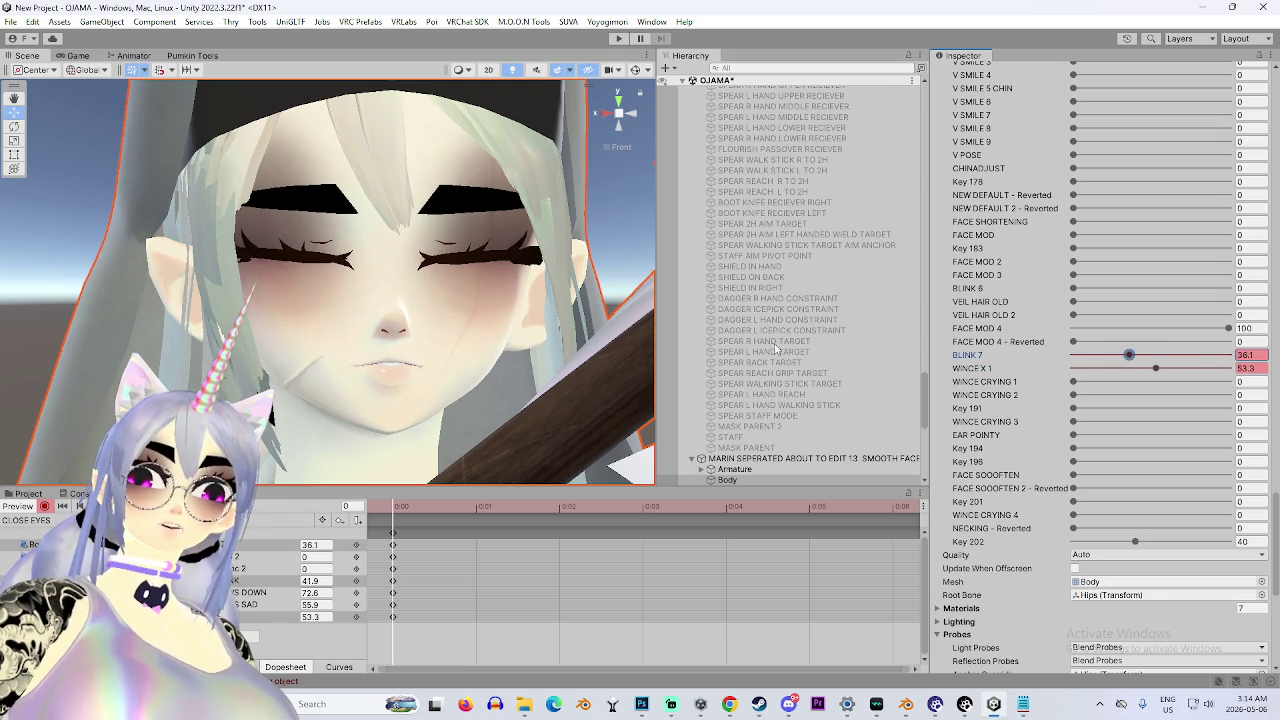
Change the 41.9 keyframe value in the Animation panel to 0.
click(313, 580)
text(0)
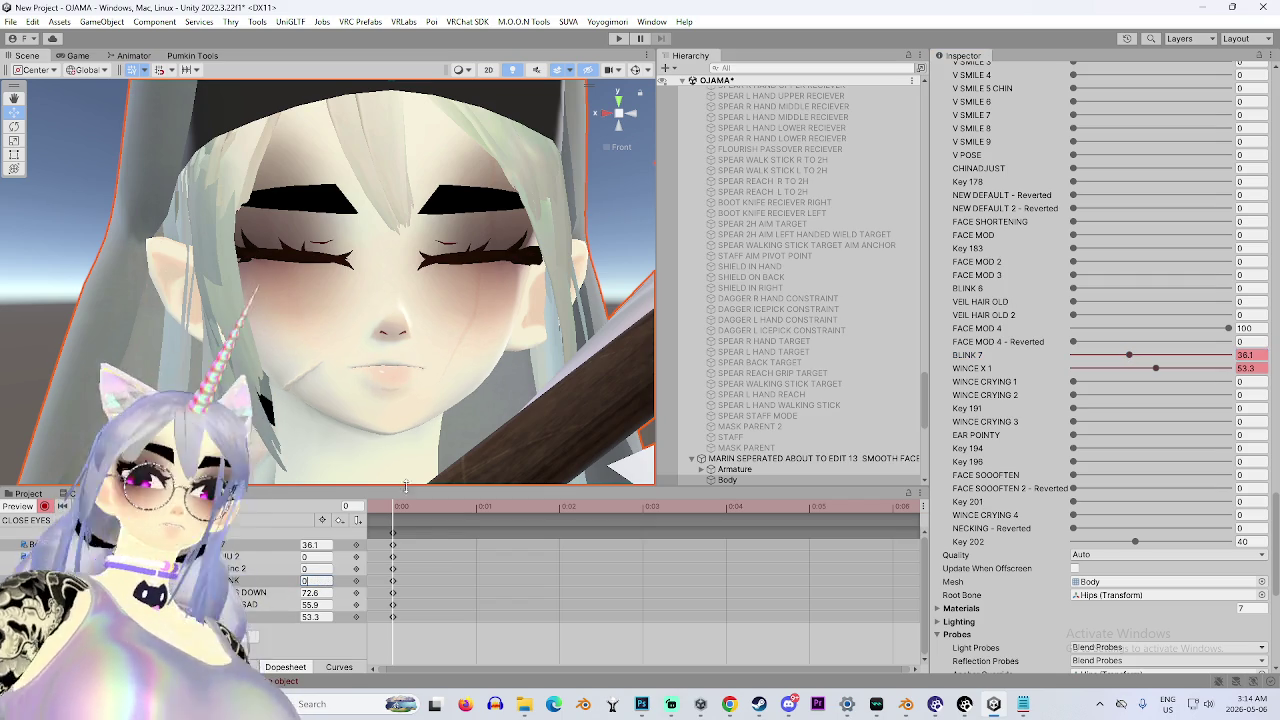
drag(561, 387, 399, 352)
scroll(up, 3)
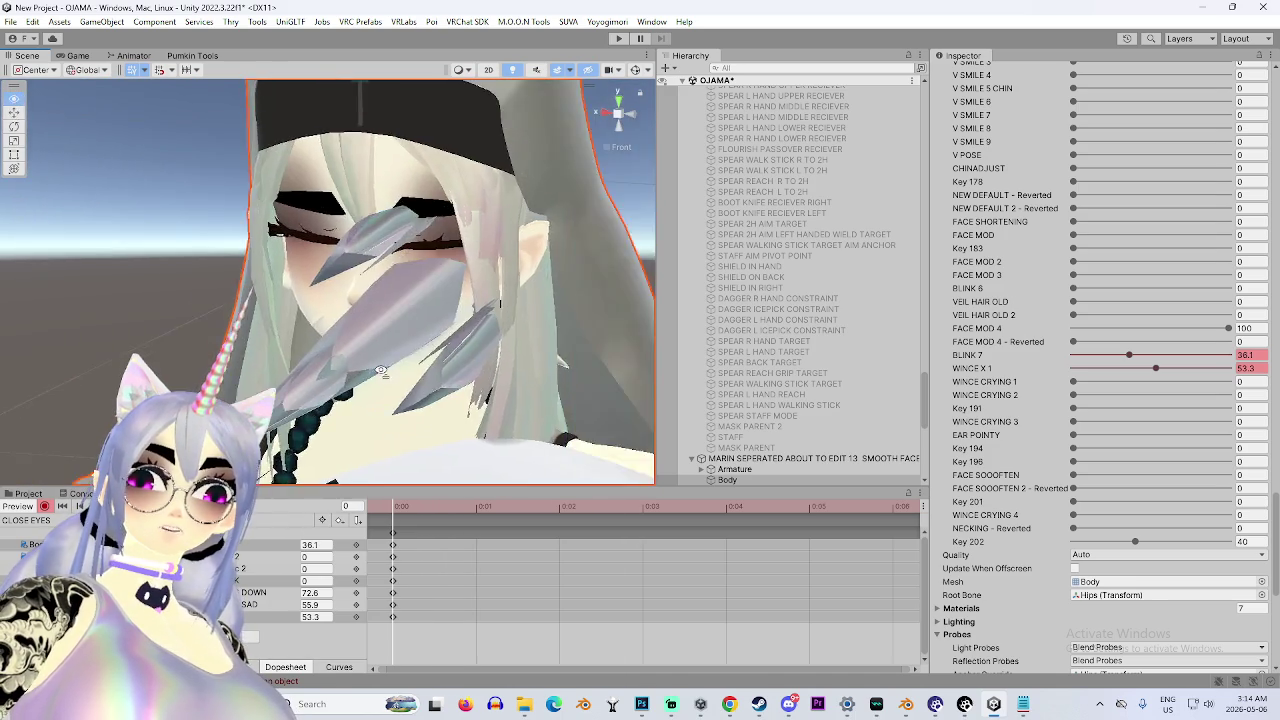
Orbit around the avatar's face from several angles, then open the MARIN SEPERATED object's context menu.
drag(470, 170, 405, 330)
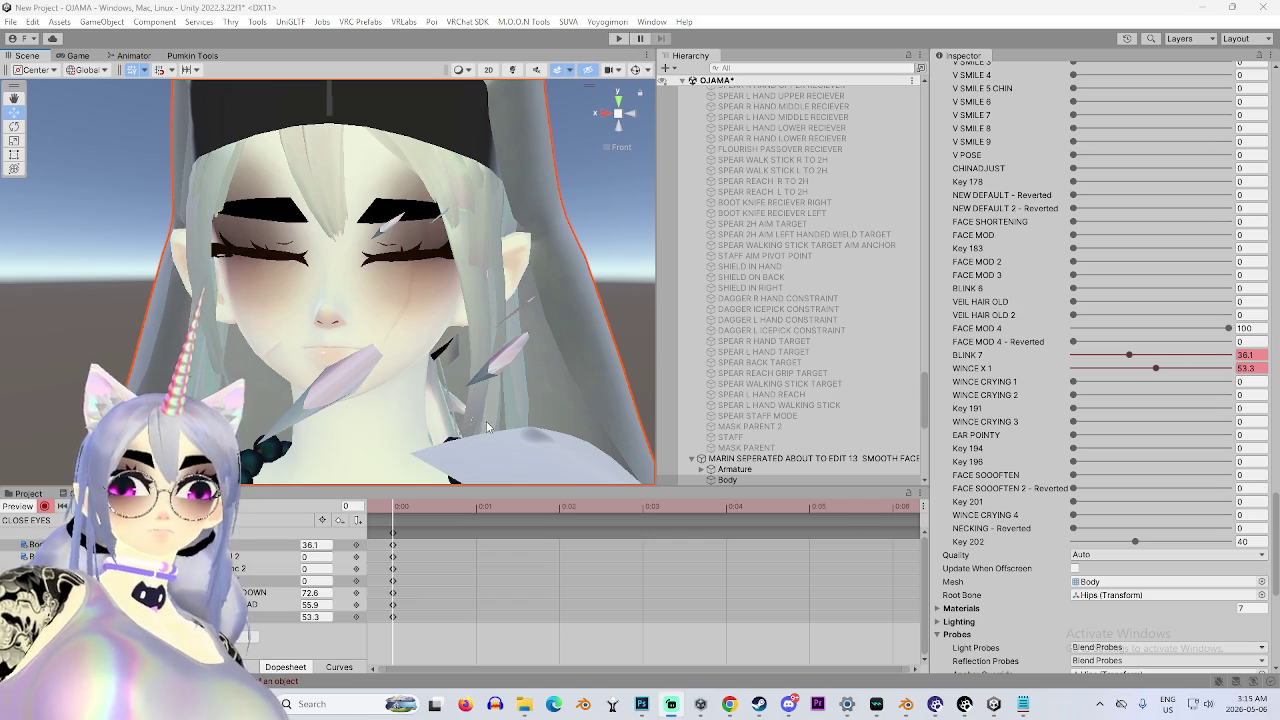
drag(330, 345, 610, 335)
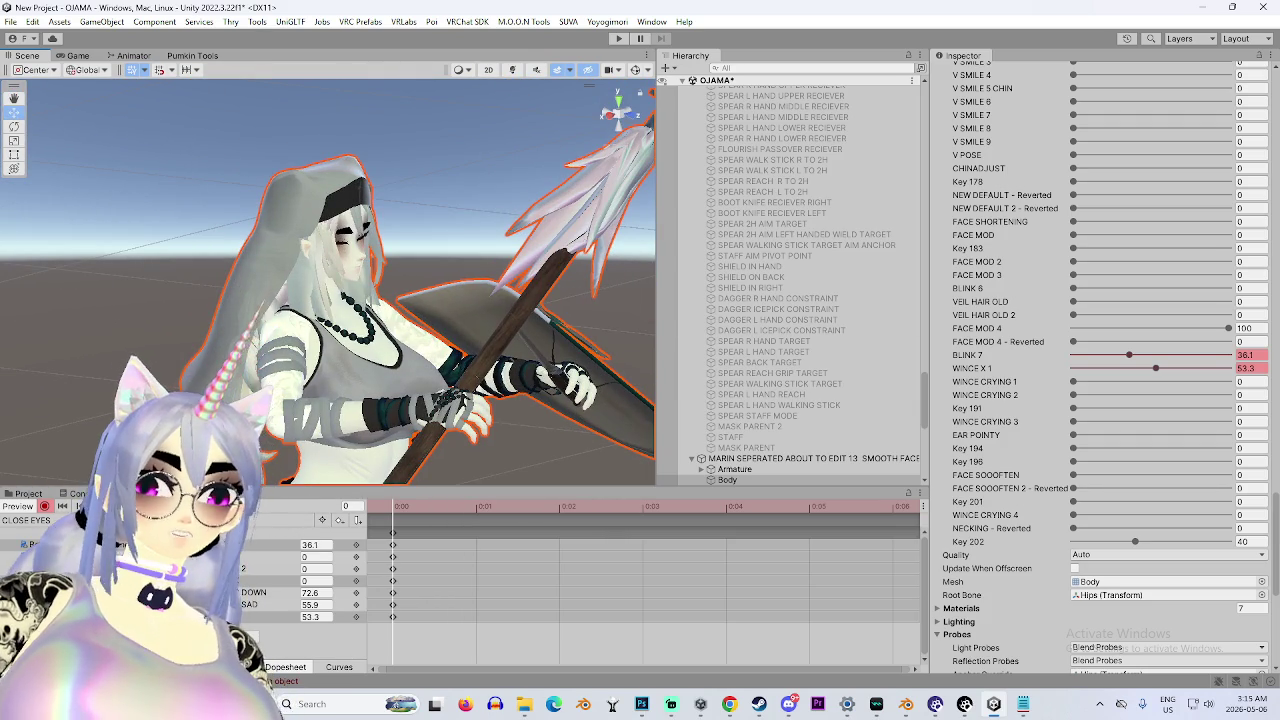
drag(430, 398, 510, 292)
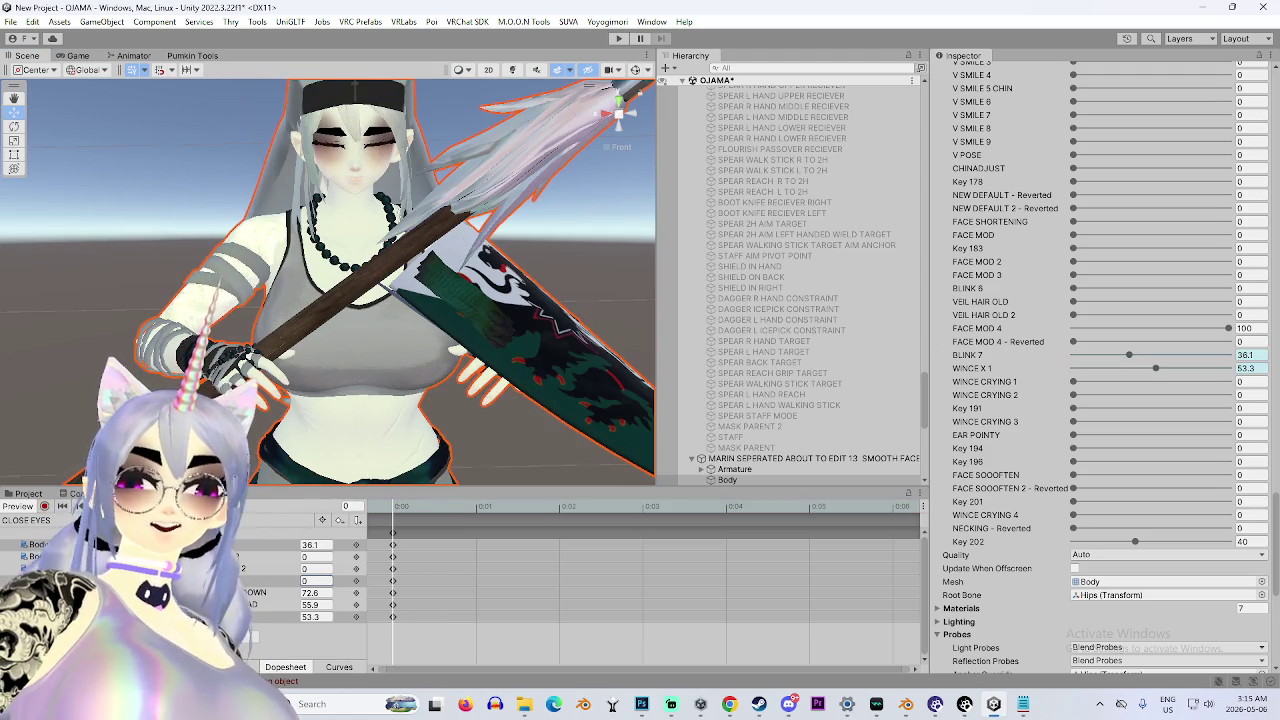
right_click(804, 462)
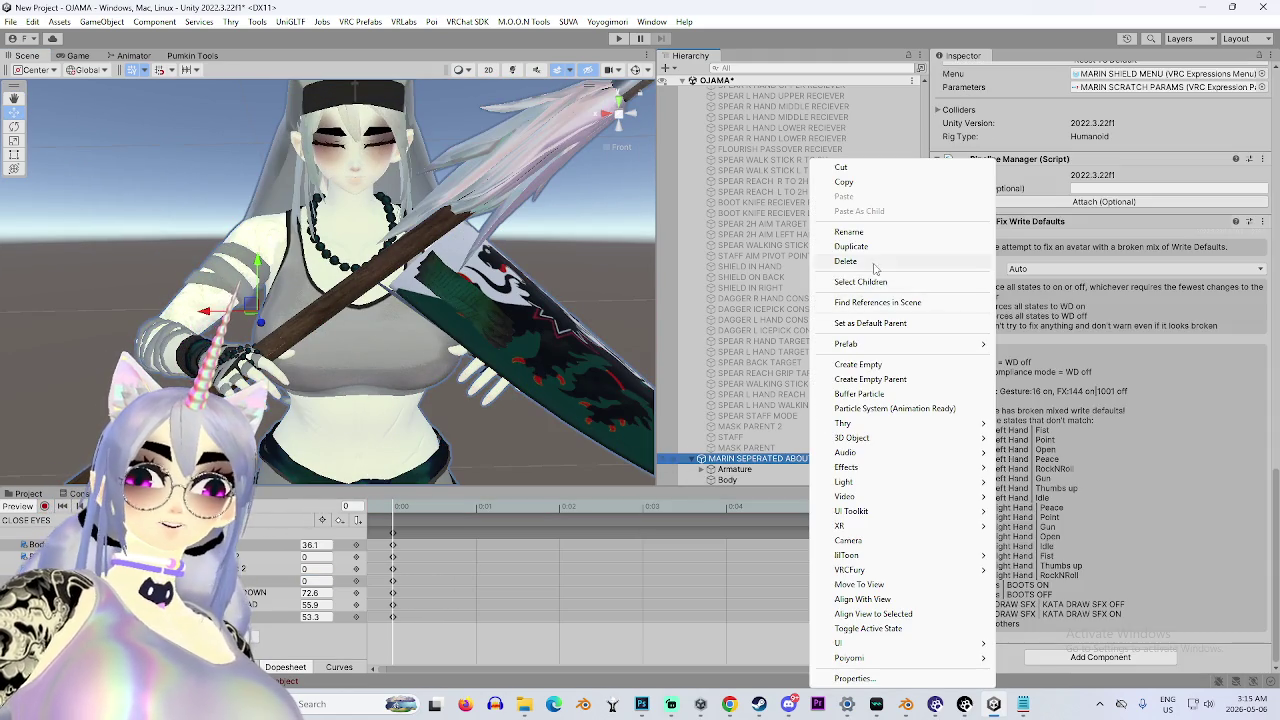
Delete the MARIN SEPERATED object and select the remaining EDIT 13 SMOOTH FACE copy.
click(845, 261)
scroll(up, 3)
click(820, 312)
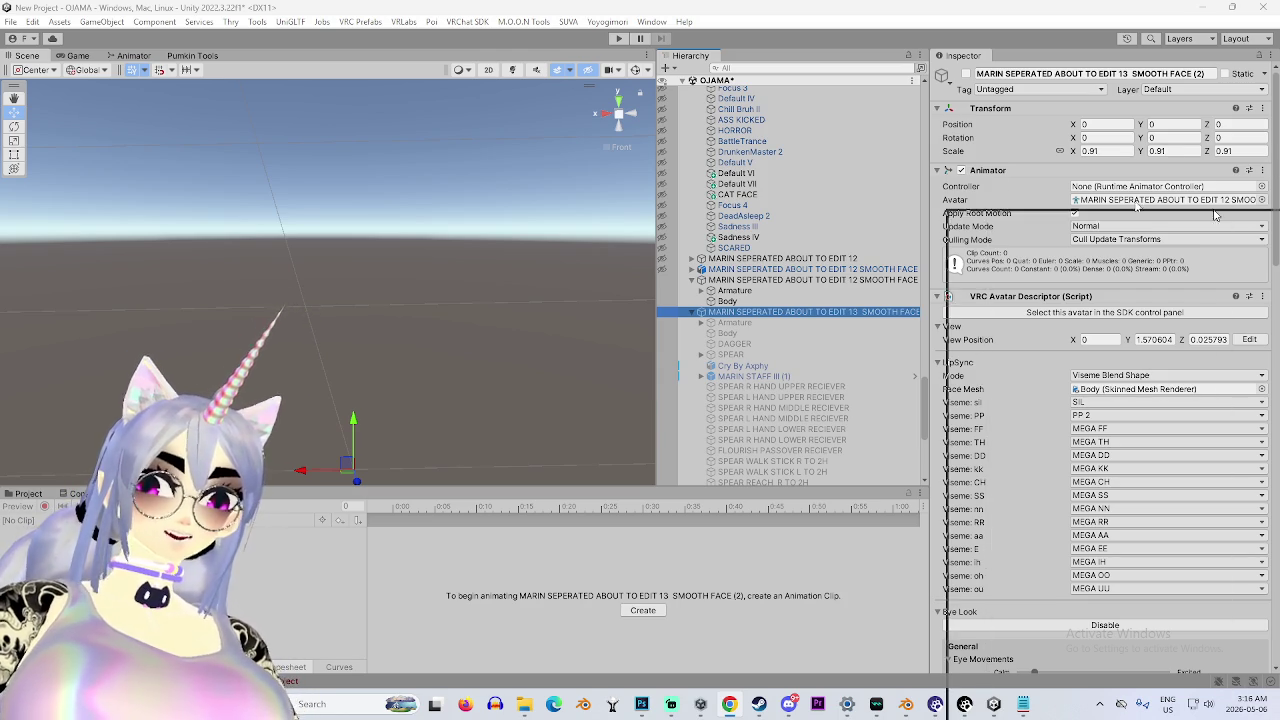
key(alt+Tab)
View the Math Hmm GIF maximized in Chrome, then toggle the EDIT 13 SMOOTH FACE avatar active in Unity.
click(400, 470)
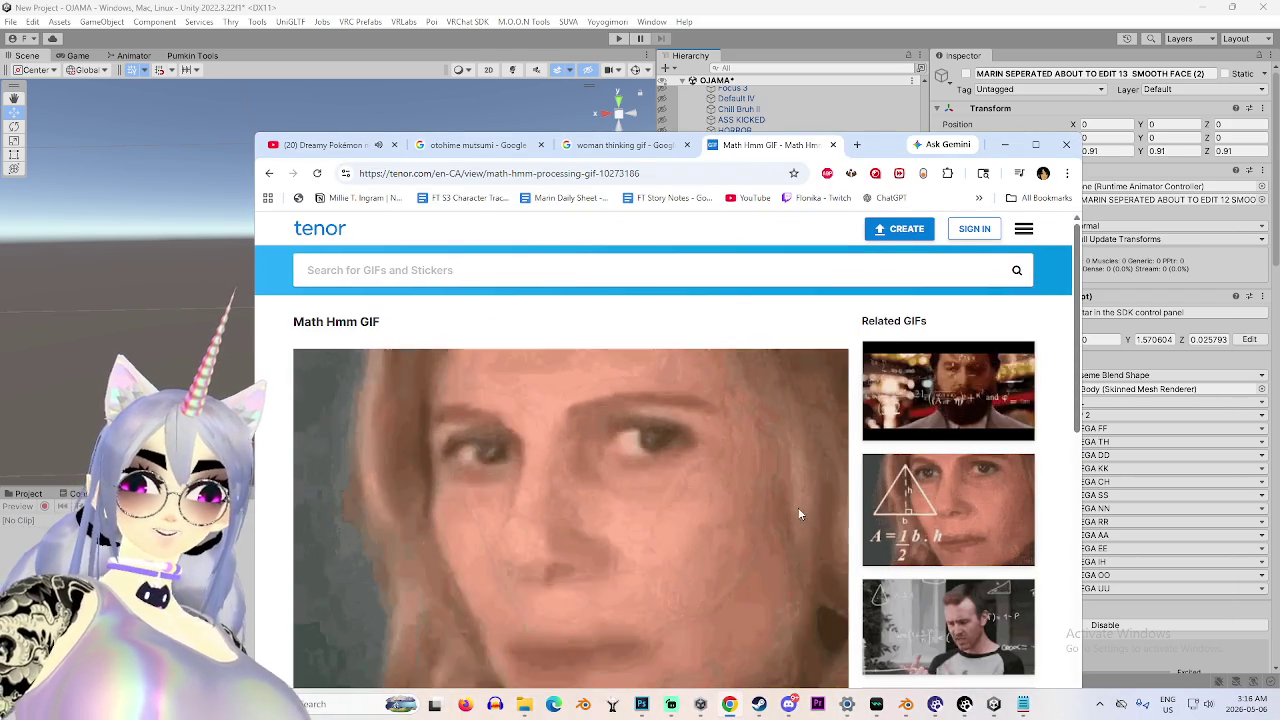
scroll(down, 3)
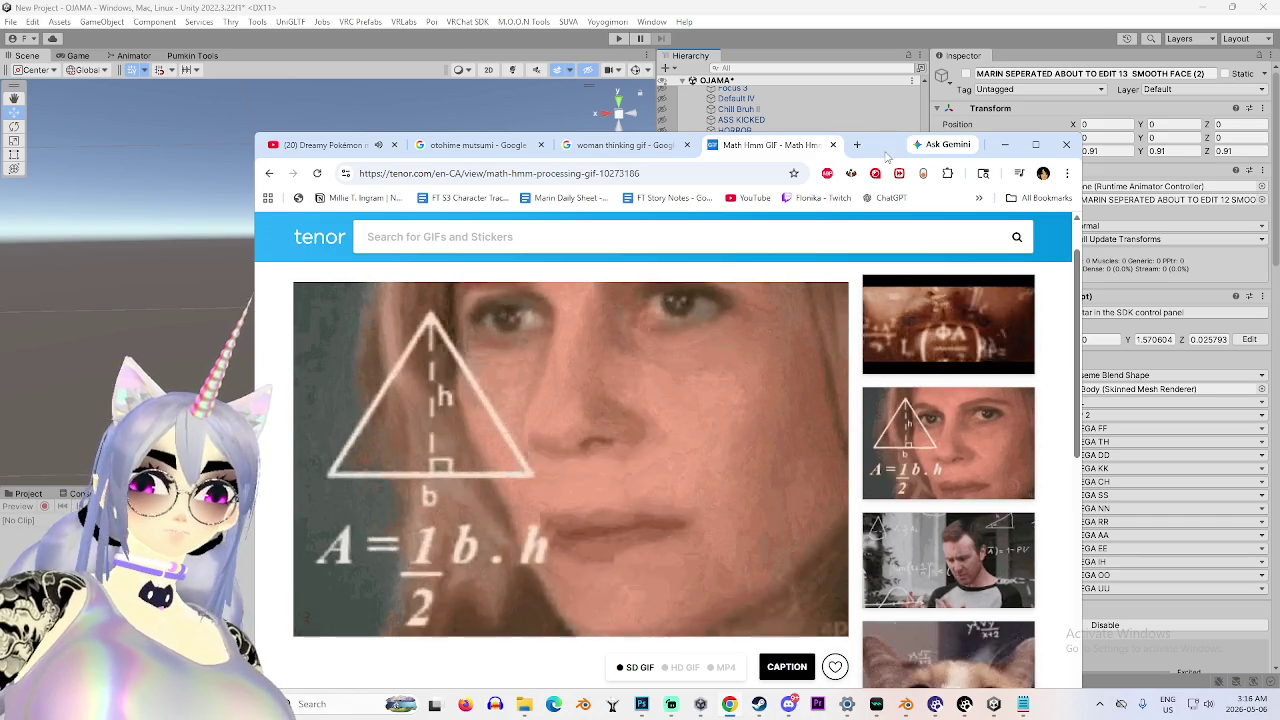
key(super+Up)
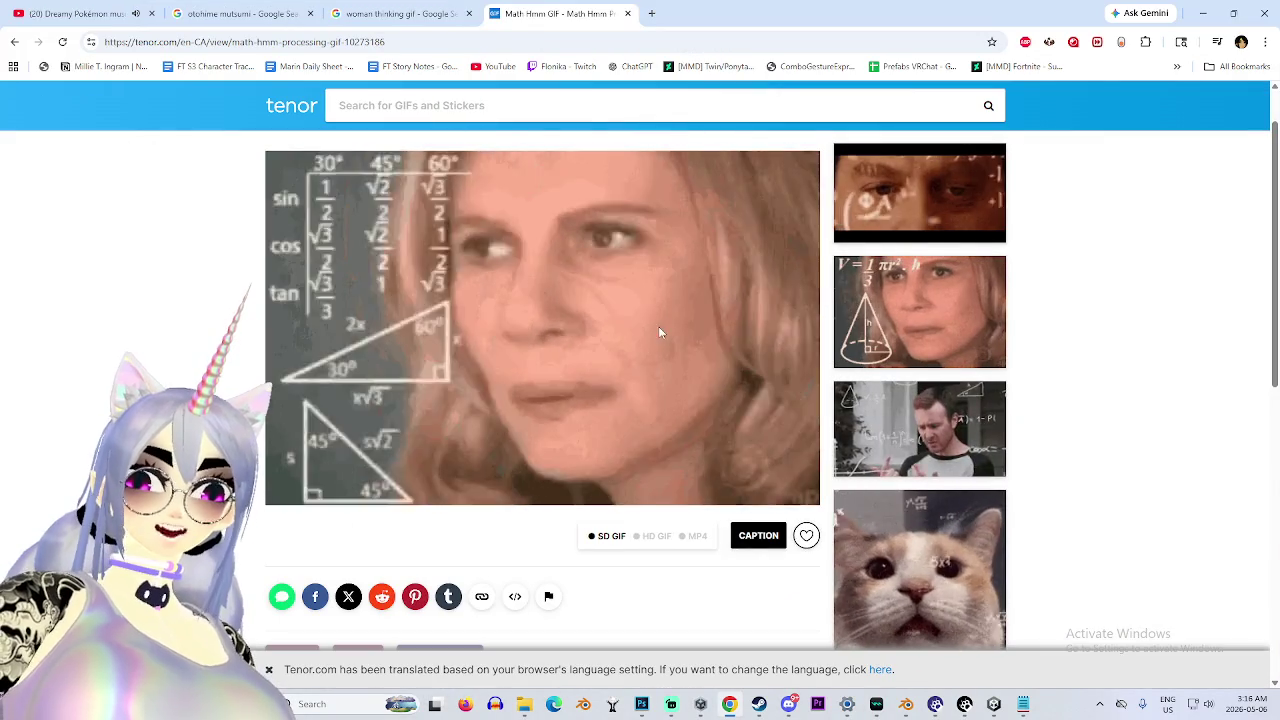
key(alt+Tab)
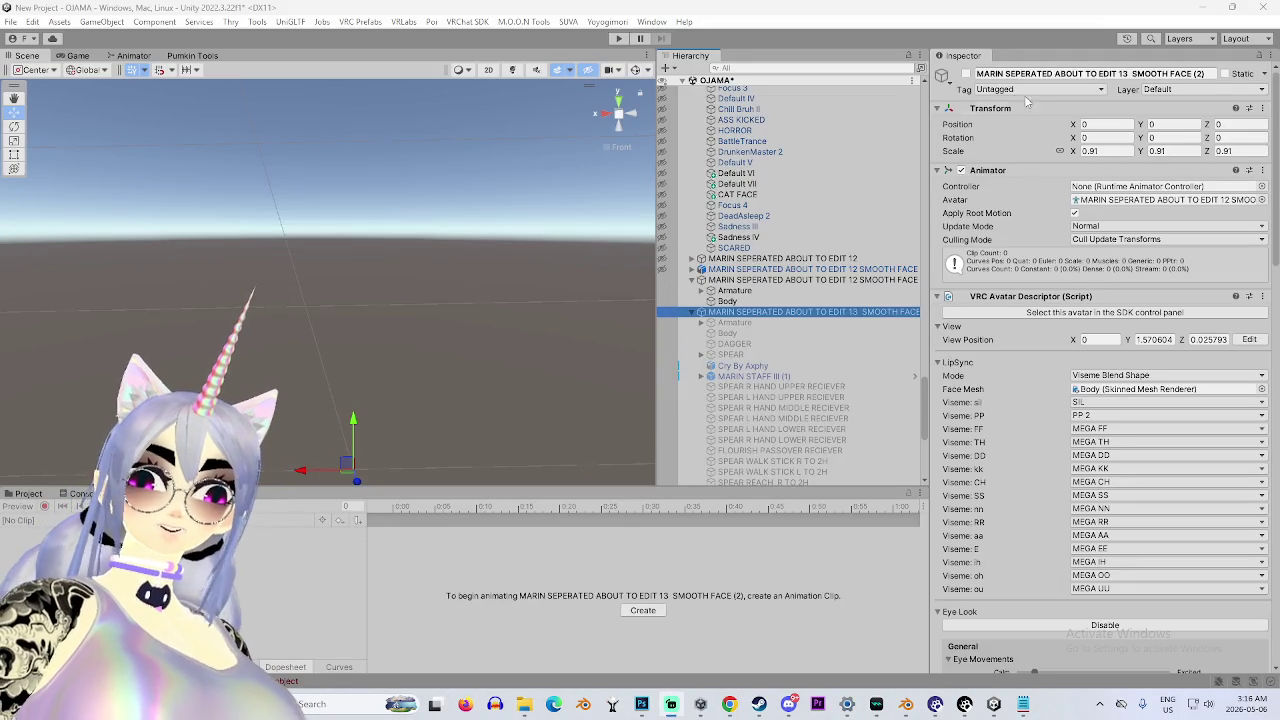
key(alt+shift+a)
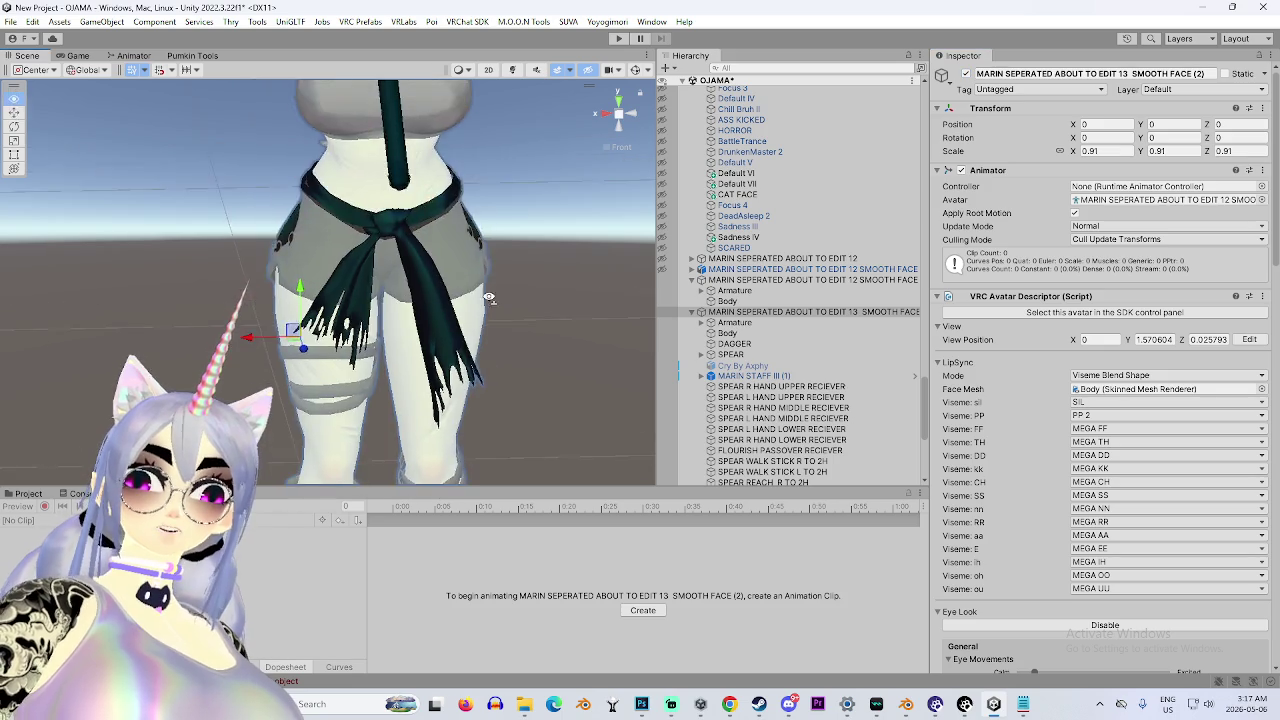
Select the EDIT 13 SMOOTH FACE avatar object, now visible in its T-pose.
drag(494, 466, 398, 275)
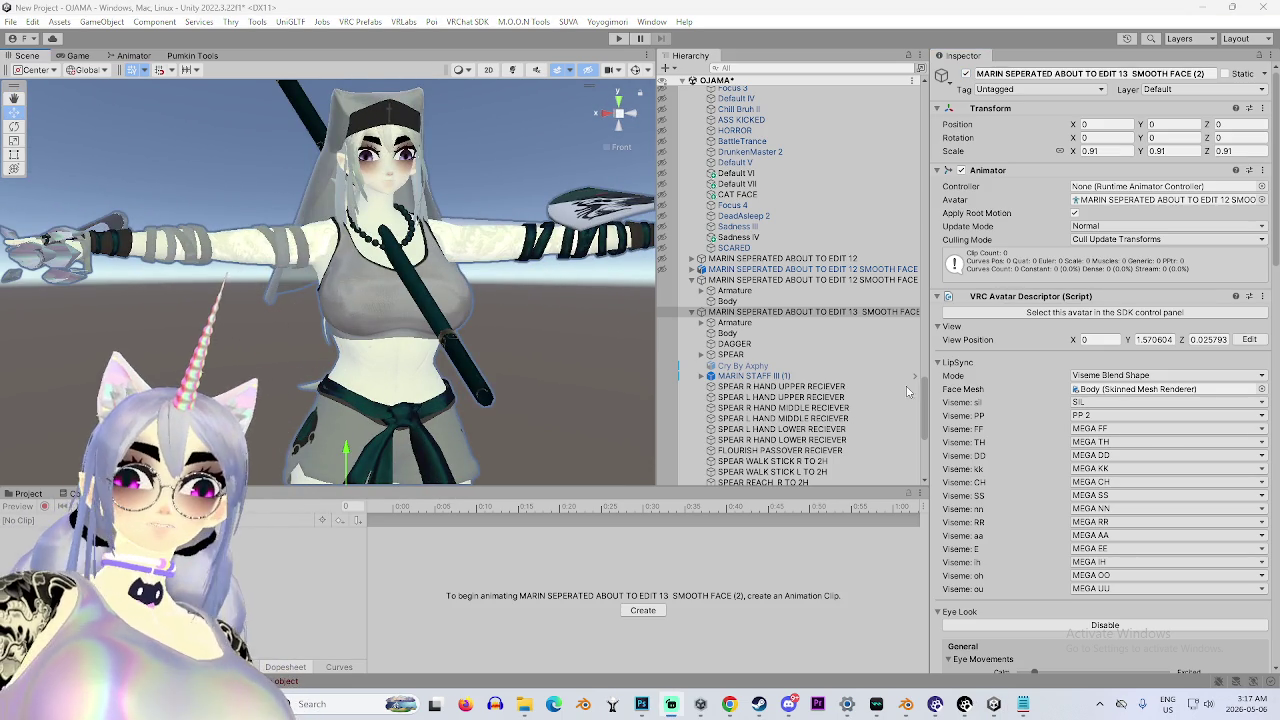
scroll(down, 3)
scroll(up, 3)
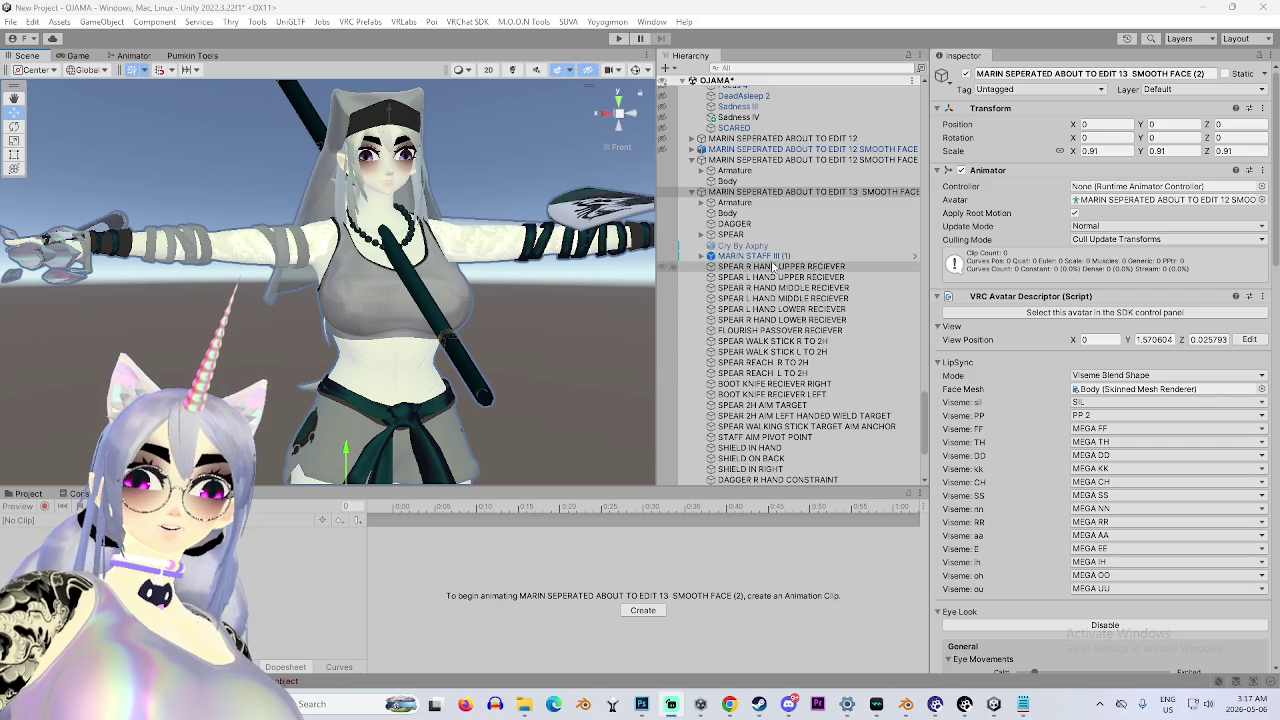
click(772, 260)
key(Left)
Review its VRC Avatar Descriptor, which uses Viseme Blend Shape lip sync on the Body mesh.
scroll(down, 3)
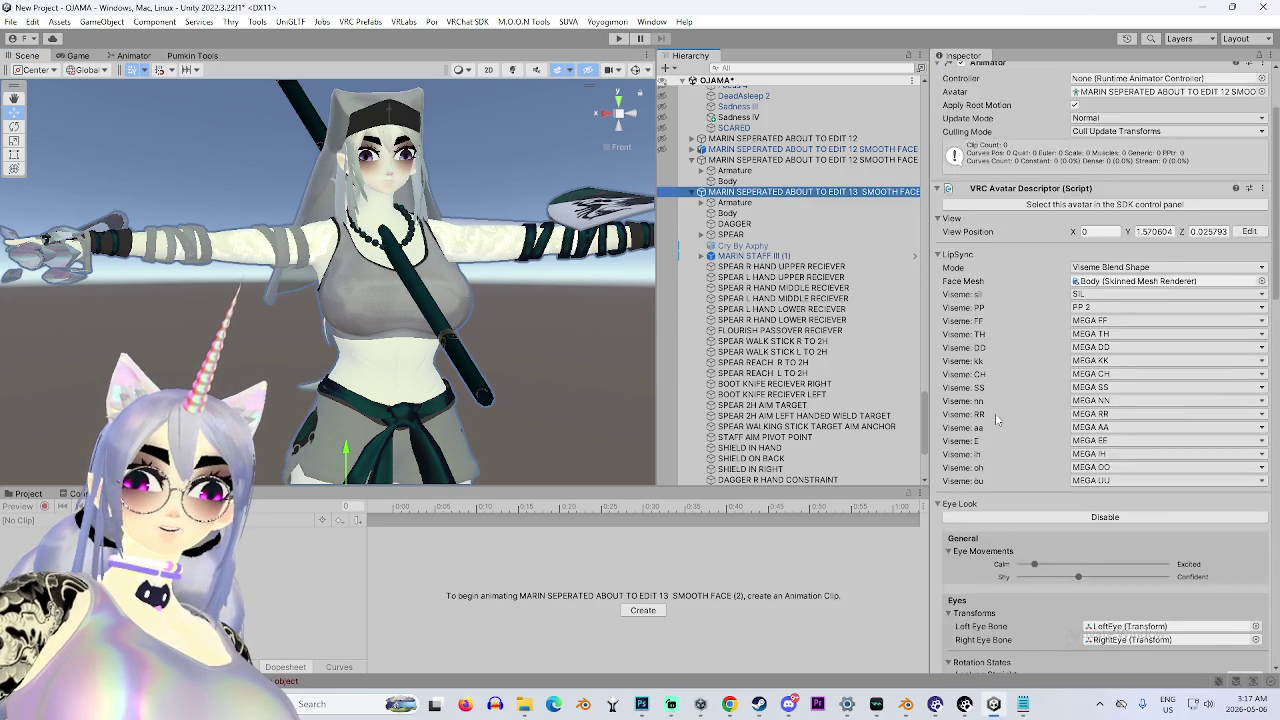
scroll(down, 3)
drag(485, 286, 381, 347)
scroll(down, 3)
scroll(down, 3)
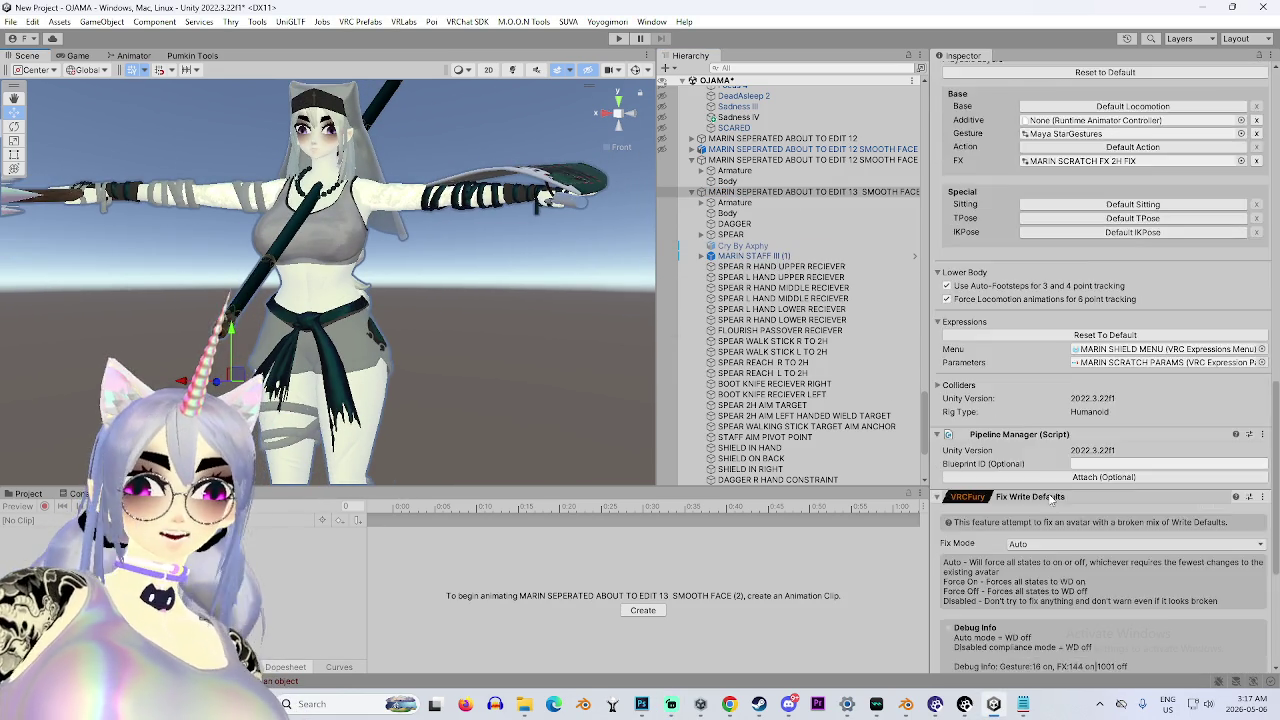
scroll(down, 3)
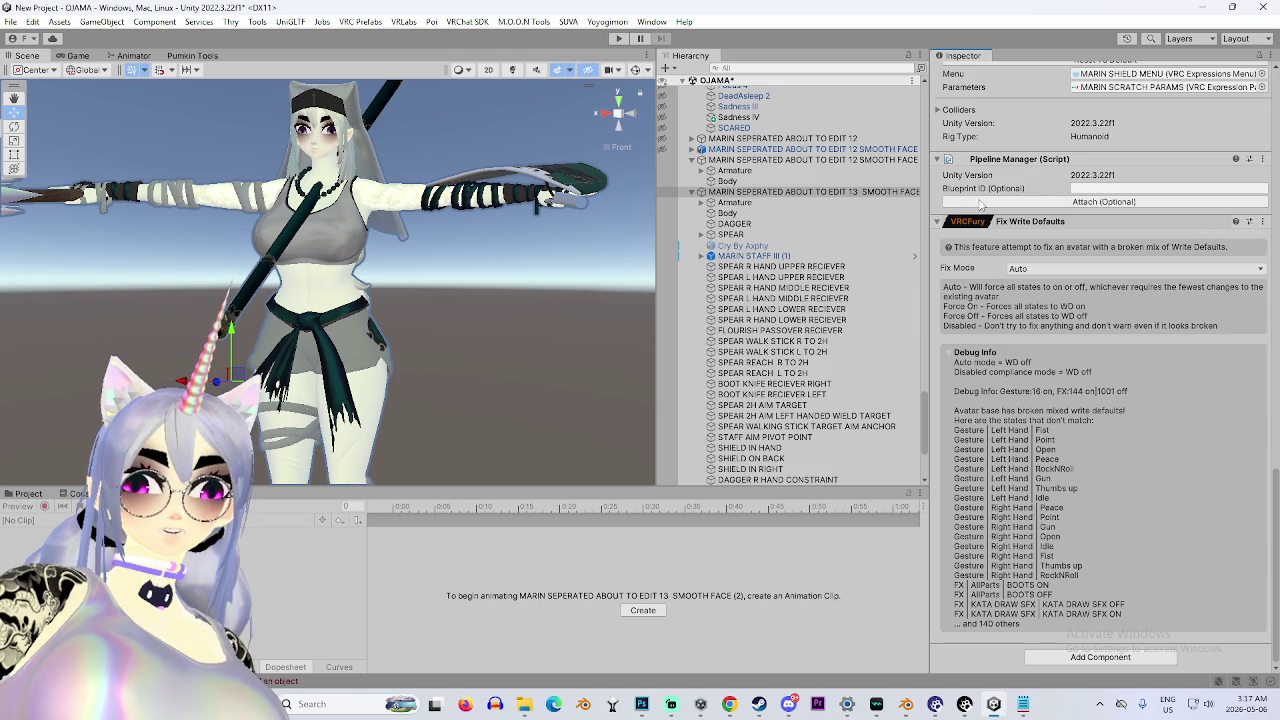
scroll(up, 3)
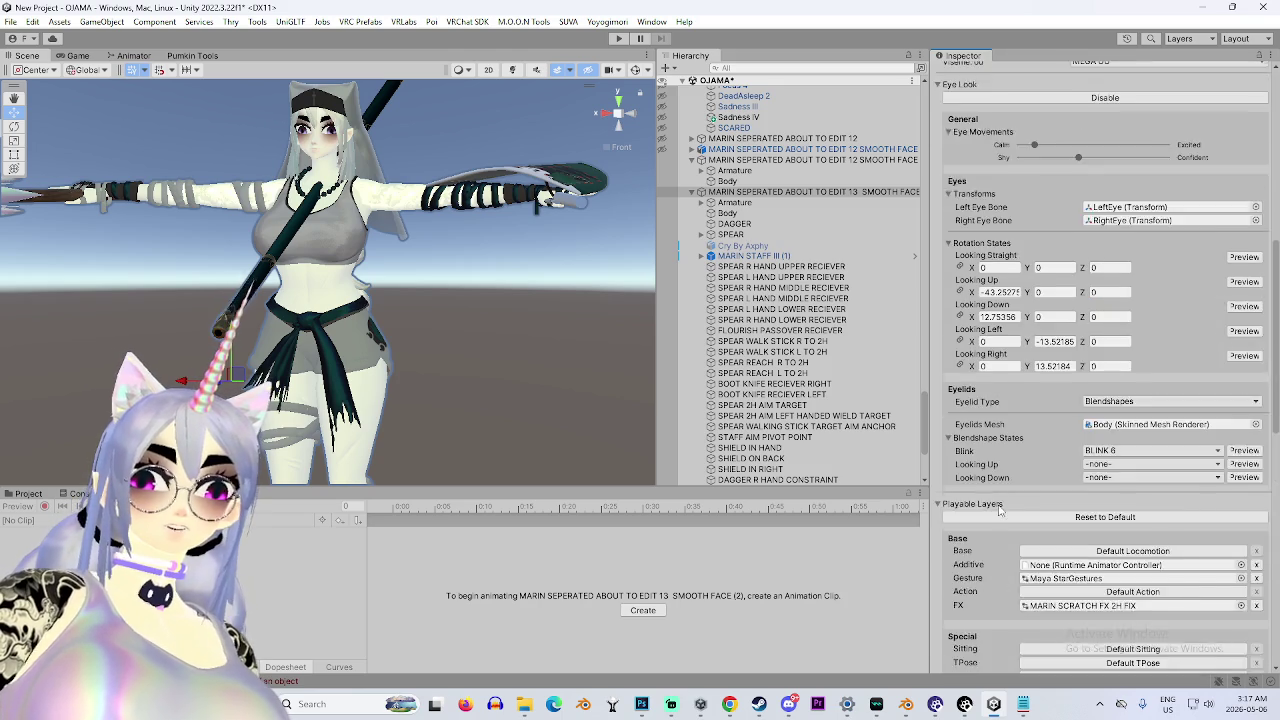
scroll(up, 3)
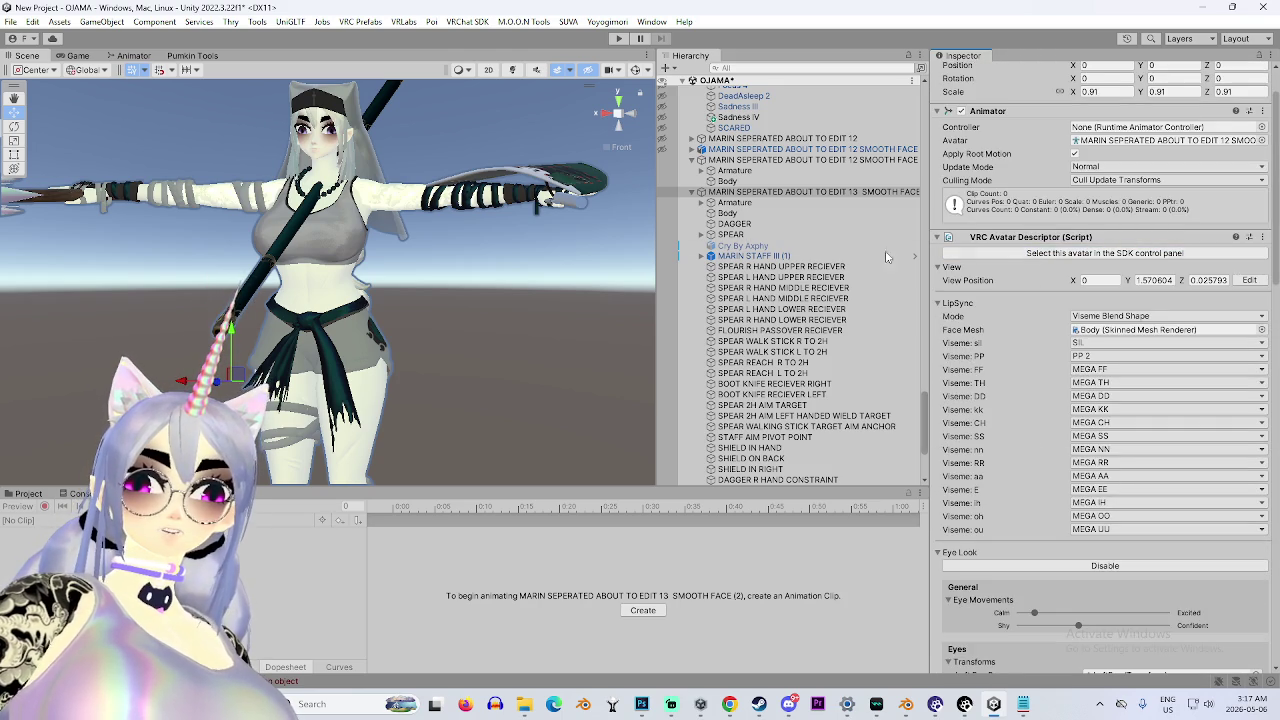
scroll(up, 3)
click(771, 176)
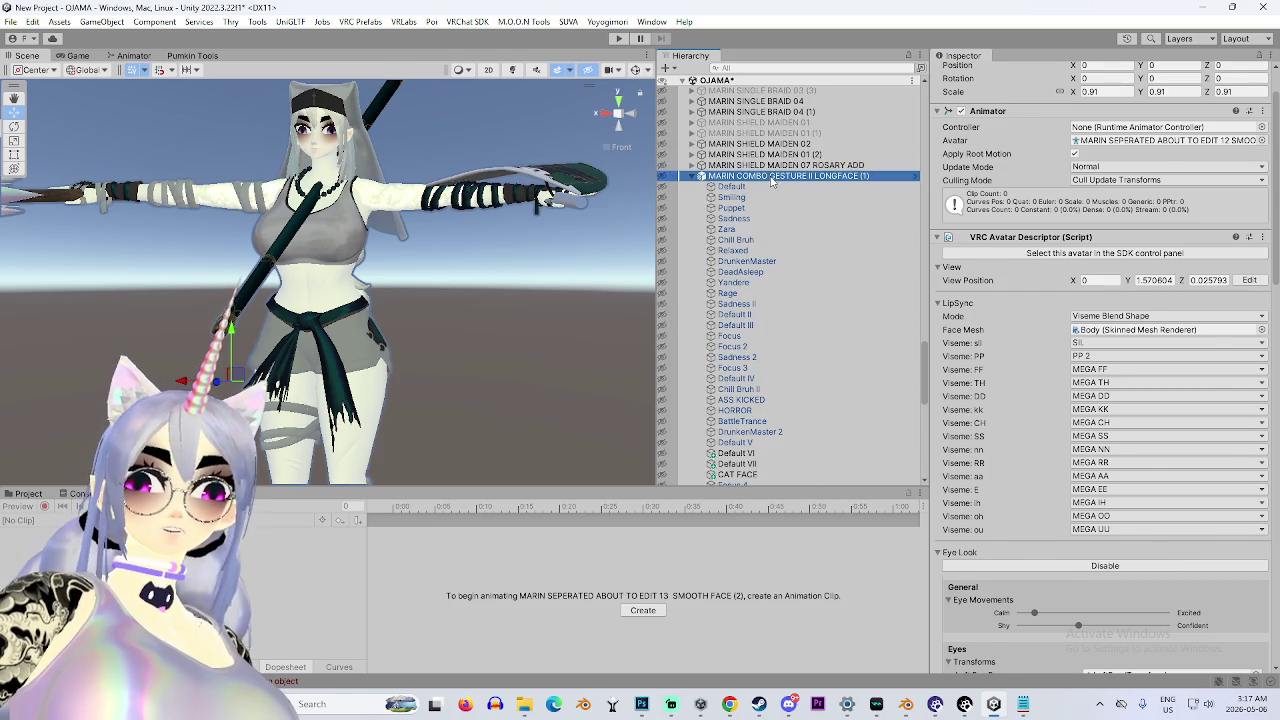
Check MARIN COMBO GESTURE II LONGFACE (1)'s settings and locate its target avatar descriptor.
scroll(down, 3)
scroll(down, 3)
scroll(down, 3)
scroll(up, 3)
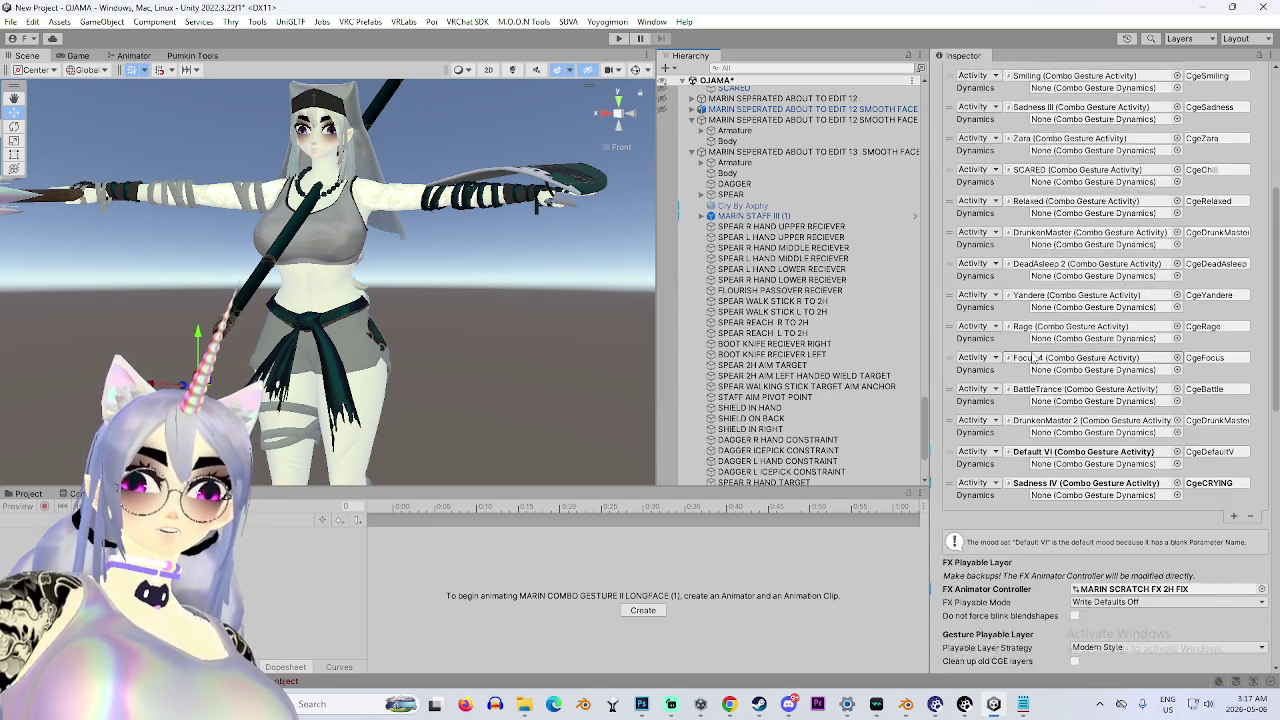
scroll(up, 3)
scroll(up, 3)
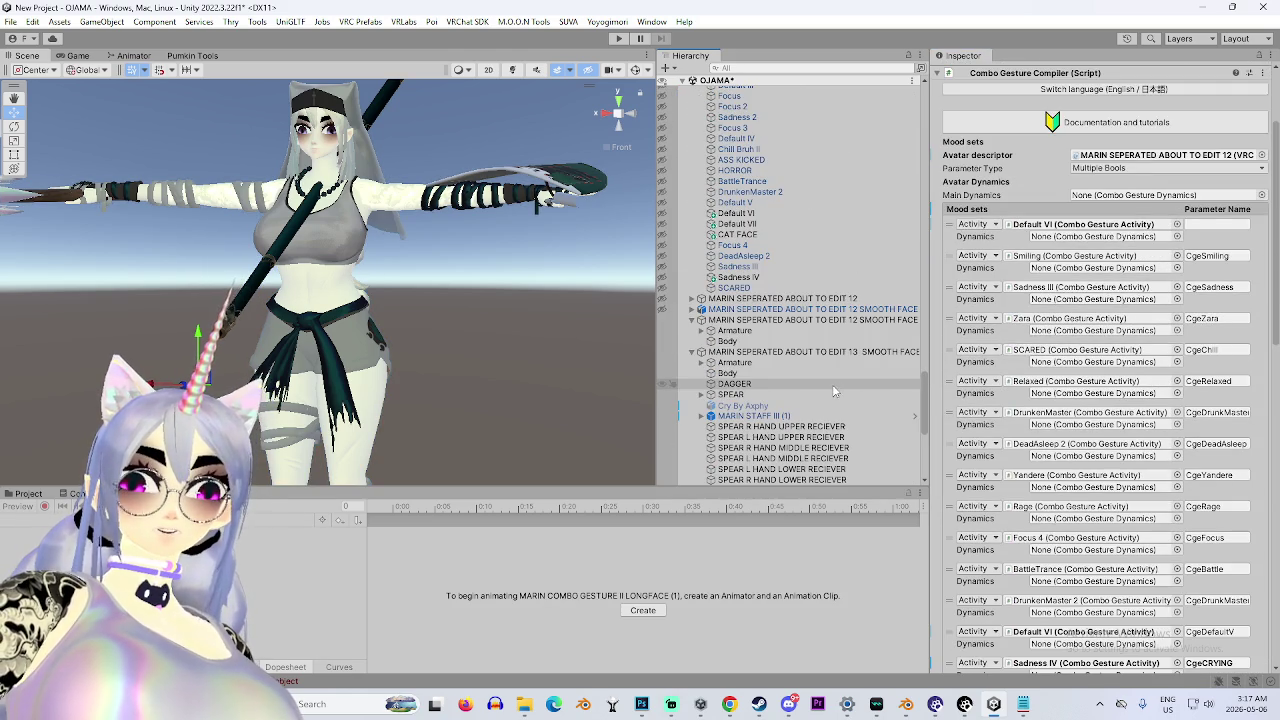
click(1152, 155)
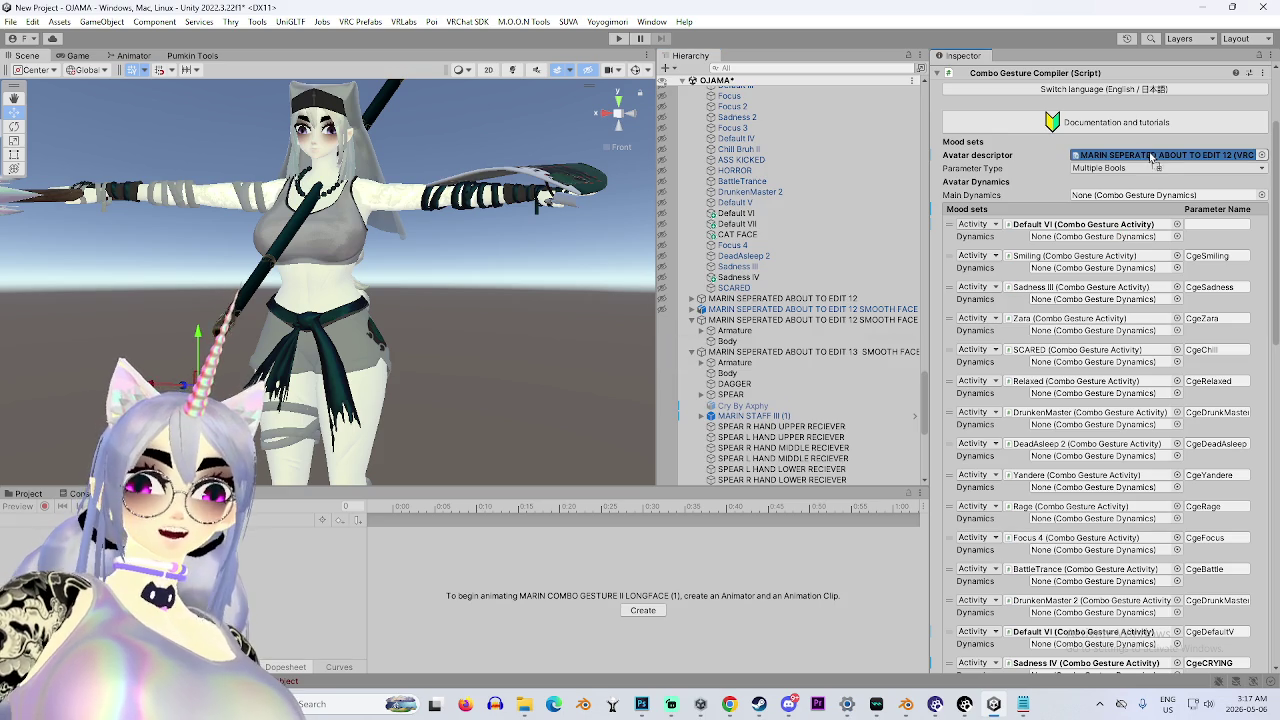
Run Synchronize Animator FX layers to regenerate the combo gesture FX layers.
scroll(down, 3)
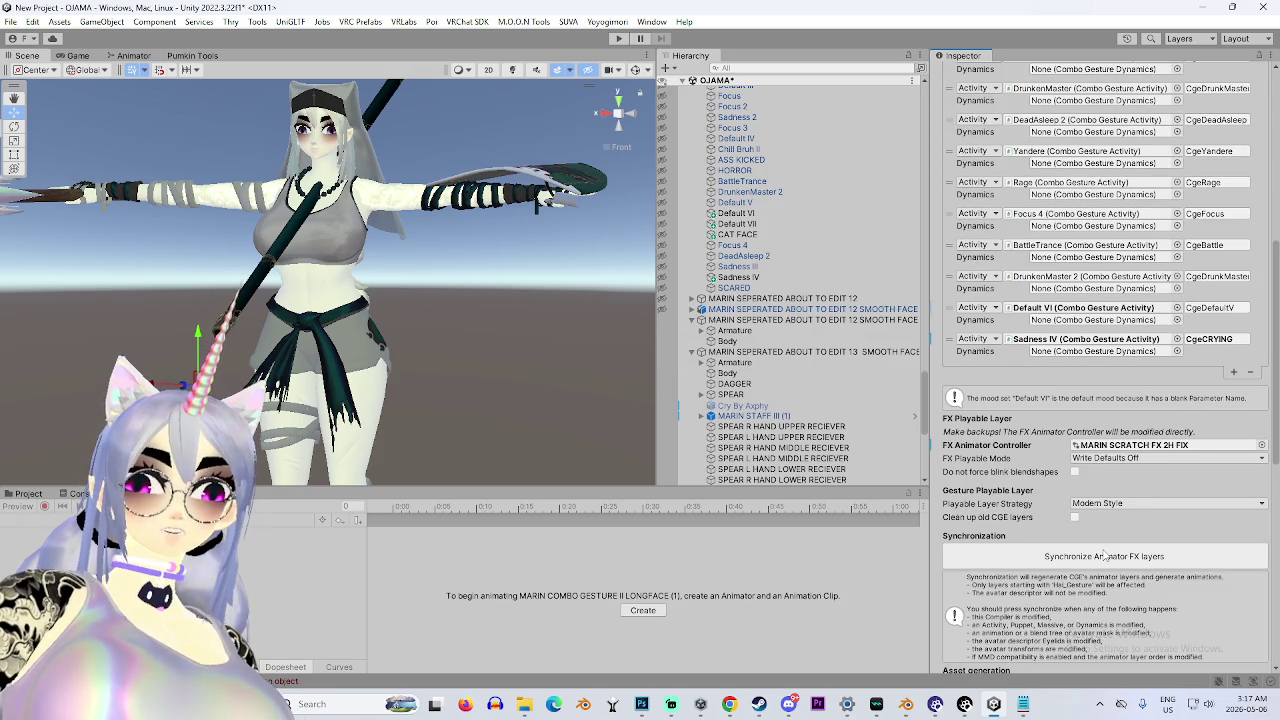
click(1104, 556)
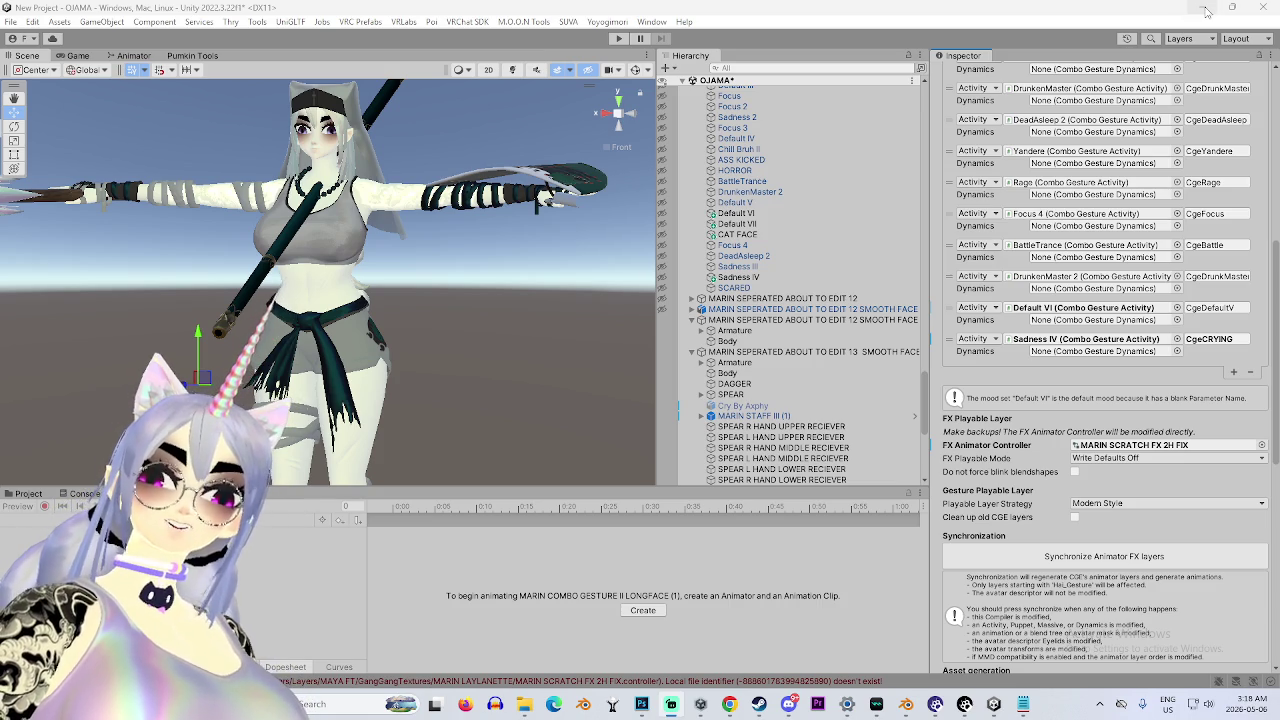
scroll(down, 3)
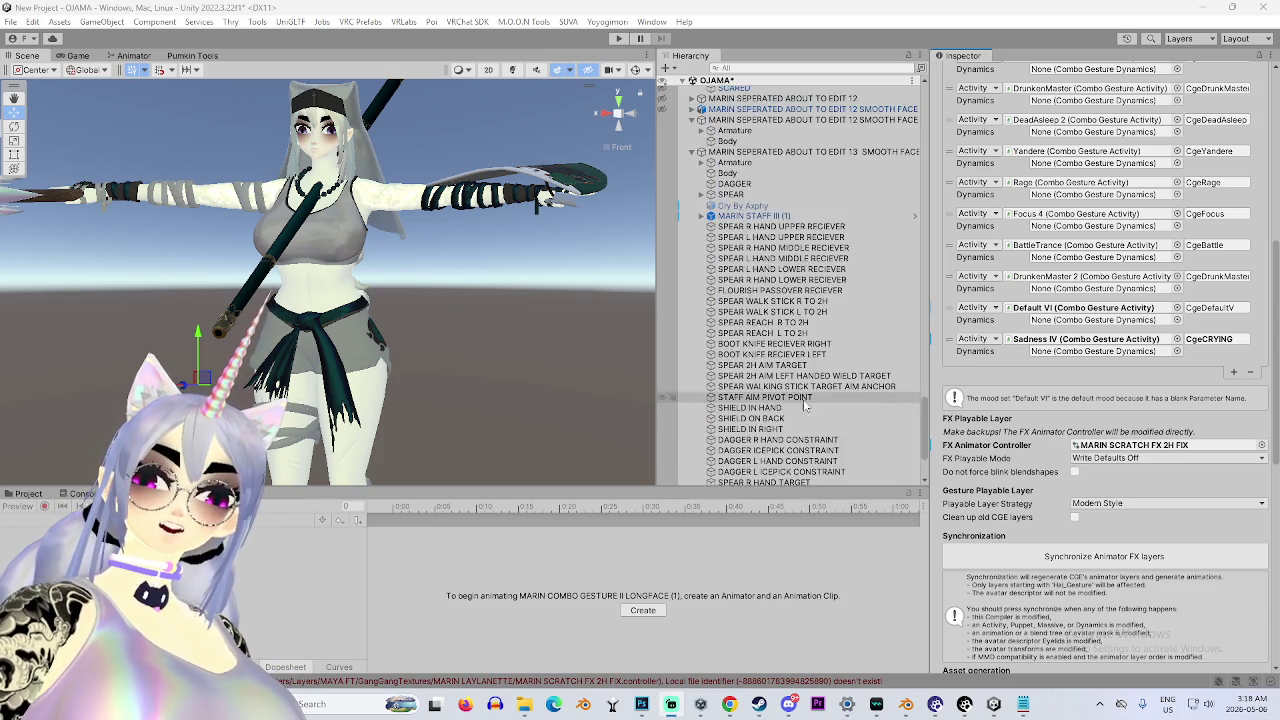
scroll(up, 3)
click(800, 391)
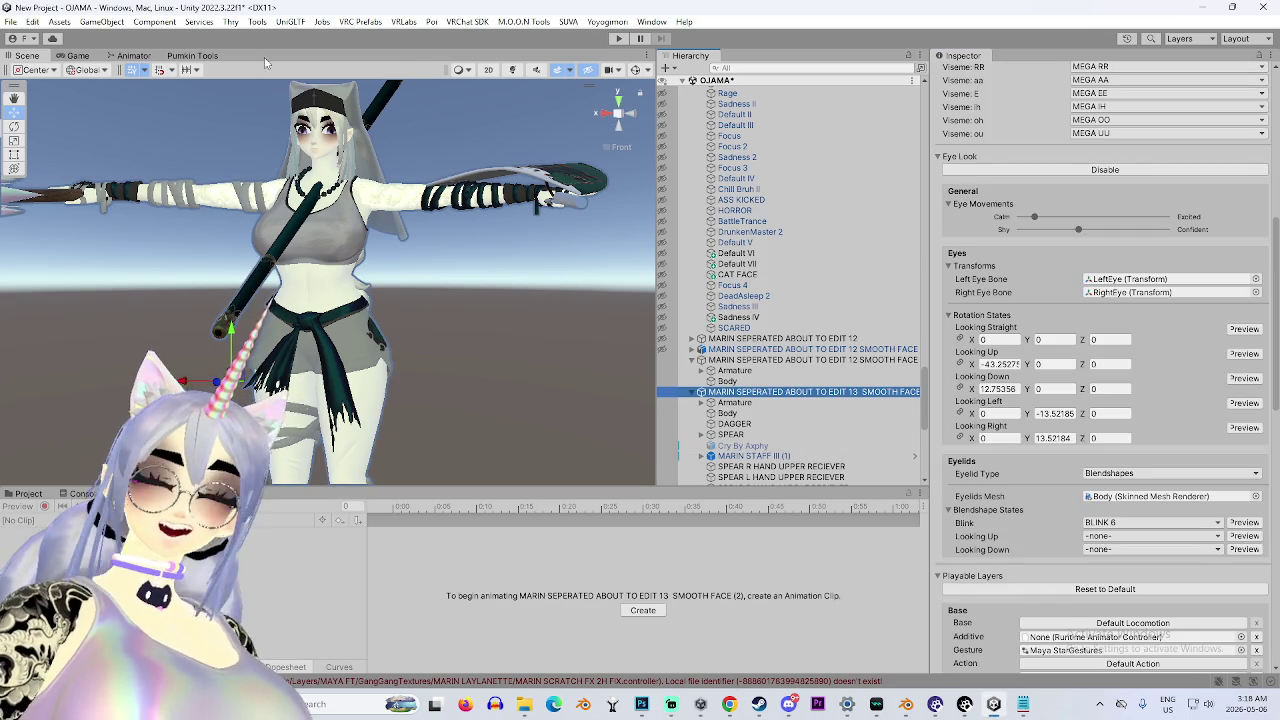
Bring up the VRChat SDK Control Panel and dismiss the build succeeded notice.
click(522, 21)
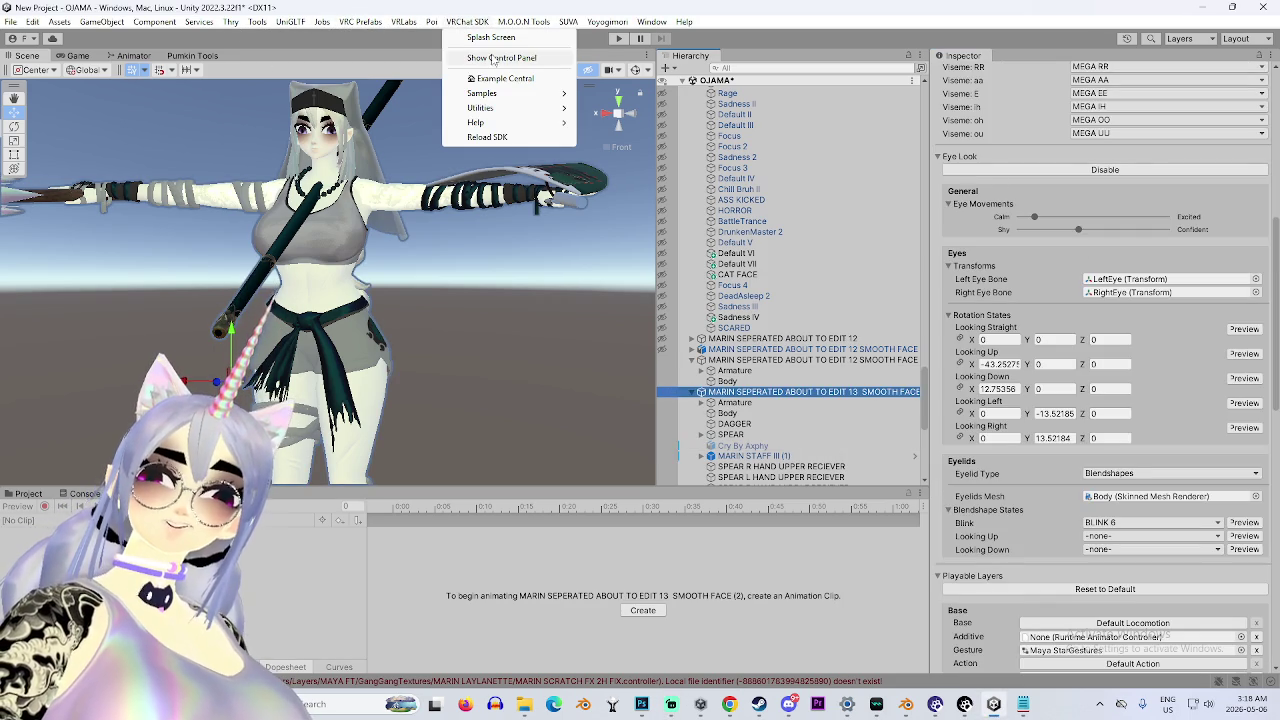
click(491, 62)
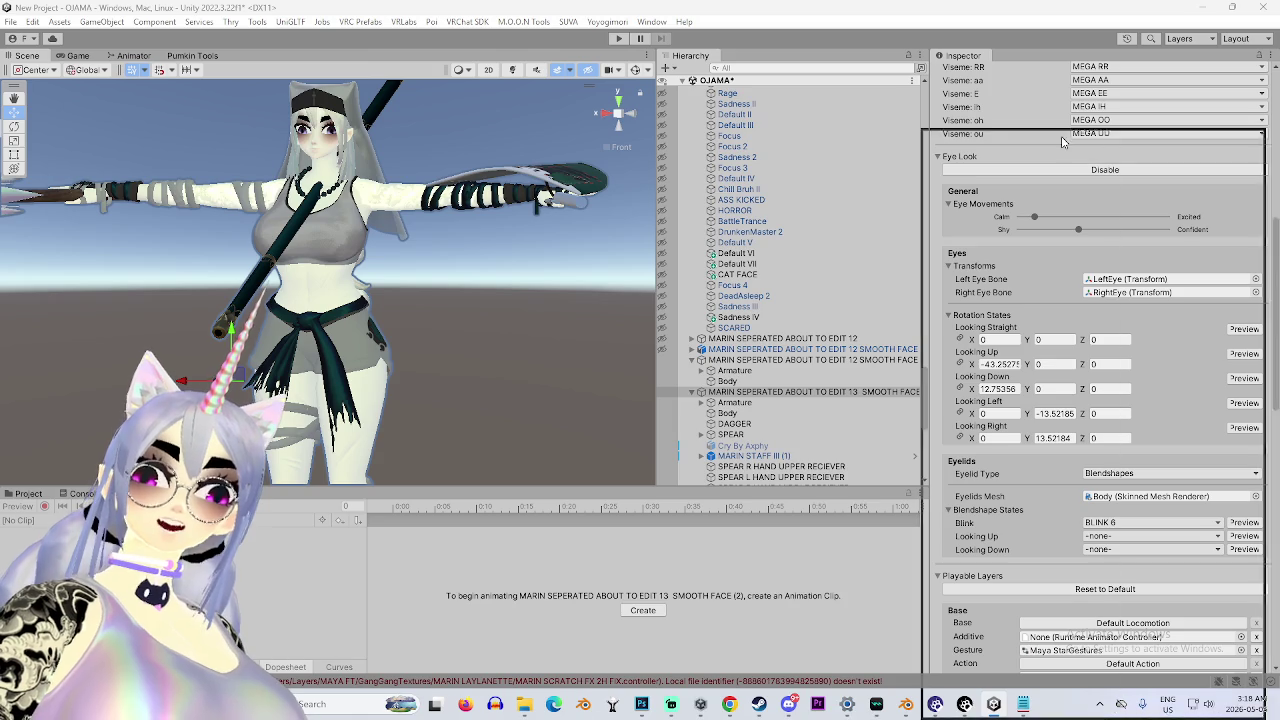
scroll(up, 3)
scroll(down, 3)
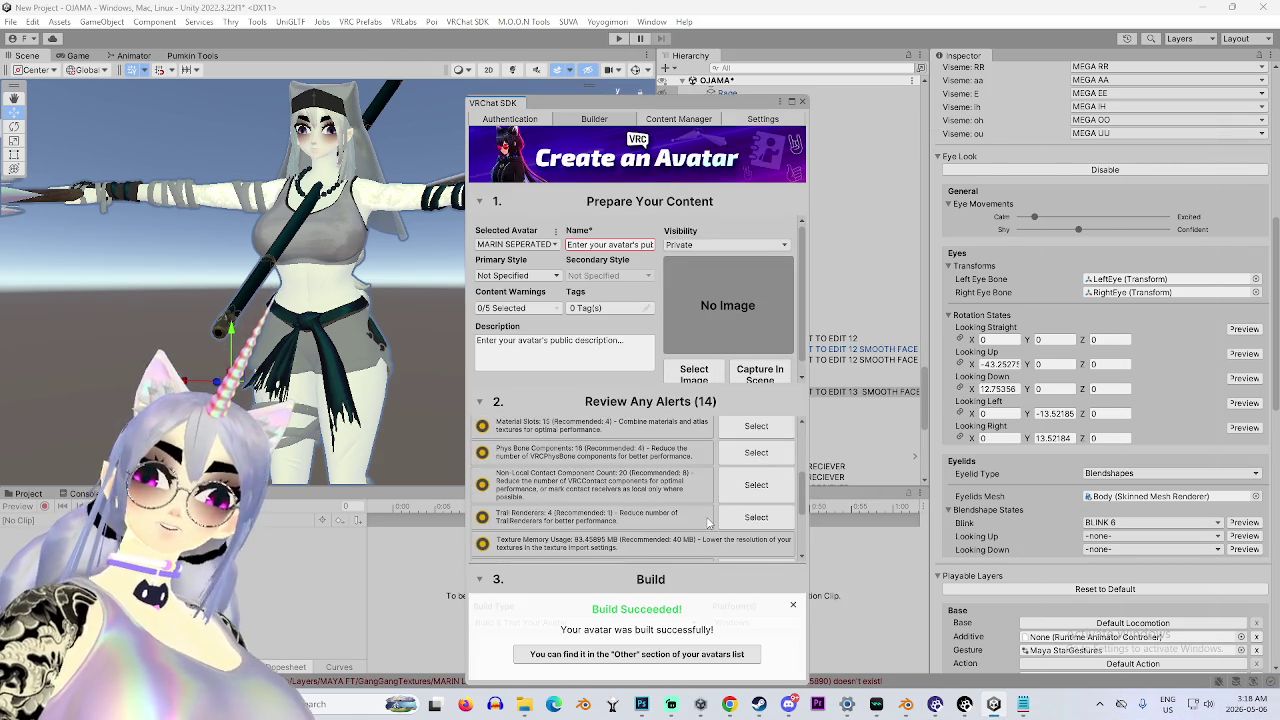
click(792, 605)
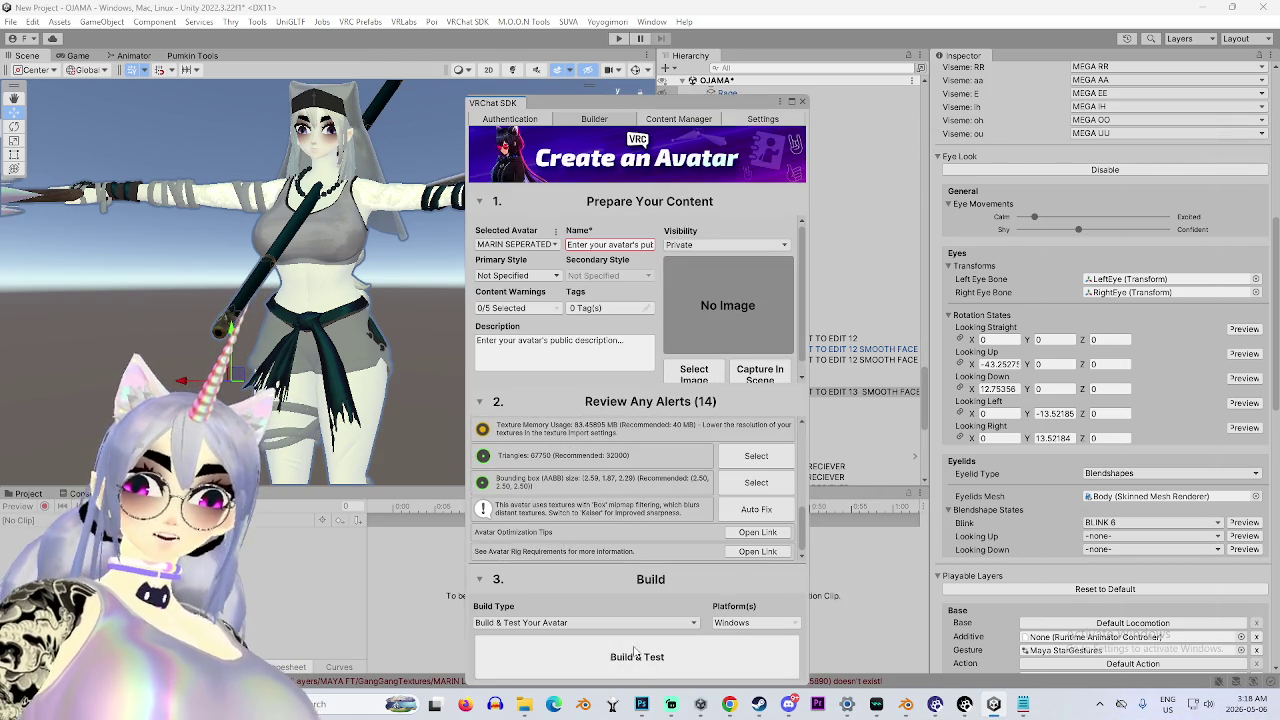
Run Build & Test with Build Type 'Build & Test Your Avatar' until it succeeds.
click(629, 627)
click(629, 634)
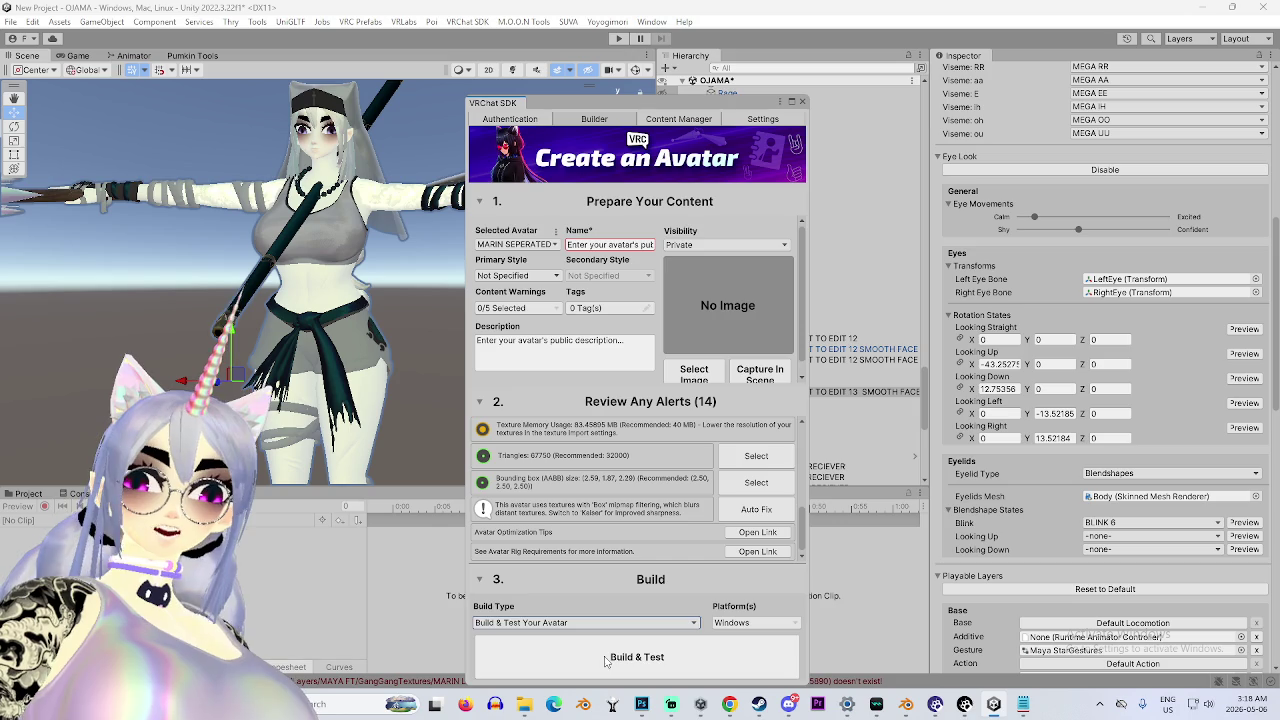
click(606, 660)
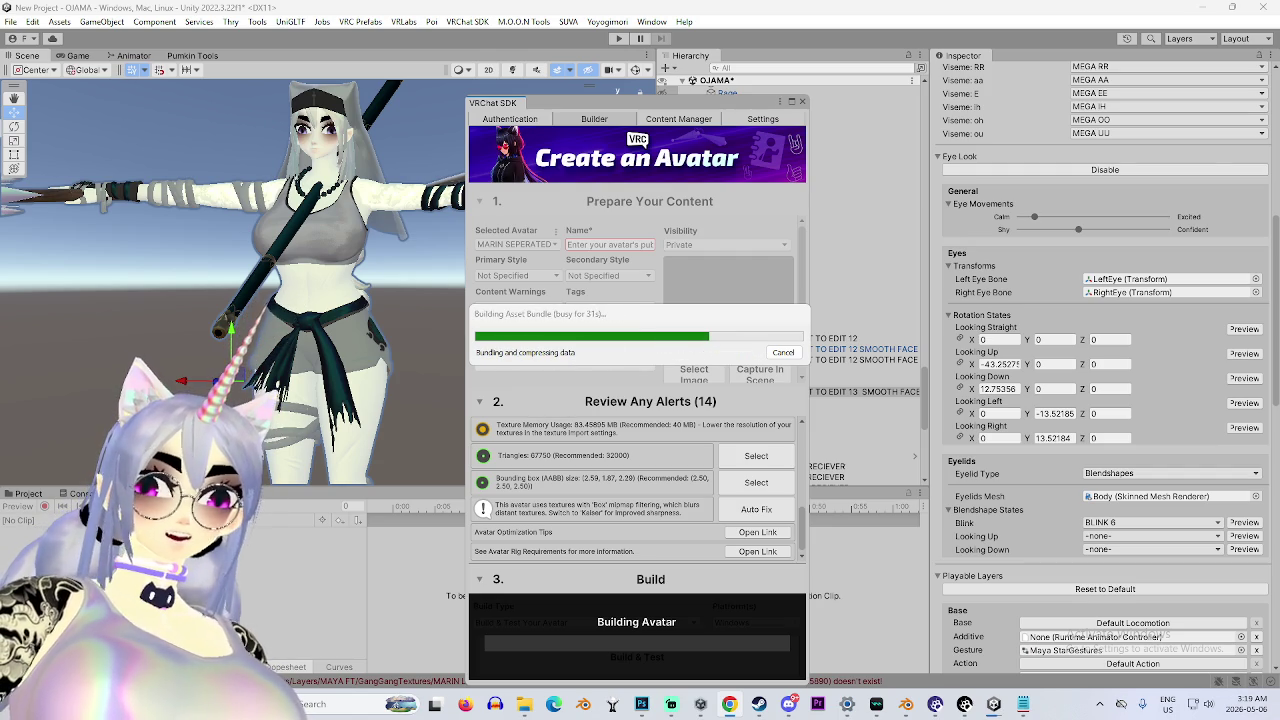
key(alt+Tab)
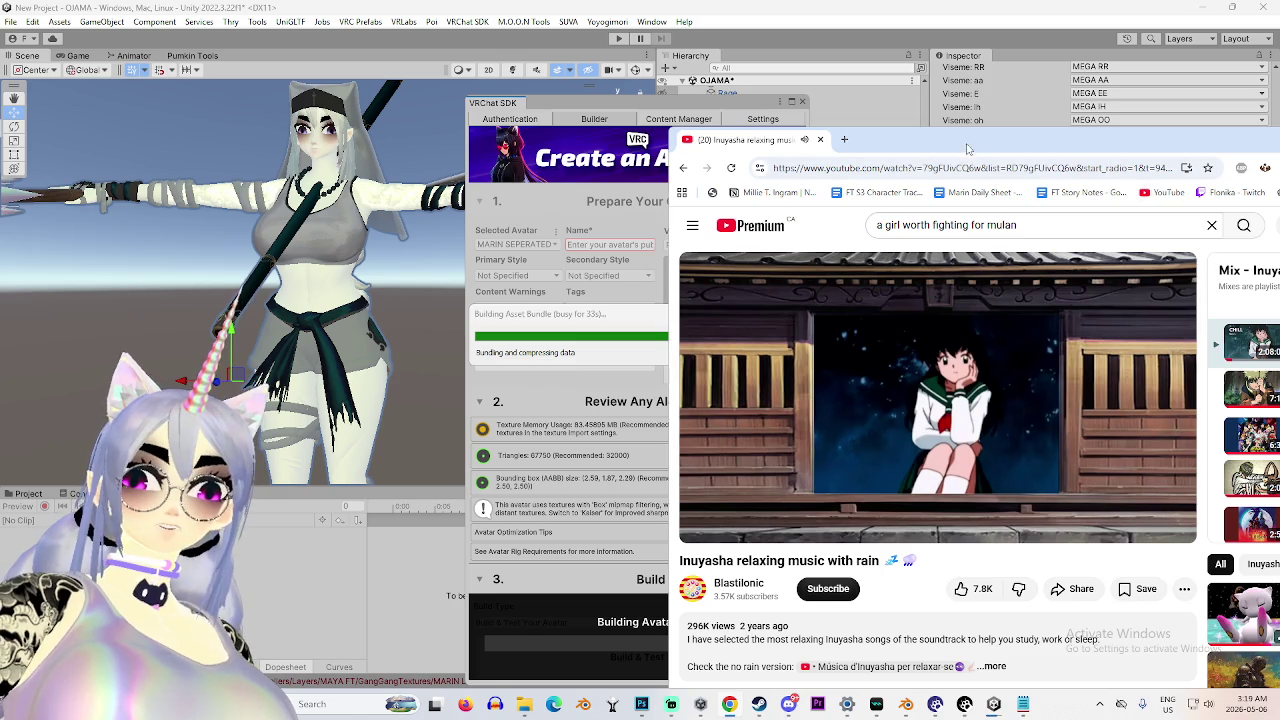
key(alt+Tab)
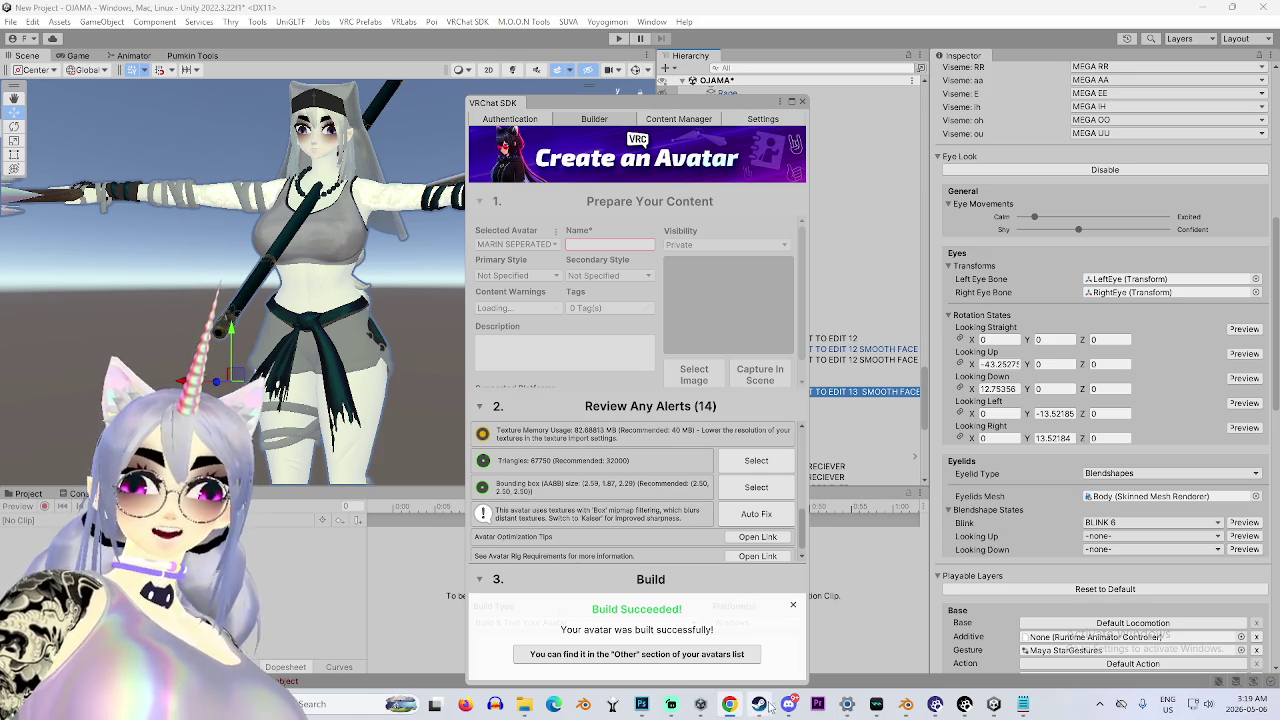
click(759, 704)
Launch VRChat from the Steam library in Desktop (Non-VR) Mode, then return to Unity.
click(274, 63)
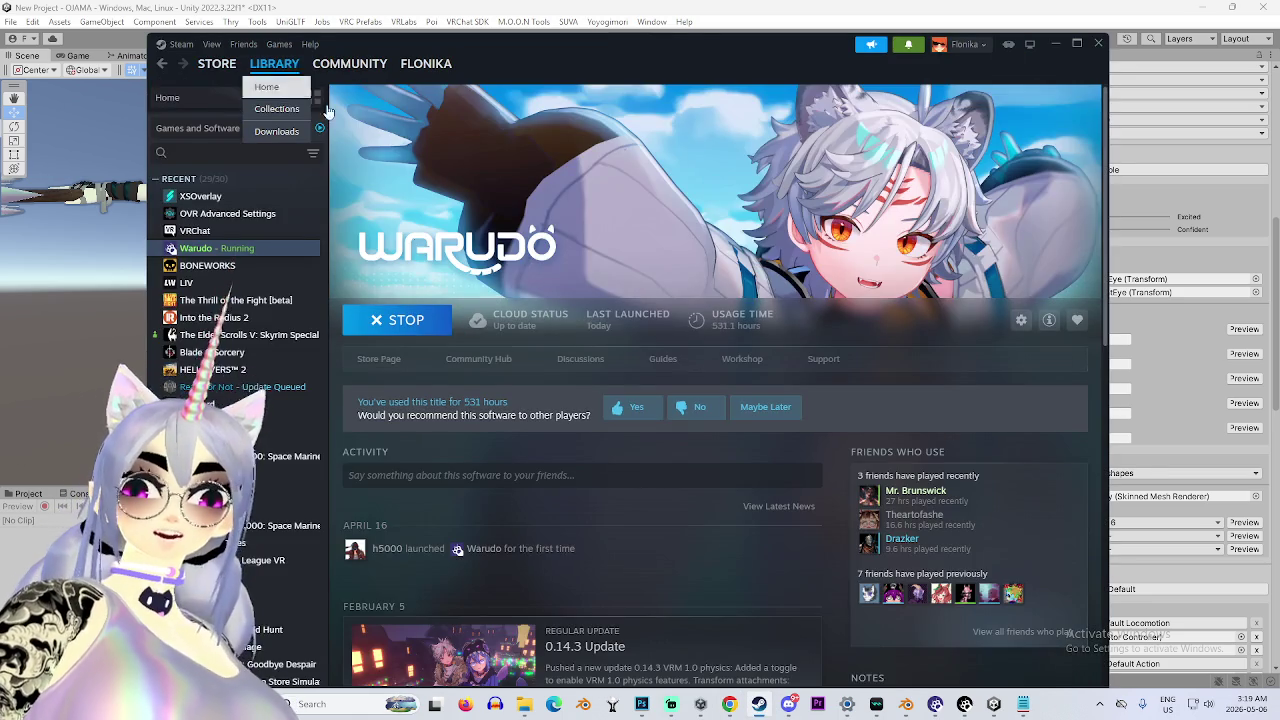
double_click(200, 231)
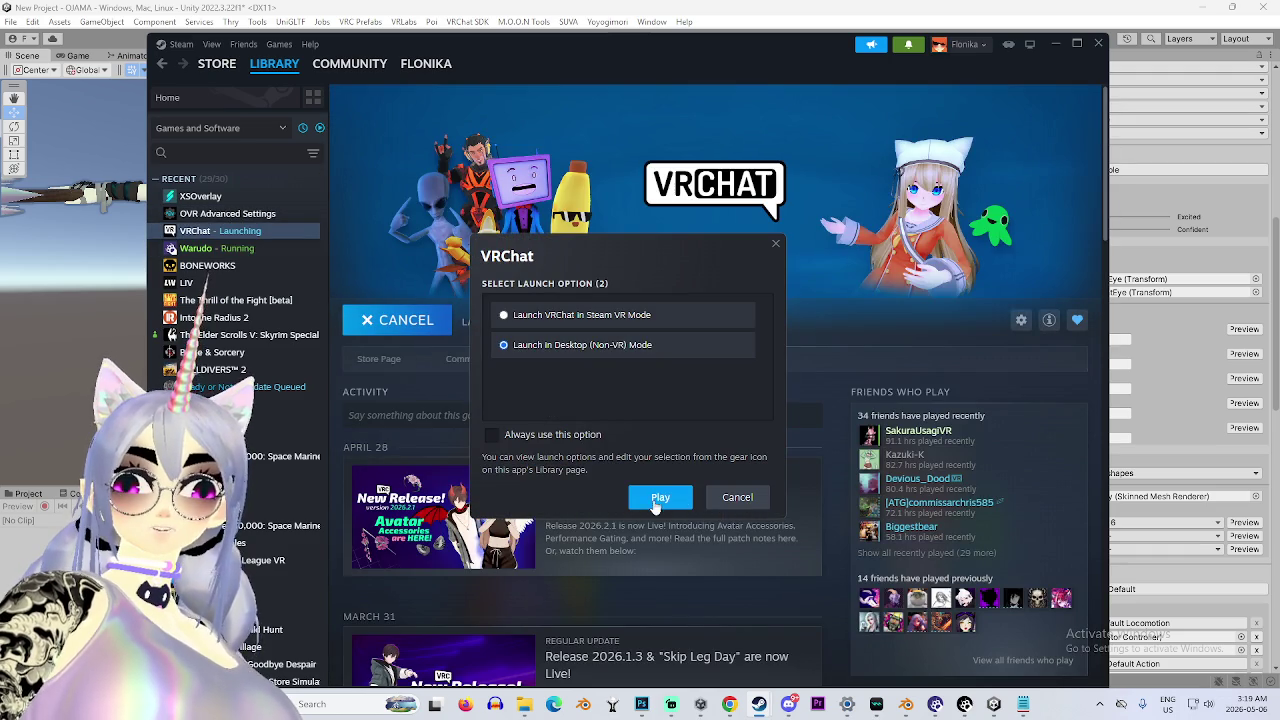
click(660, 497)
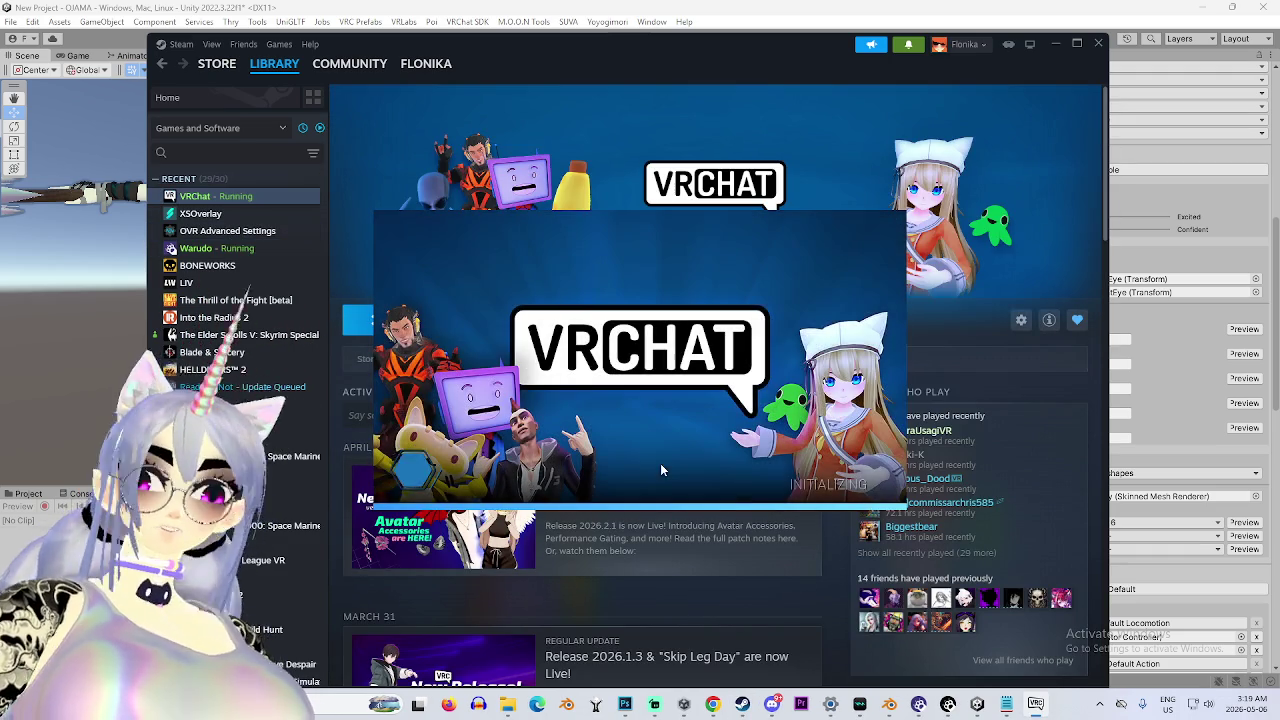
click(980, 706)
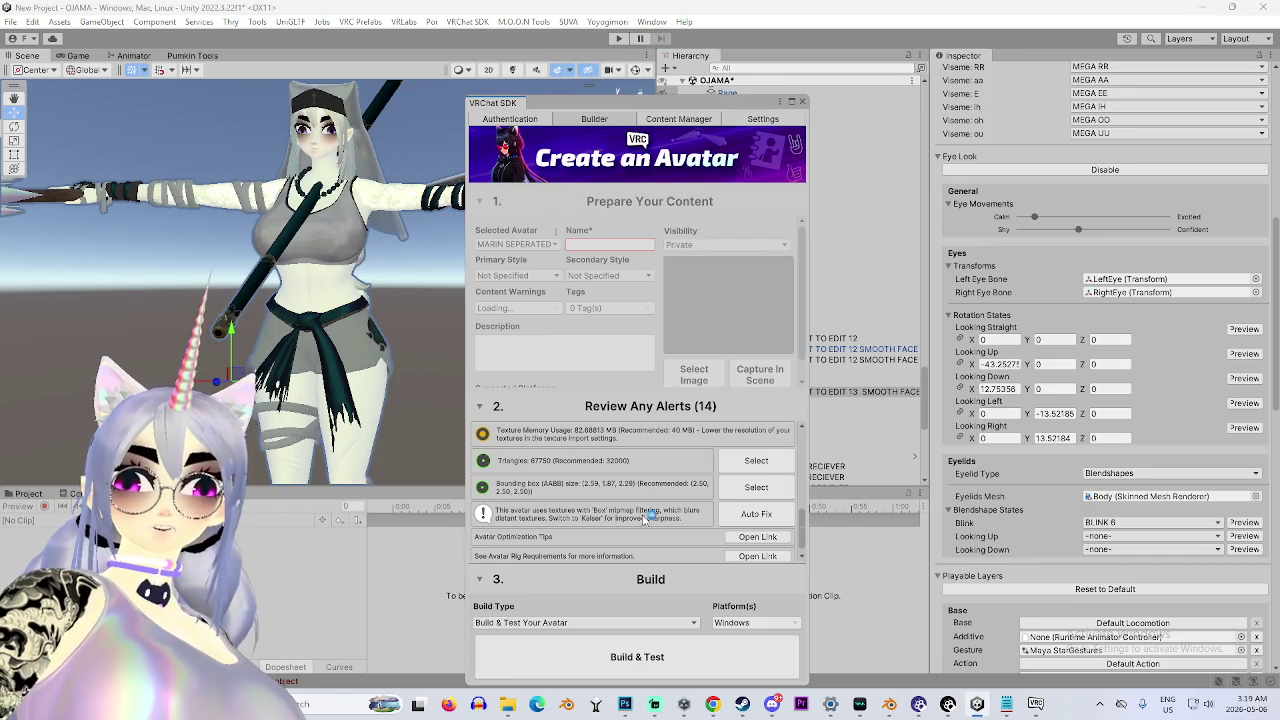
Auto-fix the Streaming Mip Maps texture alert in the SDK panel's Review Any Alerts list.
scroll(down, 3)
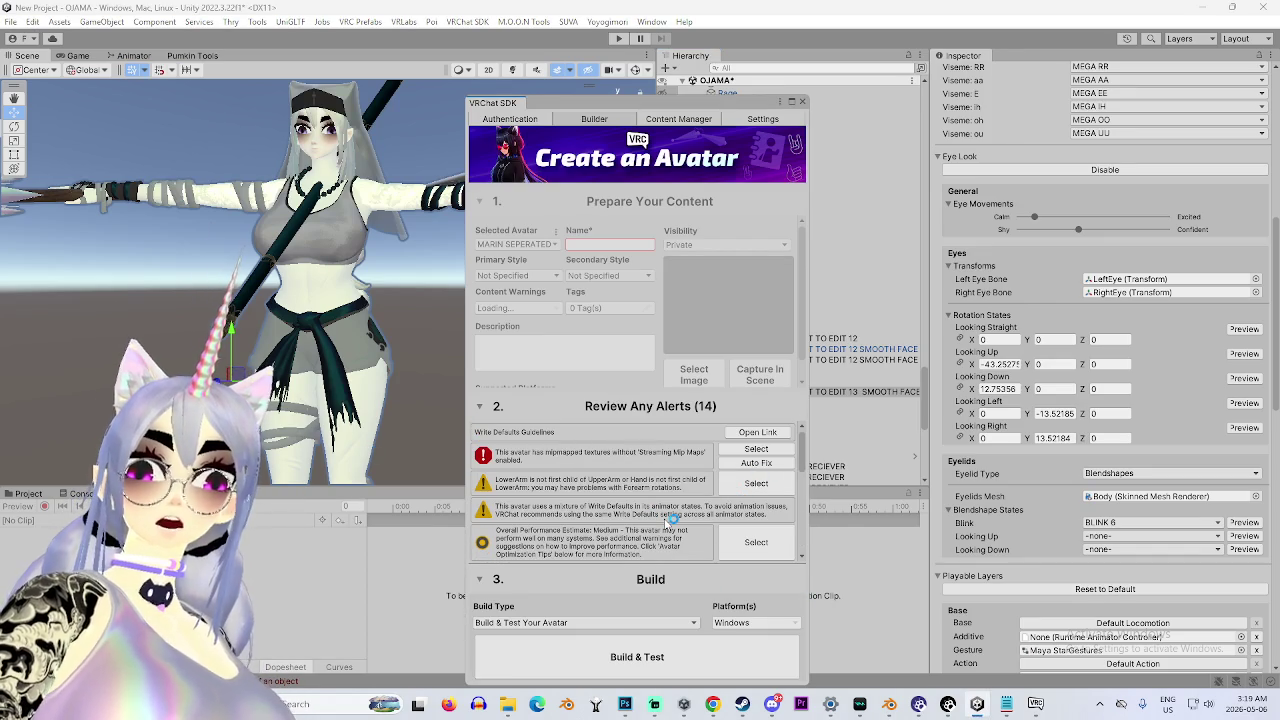
click(743, 464)
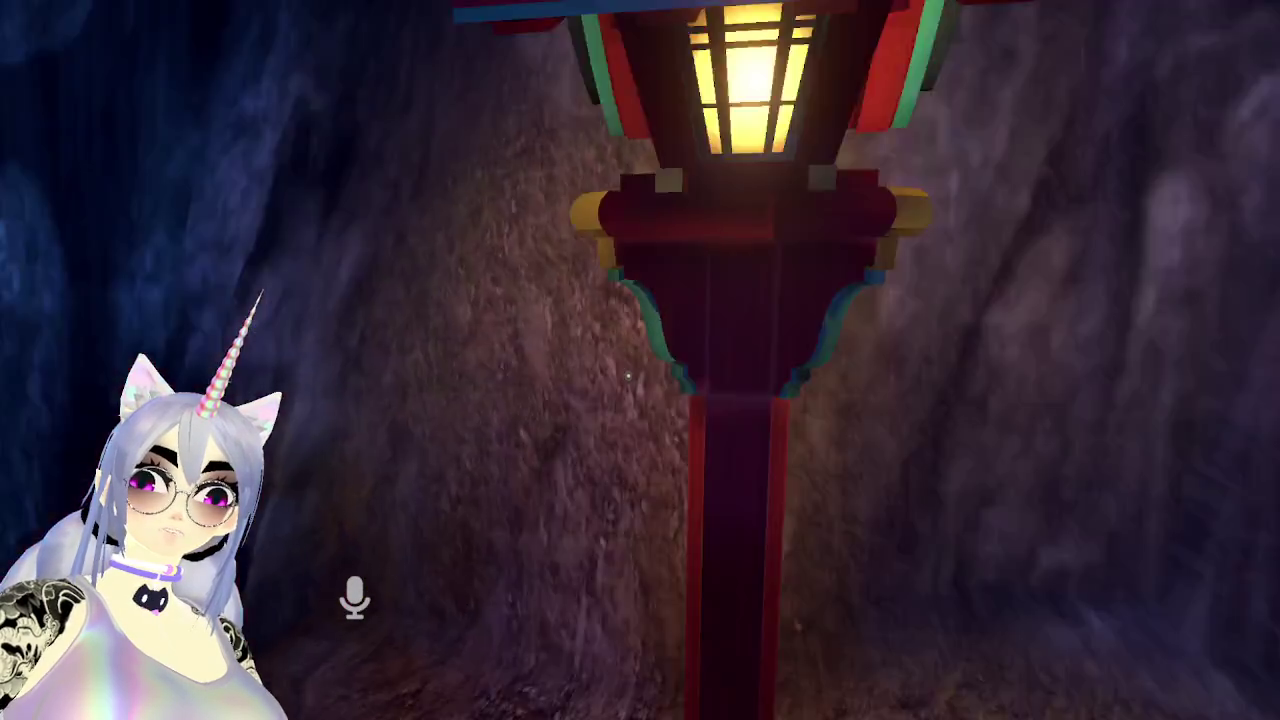
Open the Avatar Testing Chamber world page from the Recently Visited worlds list.
key(Escape)
click(629, 445)
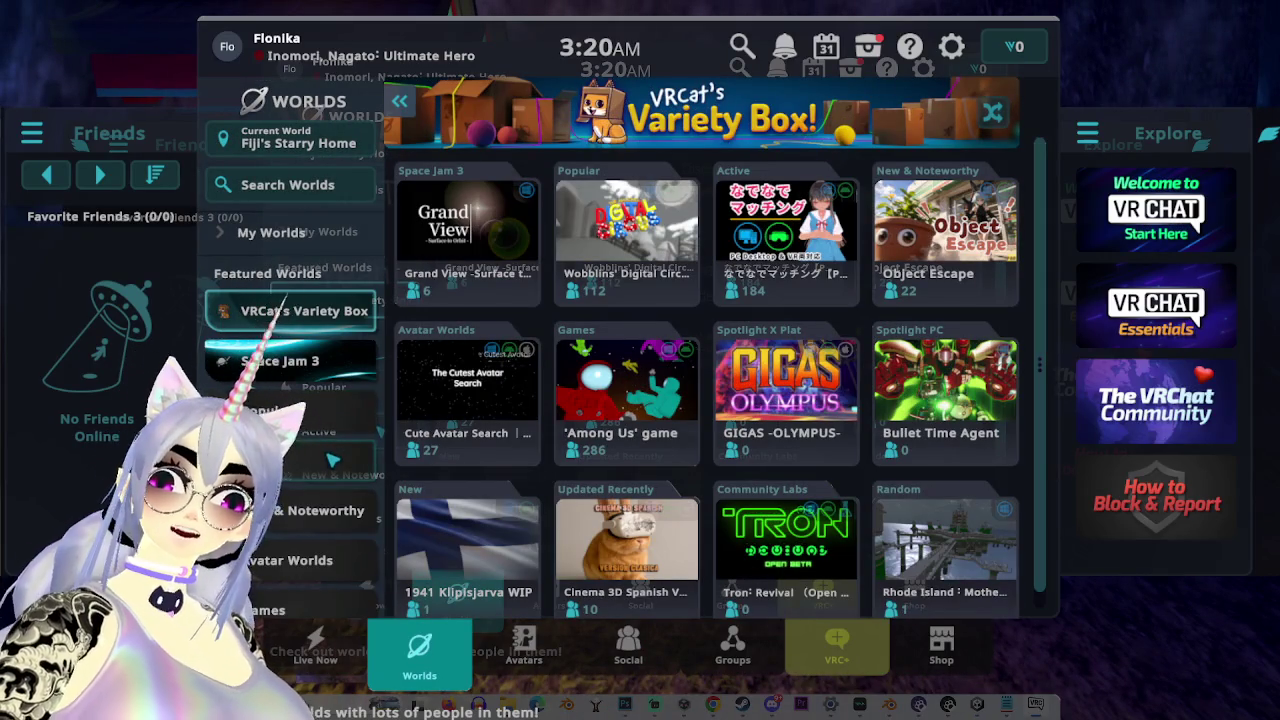
scroll(down, 3)
scroll(up, 3)
click(290, 232)
click(308, 290)
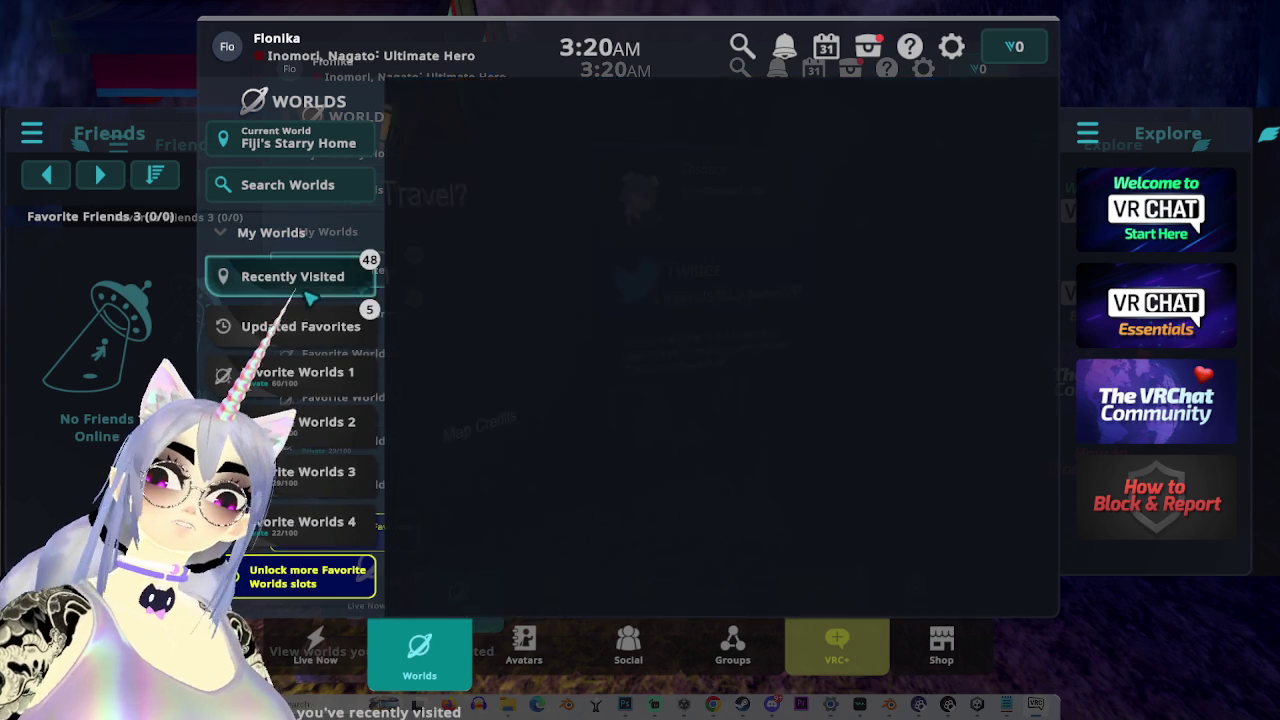
click(605, 190)
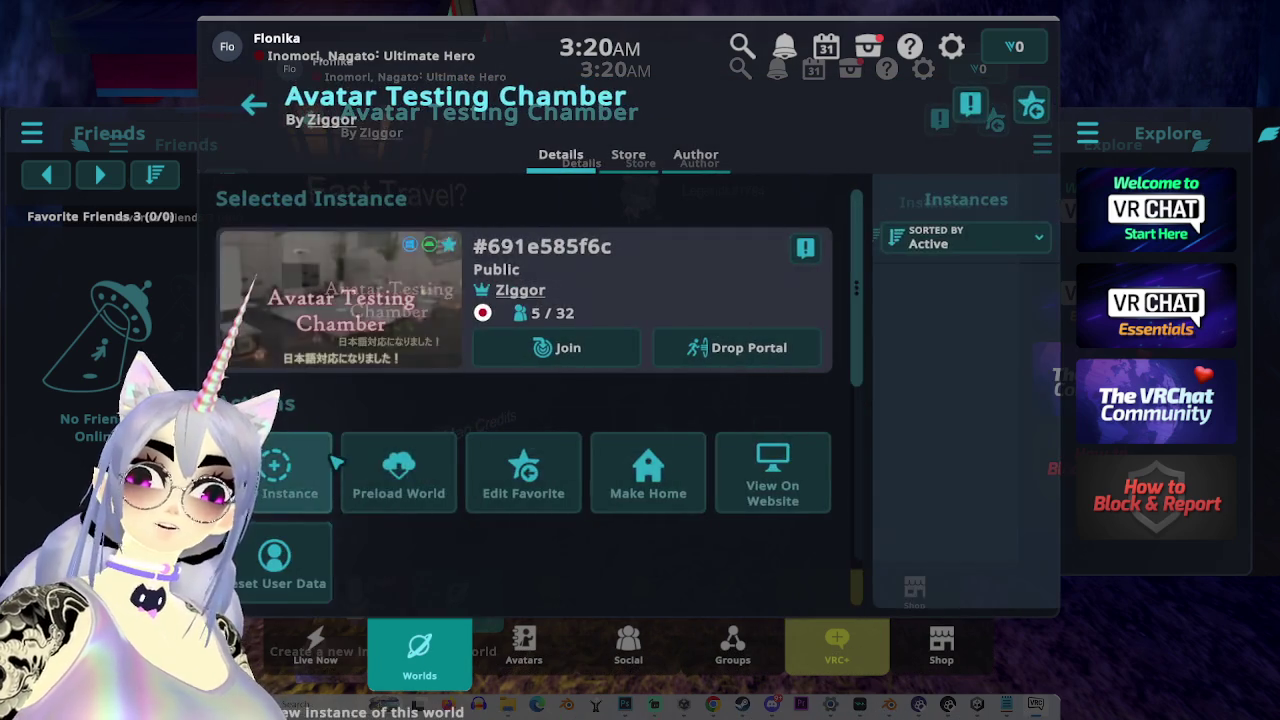
Create a new Invite+ instance of Avatar Testing Chamber and join it.
click(333, 462)
click(570, 366)
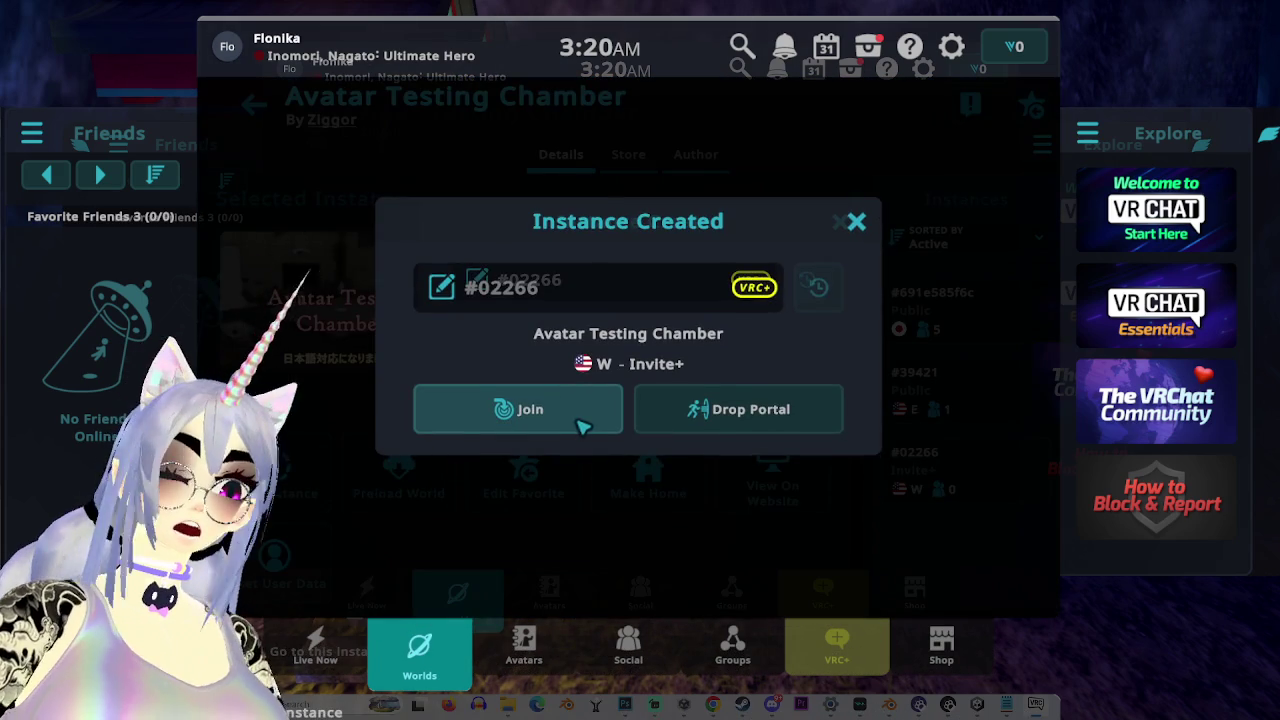
click(580, 422)
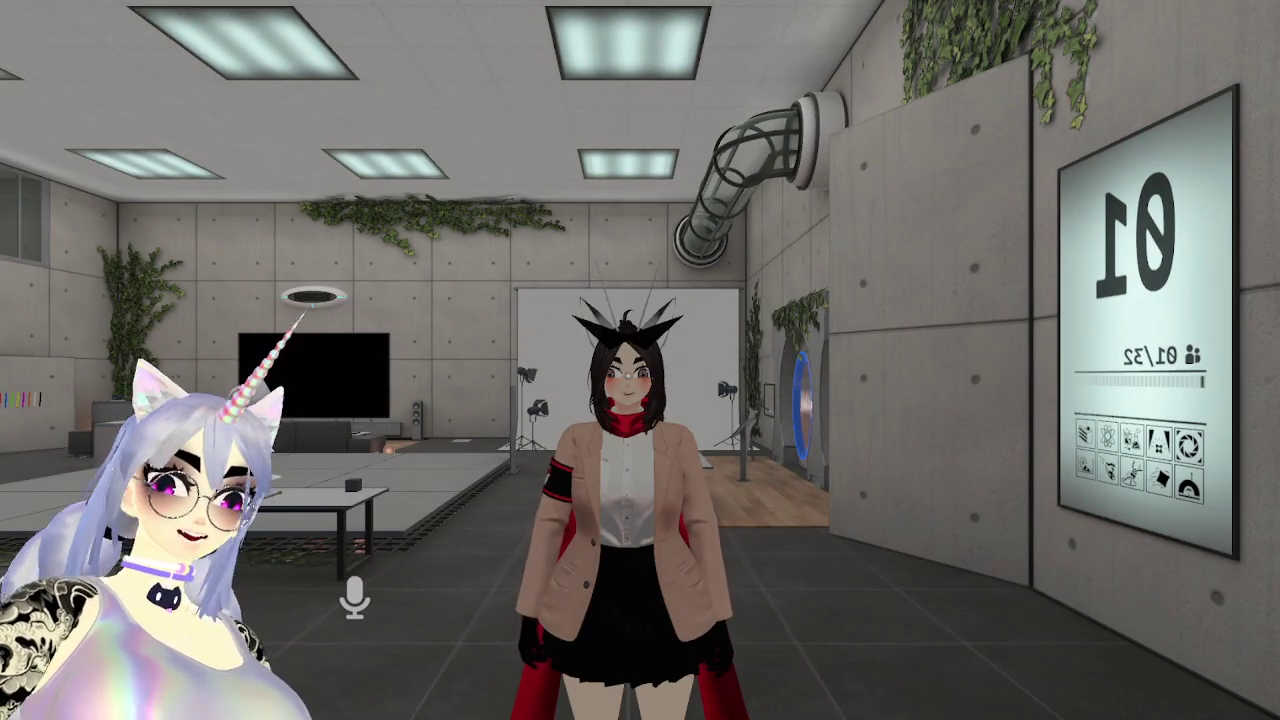
key(s)
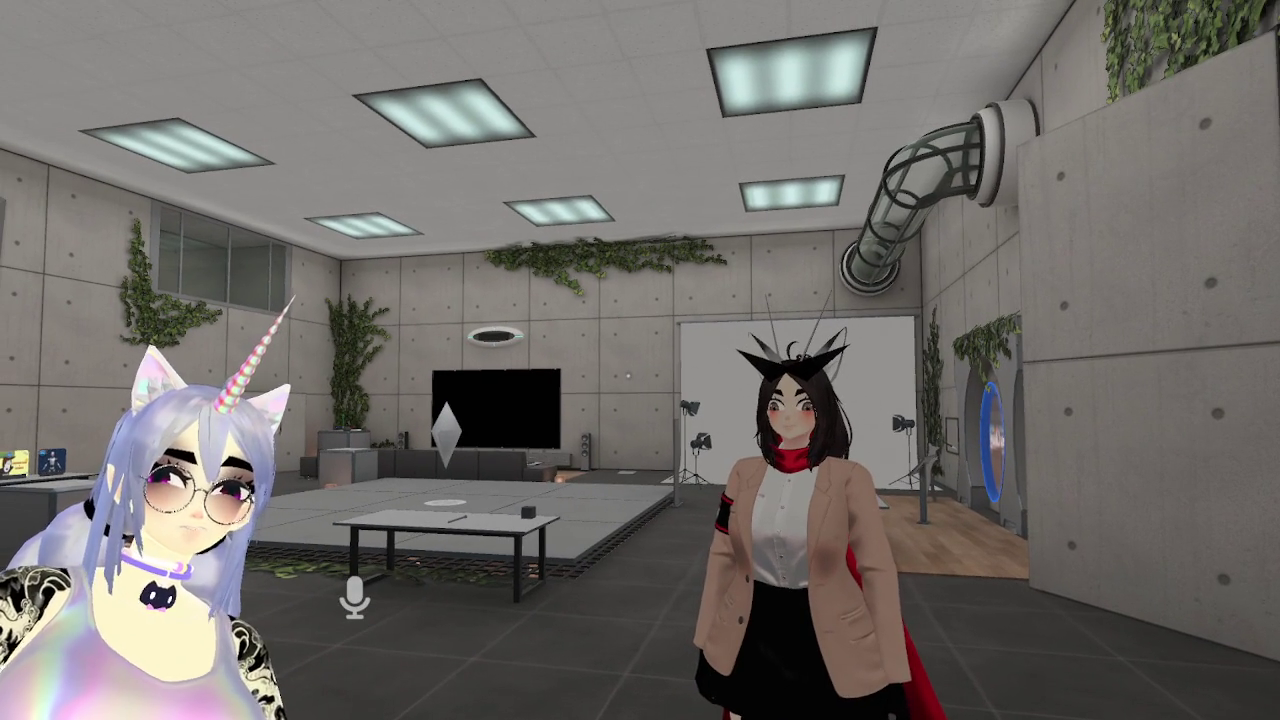
Walk up to the TV and open the SDK Test Avatars list in the Avatars menu.
mouse_move(640, 360)
key(w)
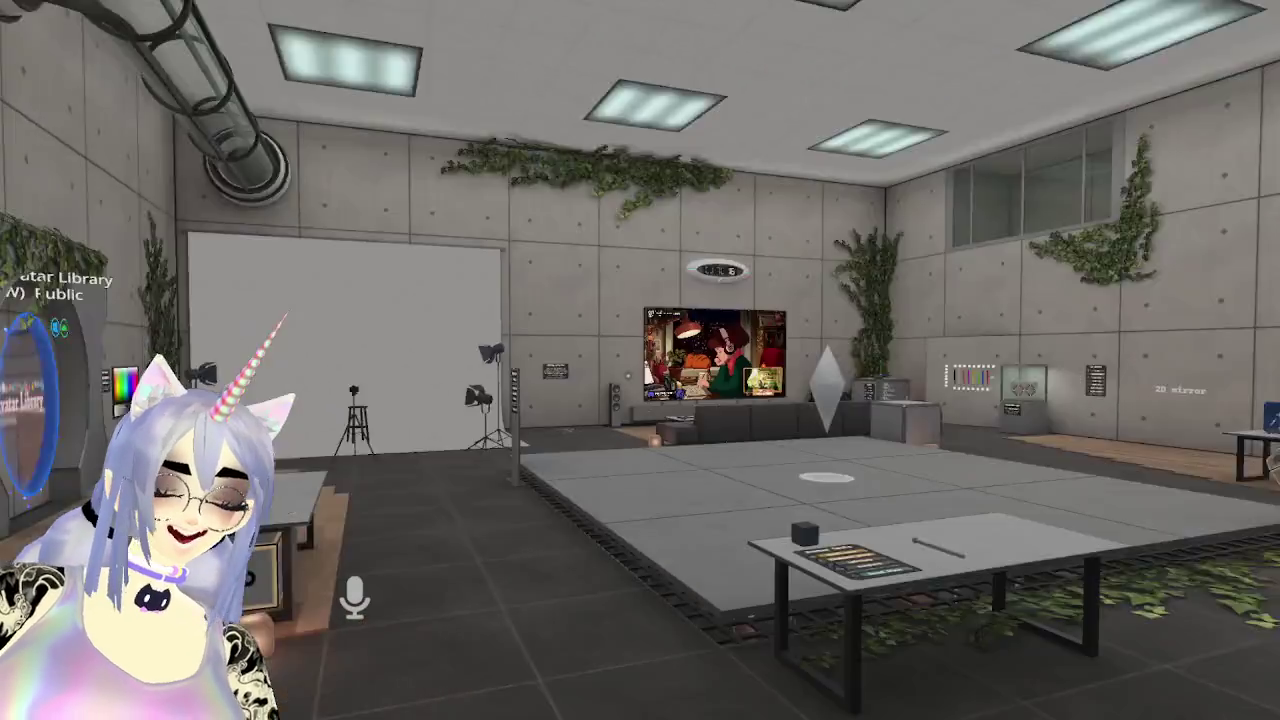
key(w)
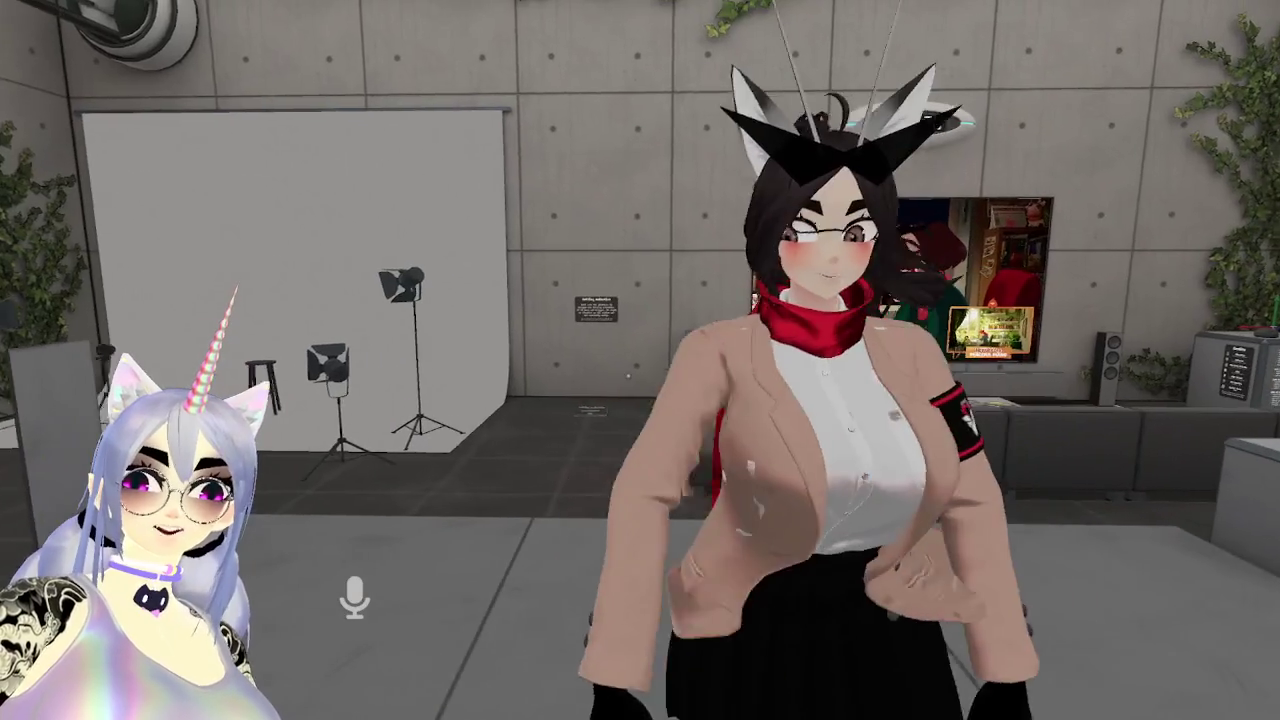
key(Escape)
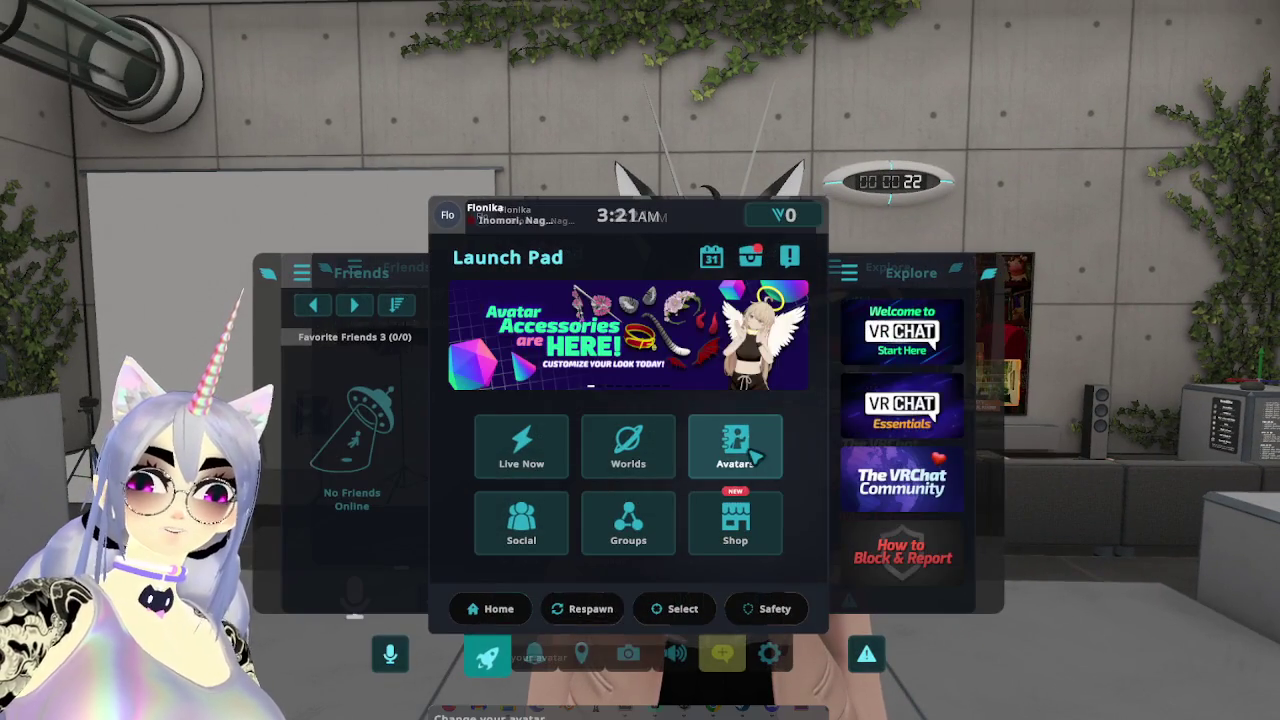
click(738, 445)
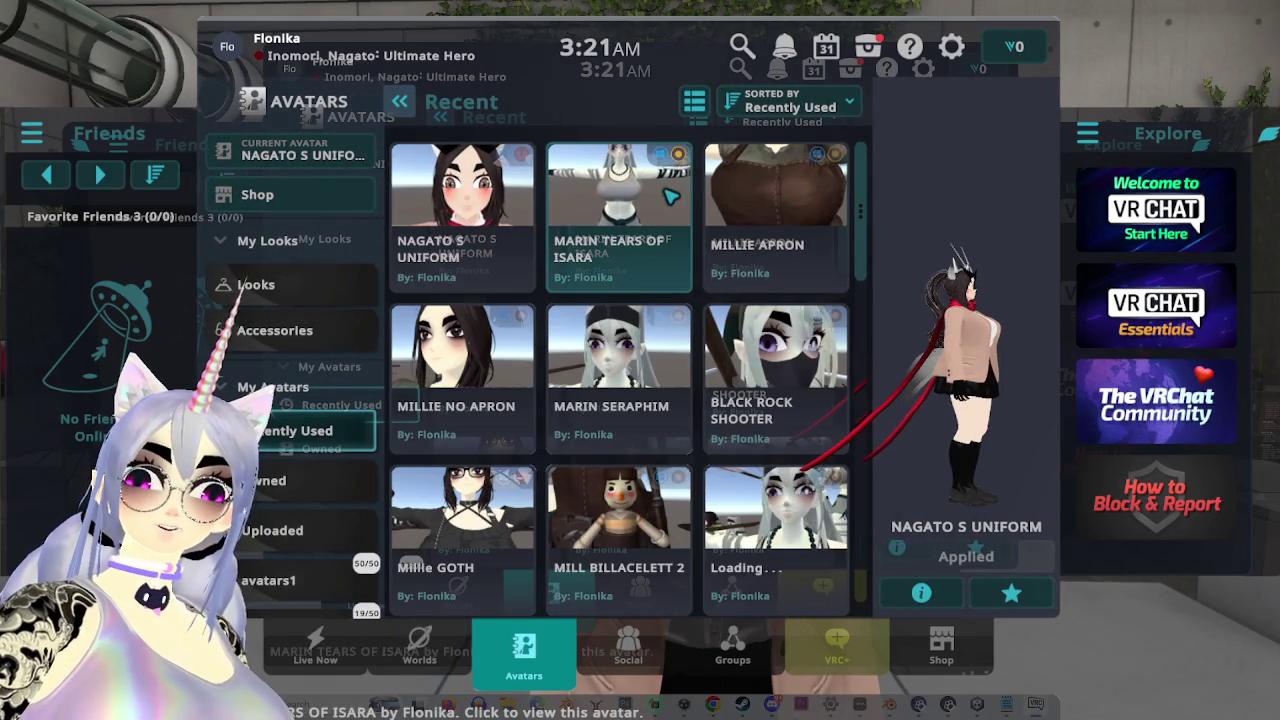
scroll(down, 3)
click(296, 585)
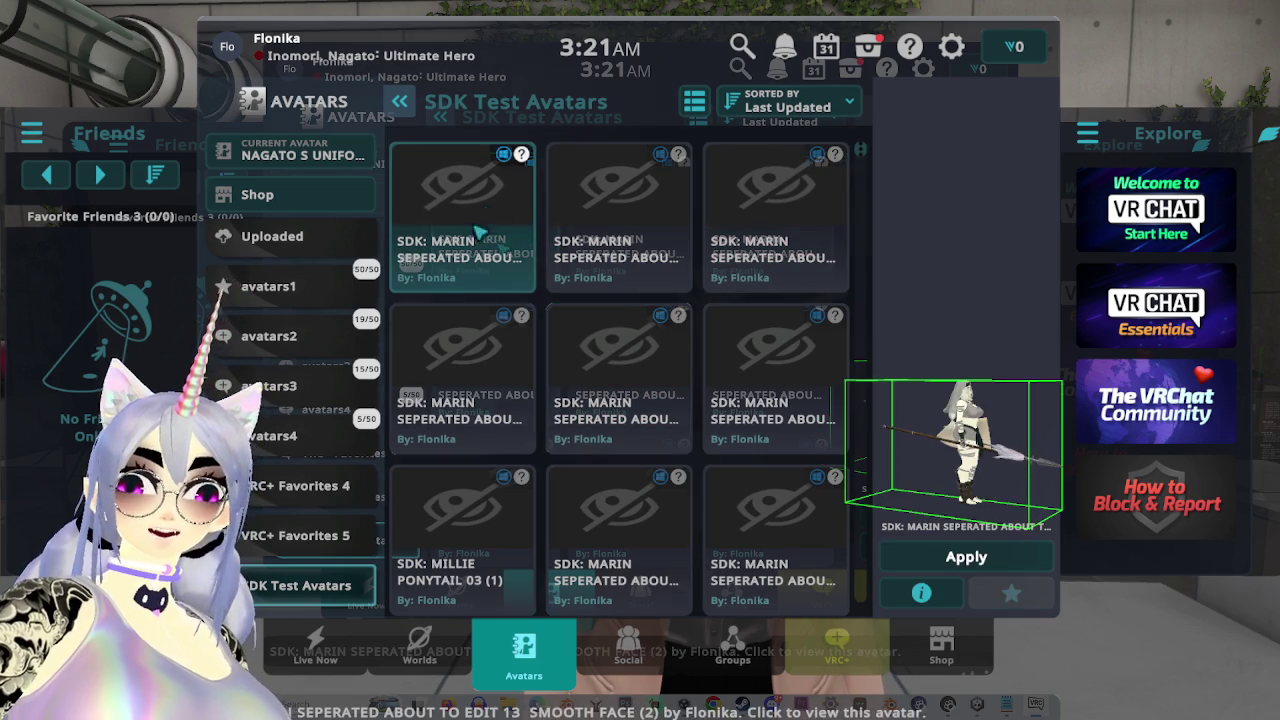
Preview and apply the MILLIE PONYTAIL 03 (1) test avatar.
scroll(up, 3)
scroll(down, 3)
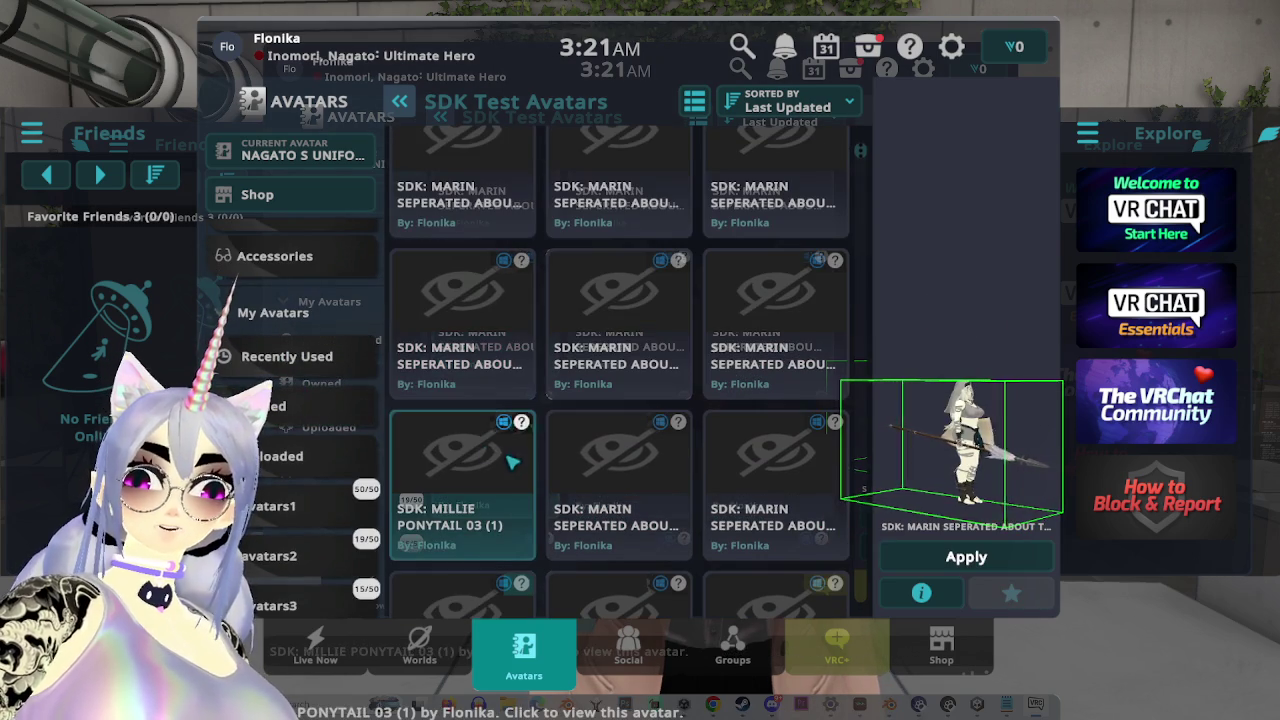
click(463, 477)
click(966, 557)
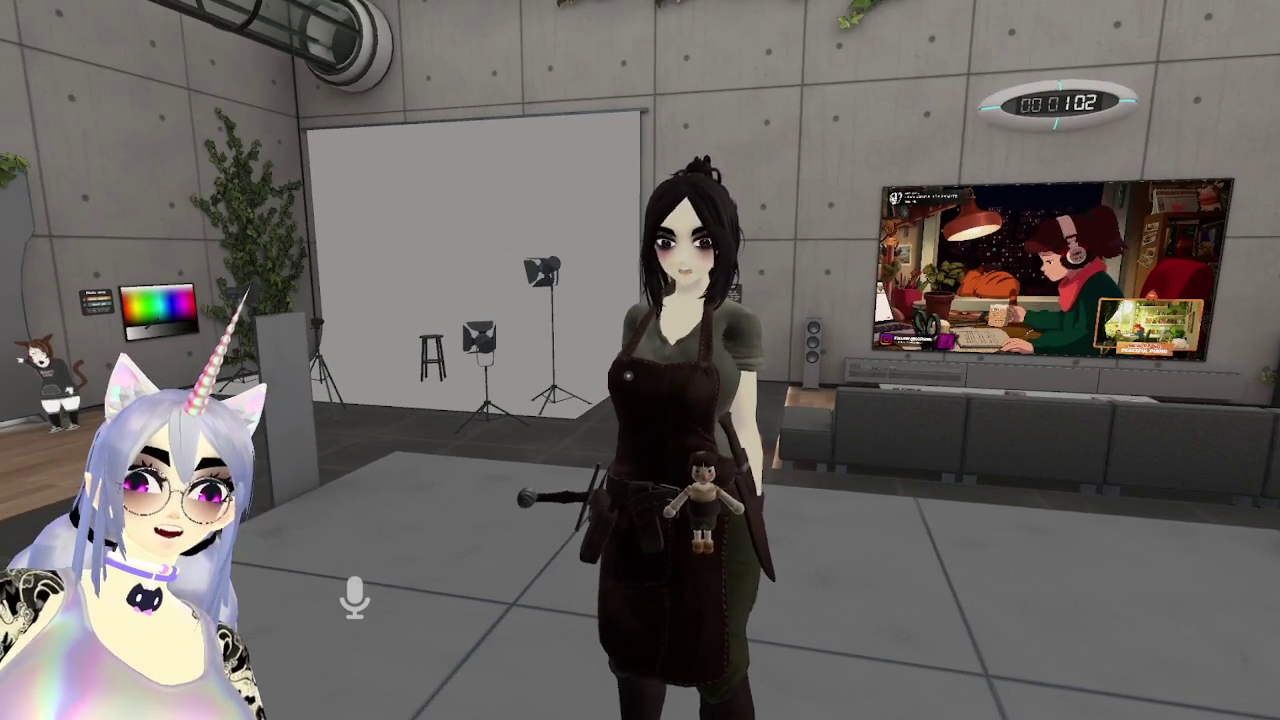
key(Escape)
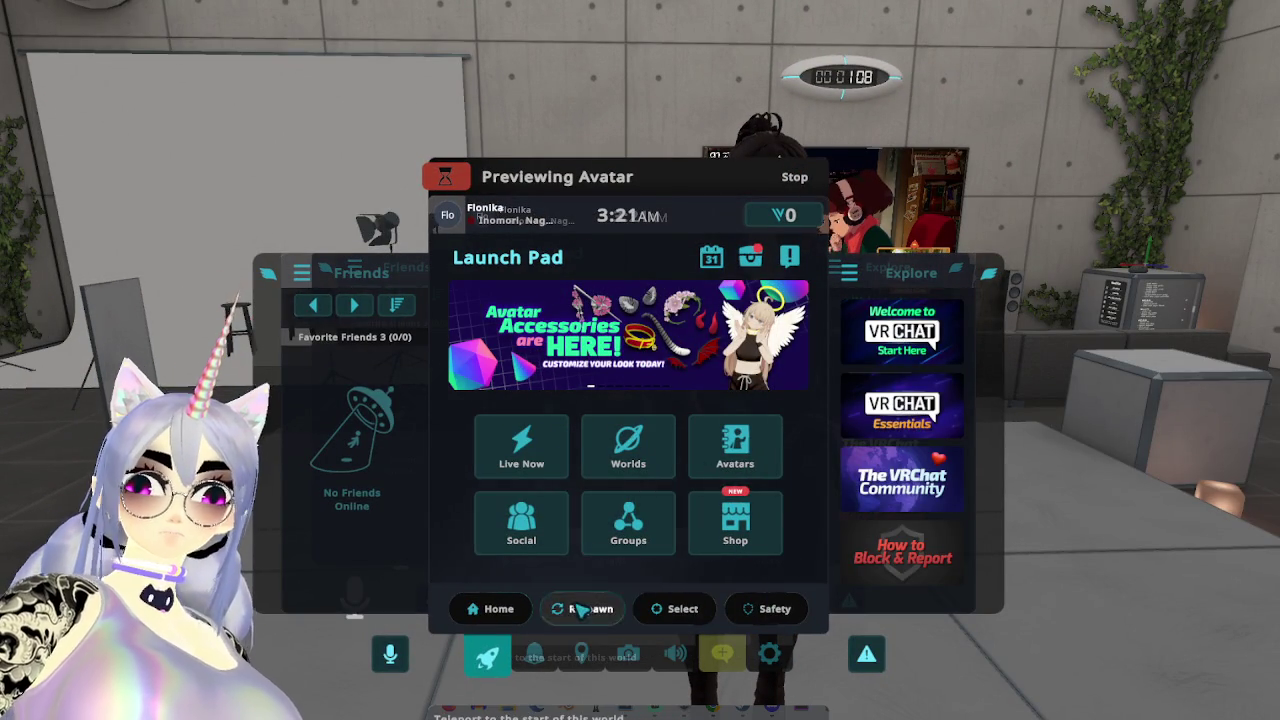
click(762, 447)
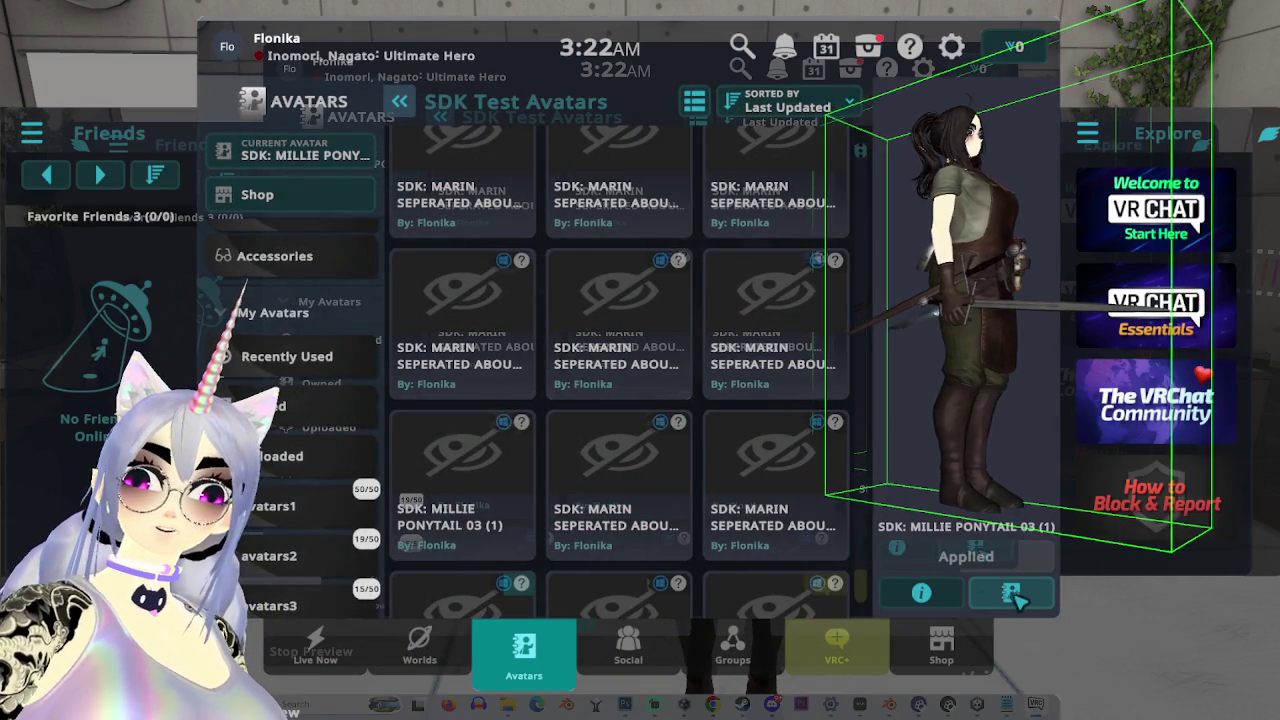
View the Millie Ponytail avatar's details and performance stats.
click(945, 591)
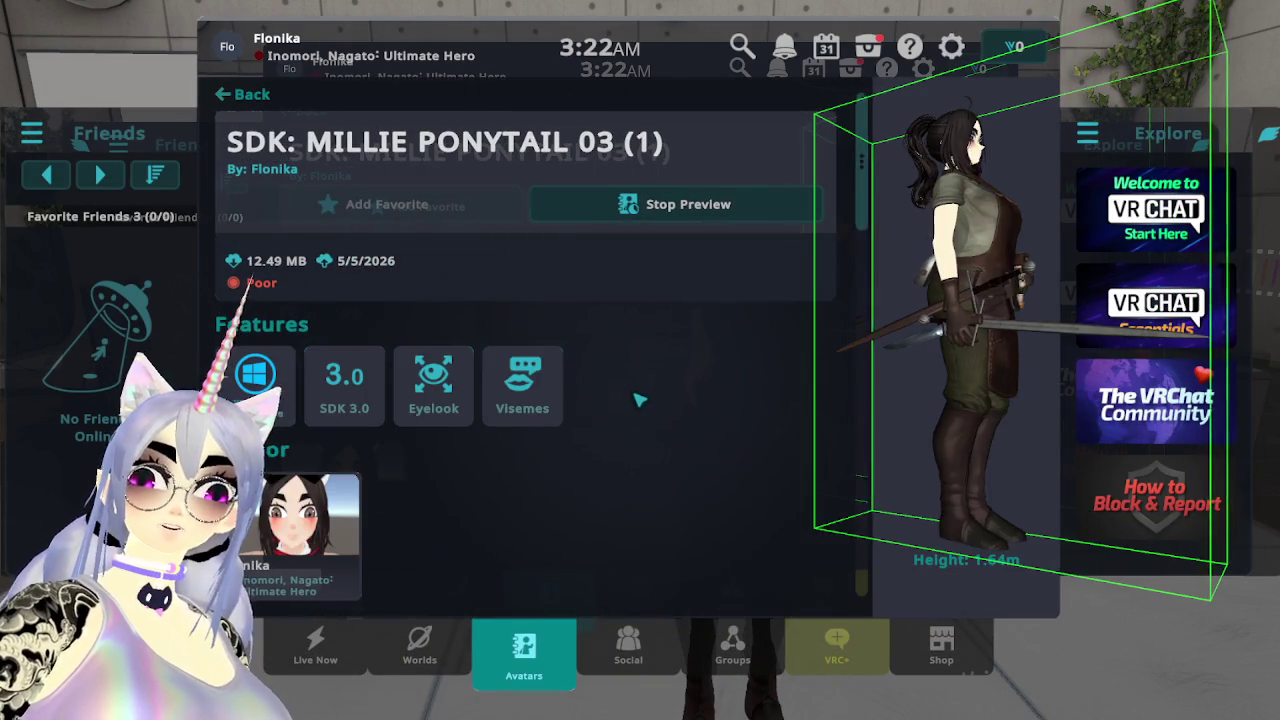
scroll(down, 3)
scroll(up, 3)
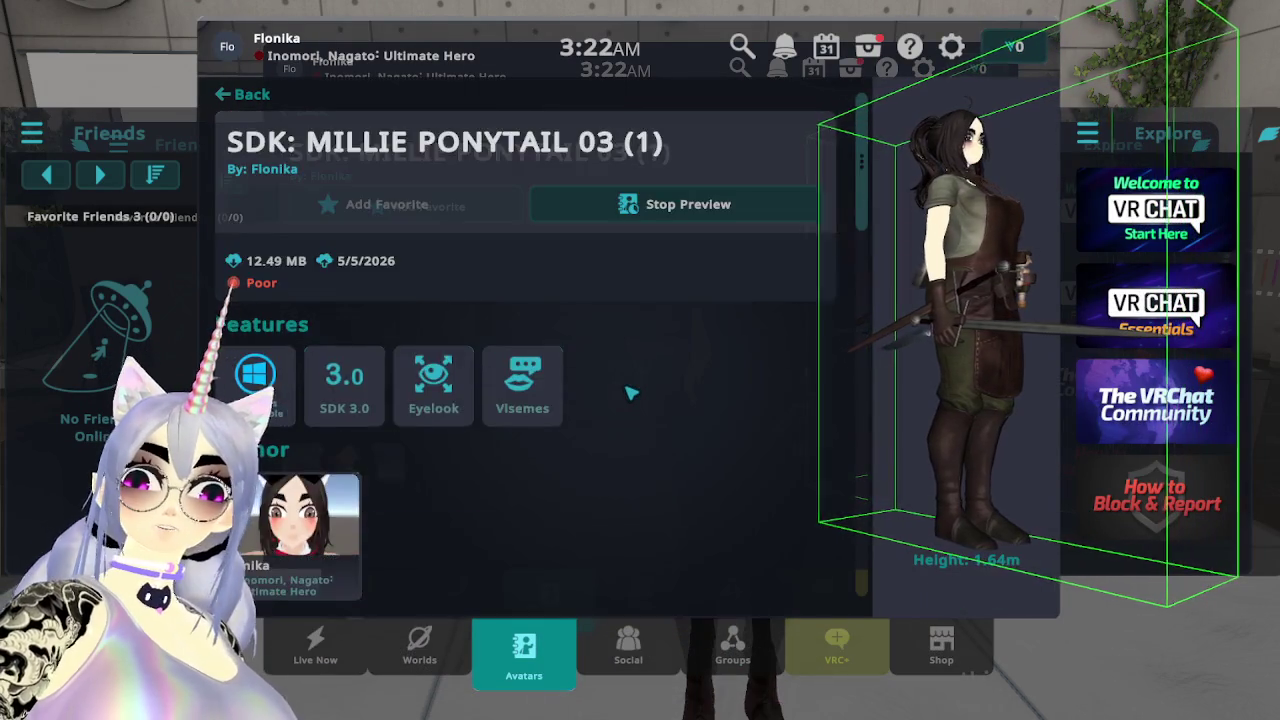
scroll(down, 3)
scroll(up, 3)
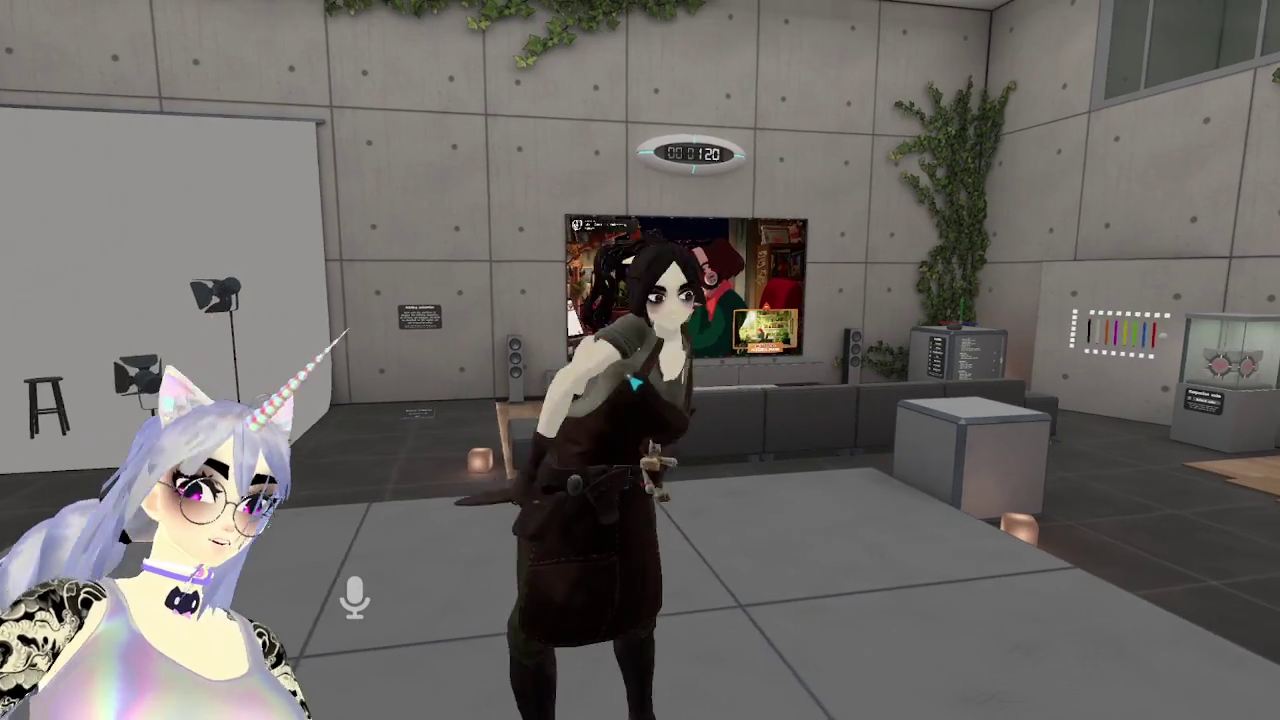
Return to the avatar library and review the Millie Ponytail stats once more.
key(Escape)
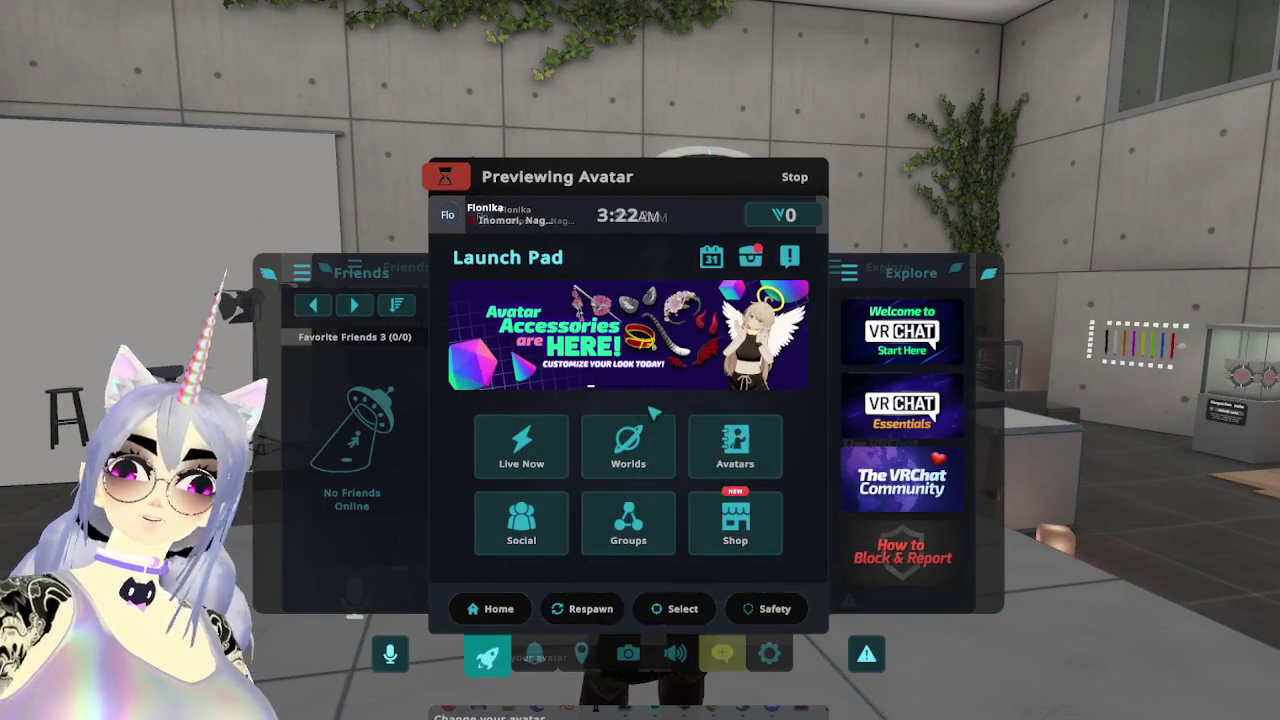
click(734, 443)
click(475, 225)
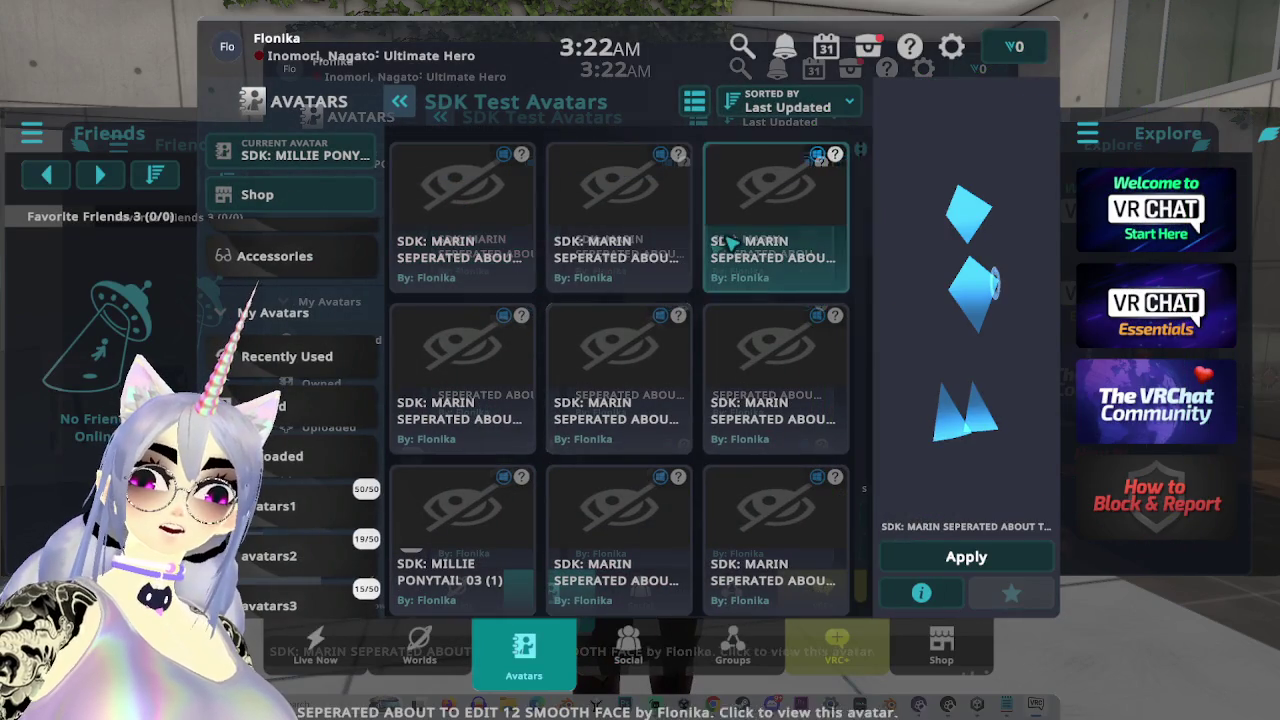
click(414, 528)
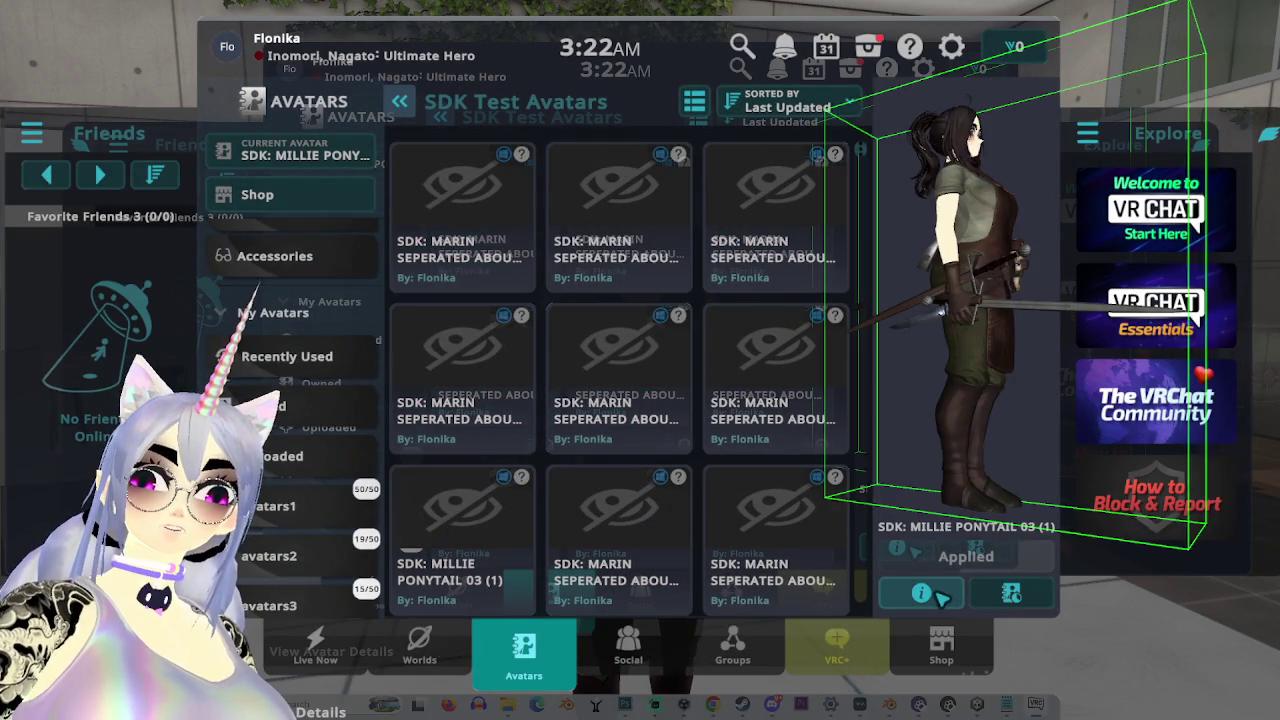
click(921, 593)
key(Escape)
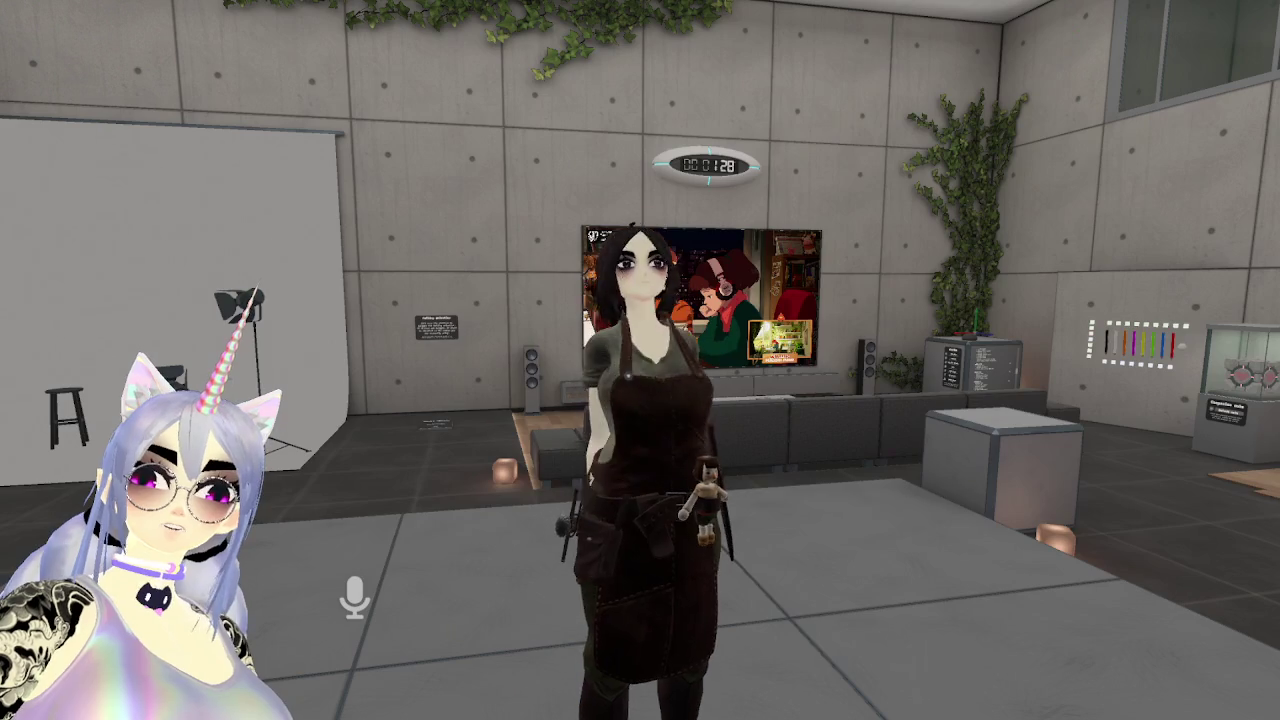
key(Escape)
click(734, 531)
click(921, 593)
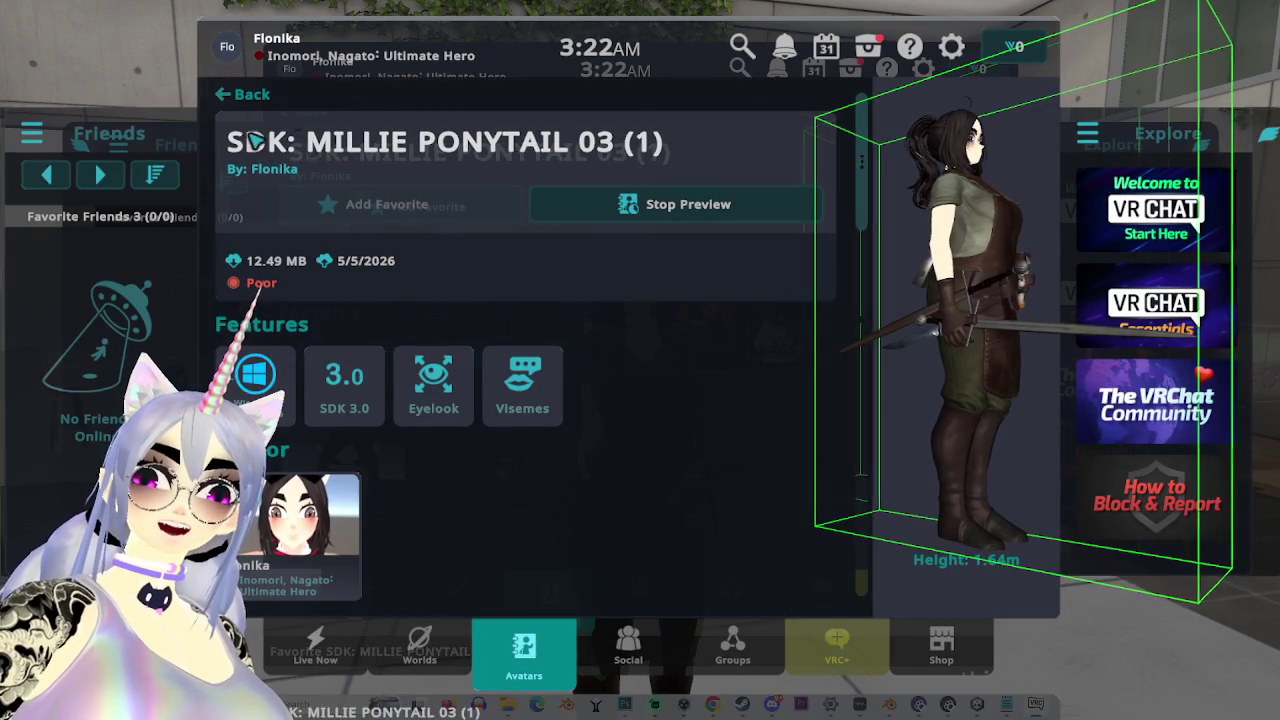
scroll(down, 3)
scroll(down, 3)
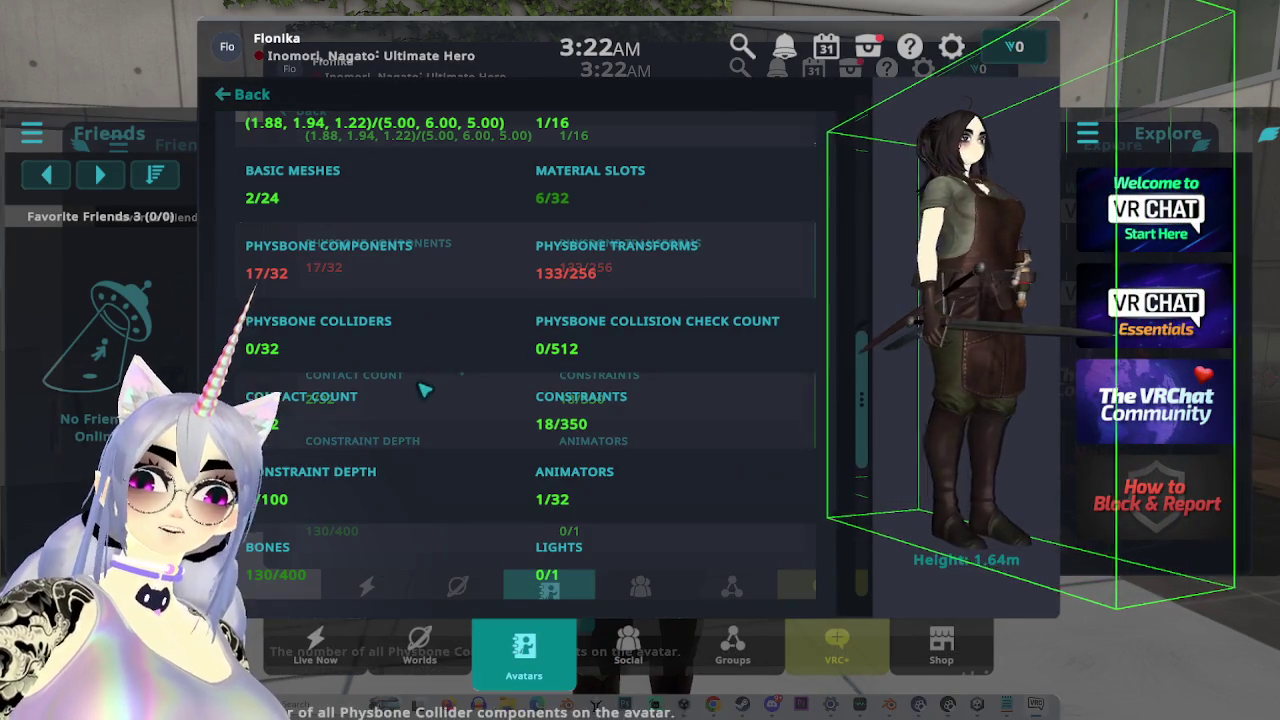
Preview the grey Marin test avatar and apply it.
key(Escape)
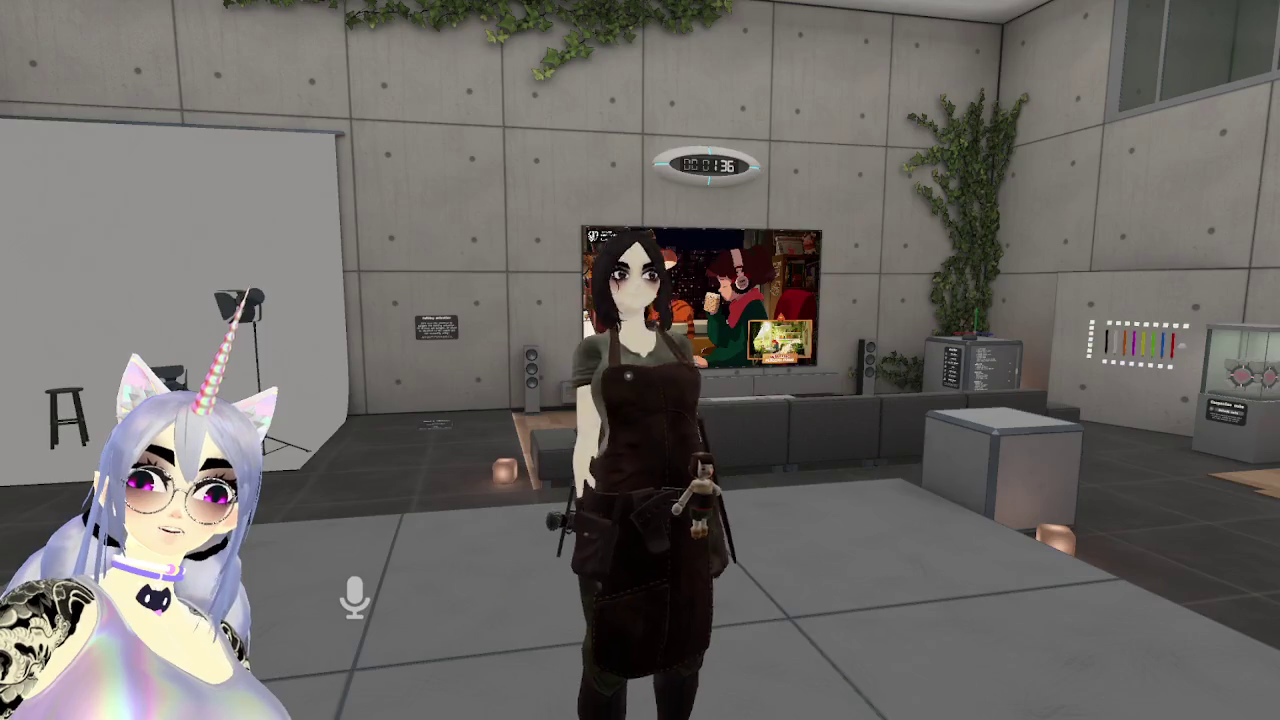
key(Escape)
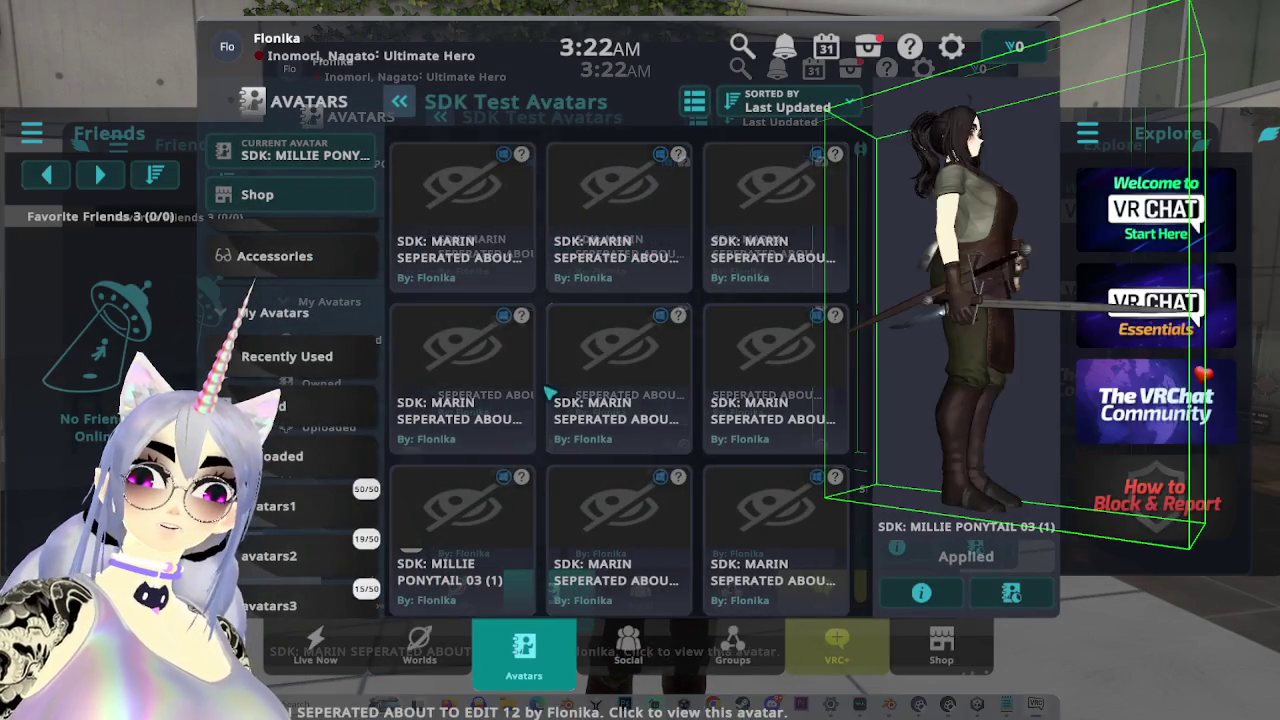
click(490, 235)
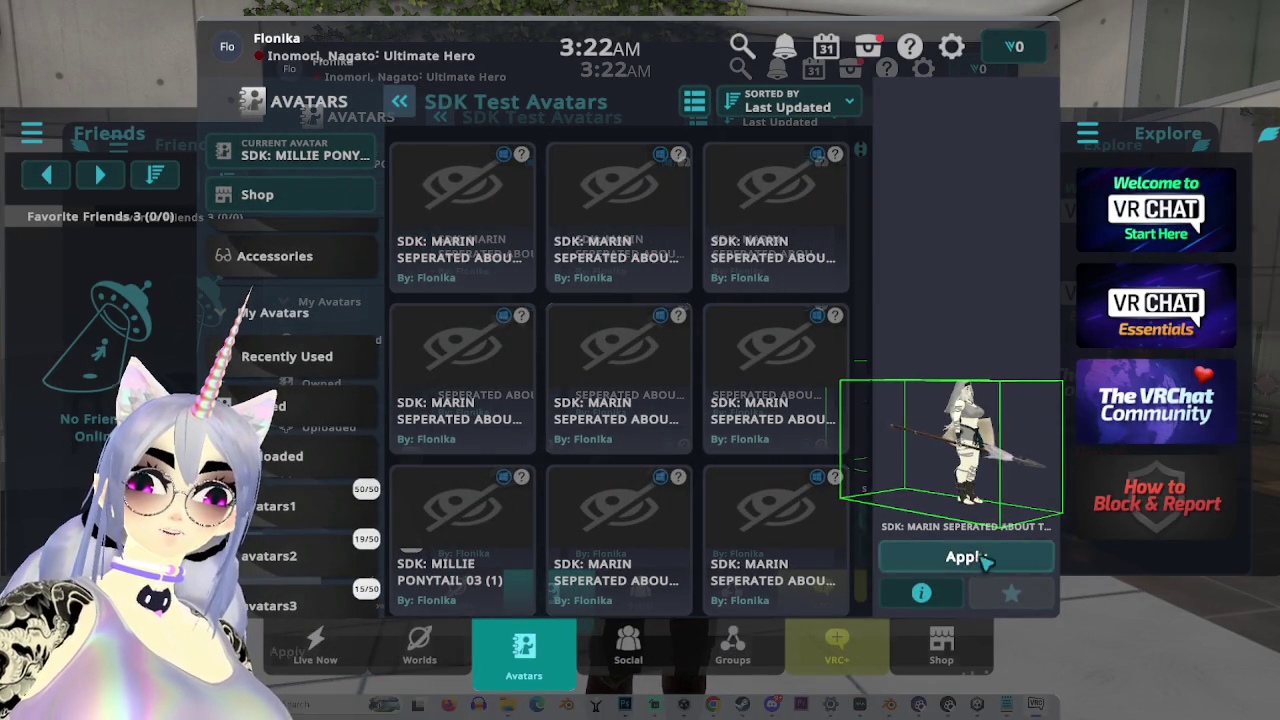
click(985, 557)
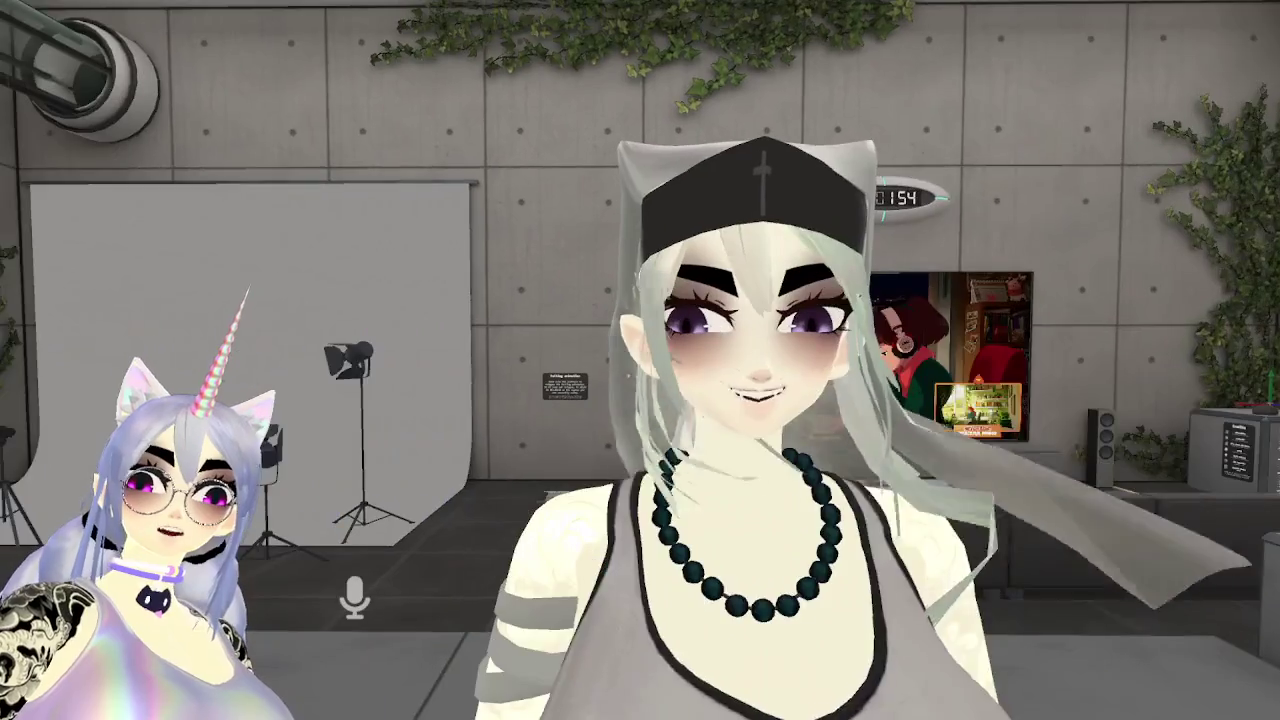
Bring up the Marin avatar's radial action menu with the R key.
key(Escape)
click(764, 449)
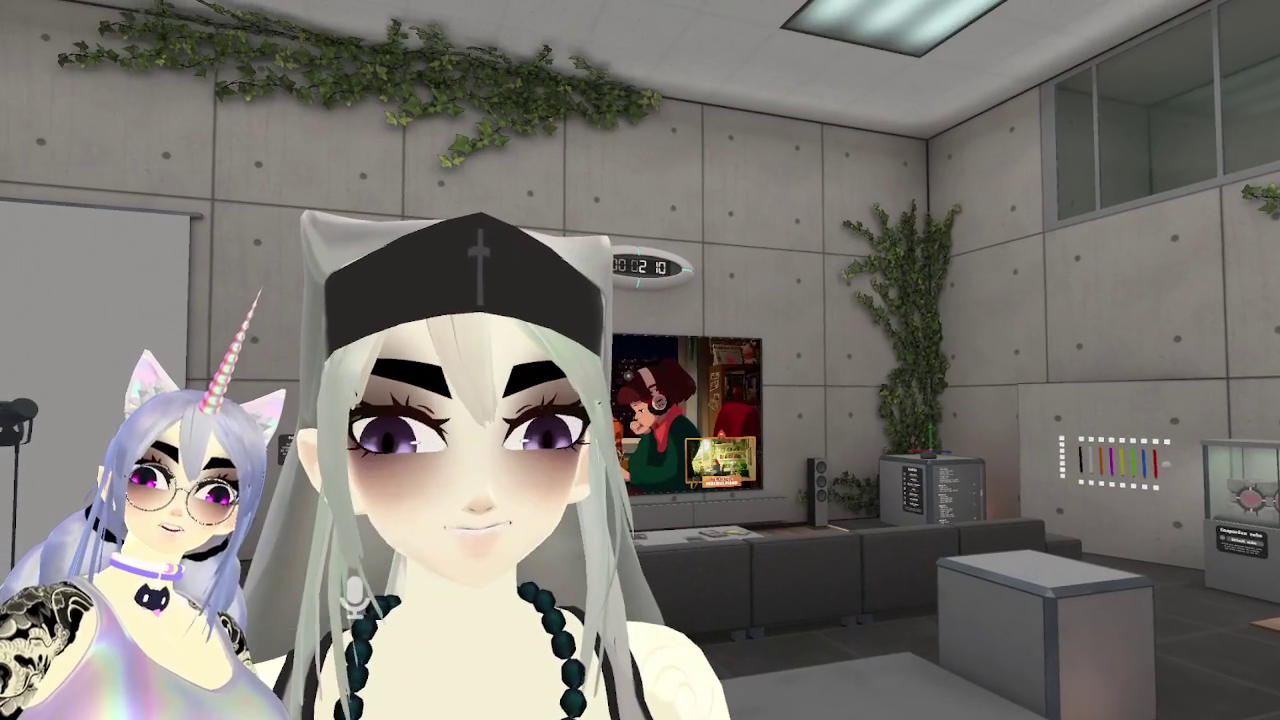
key(r)
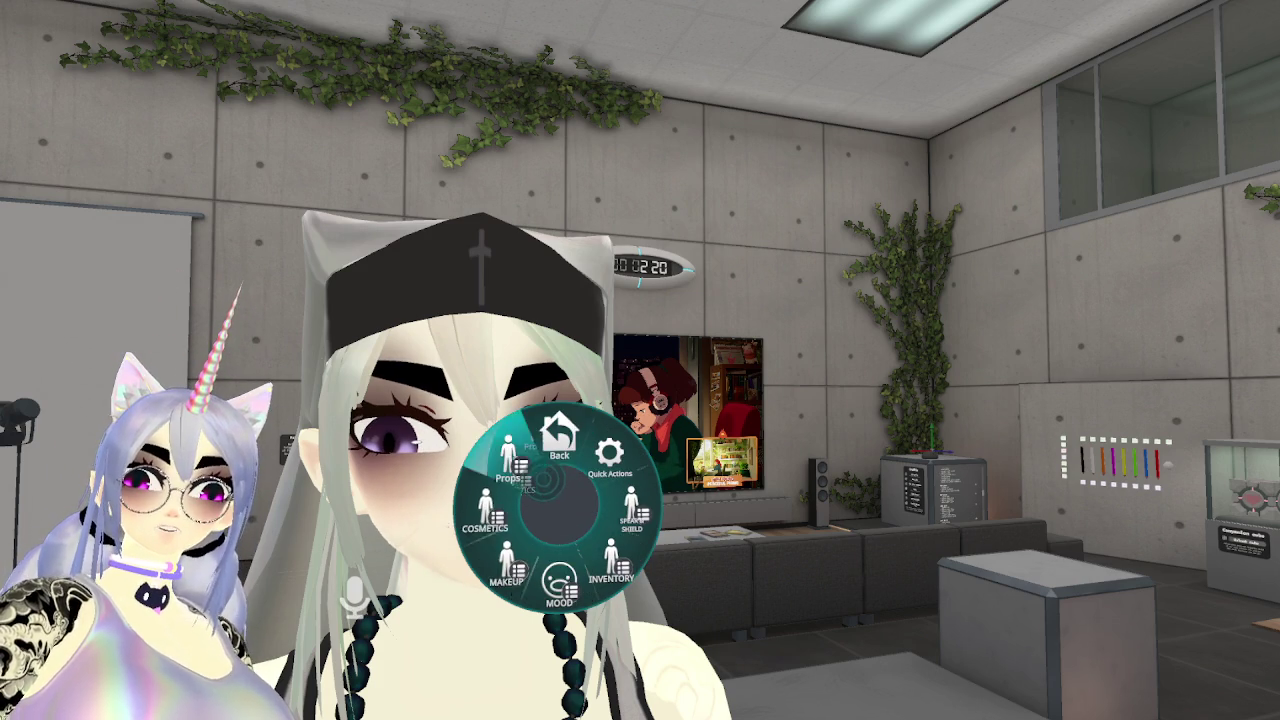
Browse the radial menu's face injury effect toggles and facial expression options.
key(r)
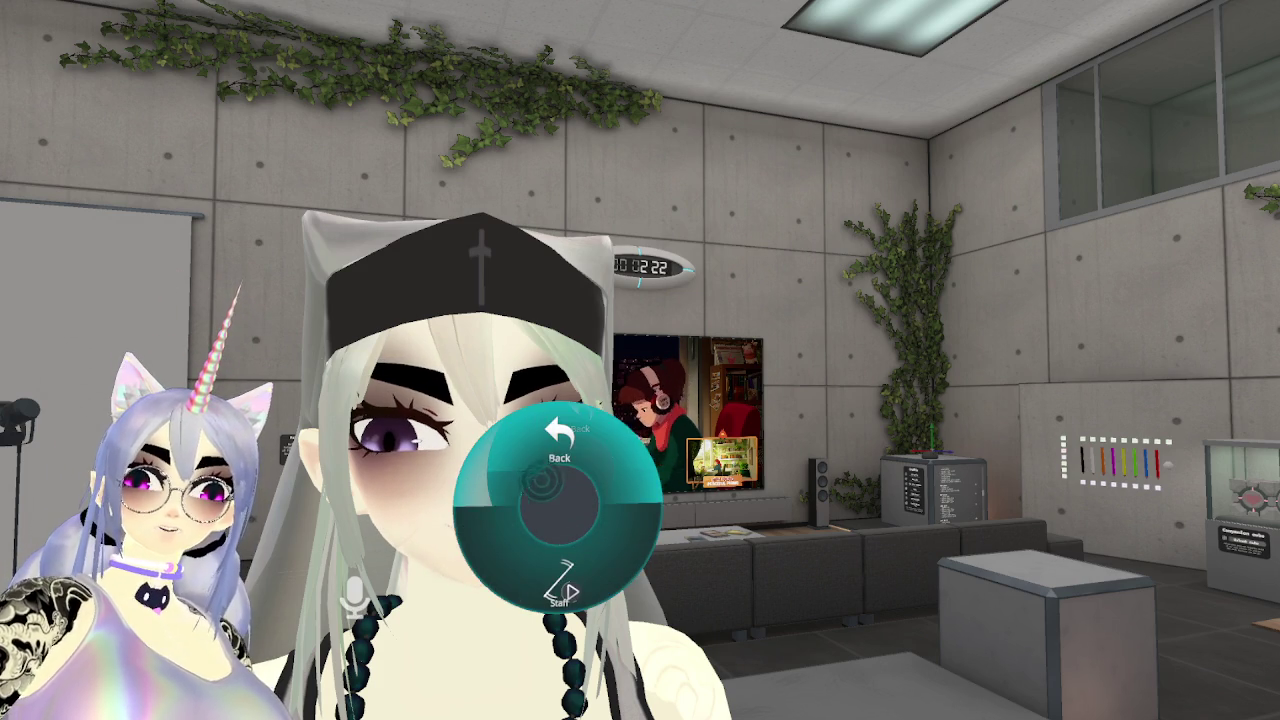
click(560, 585)
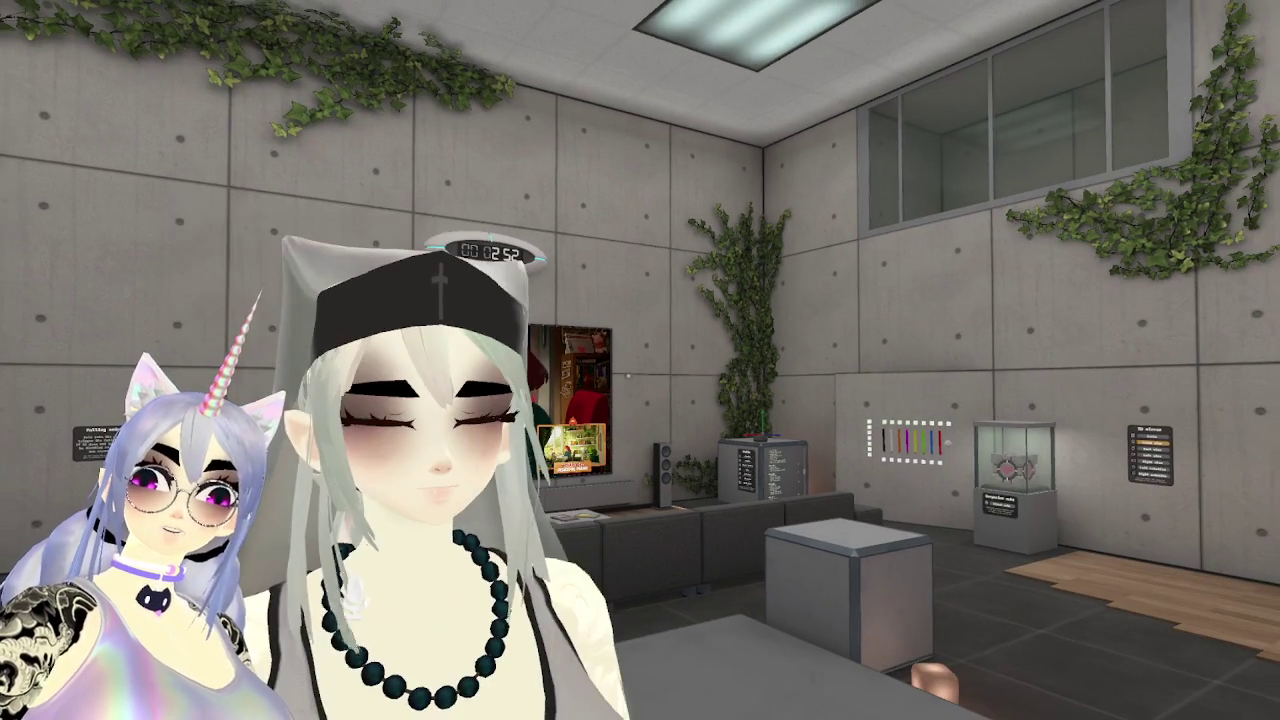
key(r)
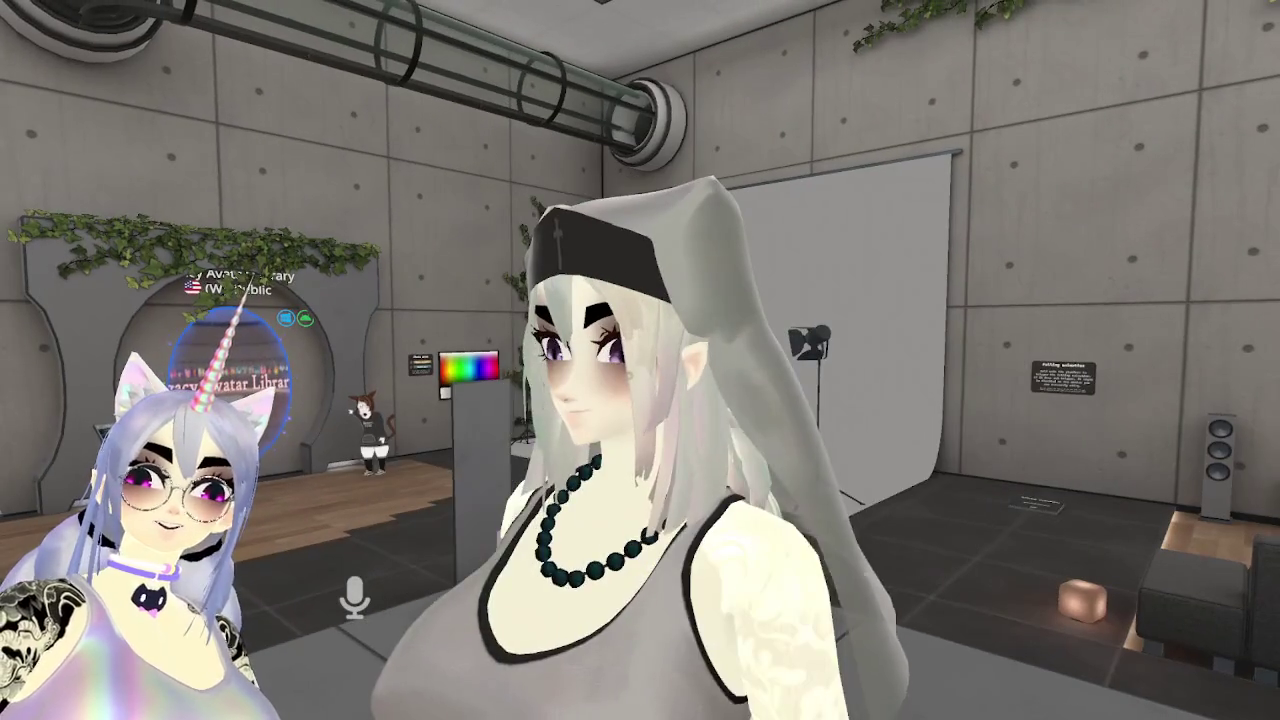
Exit VRChat from the Settings page's power button and confirm quitting.
key(Escape)
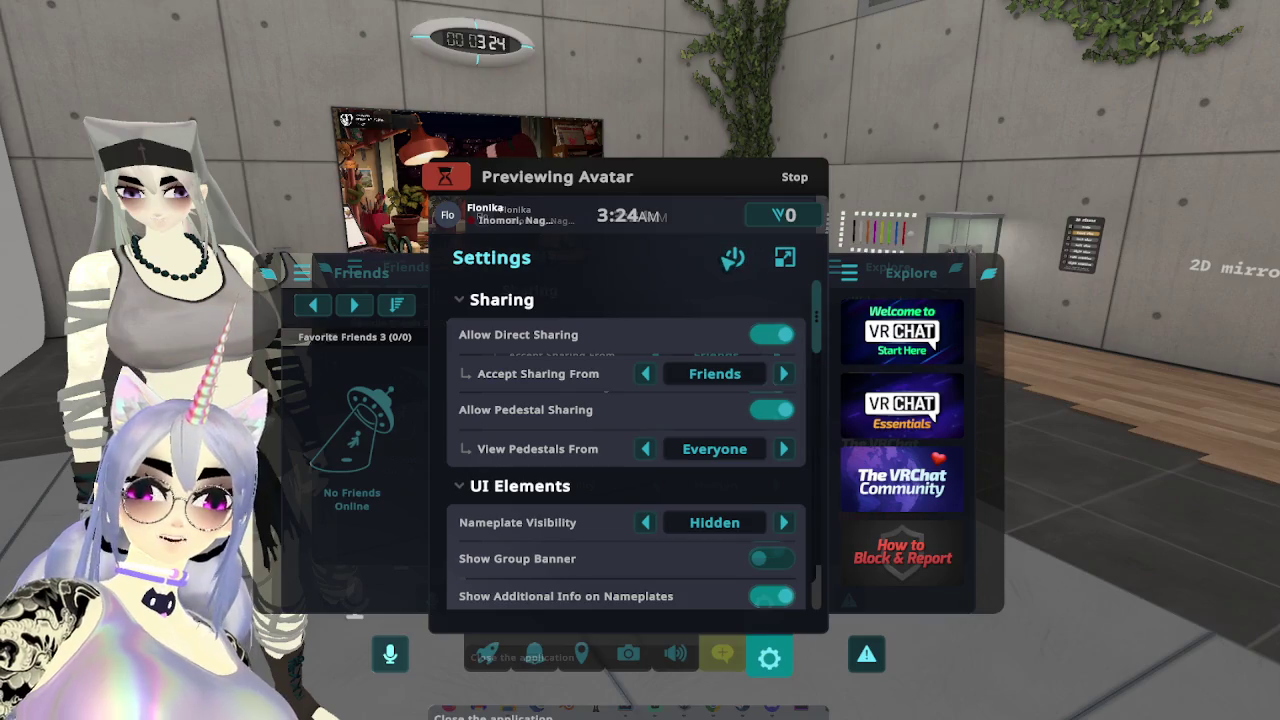
key(Escape)
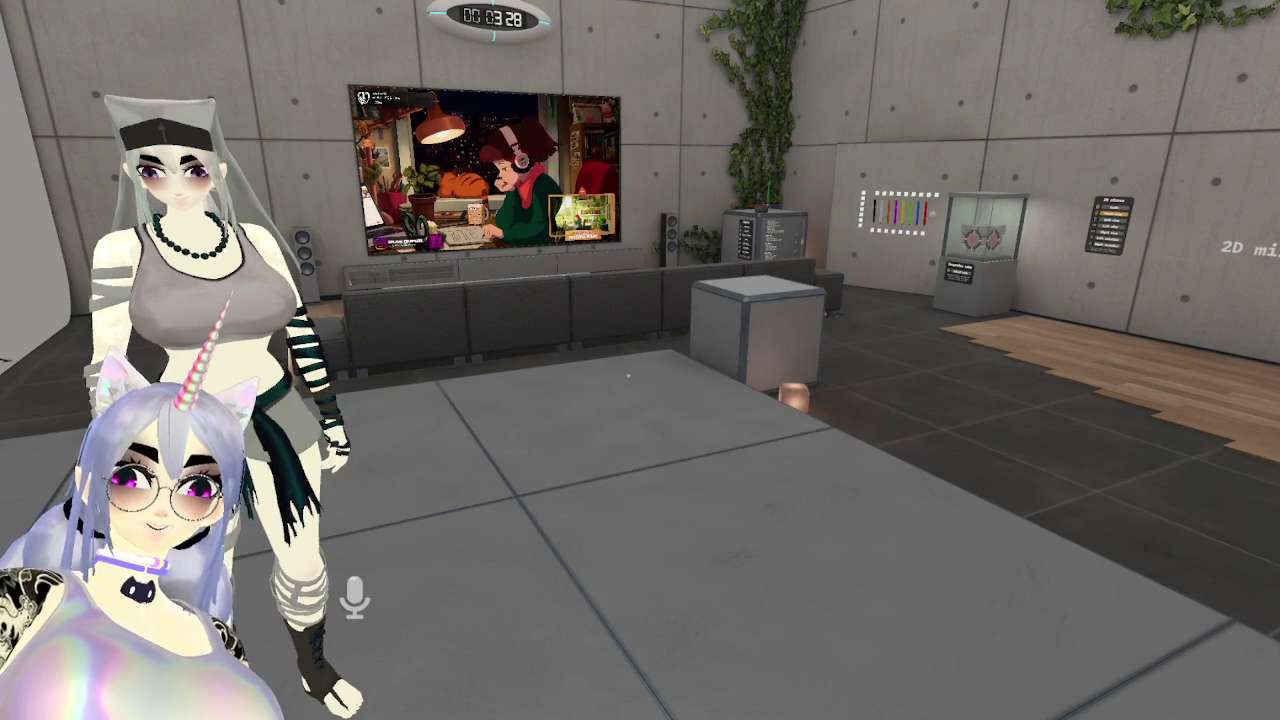
key(Escape)
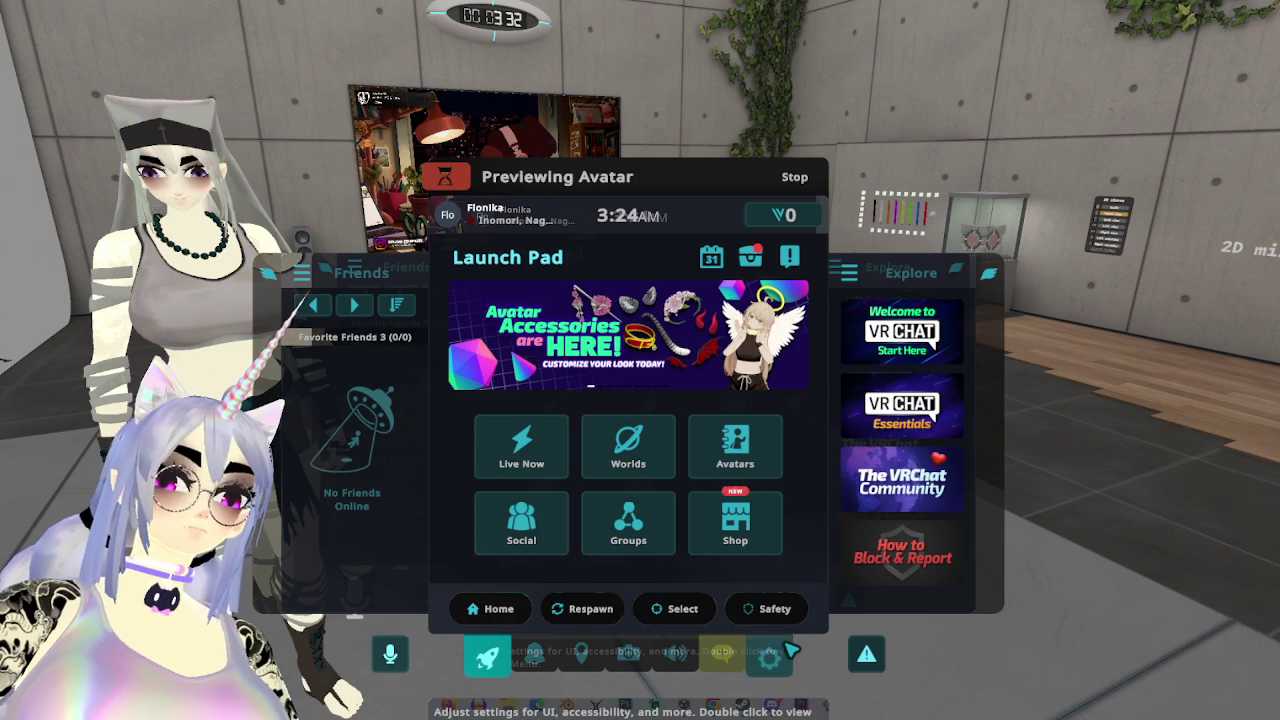
click(771, 655)
click(762, 257)
click(531, 582)
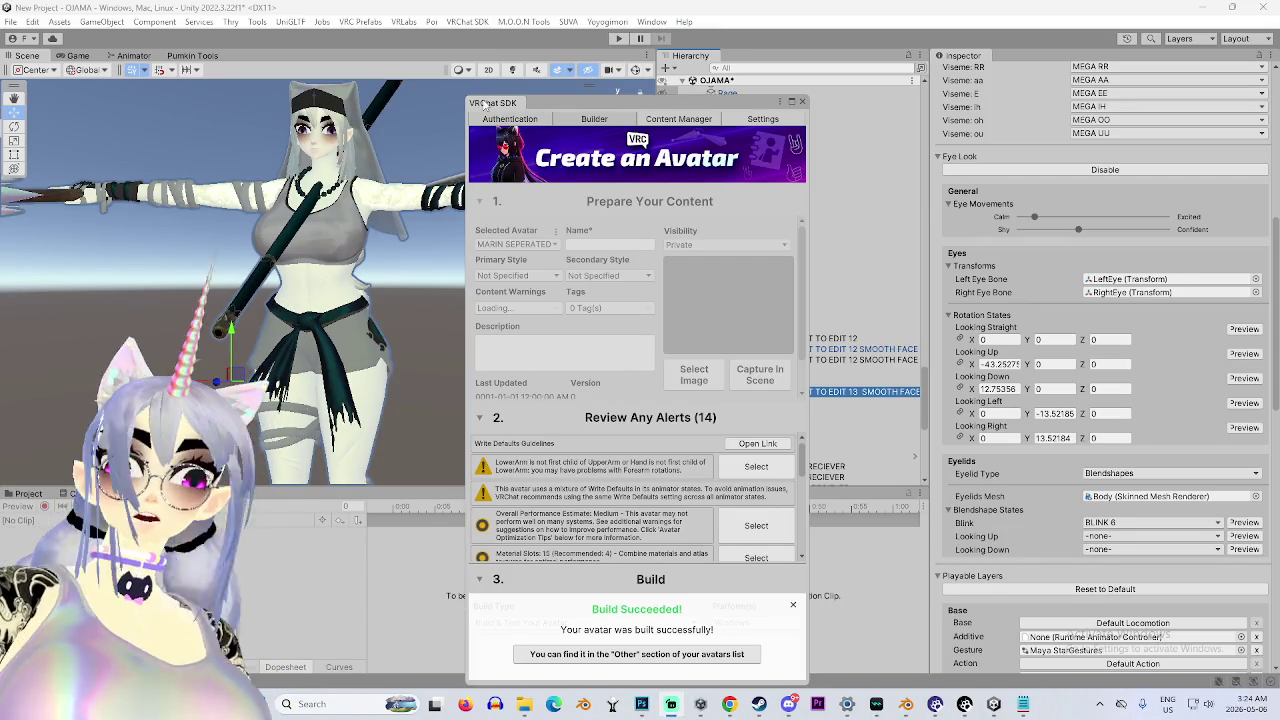
Select the EDIT 13 SMOOTH FACE avatar and load it into the SDK control panel.
click(322, 226)
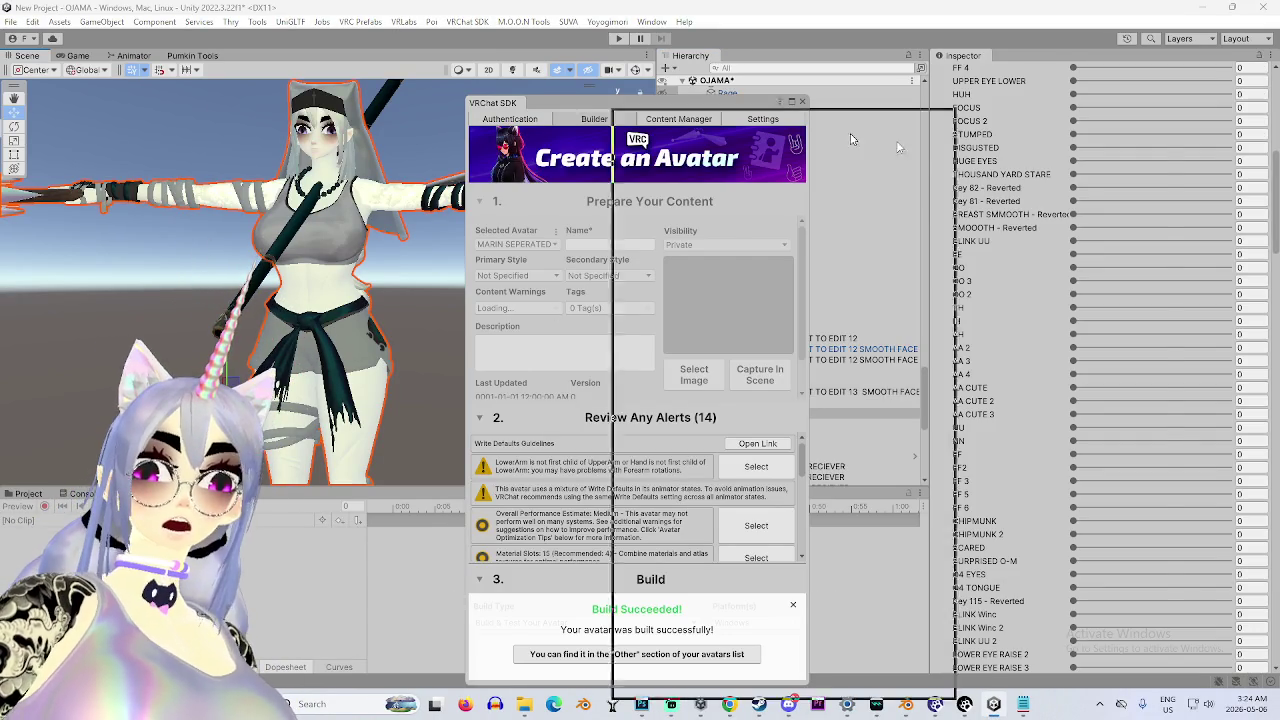
drag(549, 102, 992, 161)
click(820, 391)
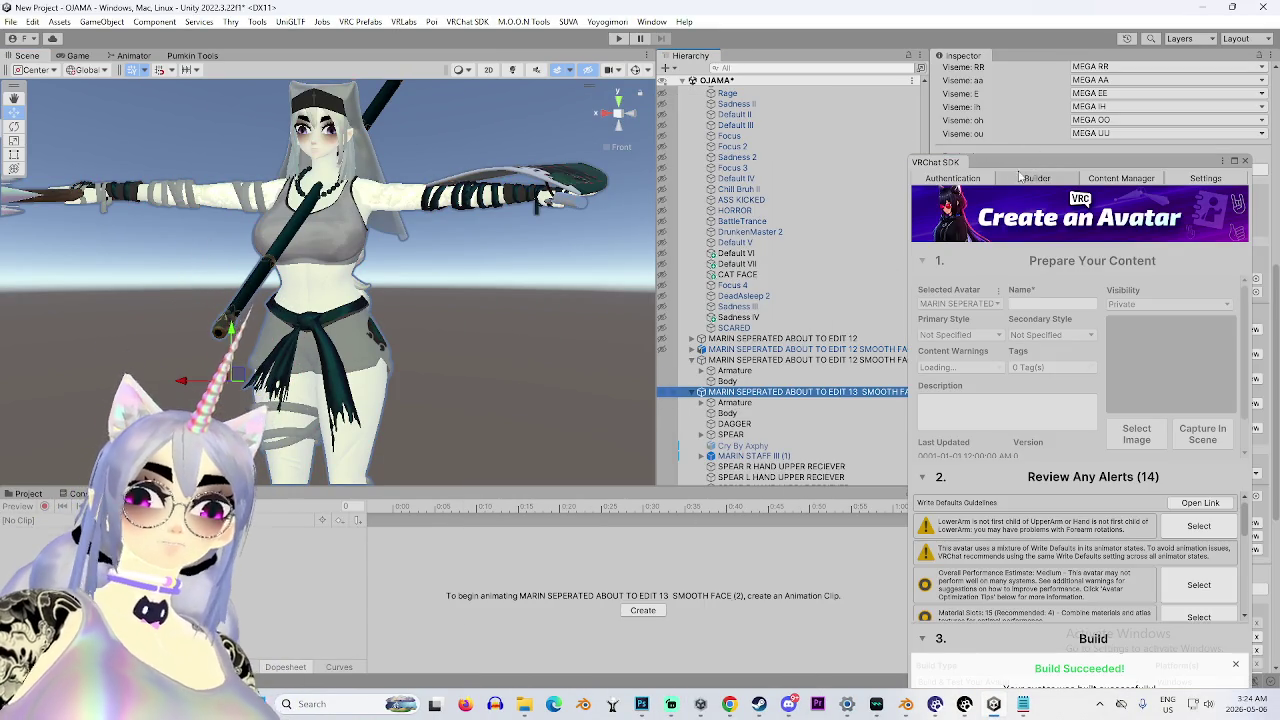
scroll(up, 3)
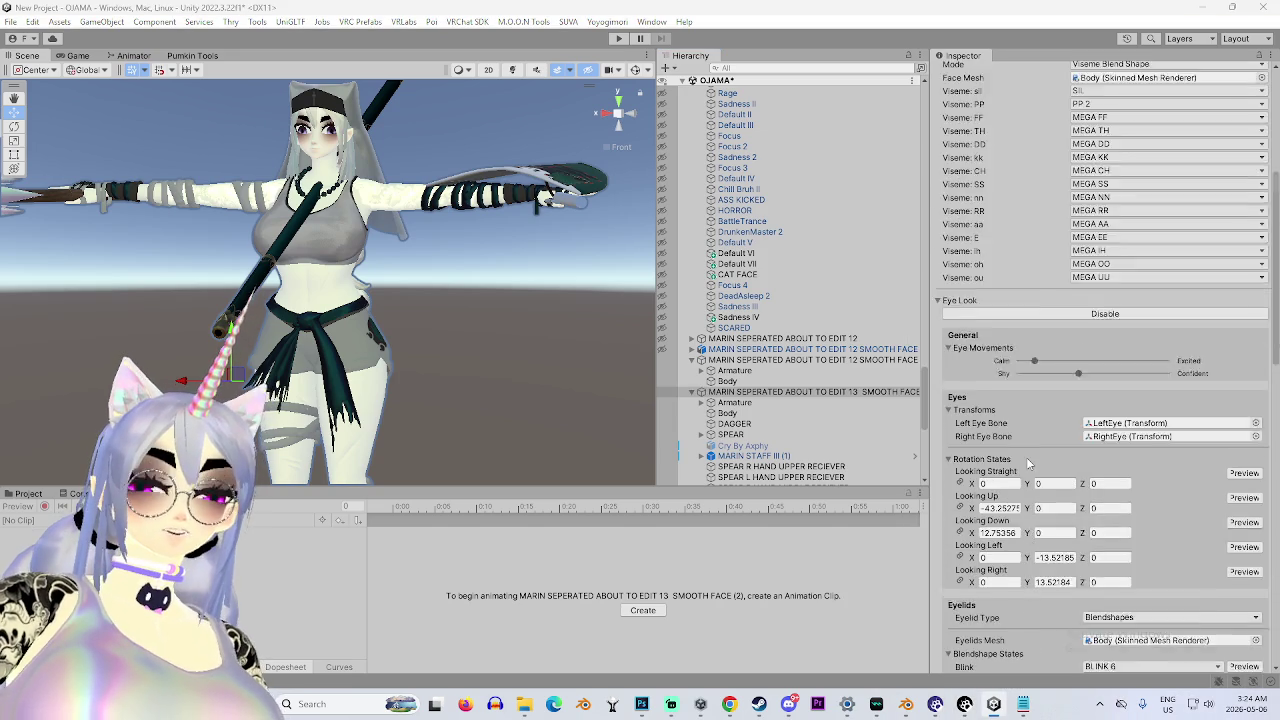
click(1105, 289)
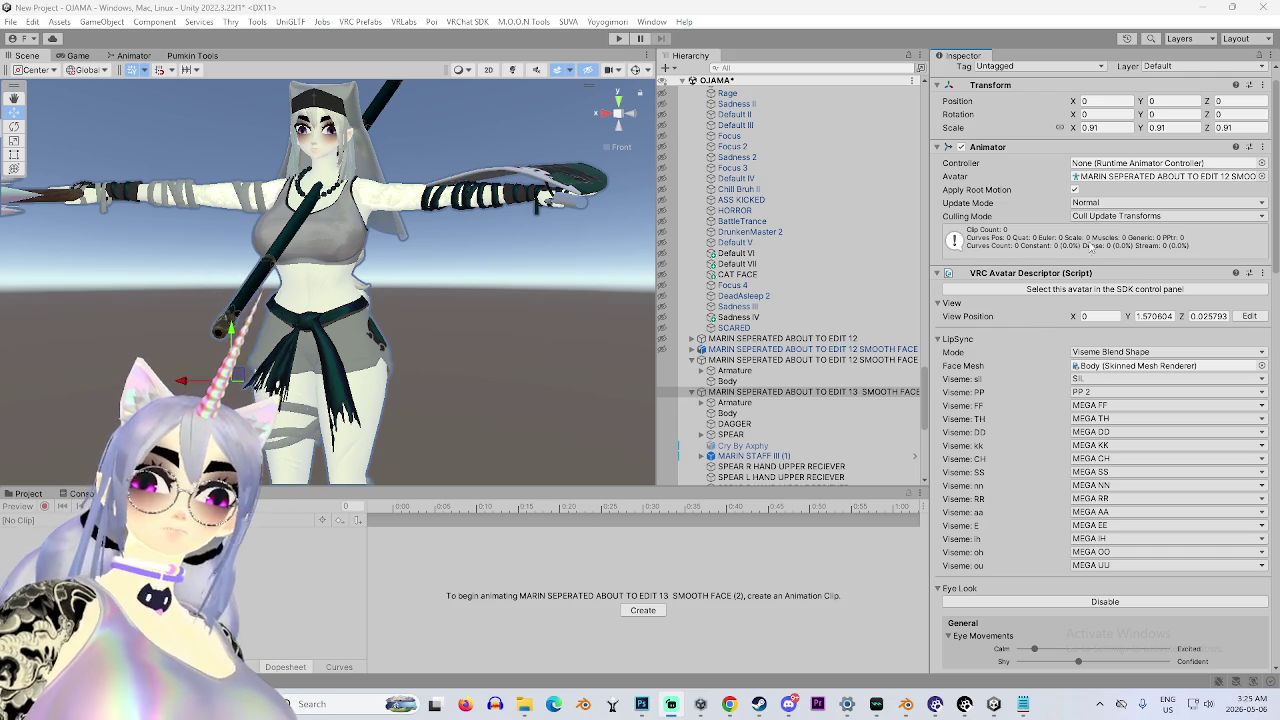
Reload the avatar in the SDK builder and take a first Capture In Scene thumbnail.
click(1131, 289)
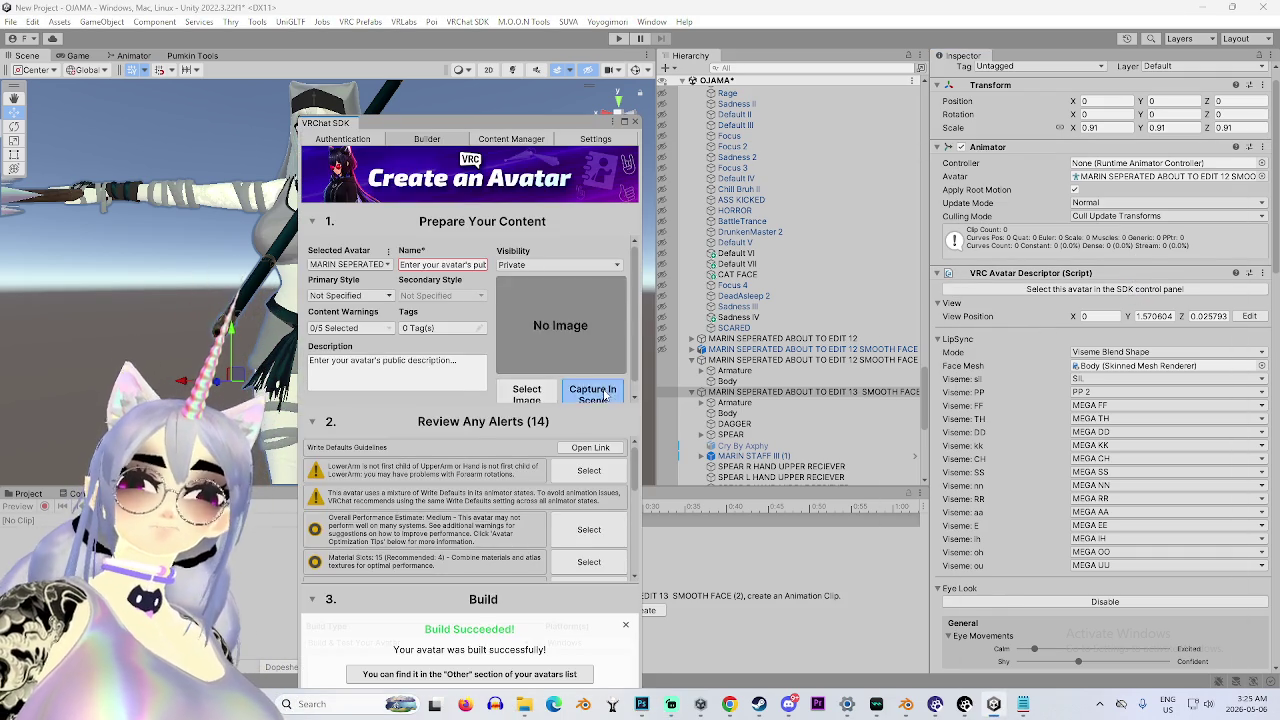
click(607, 397)
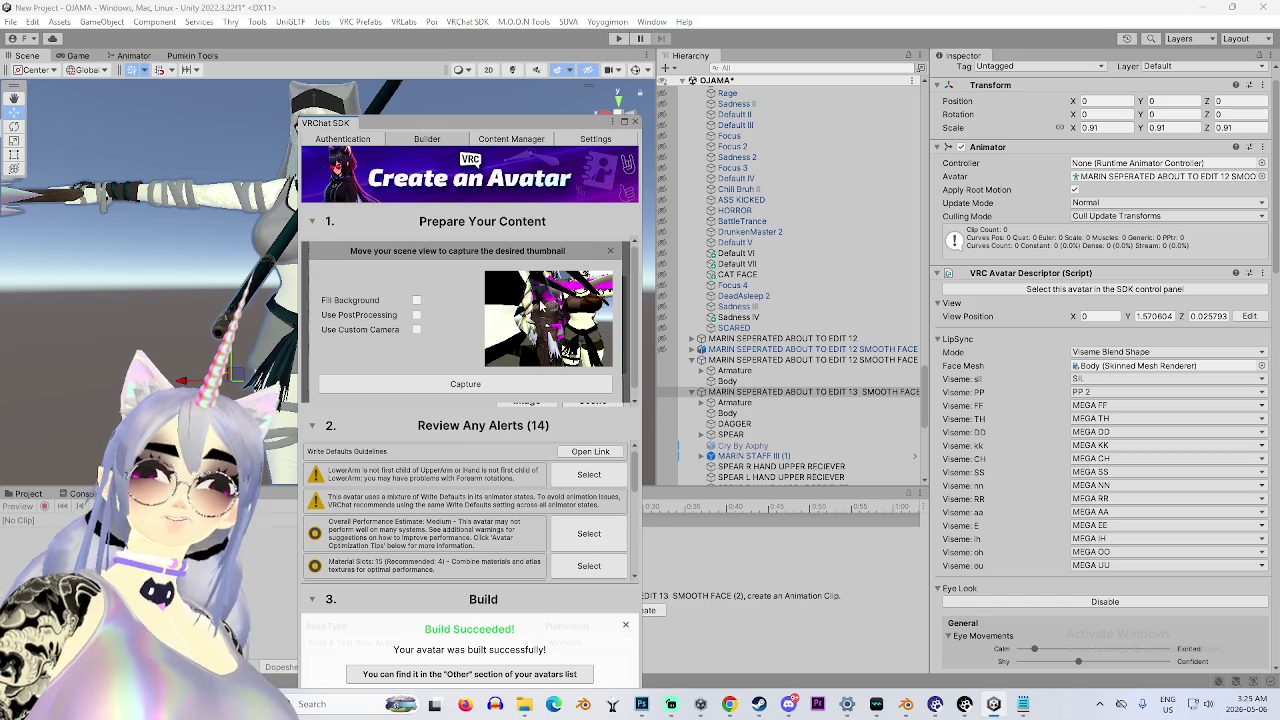
click(623, 121)
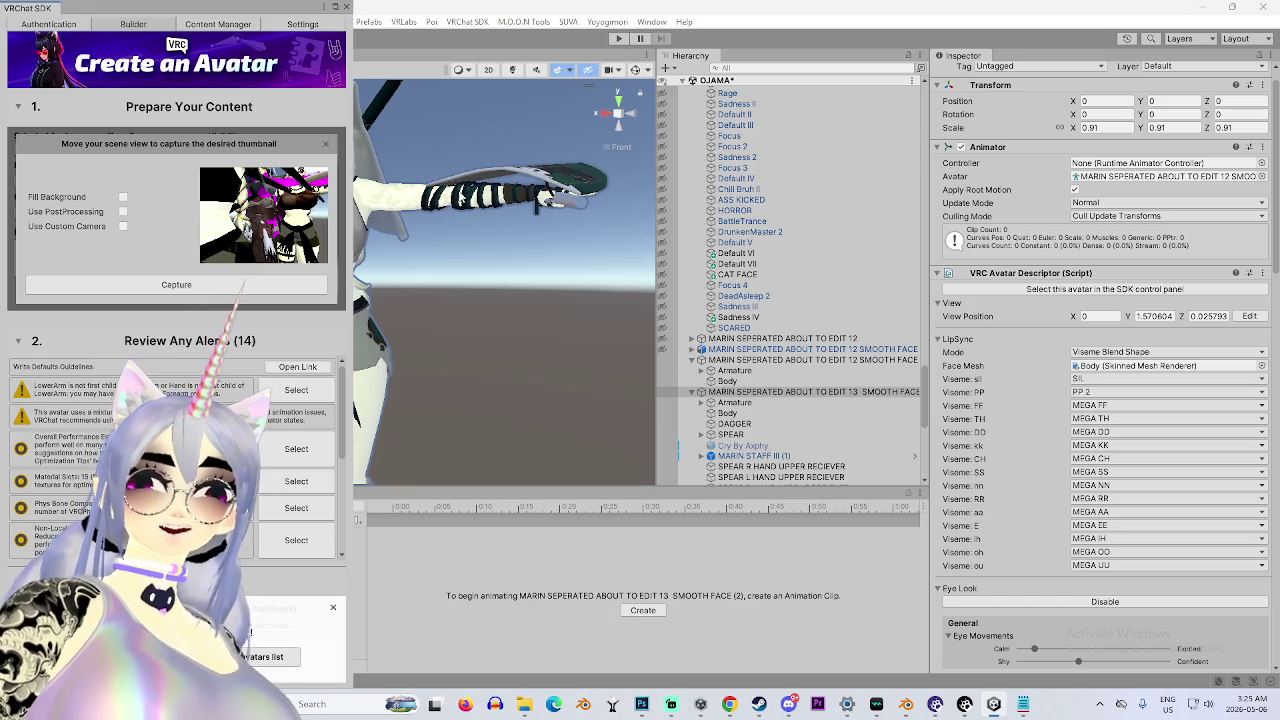
drag(255, 17, 687, 90)
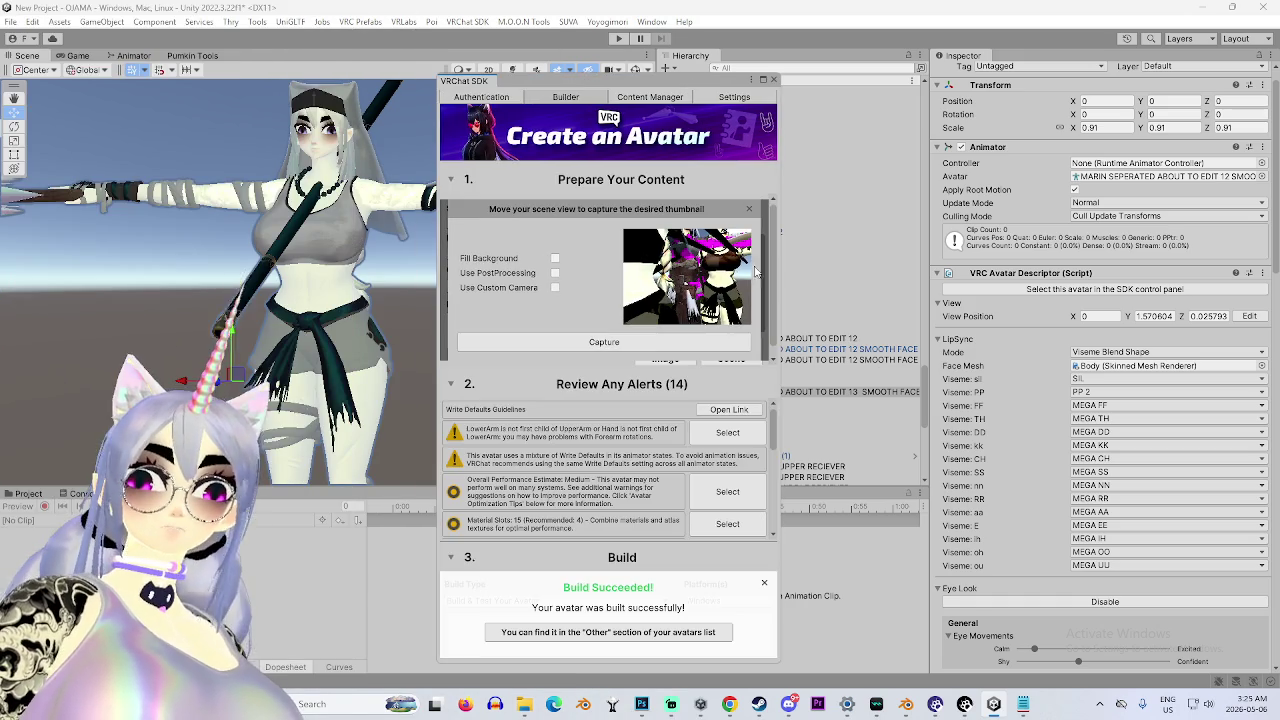
click(629, 347)
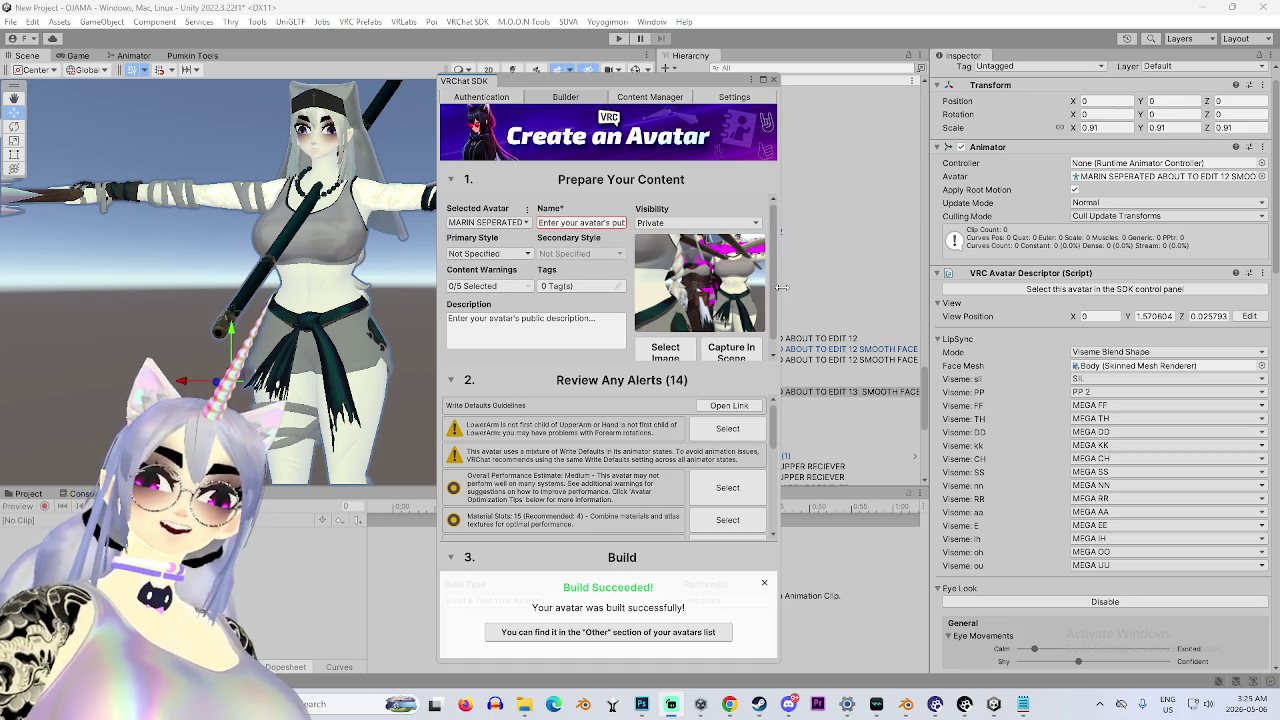
Raise the avatar, zoom in on her face and capture a close-up thumbnail.
scroll(down, 3)
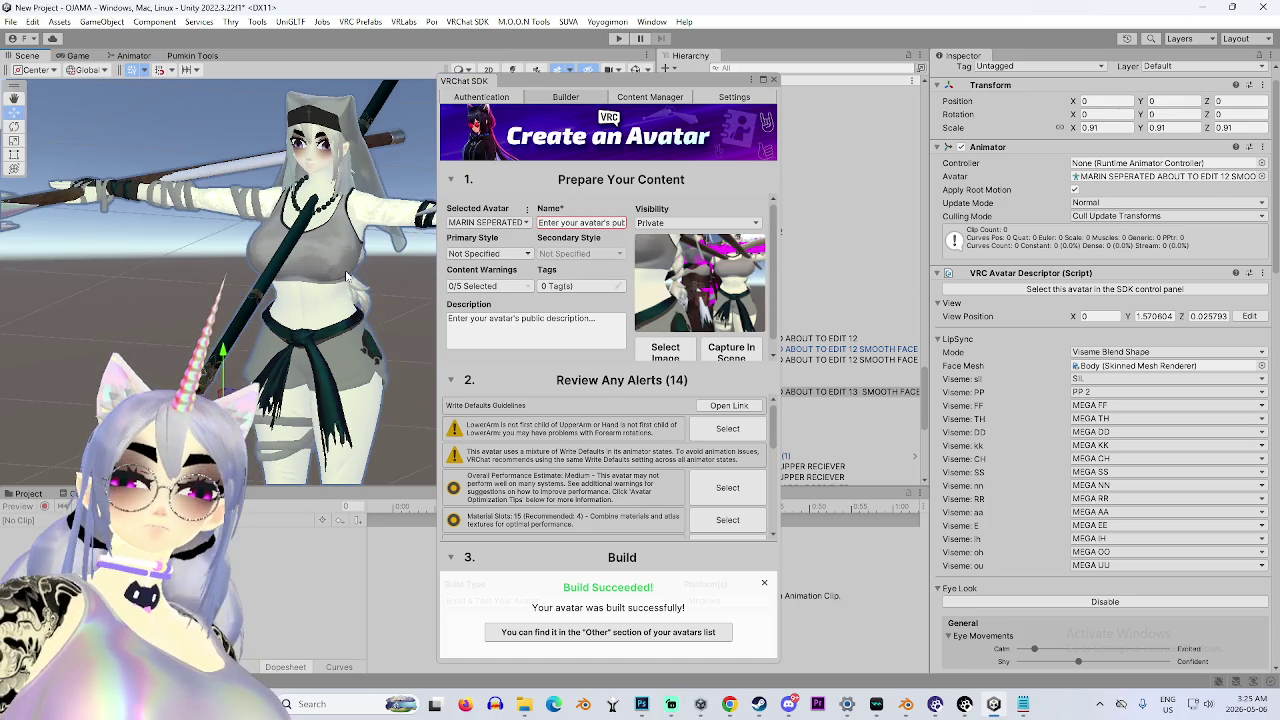
drag(256, 290, 258, 158)
scroll(up, 3)
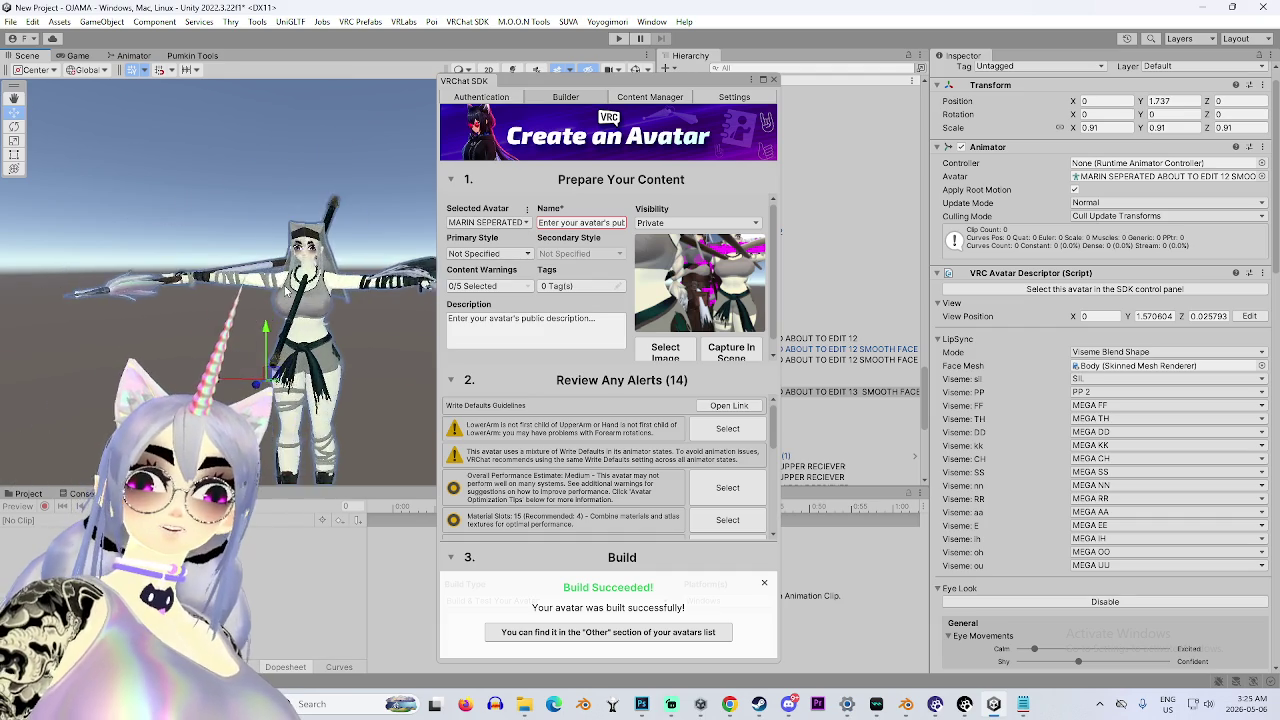
scroll(up, 3)
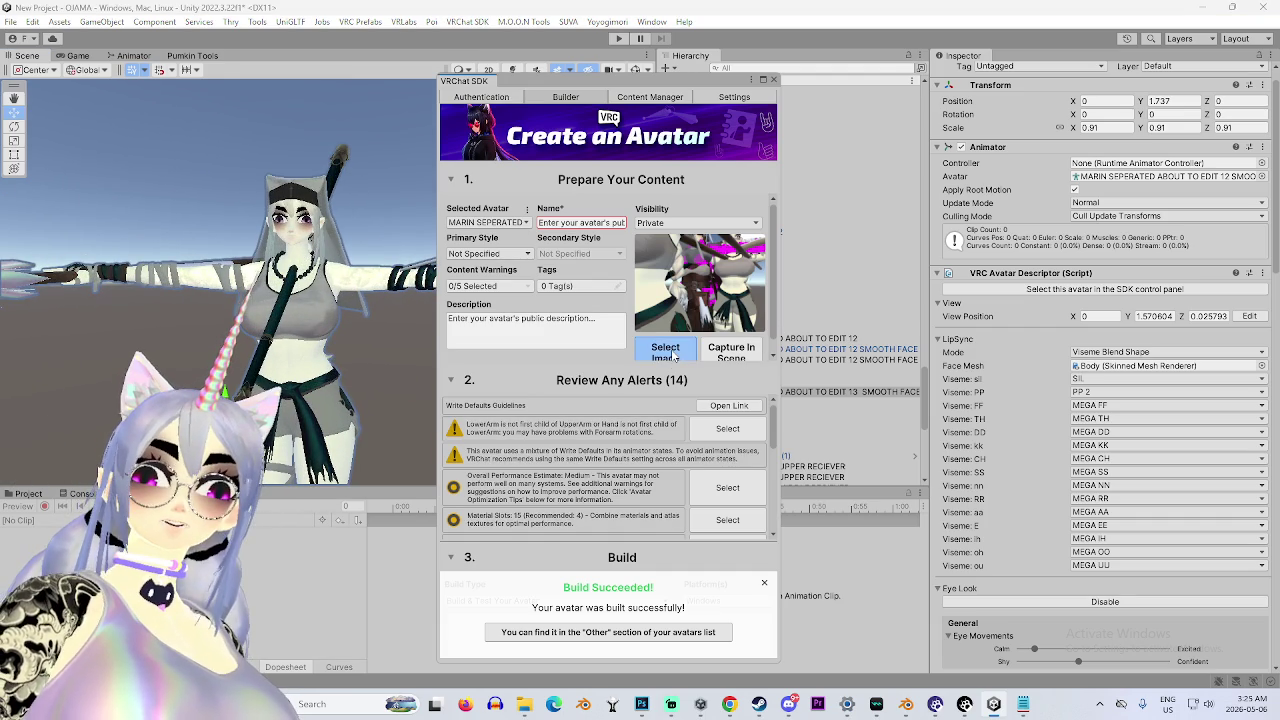
click(731, 352)
scroll(up, 3)
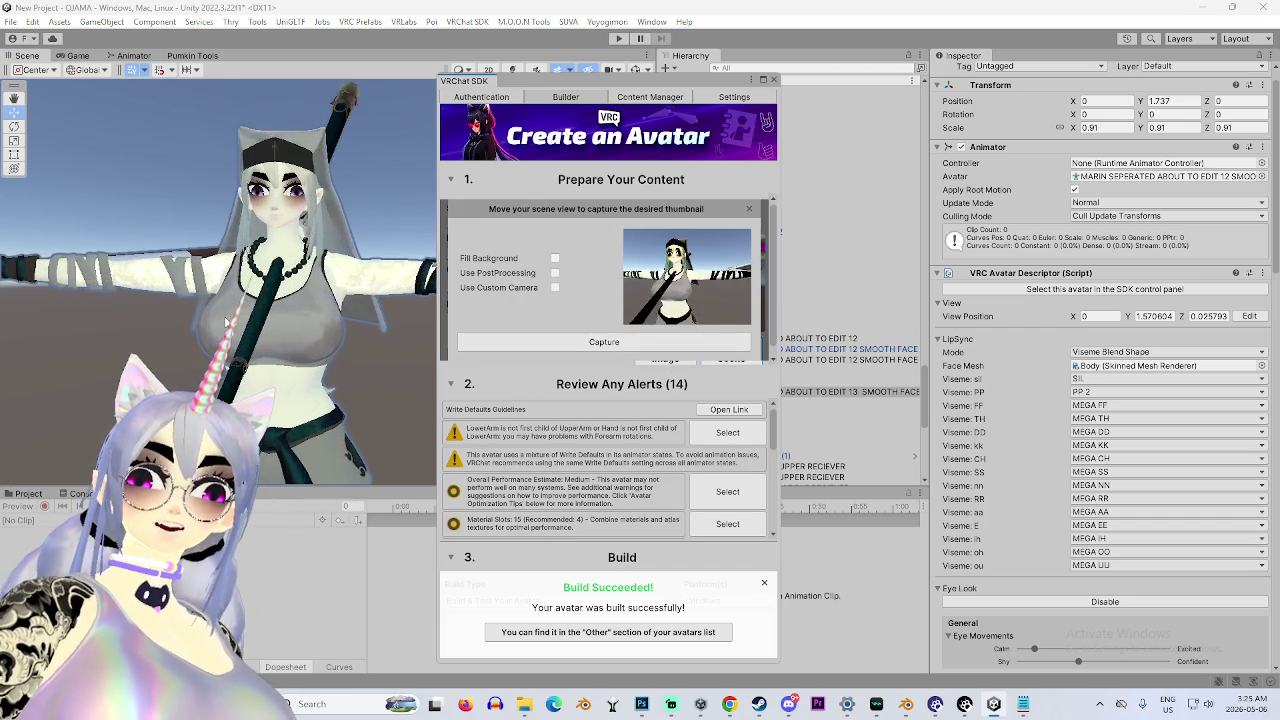
scroll(up, 3)
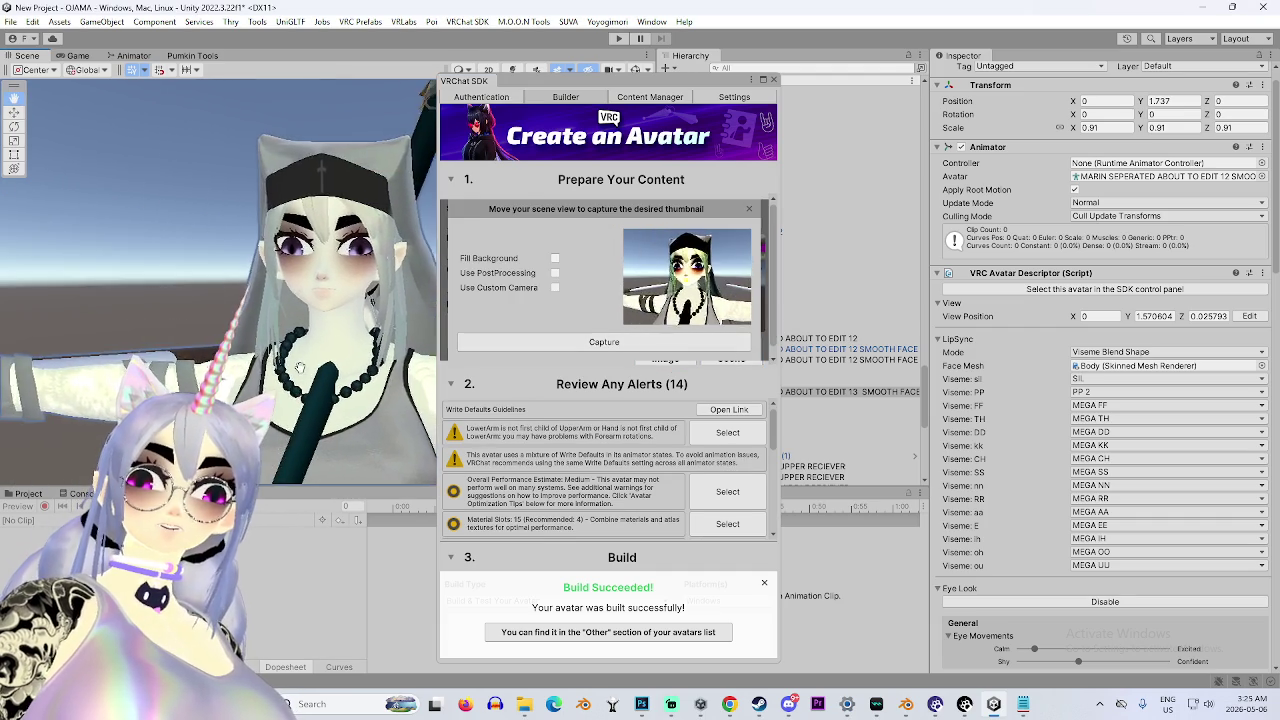
scroll(up, 3)
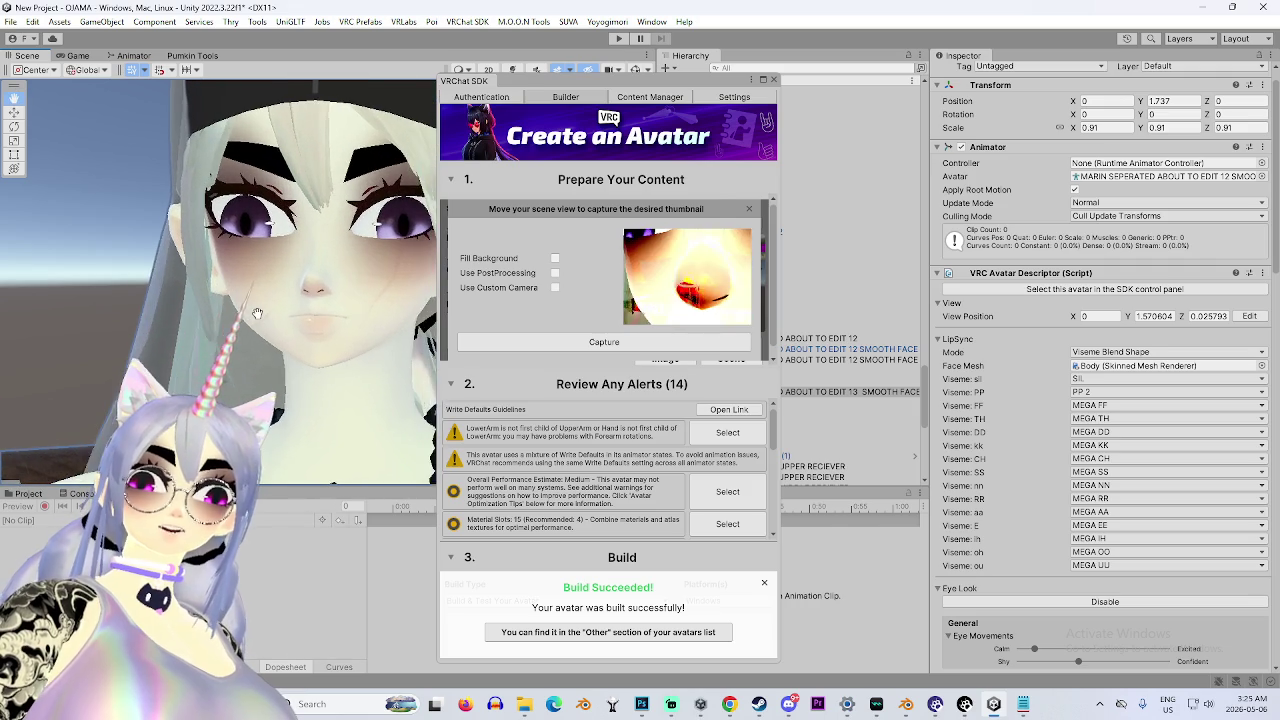
click(604, 342)
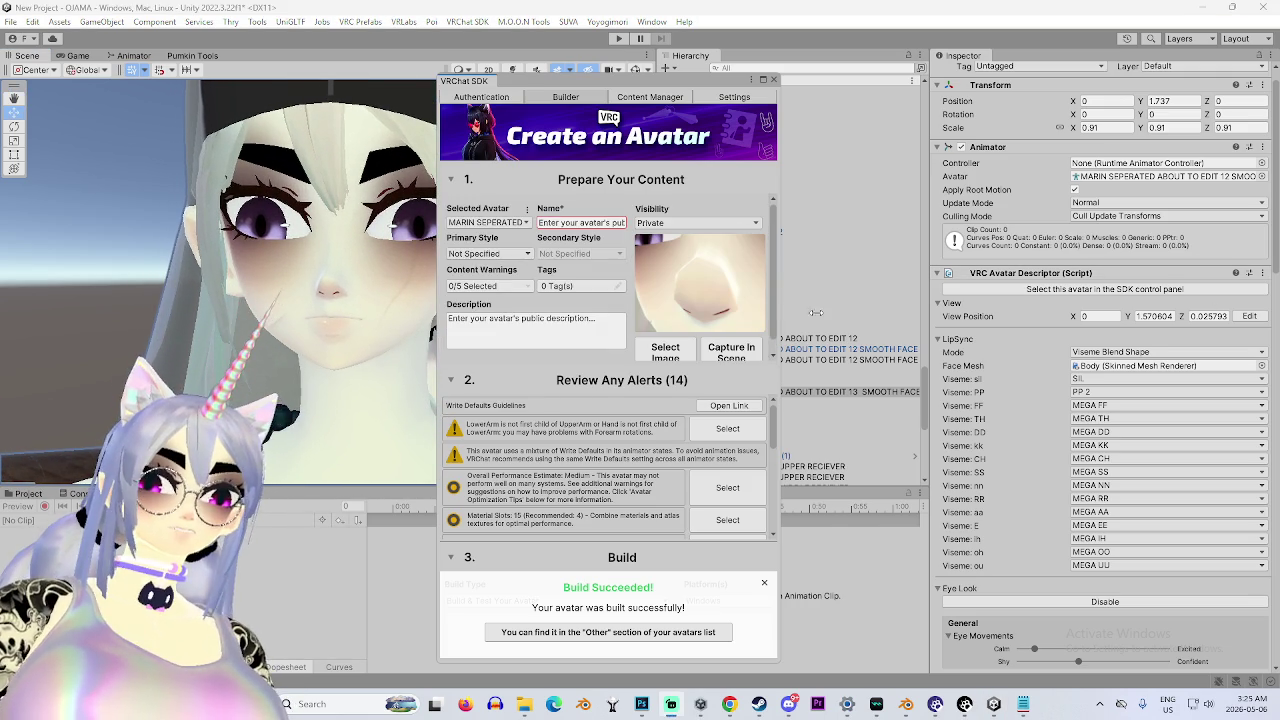
Orbit and zoom to reframe the face, then recapture the final thumbnail.
scroll(down, 3)
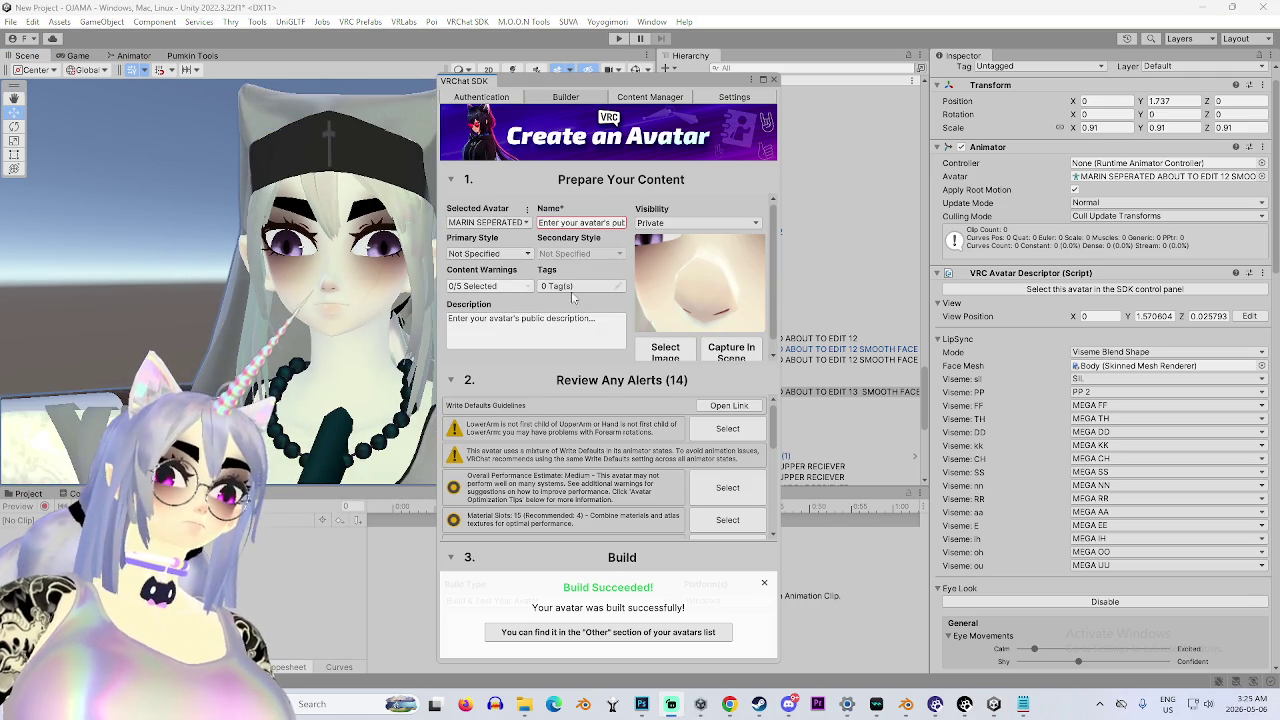
click(740, 365)
scroll(down, 3)
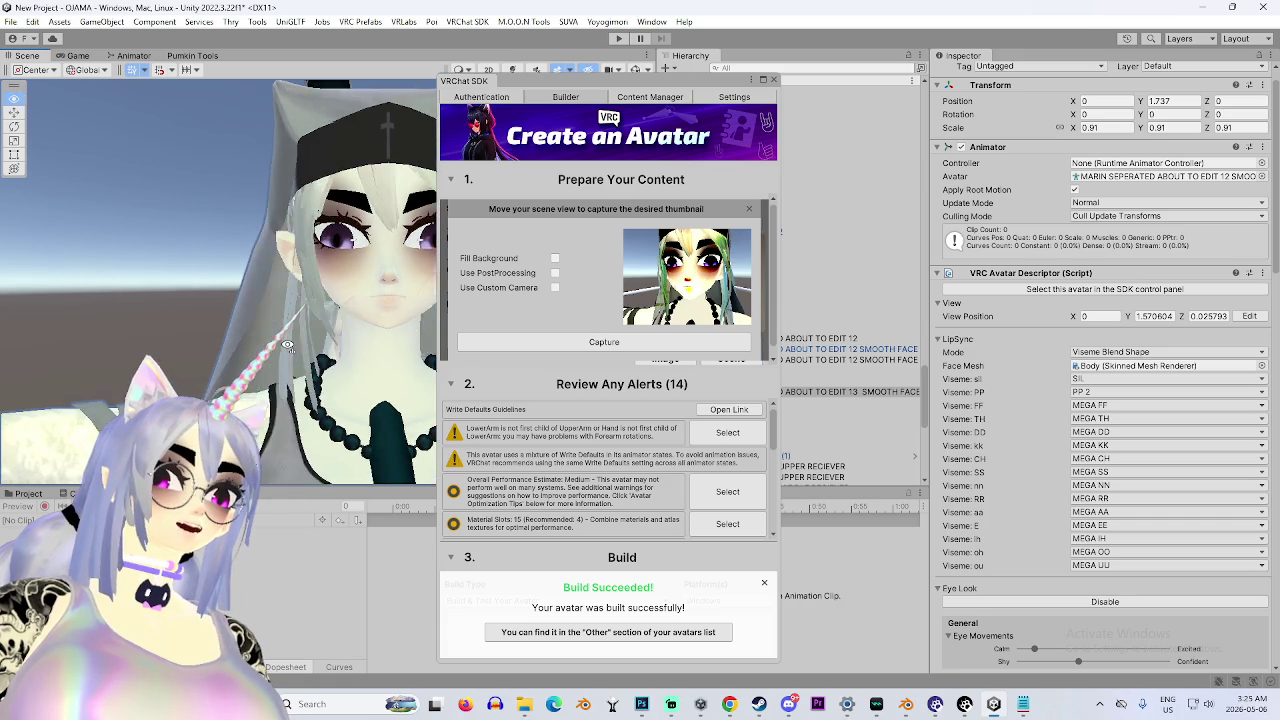
drag(266, 336, 286, 294)
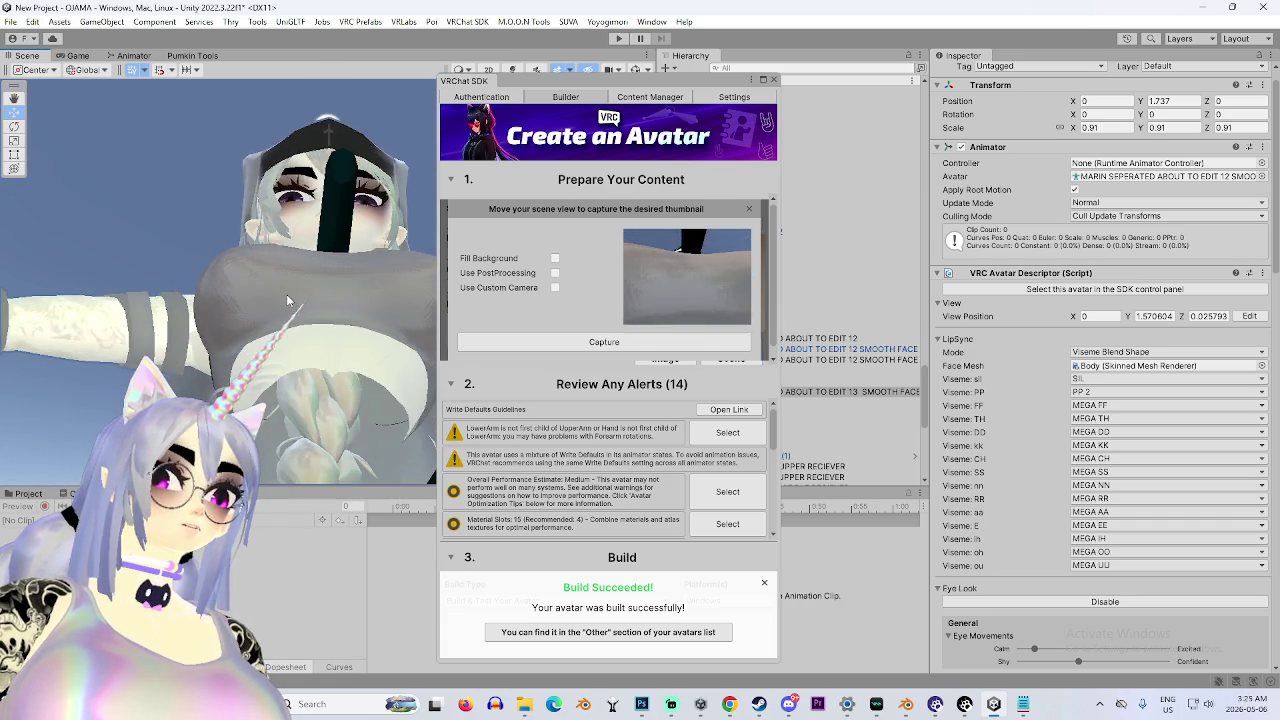
scroll(down, 3)
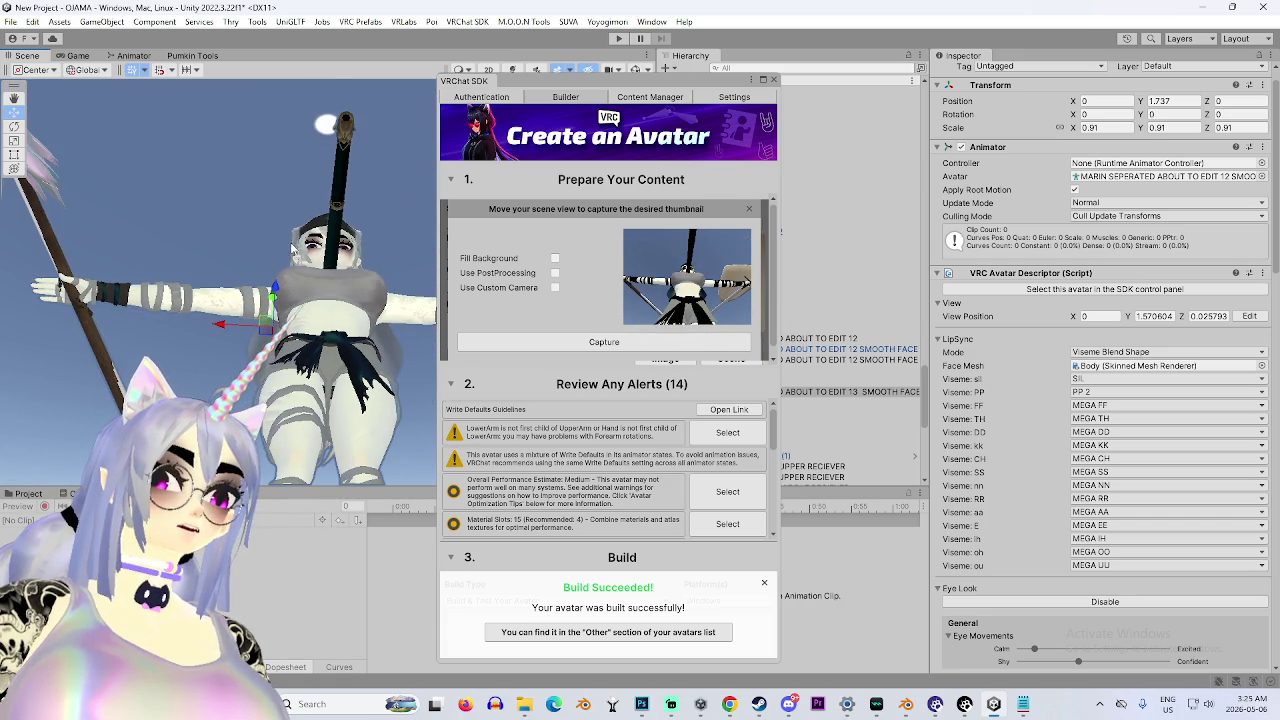
scroll(up, 3)
scroll(up, 3)
drag(281, 306, 247, 327)
scroll(up, 3)
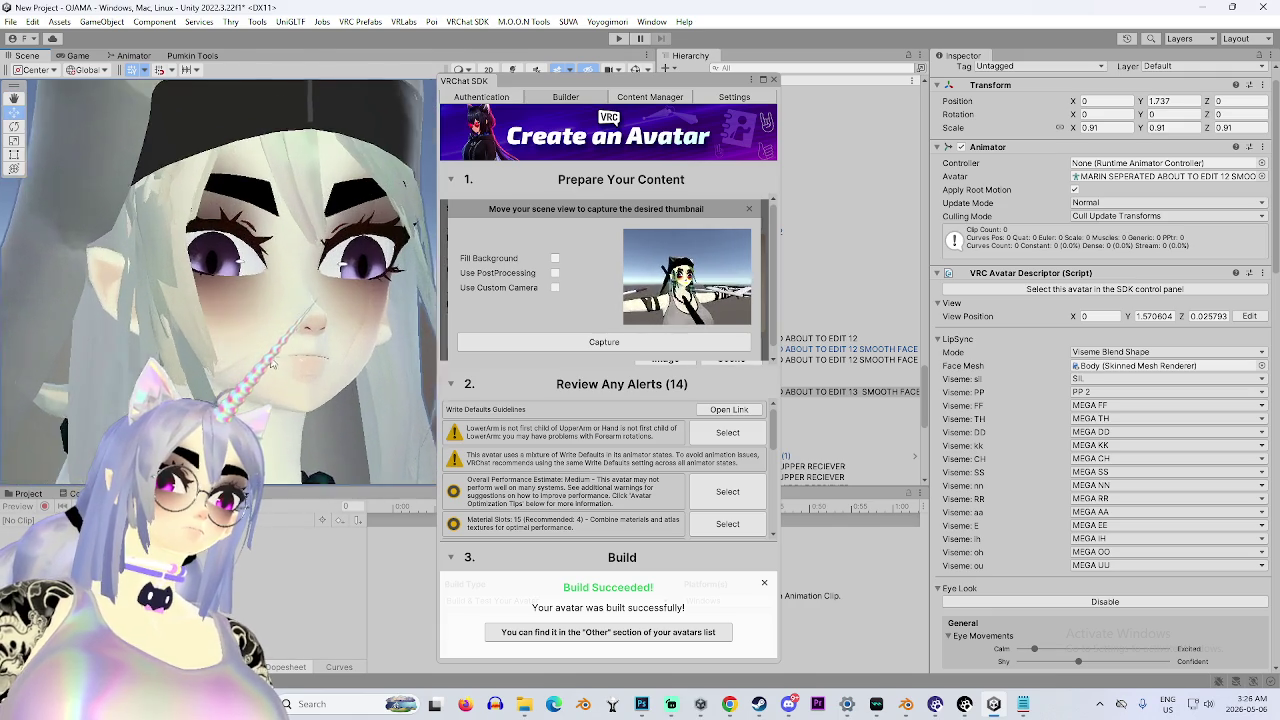
scroll(up, 3)
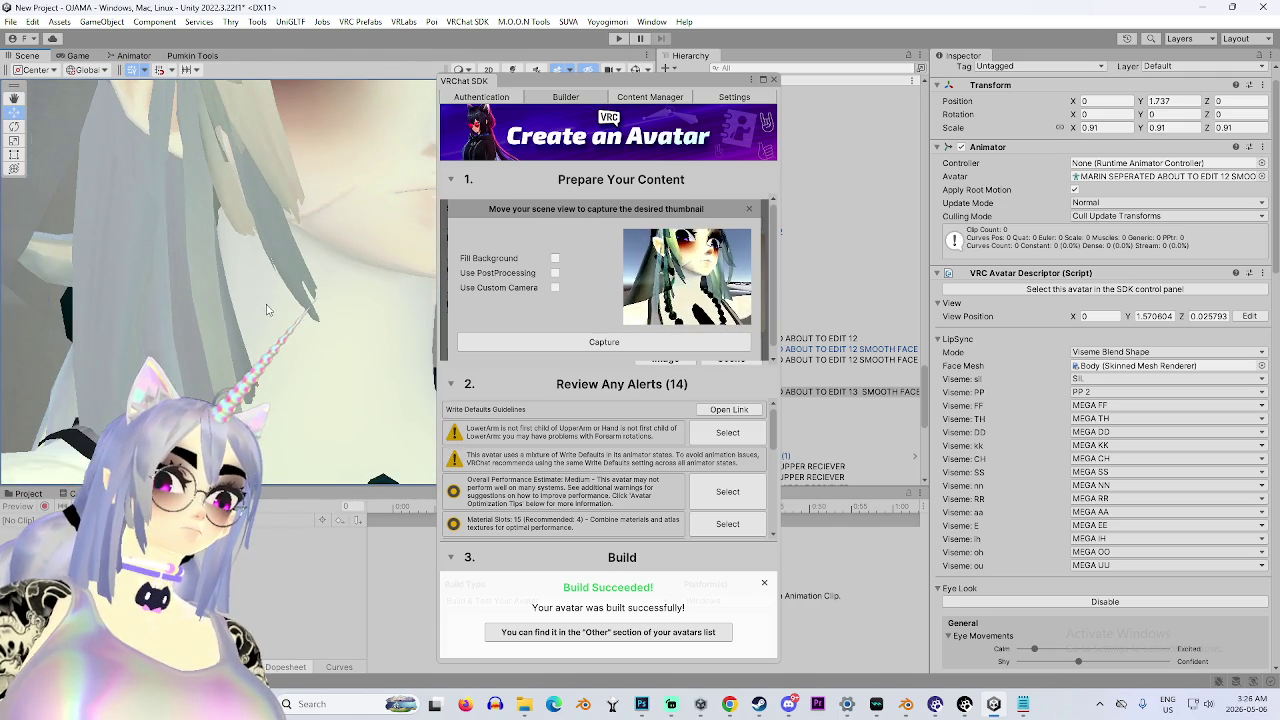
scroll(down, 3)
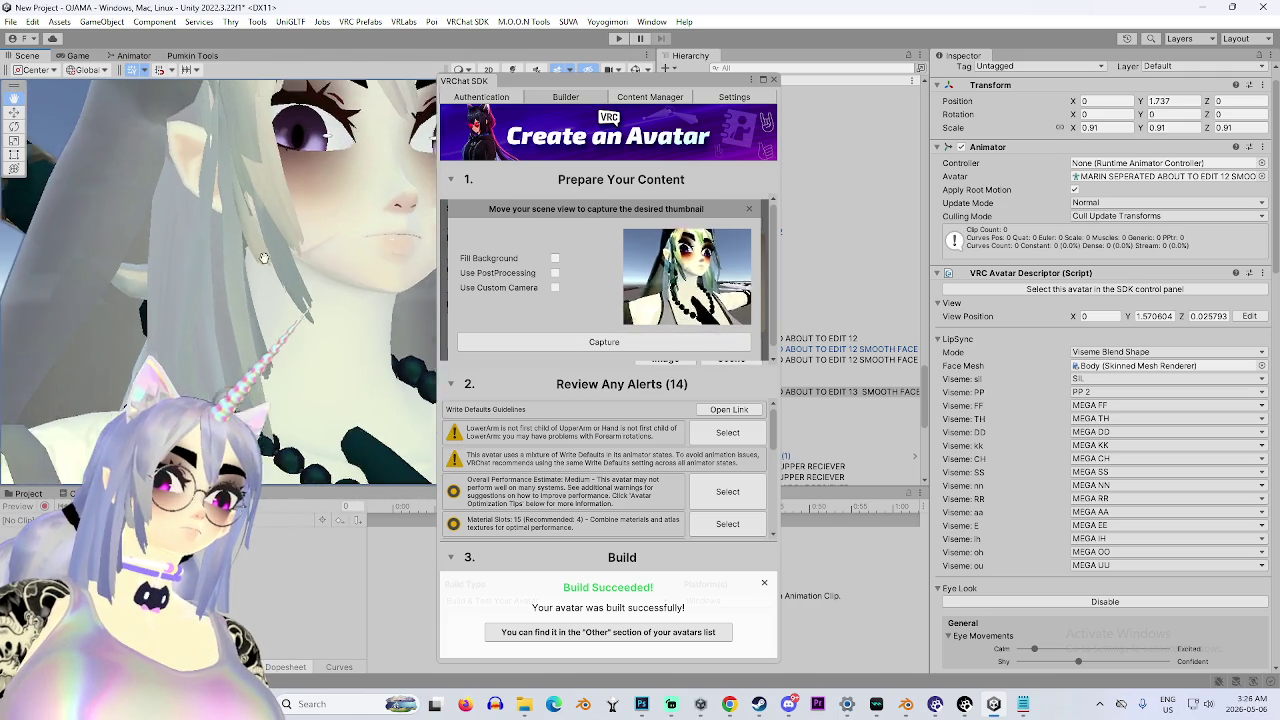
drag(268, 303, 290, 288)
click(640, 342)
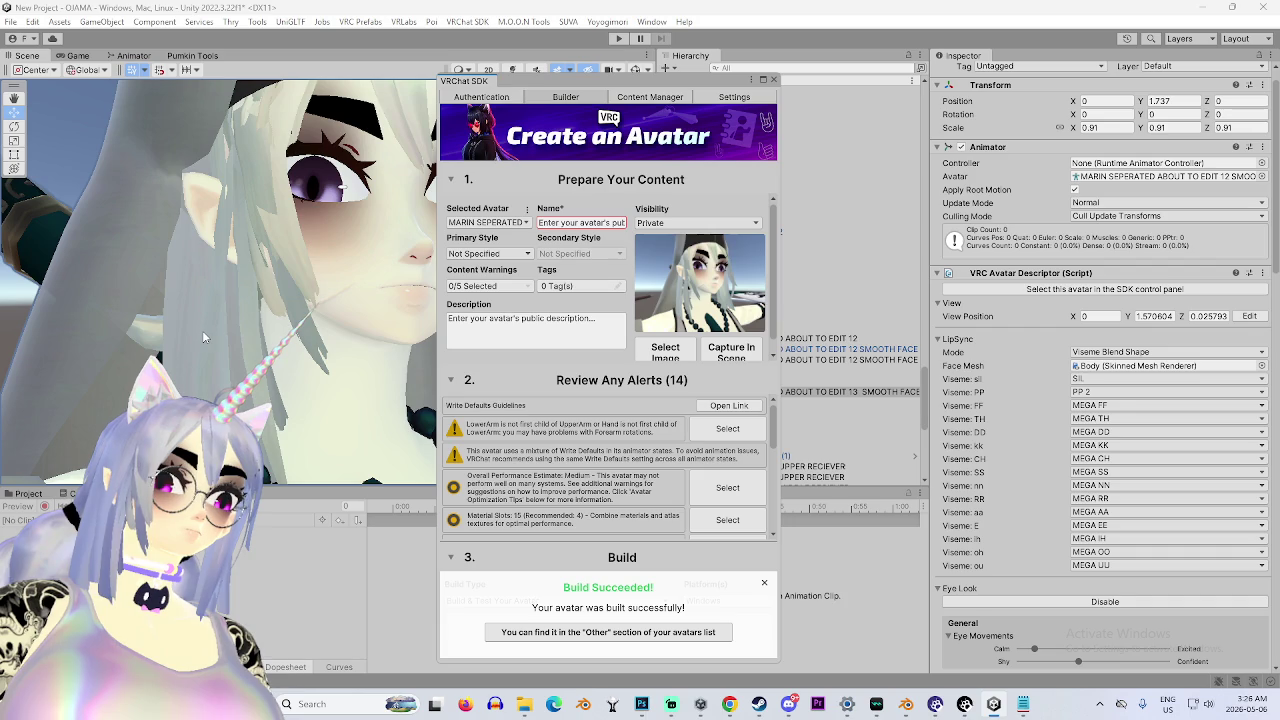
click(572, 223)
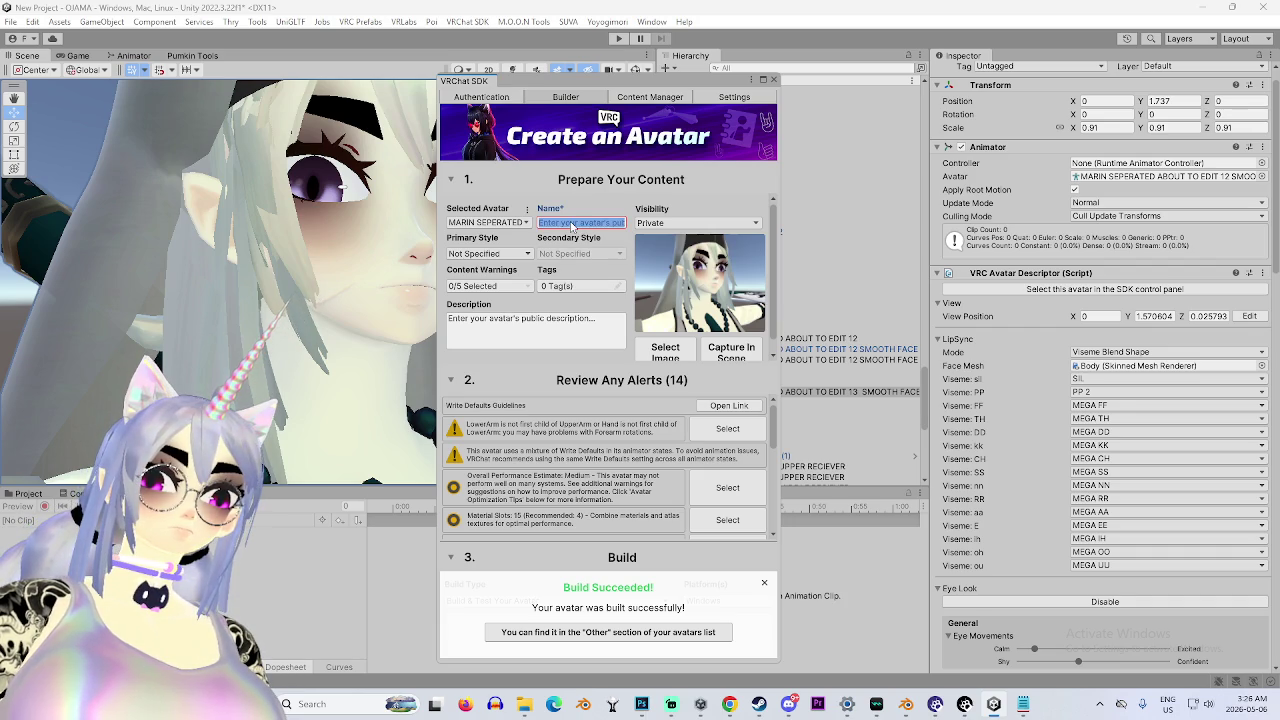
Name the avatar 'MARIN THE SWAN' and dismiss the Build Succeeded popup.
text(MARIN SWAN)
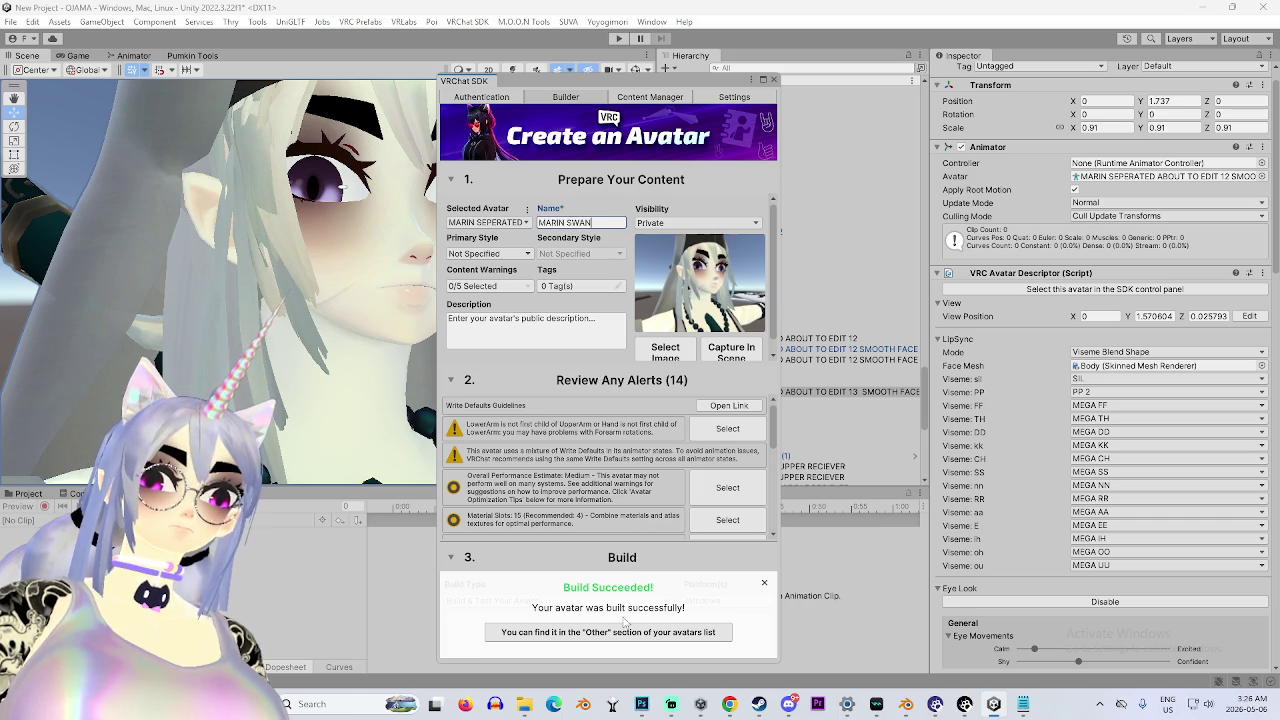
click(697, 370)
click(566, 224)
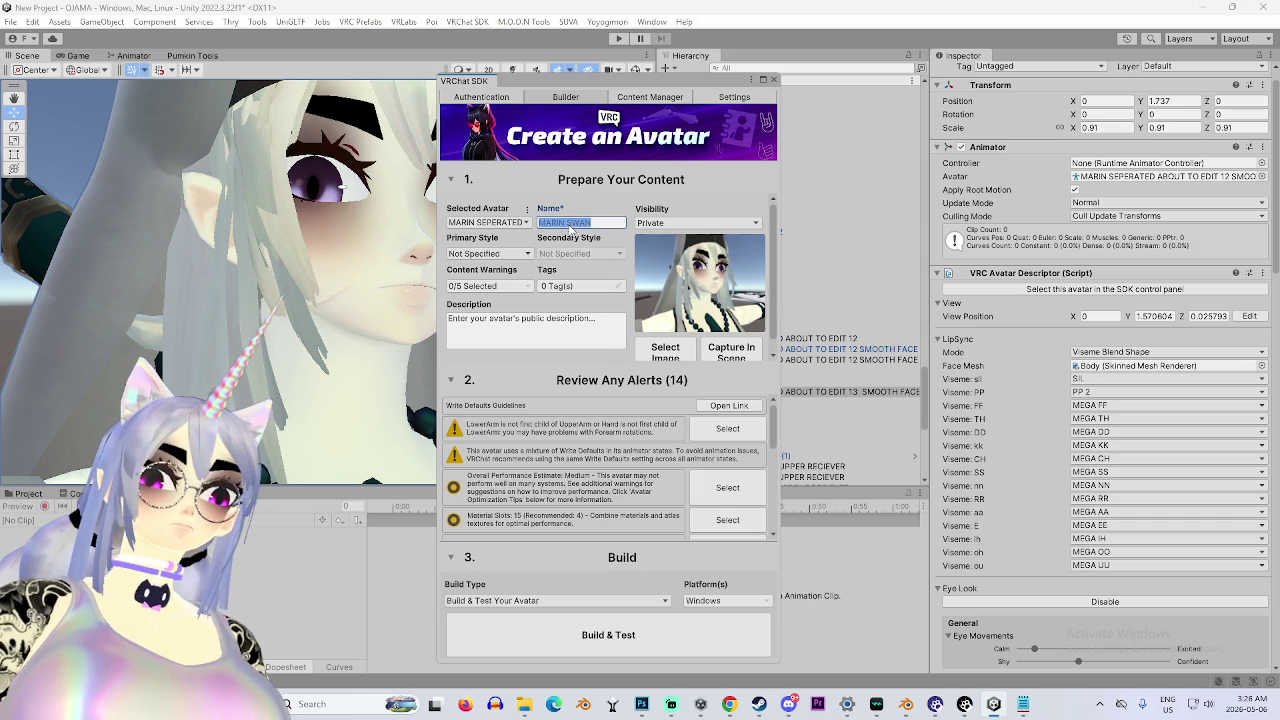
click(567, 224)
text(TO )
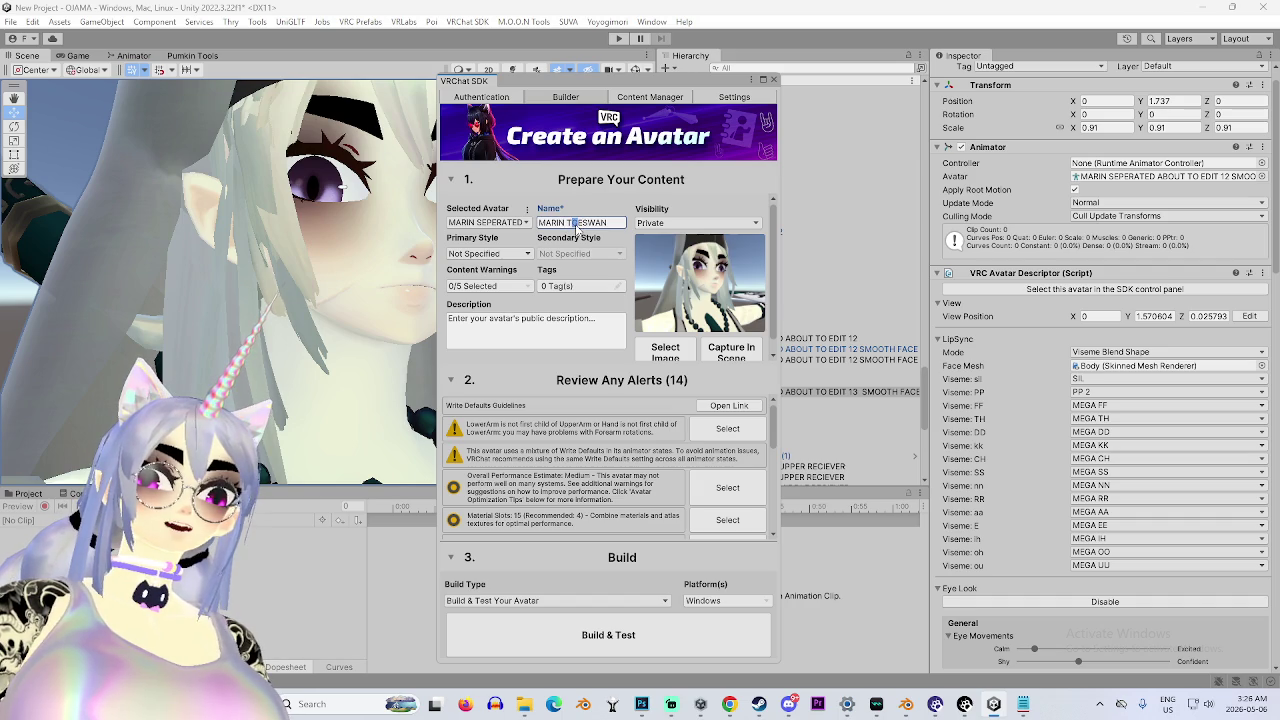
text(O)
key(BackSpace)
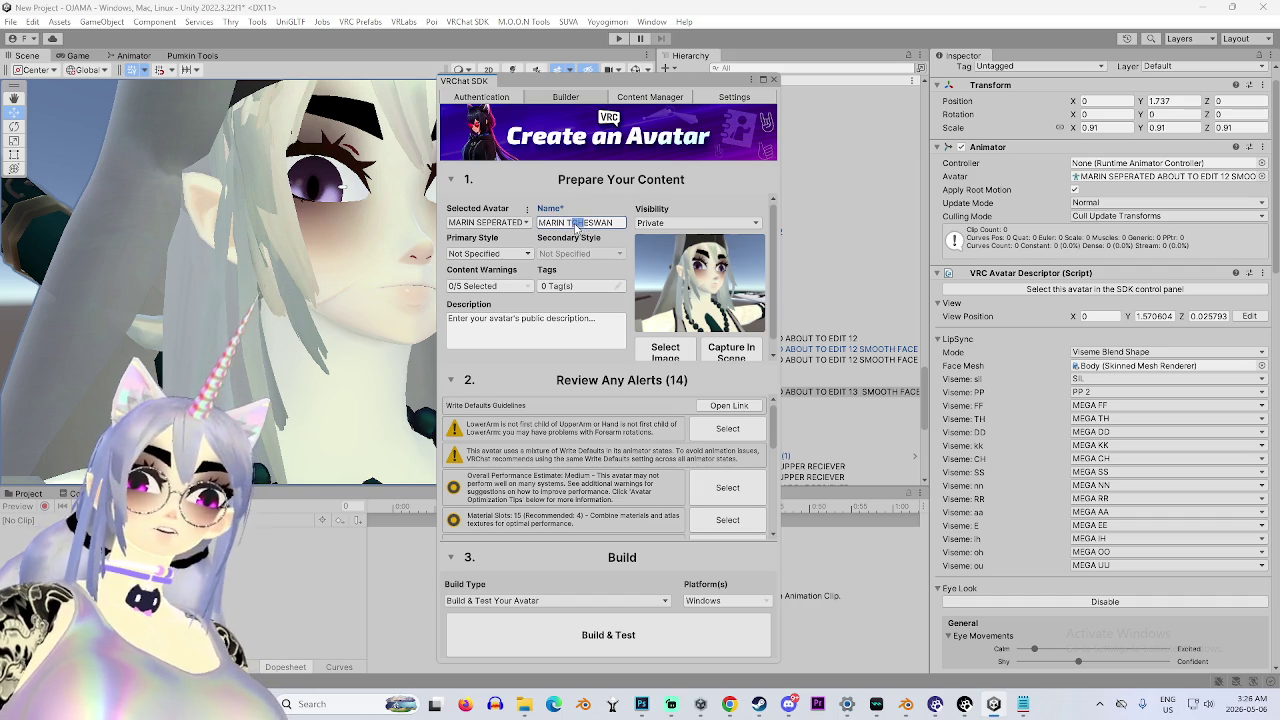
text(HE)
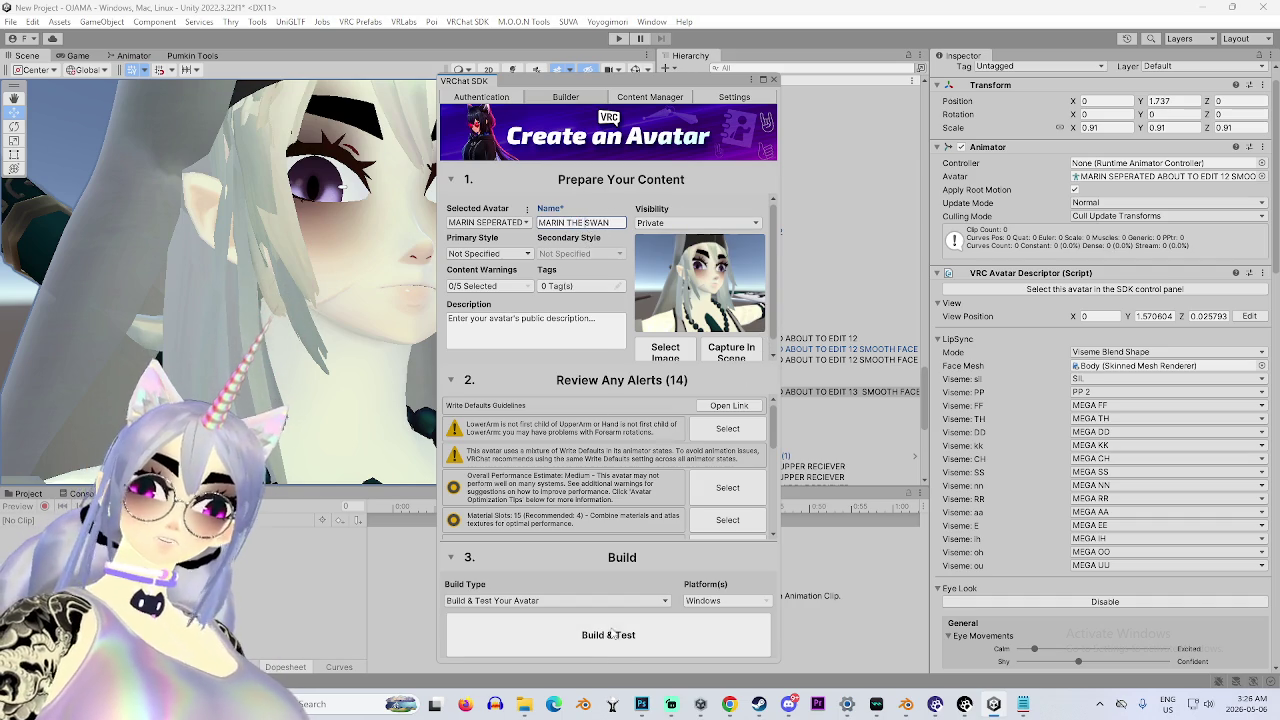
Set Build Type to Build & Publish Your Avatar Online and start publishing.
click(580, 600)
click(552, 616)
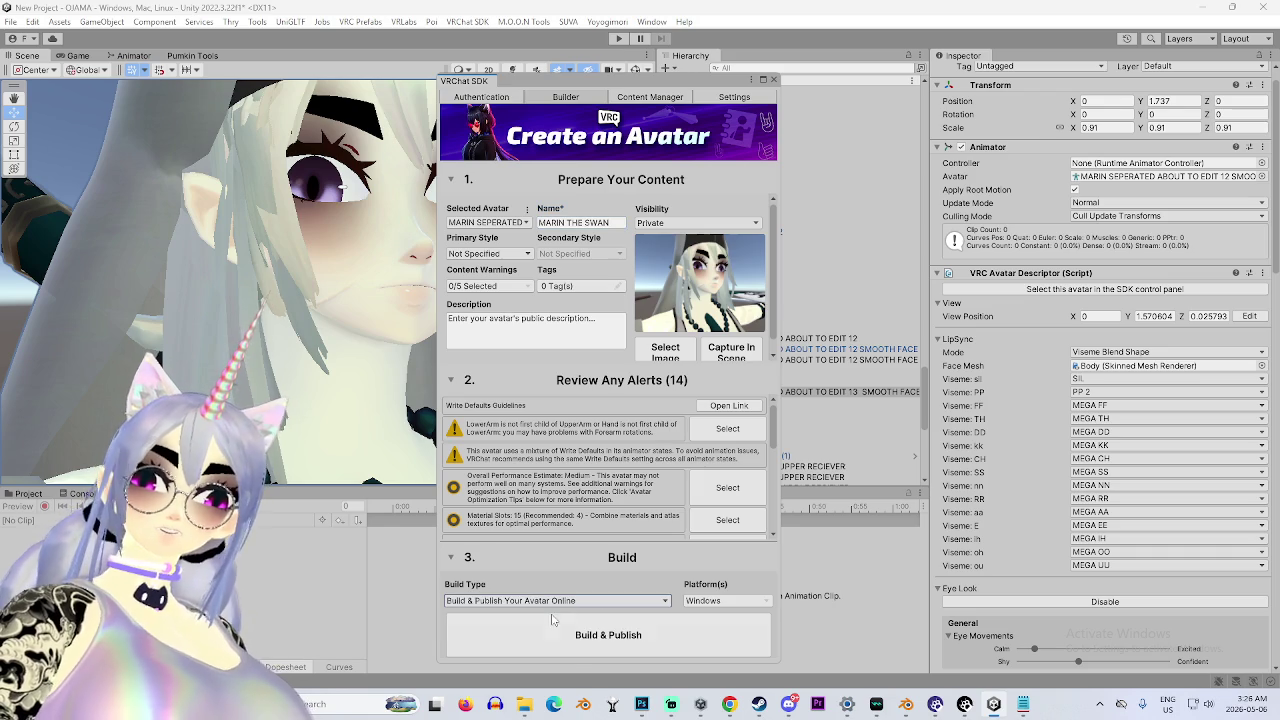
click(617, 637)
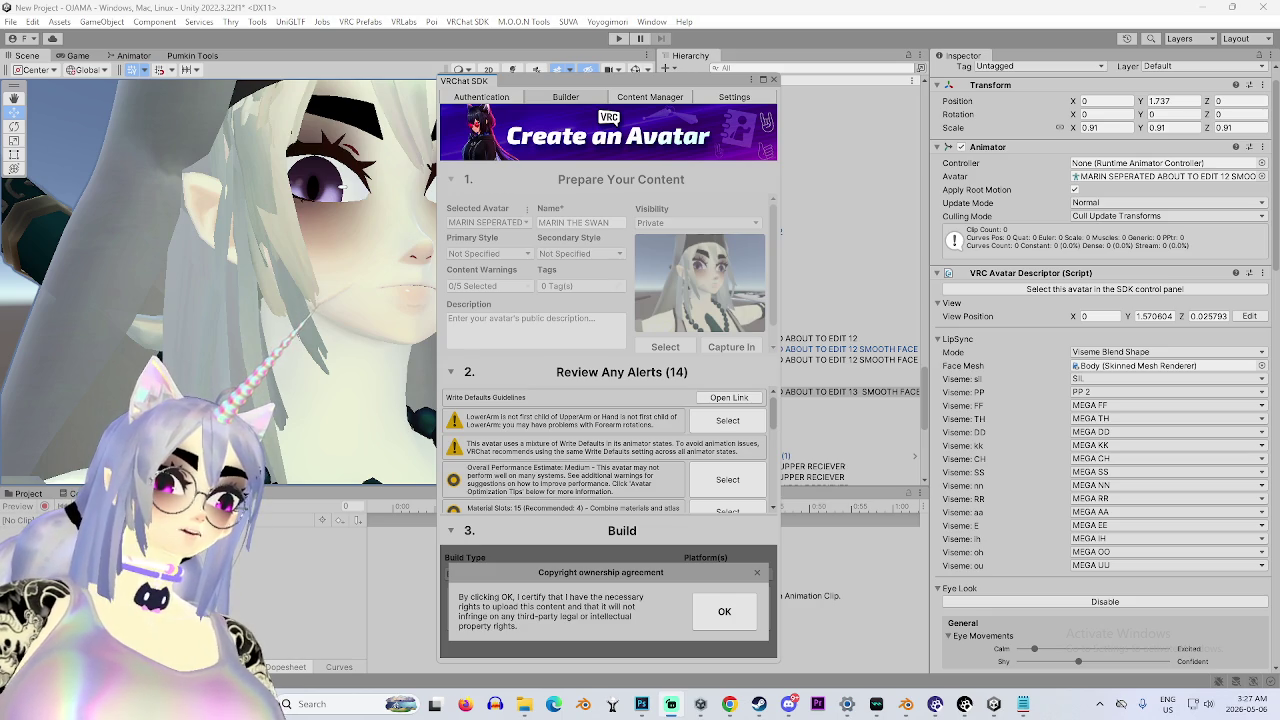
Accept the copyright ownership agreement and let the avatar build and upload.
click(729, 611)
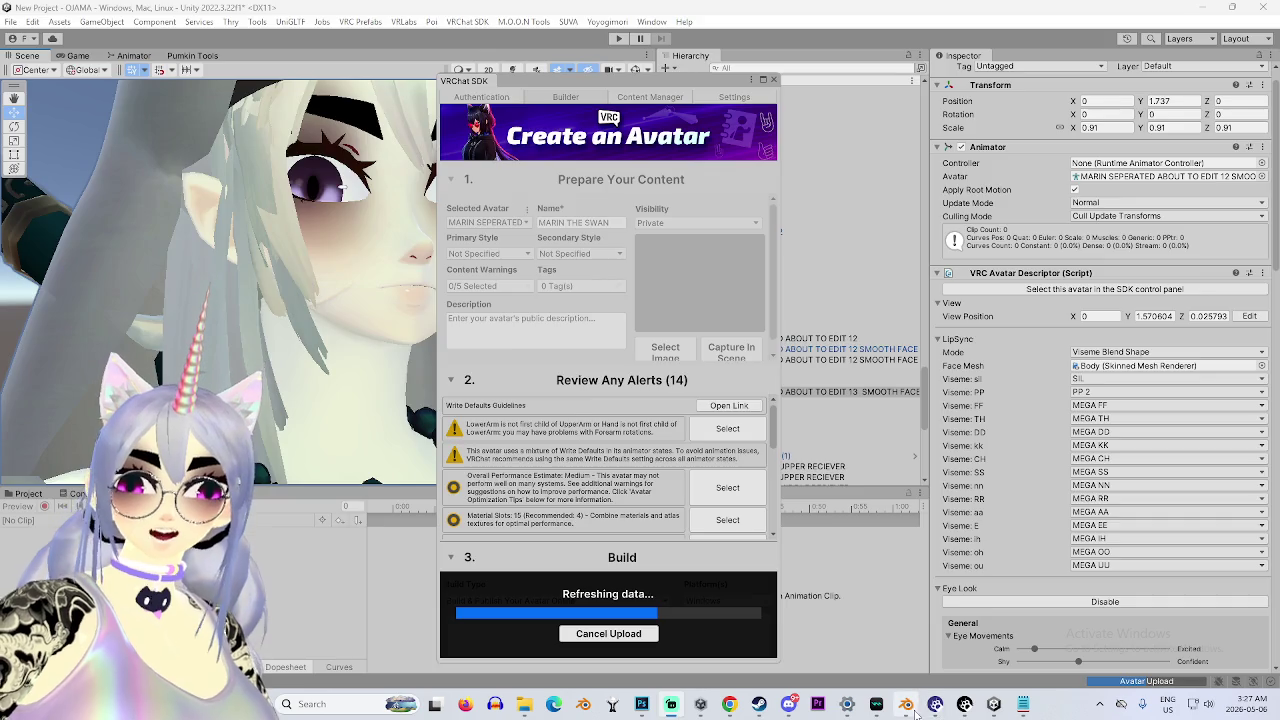
click(905, 704)
Zoom in on the avatar's face, align to a front view, and enter Sculpt Mode.
scroll(up, 3)
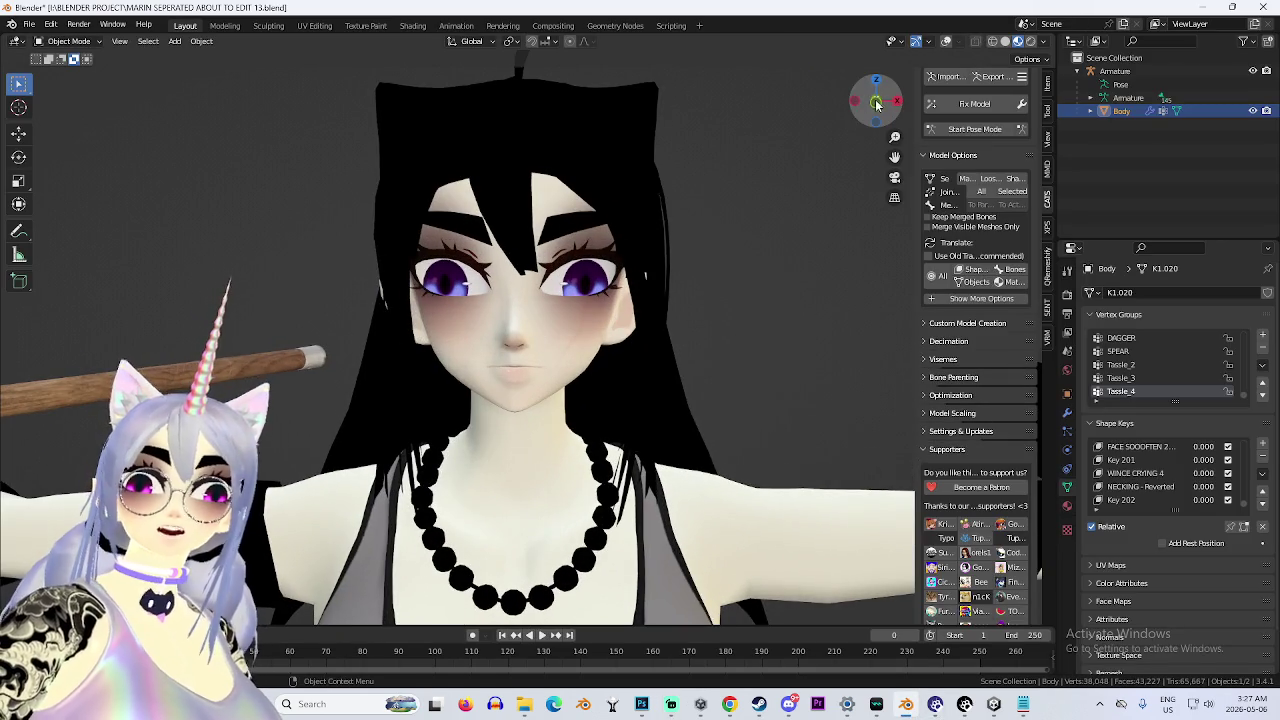
scroll(up, 3)
drag(557, 302, 780, 200)
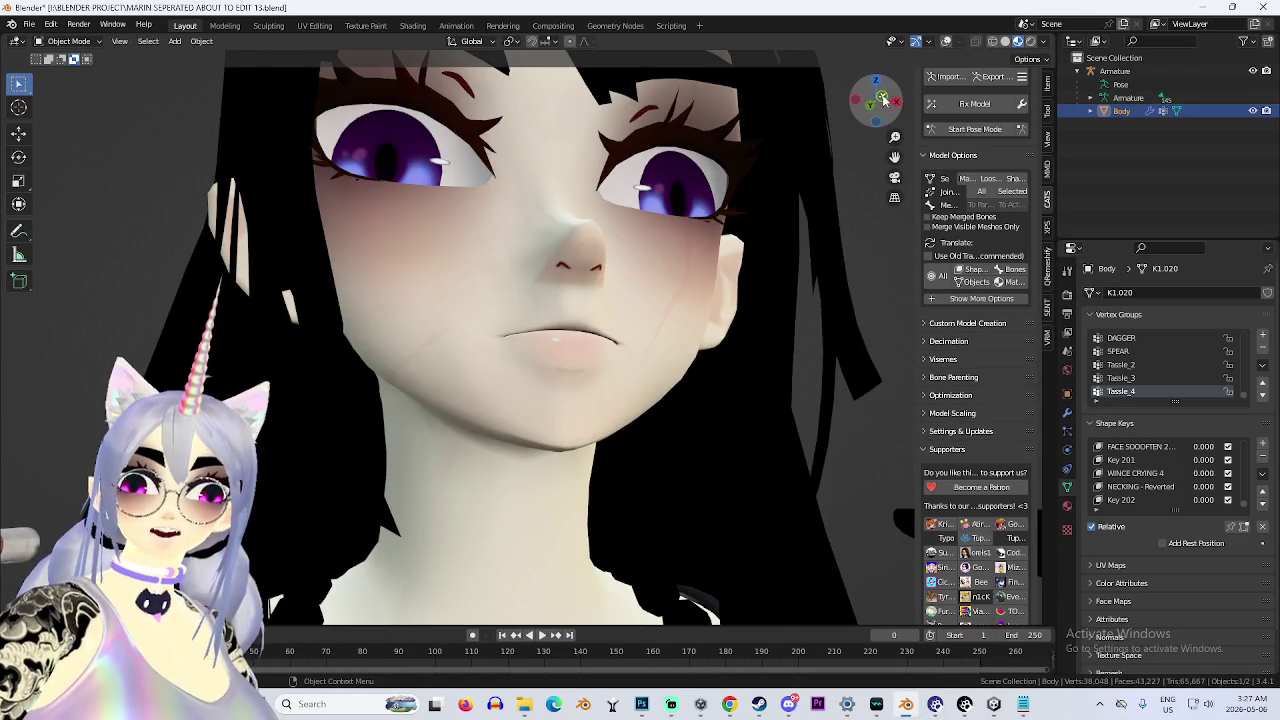
click(885, 100)
scroll(down, 3)
click(68, 41)
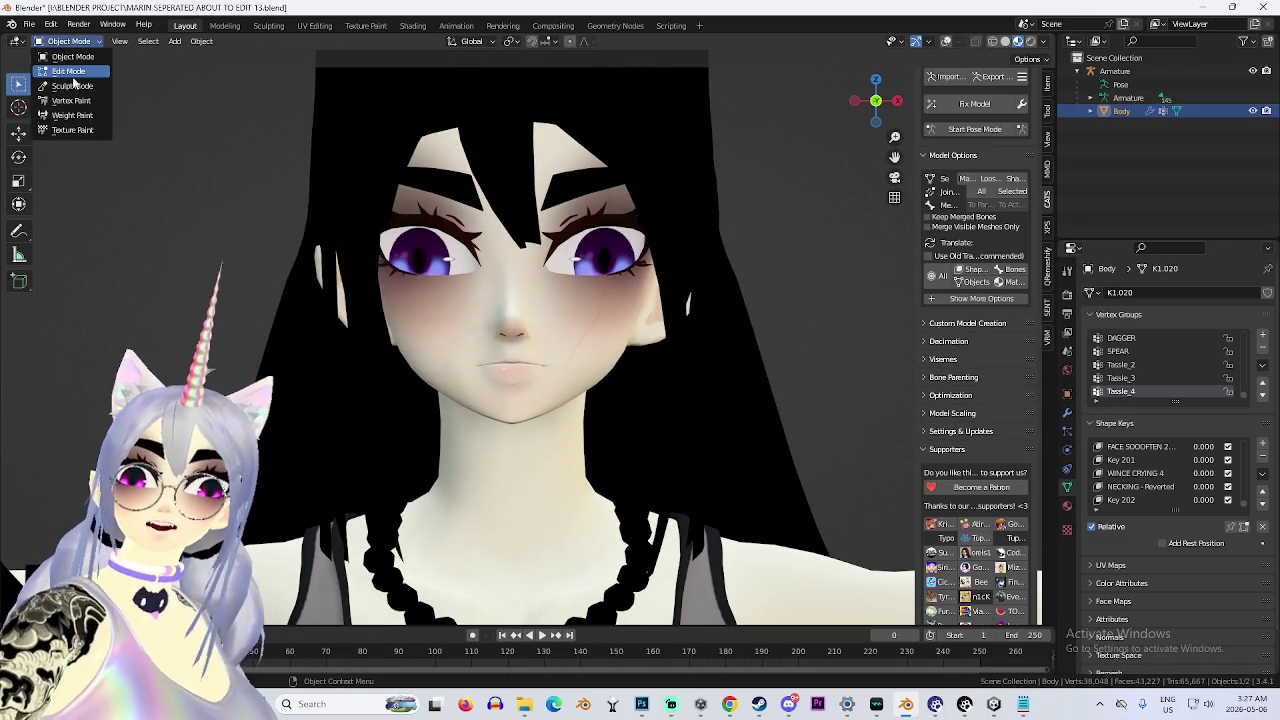
click(60, 87)
Grab-drag the cheeks and nose, then undo the distorted stroke.
scroll(up, 3)
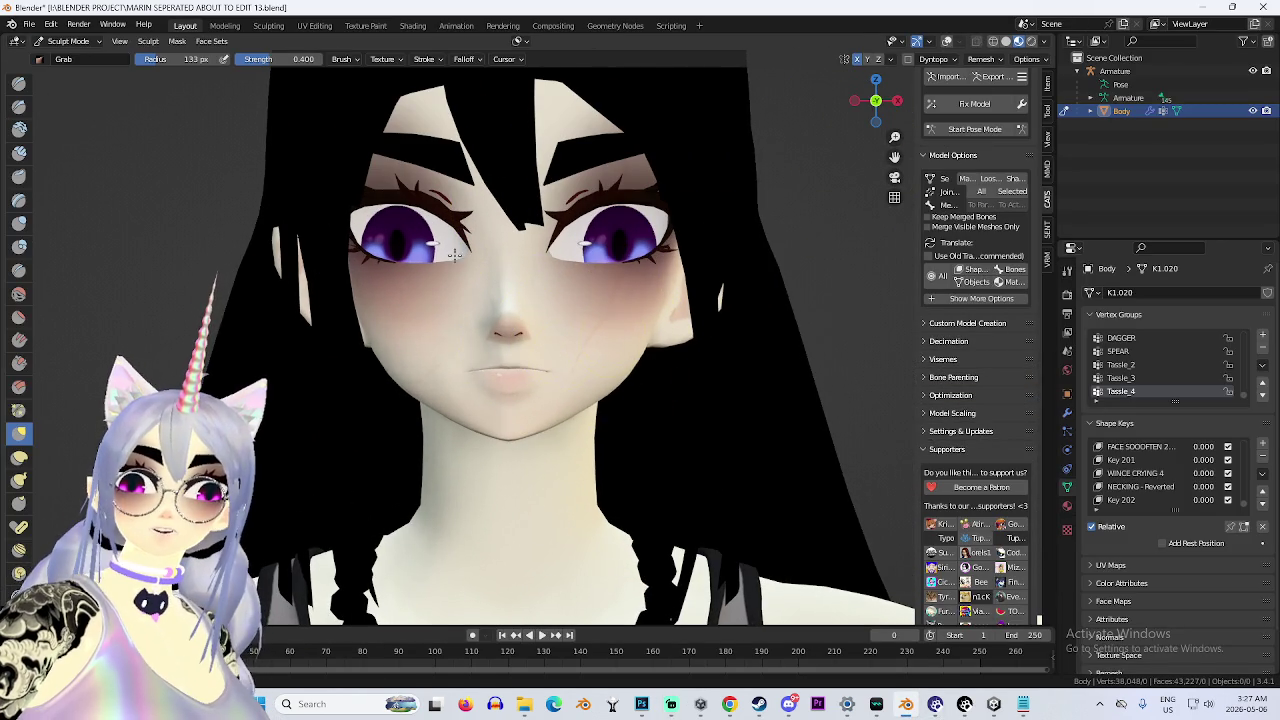
drag(594, 324, 590, 347)
key(ctrl+z)
scroll(down, 3)
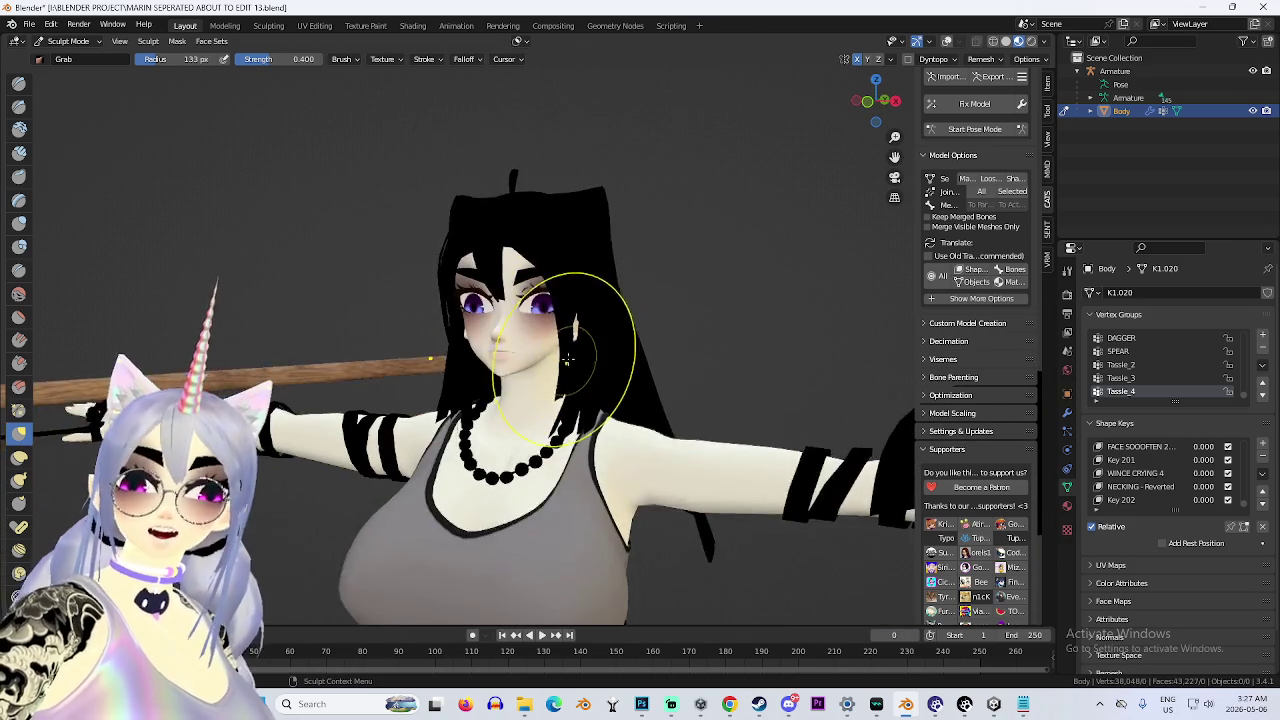
scroll(up, 3)
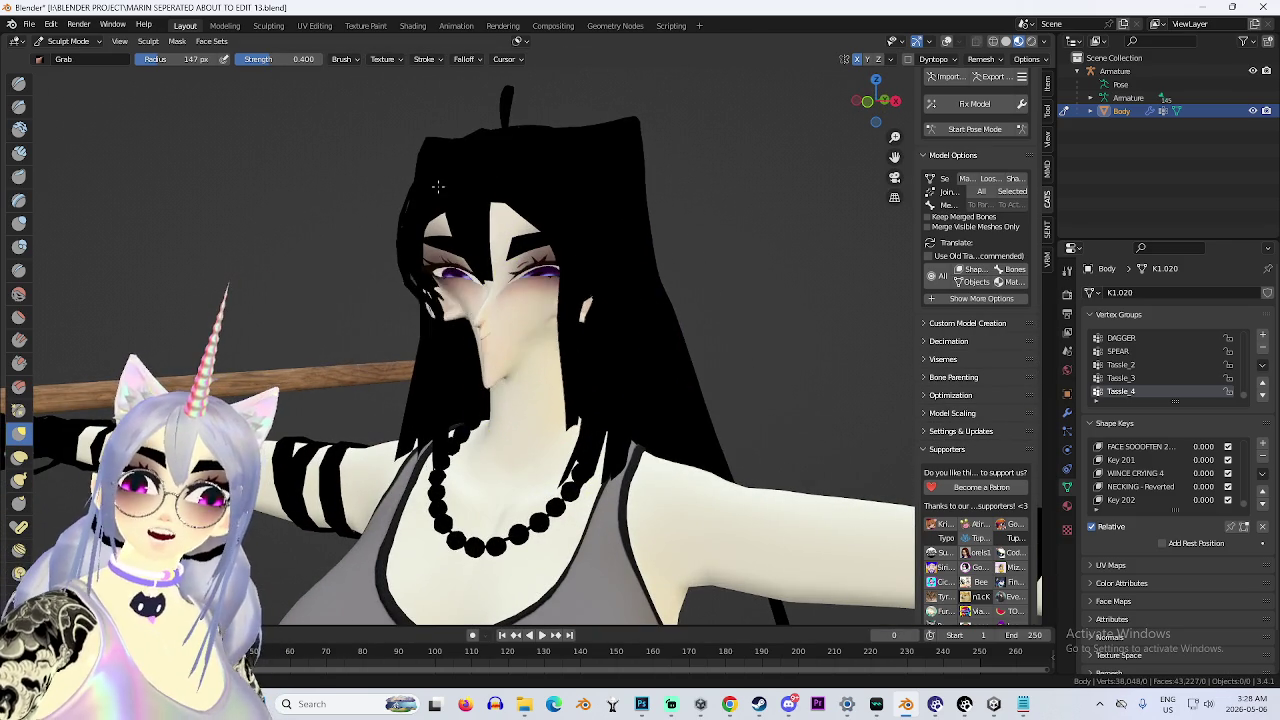
scroll(up, 3)
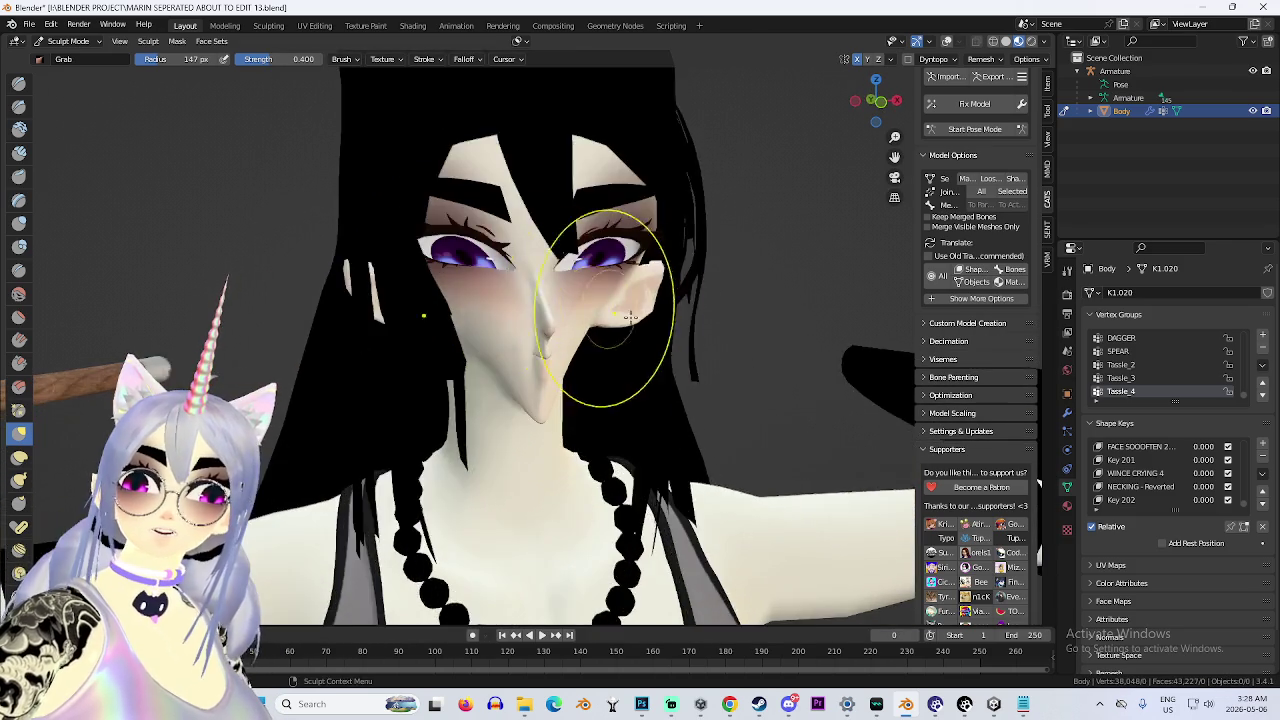
Pull the nose and mouth area forward with the Grab brush, checking the head from several angles.
drag(663, 350, 622, 330)
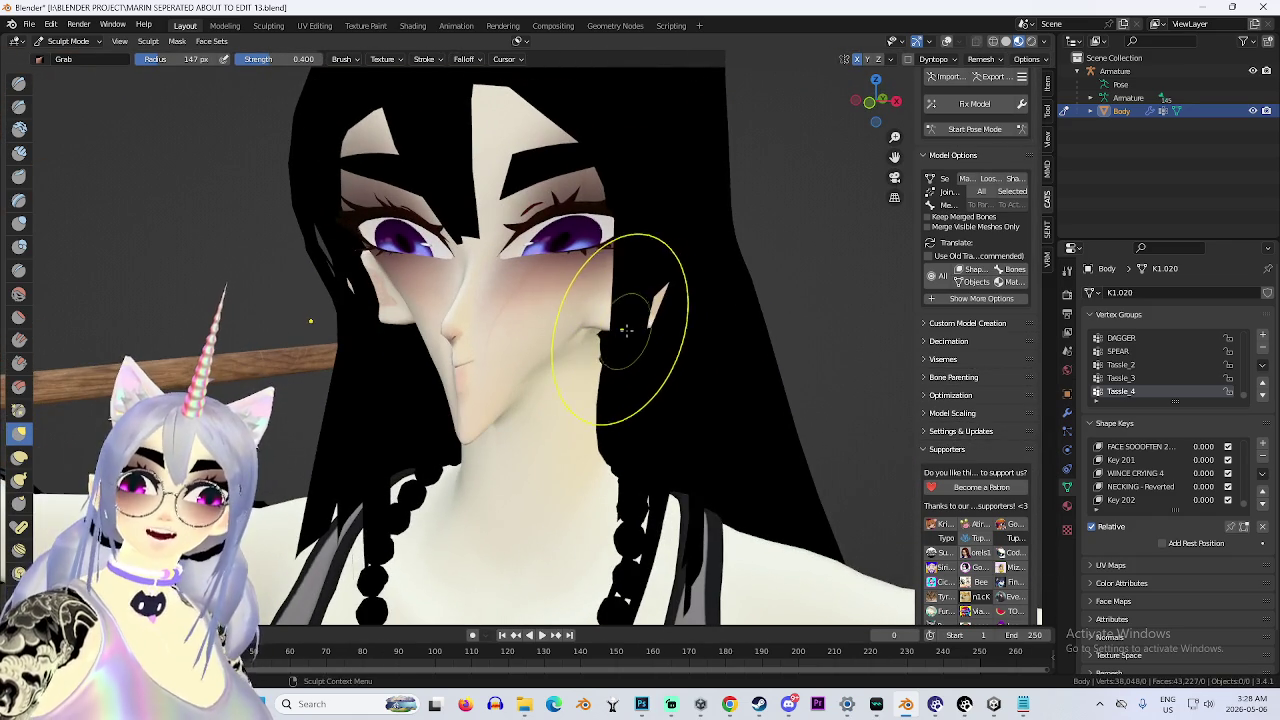
drag(513, 376, 514, 349)
scroll(down, 3)
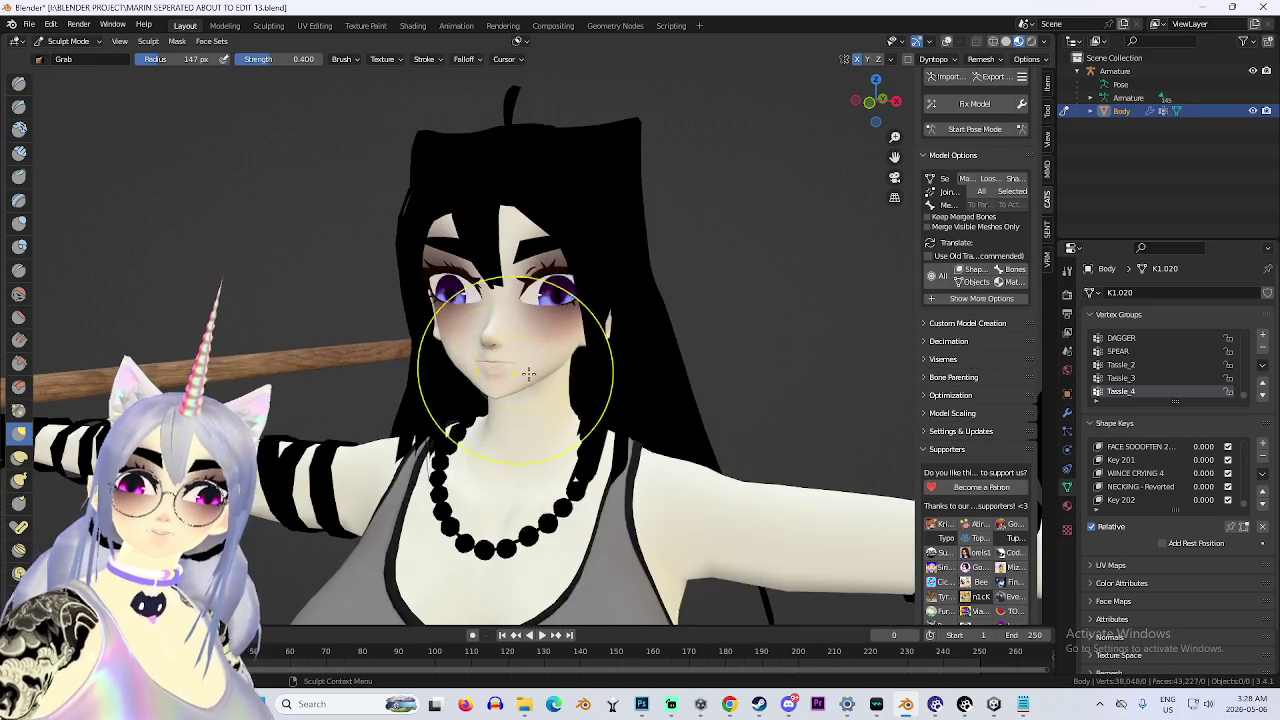
scroll(up, 3)
drag(345, 335, 493, 323)
scroll(down, 3)
scroll(up, 3)
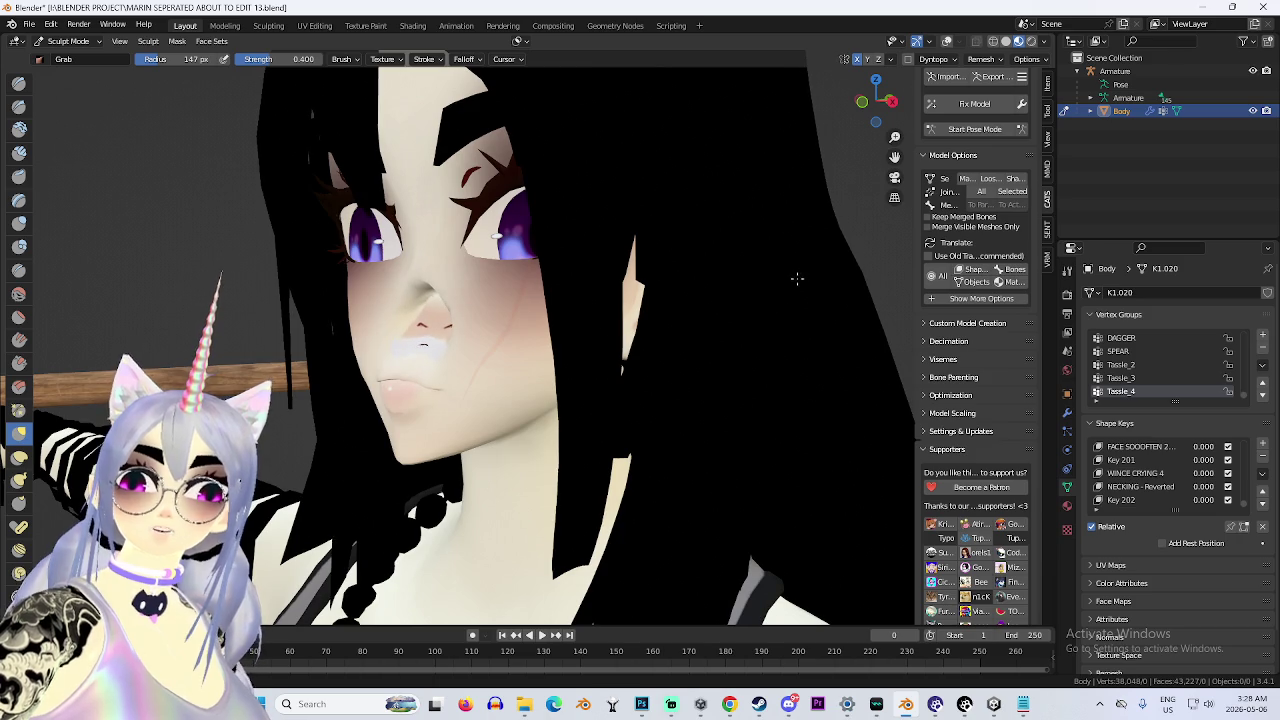
drag(405, 352, 494, 360)
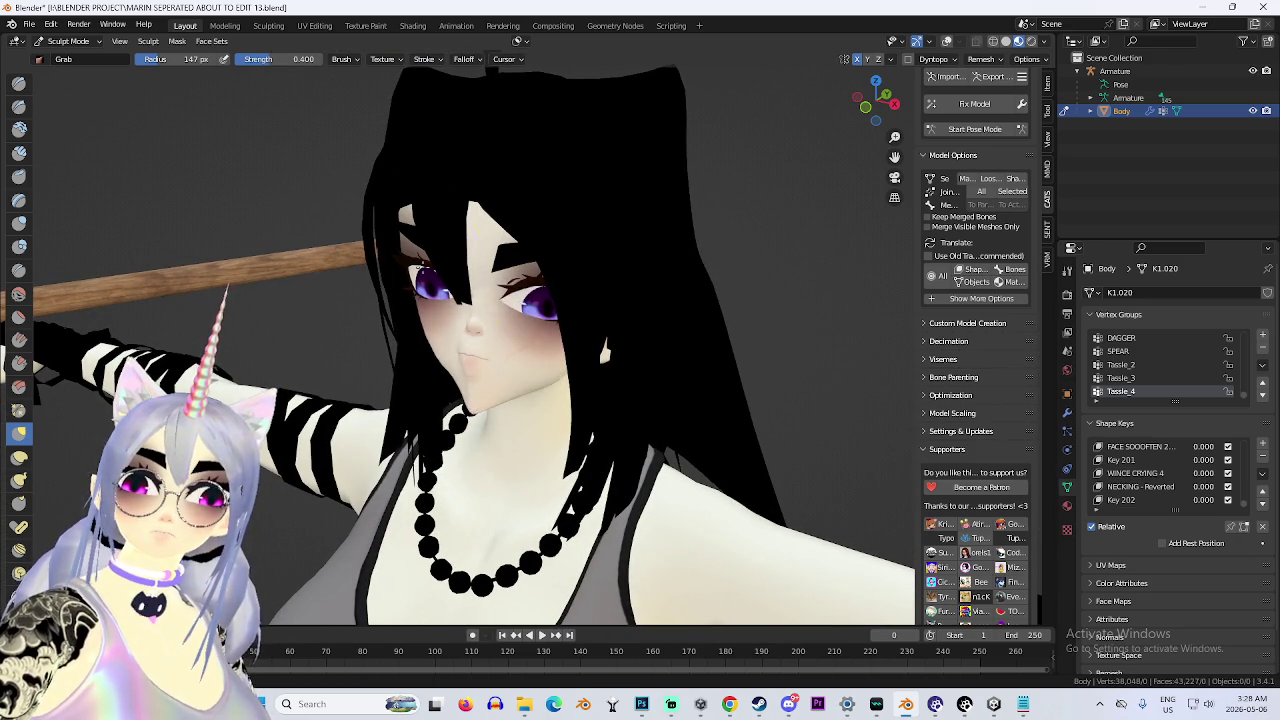
Orbit closely around the face to inspect the reshaped nose and mouth from front and sides.
drag(430, 265, 508, 258)
drag(635, 260, 643, 329)
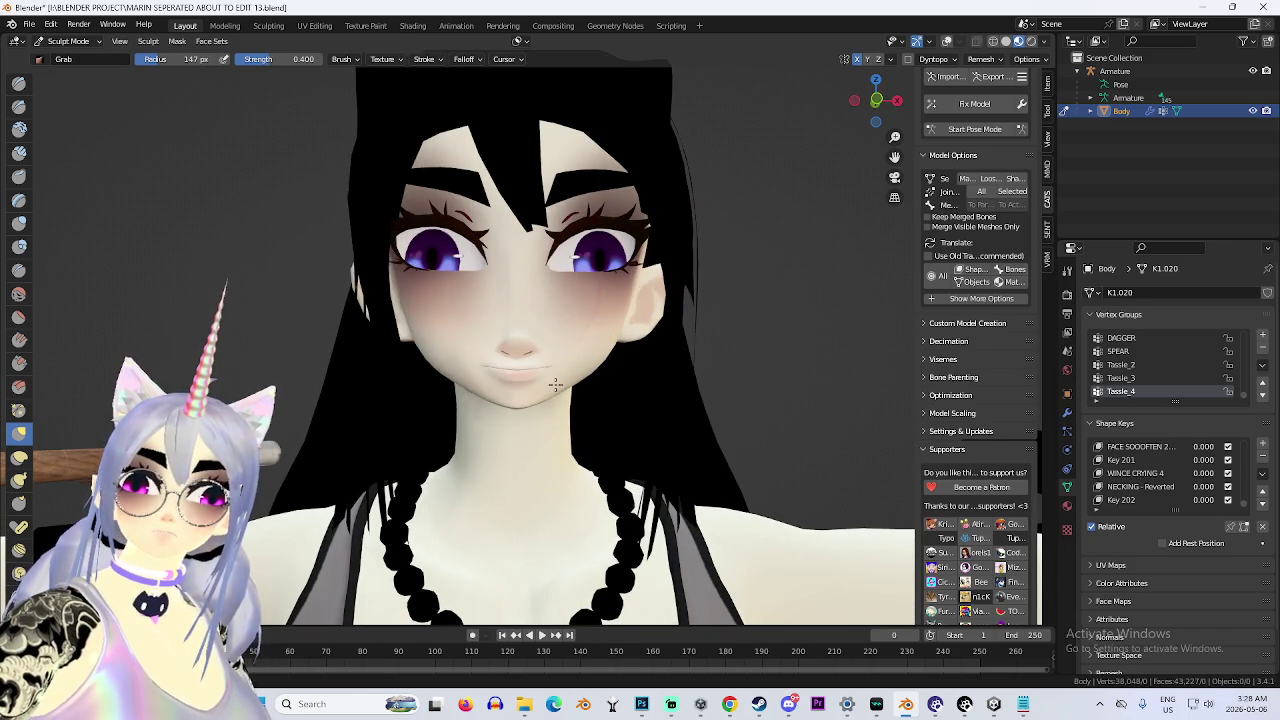
scroll(up, 3)
drag(620, 337, 620, 355)
drag(311, 360, 557, 357)
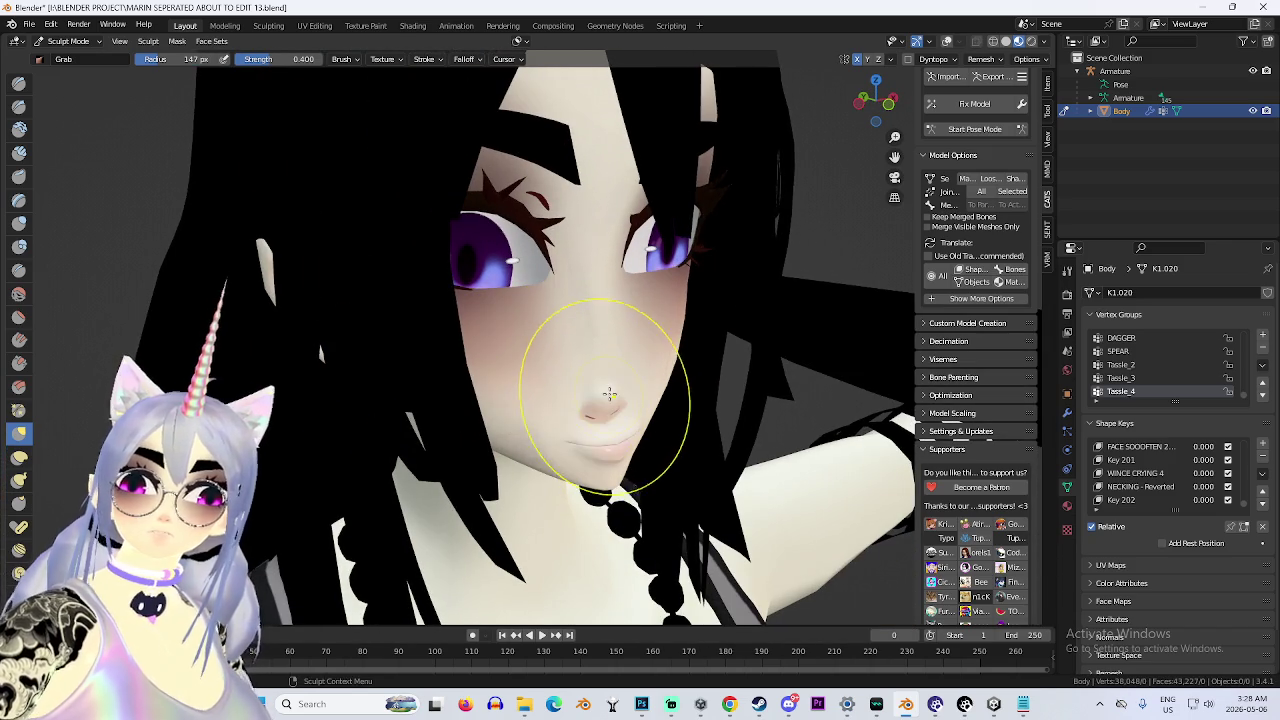
drag(432, 340, 643, 365)
drag(466, 358, 560, 320)
scroll(up, 3)
drag(689, 371, 655, 293)
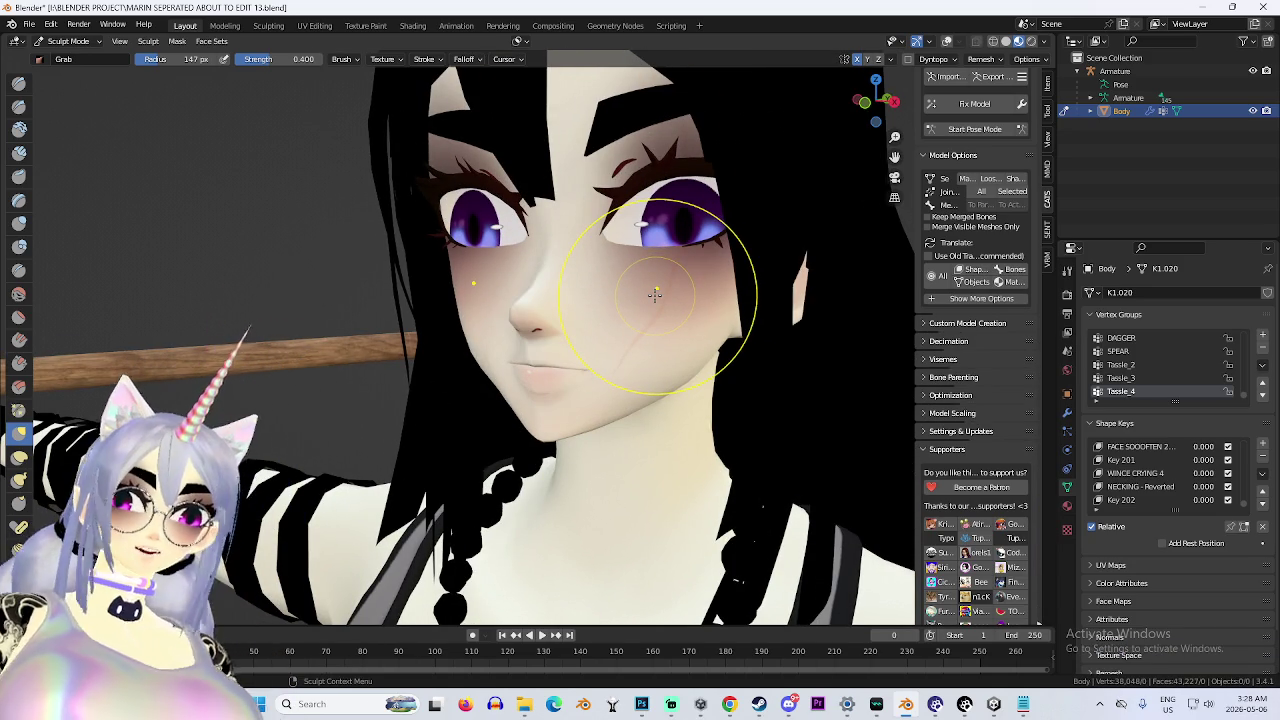
drag(655, 293, 260, 240)
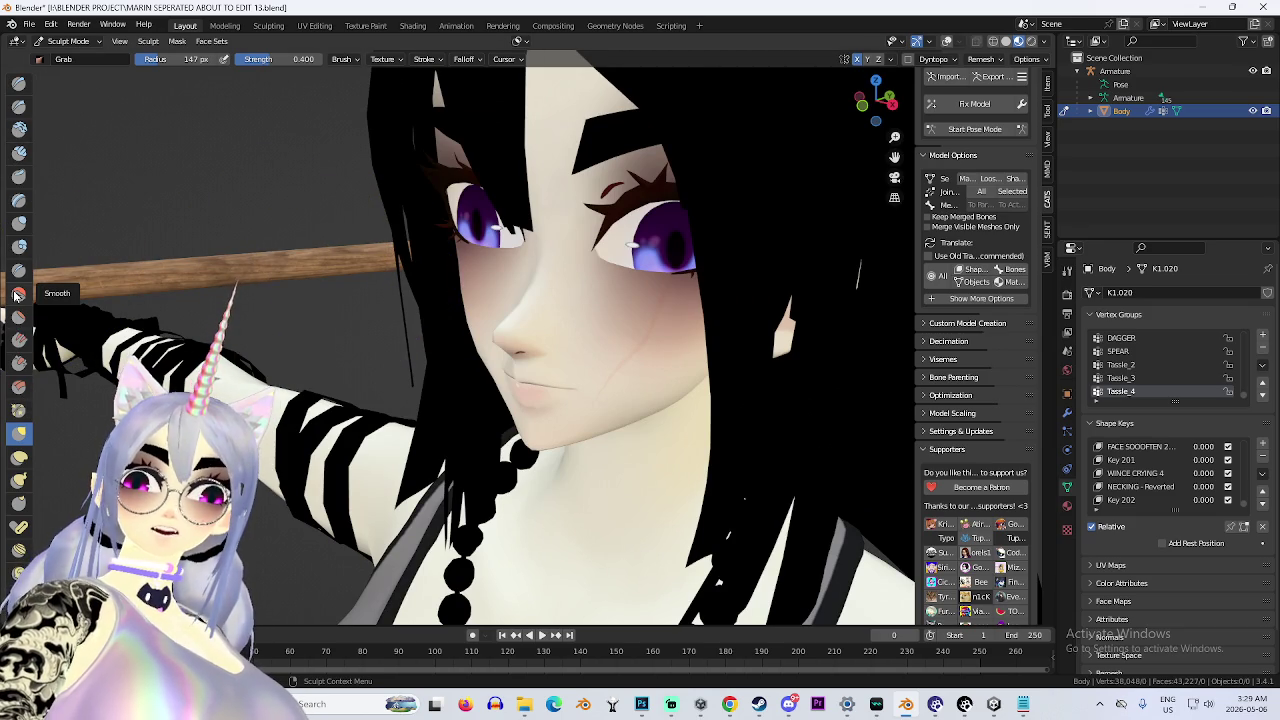
Select the Crease brush at 0.250 strength, snap to front view, and orbit around the nose.
click(16, 274)
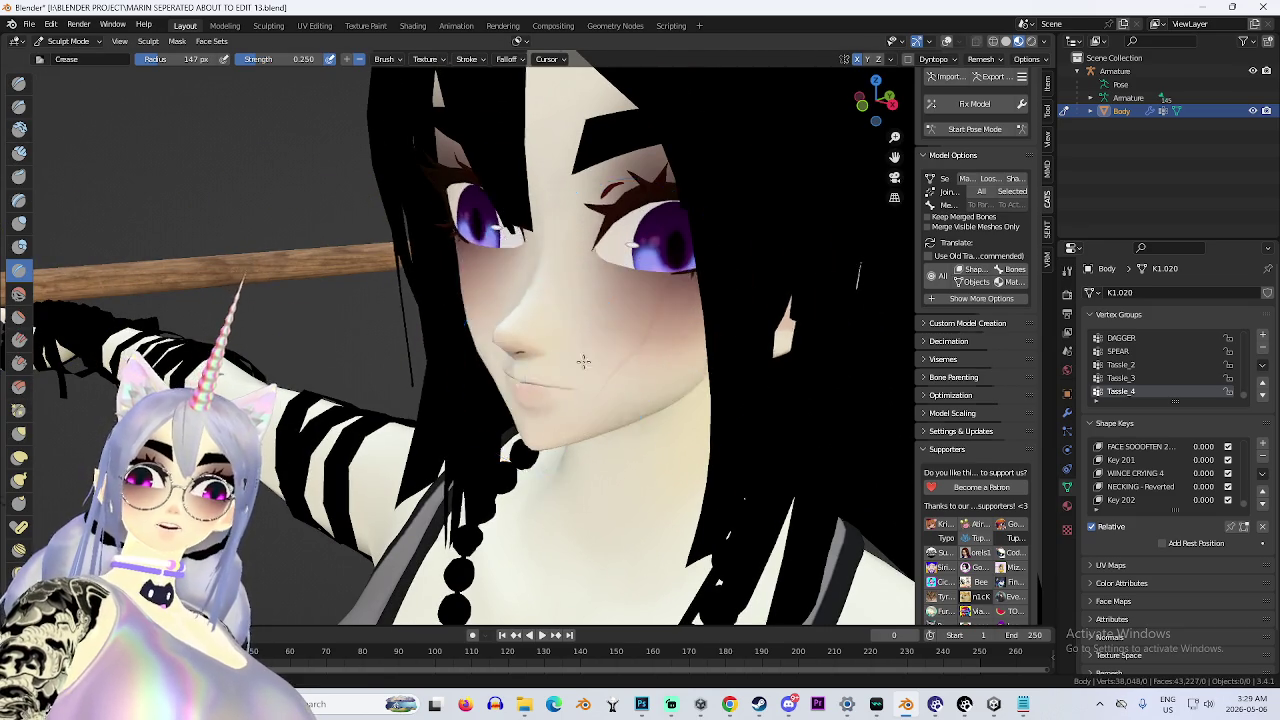
key(KP_1)
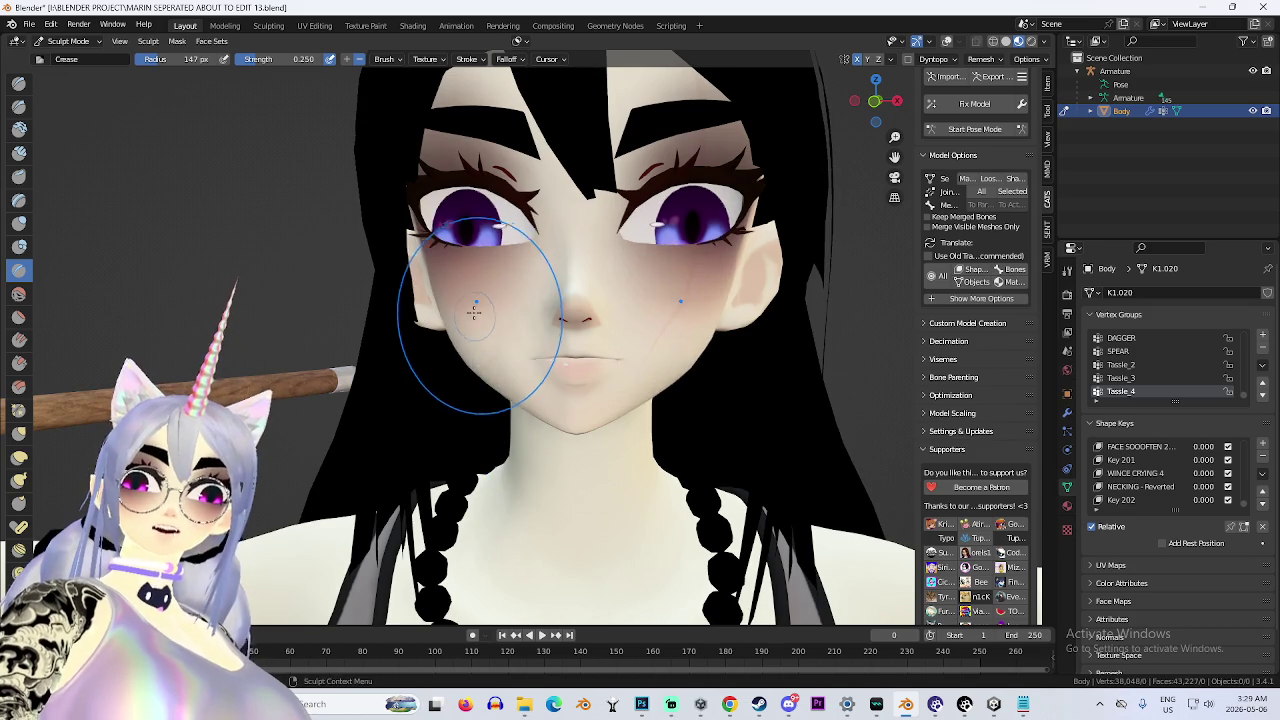
drag(511, 399, 578, 288)
scroll(up, 3)
scroll(down, 3)
scroll(up, 3)
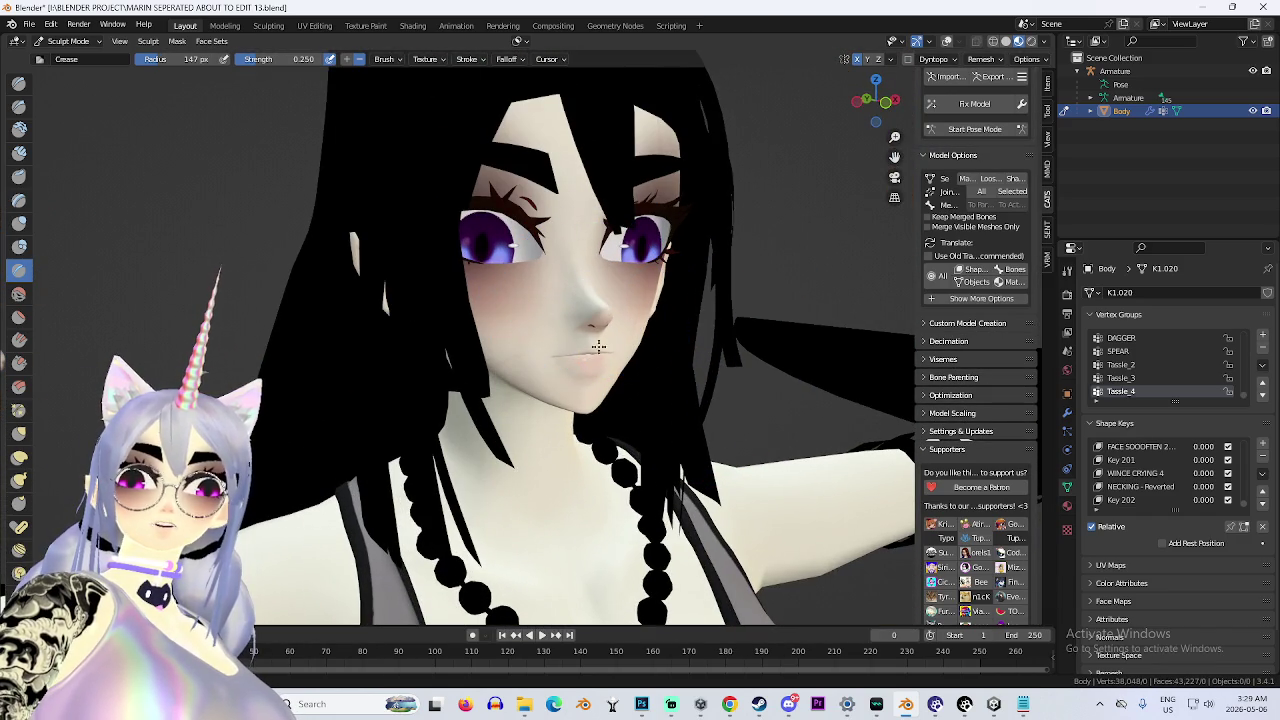
drag(729, 355, 541, 293)
scroll(up, 3)
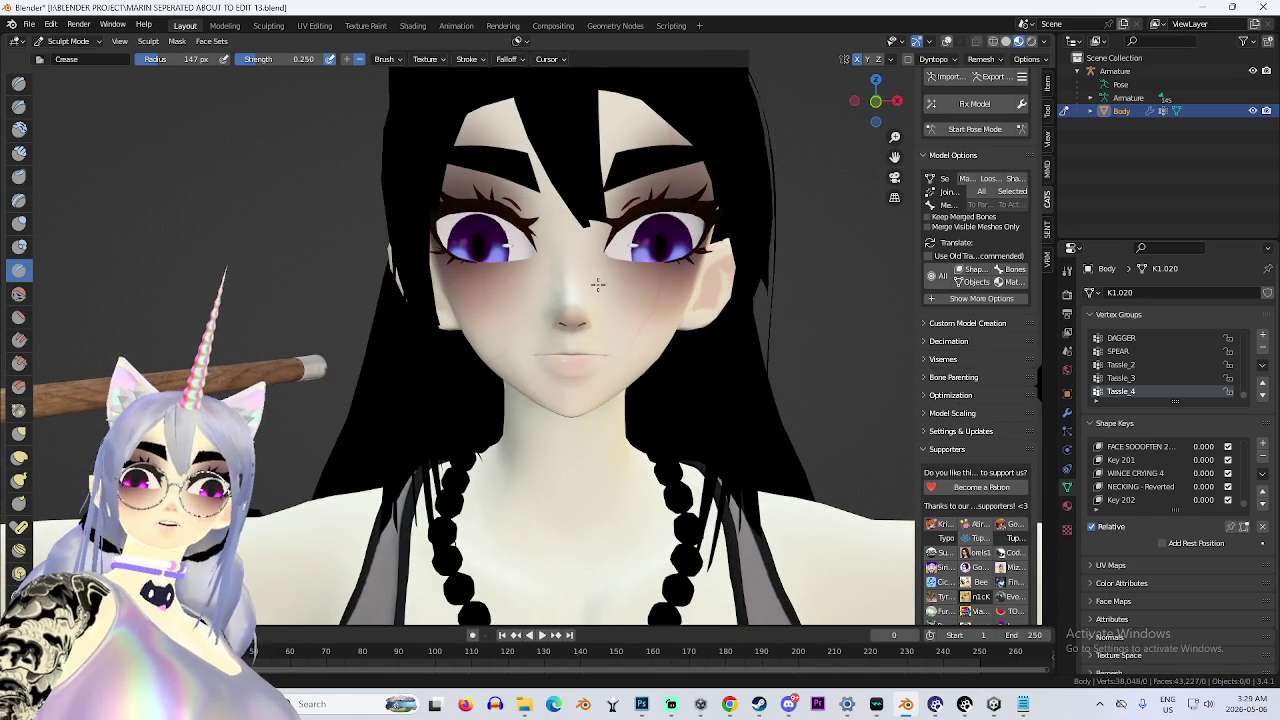
scroll(down, 3)
drag(686, 263, 634, 302)
scroll(up, 3)
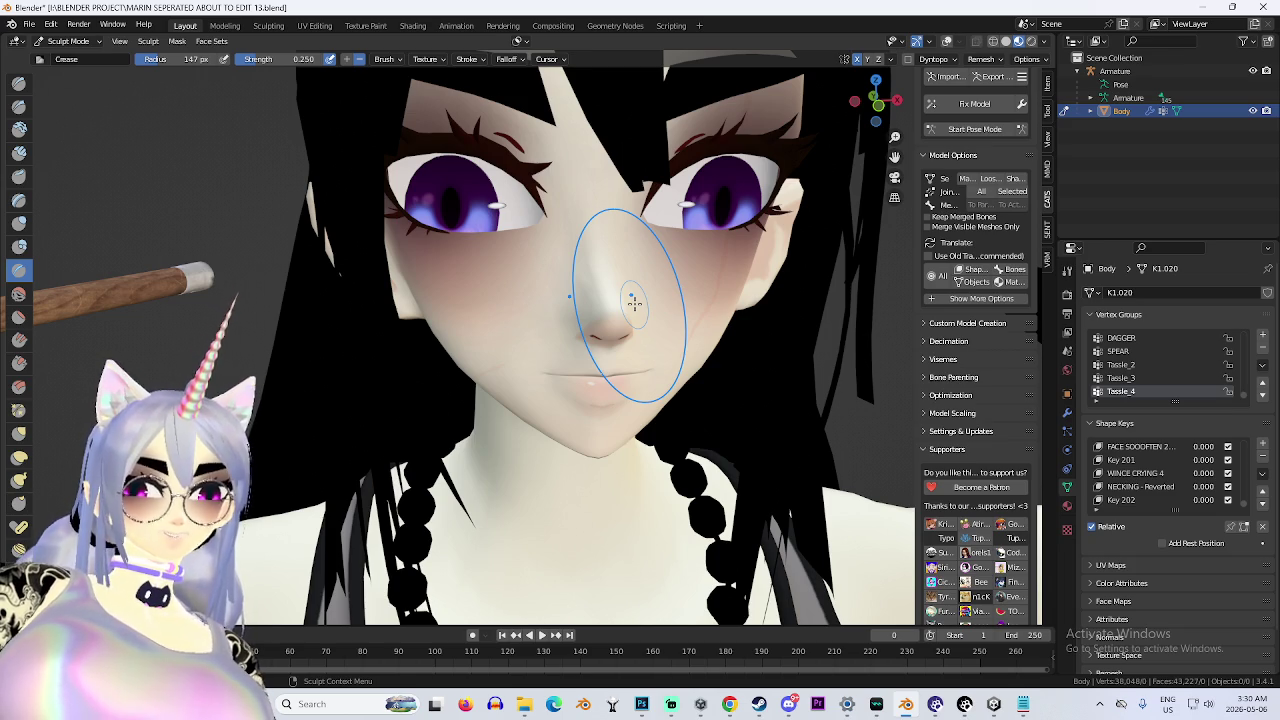
scroll(down, 3)
scroll(up, 3)
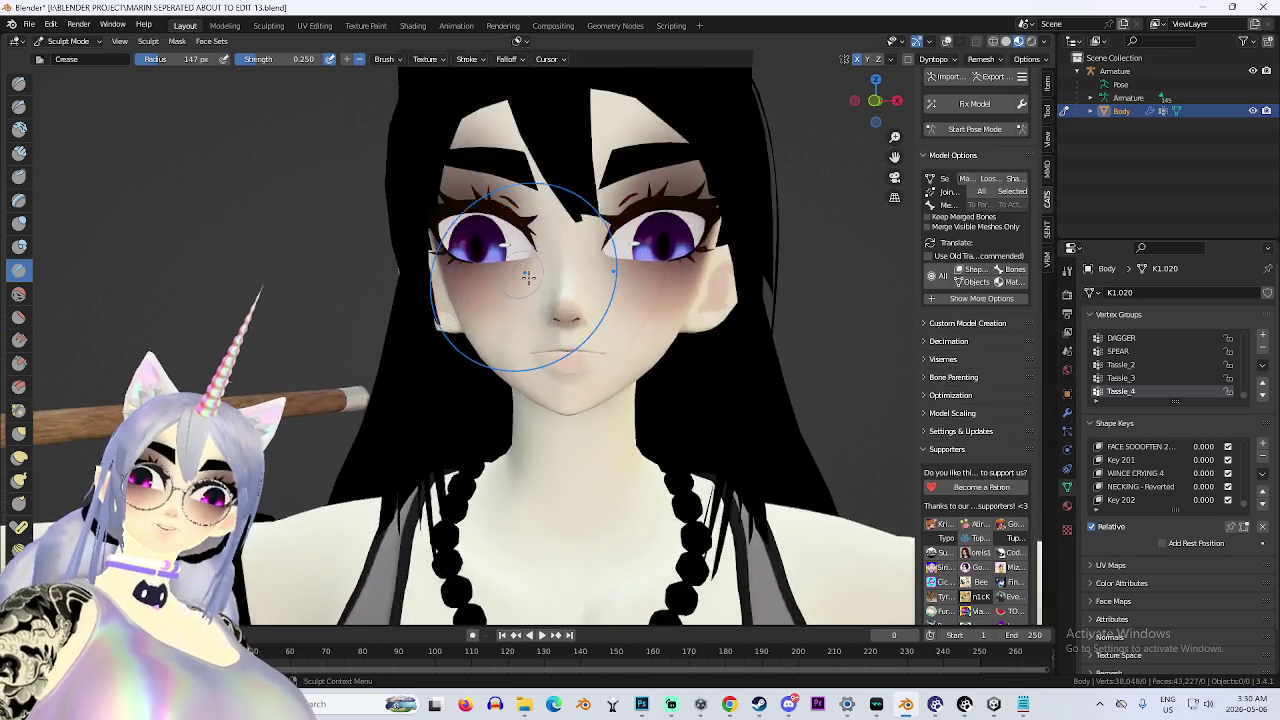
scroll(down, 3)
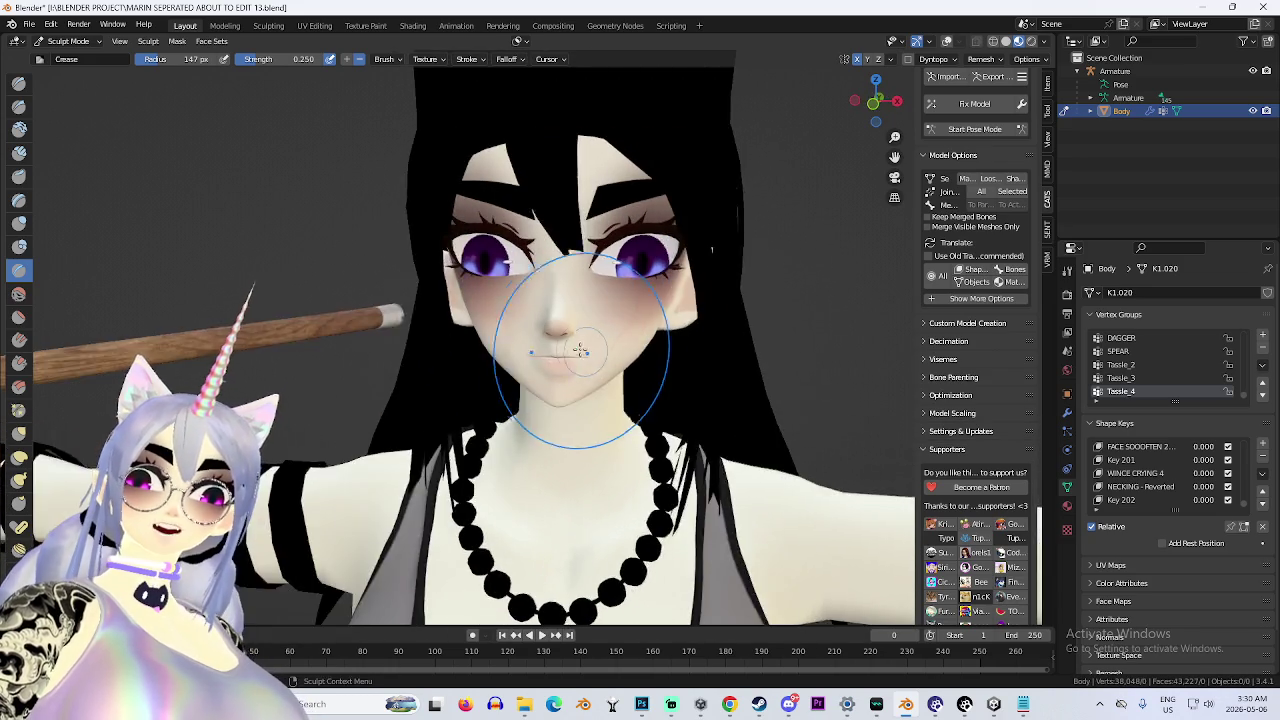
scroll(up, 3)
scroll(up, 3)
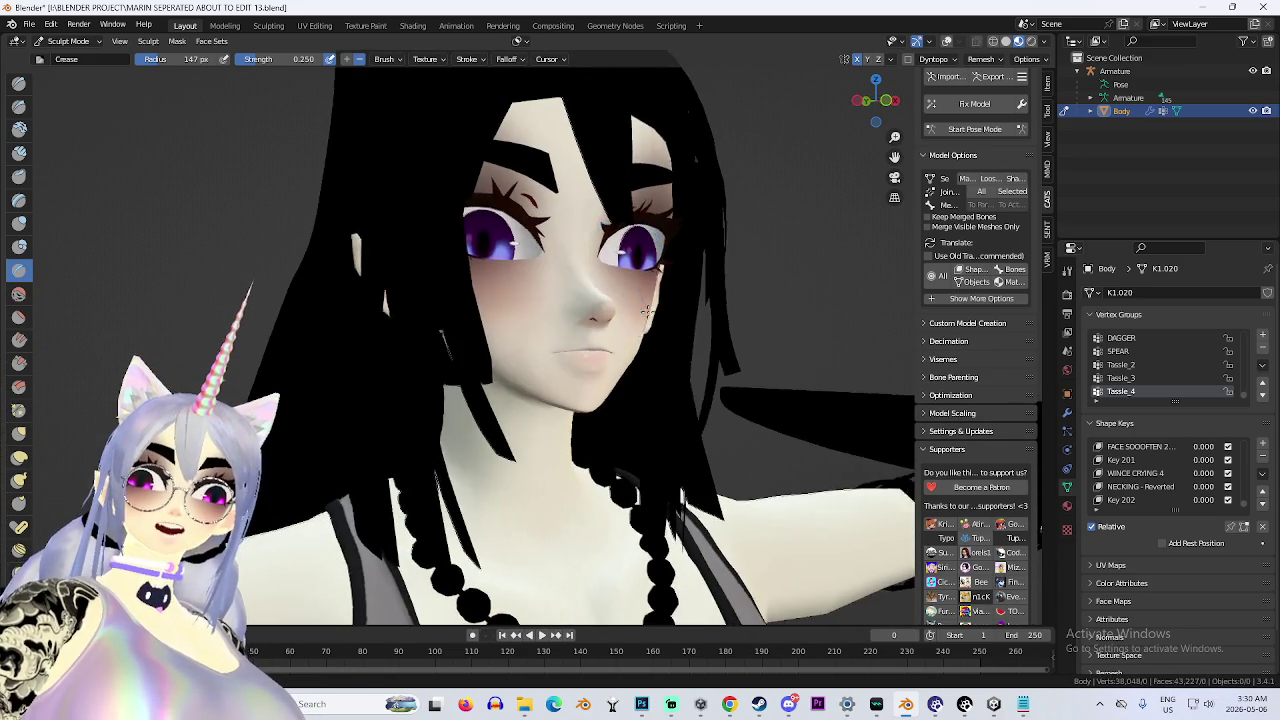
scroll(down, 3)
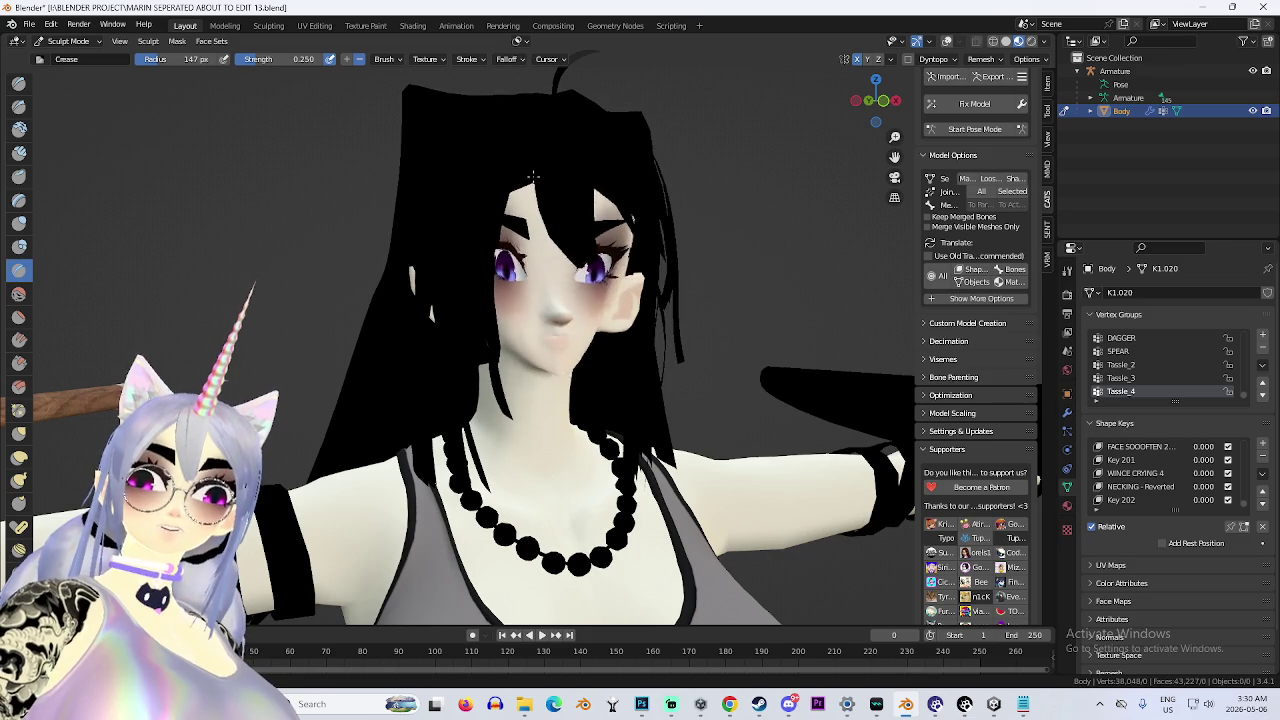
scroll(up, 3)
scroll(down, 3)
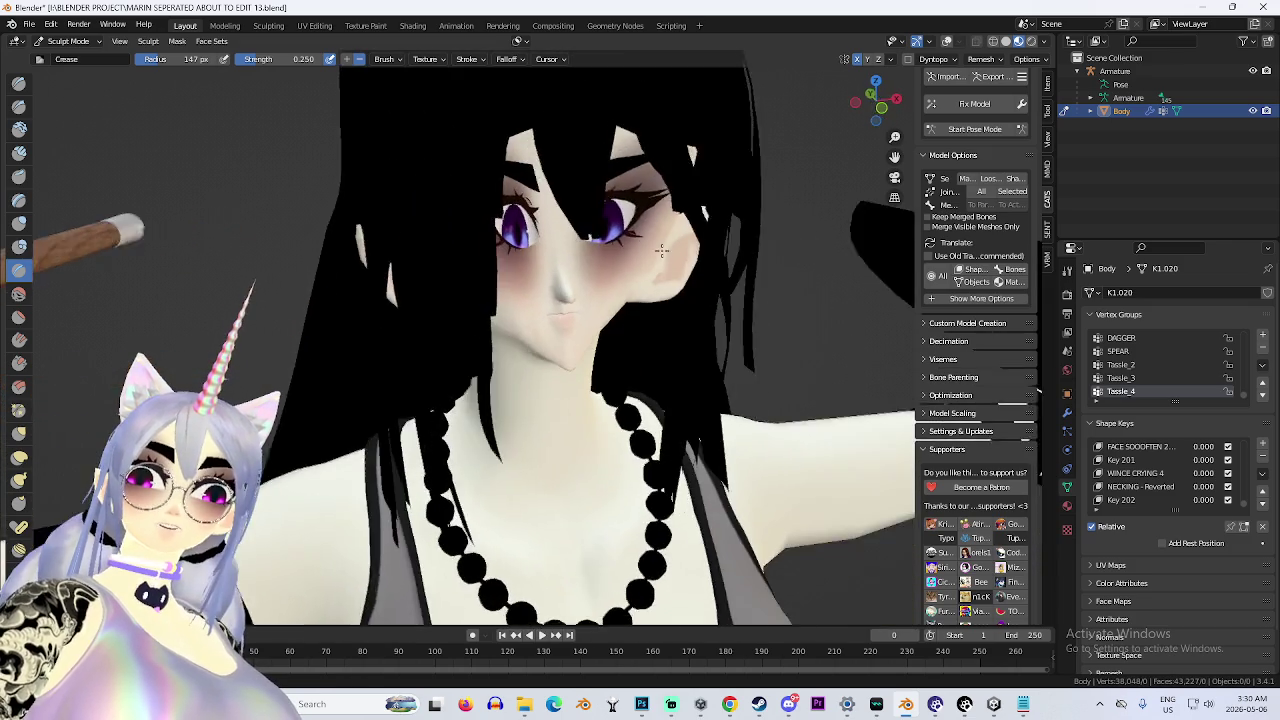
scroll(up, 3)
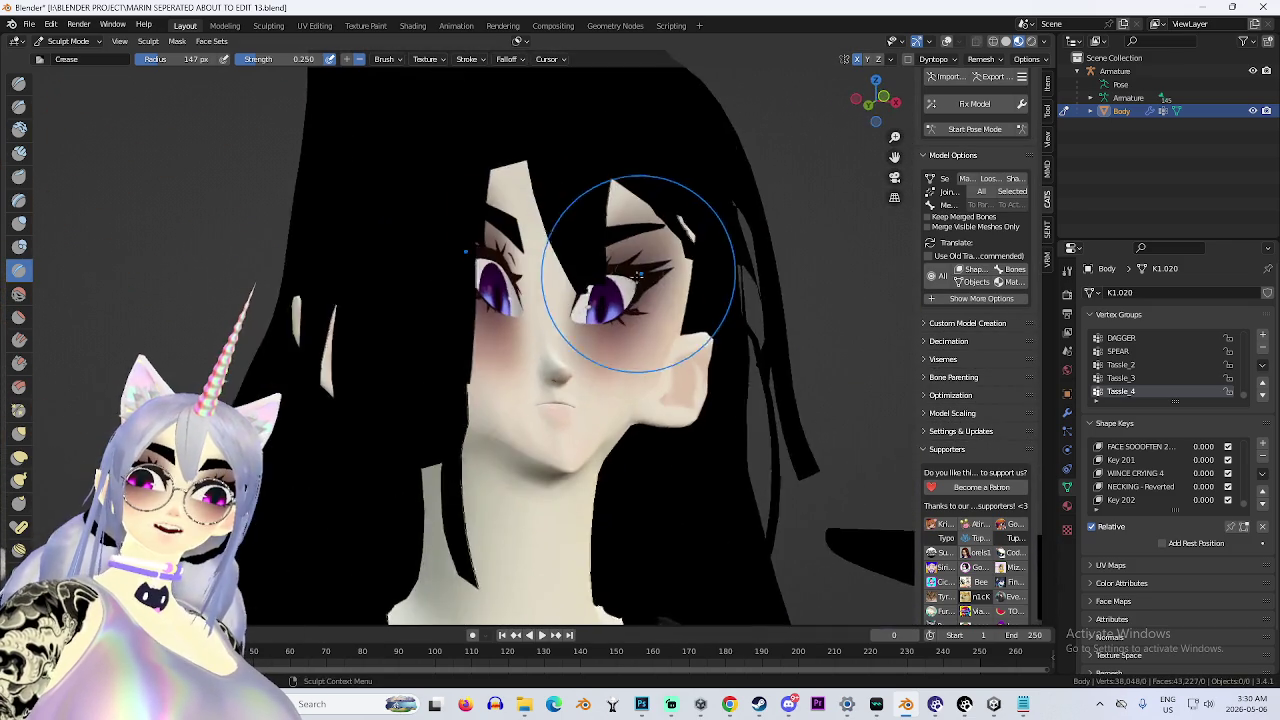
scroll(down, 3)
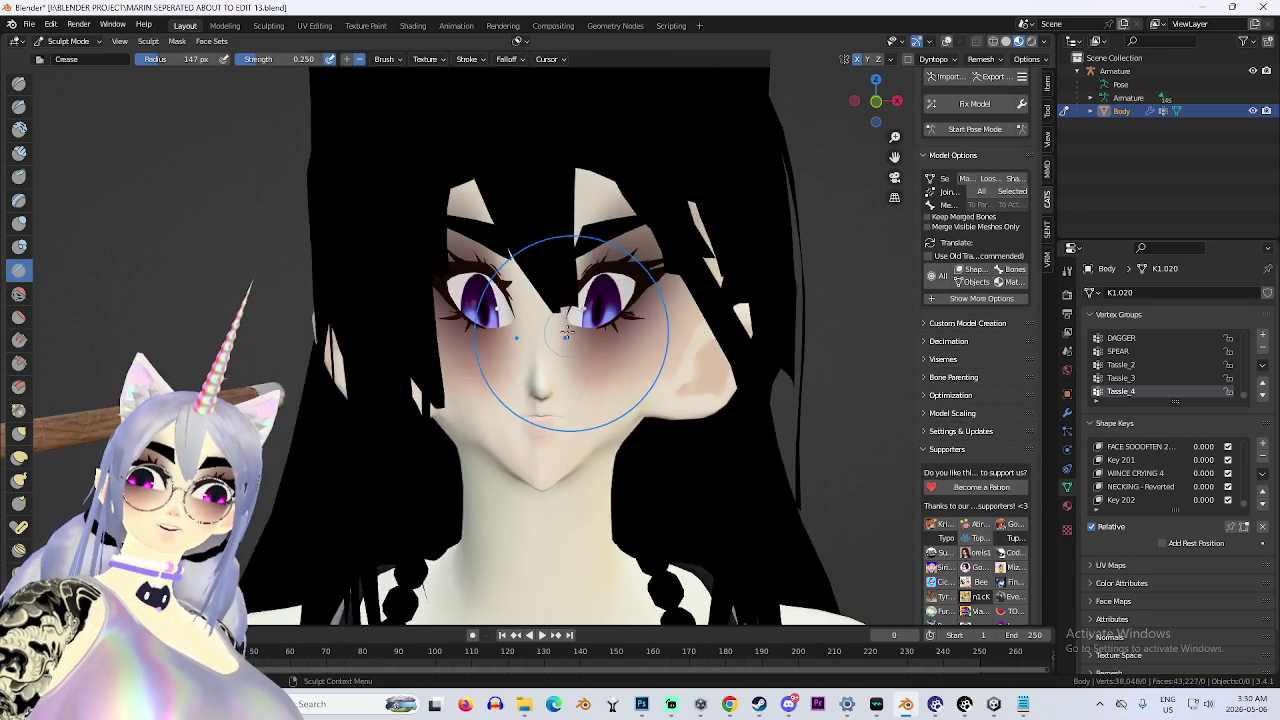
scroll(down, 3)
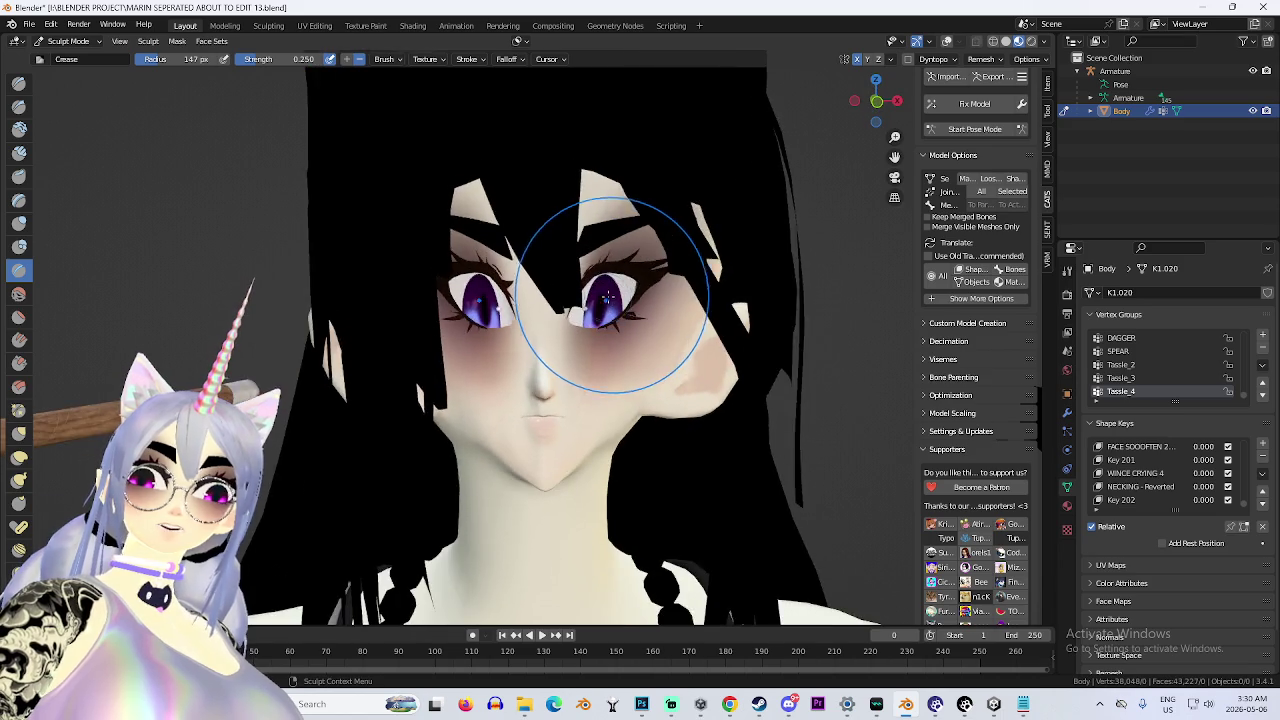
scroll(up, 3)
scroll(down, 3)
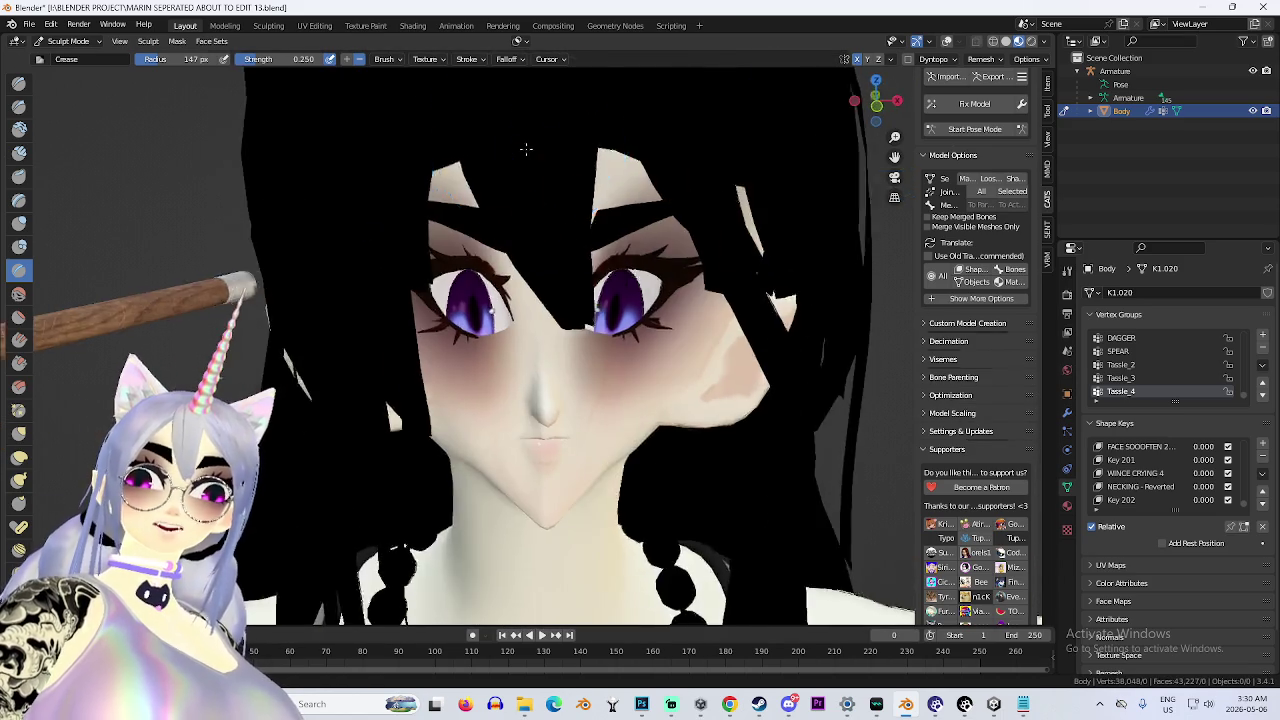
scroll(right, 3)
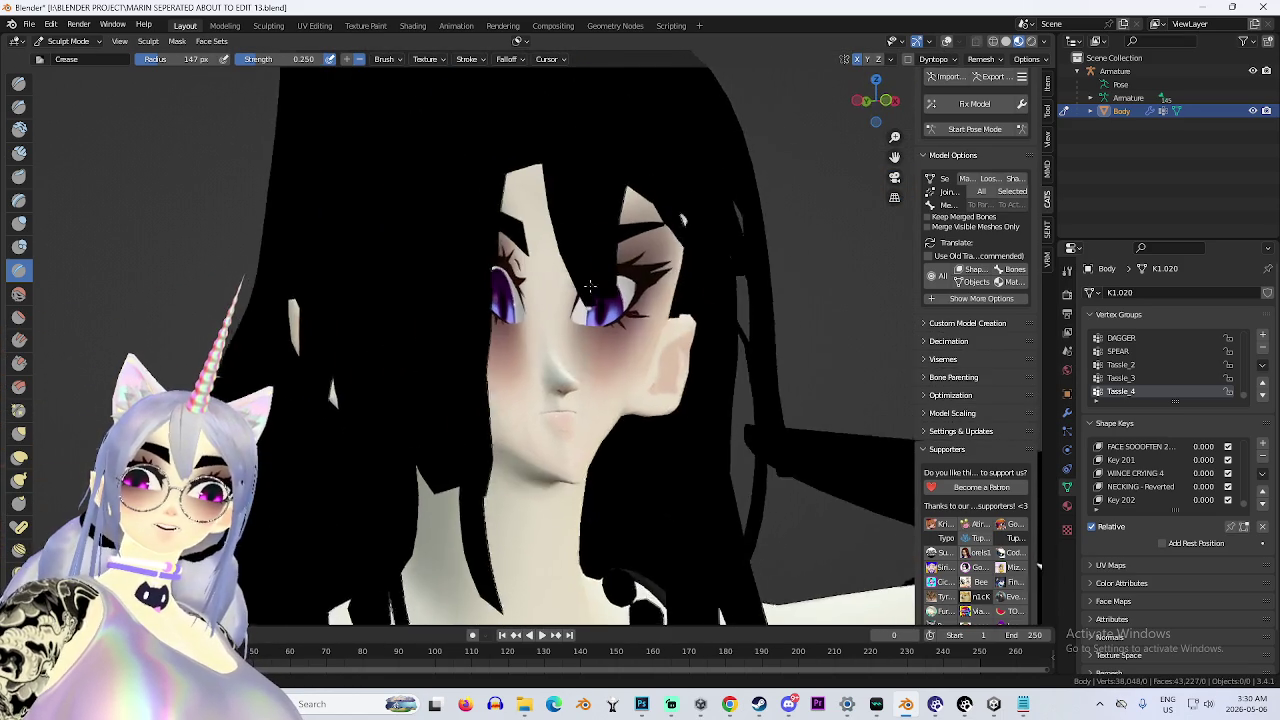
scroll(left, 3)
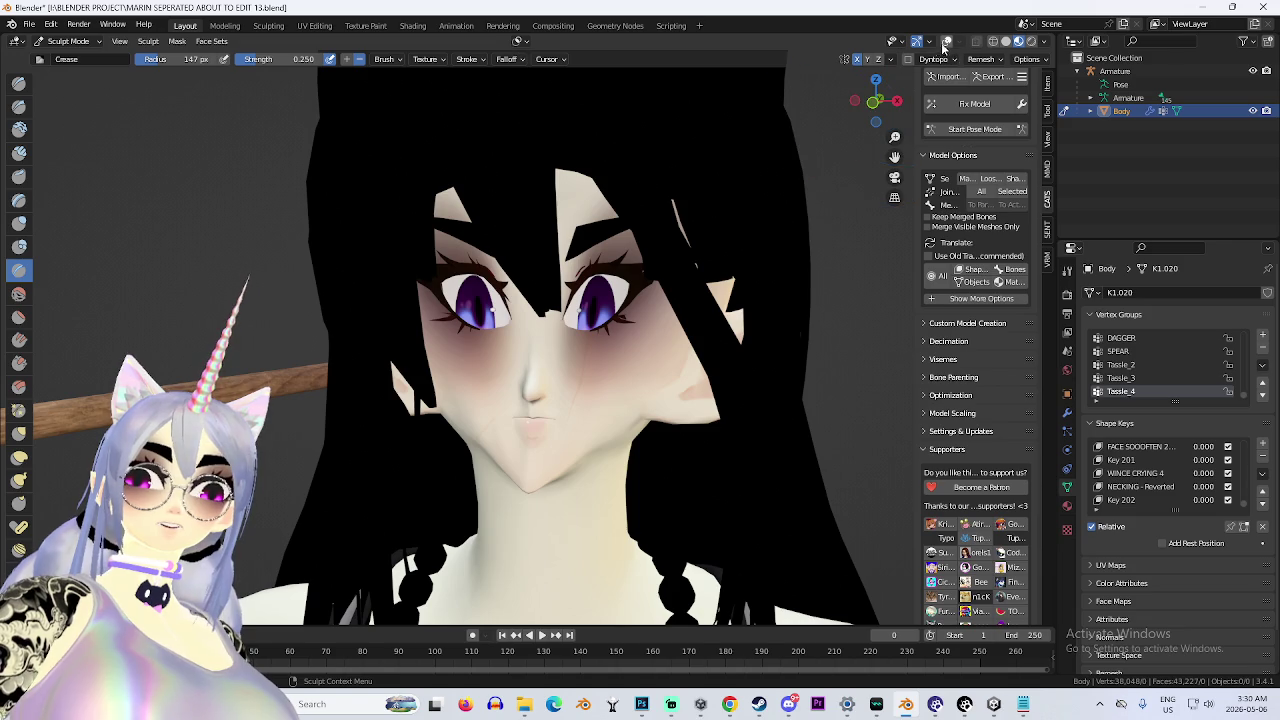
click(945, 42)
scroll(right, 3)
scroll(left, 3)
scroll(up, 3)
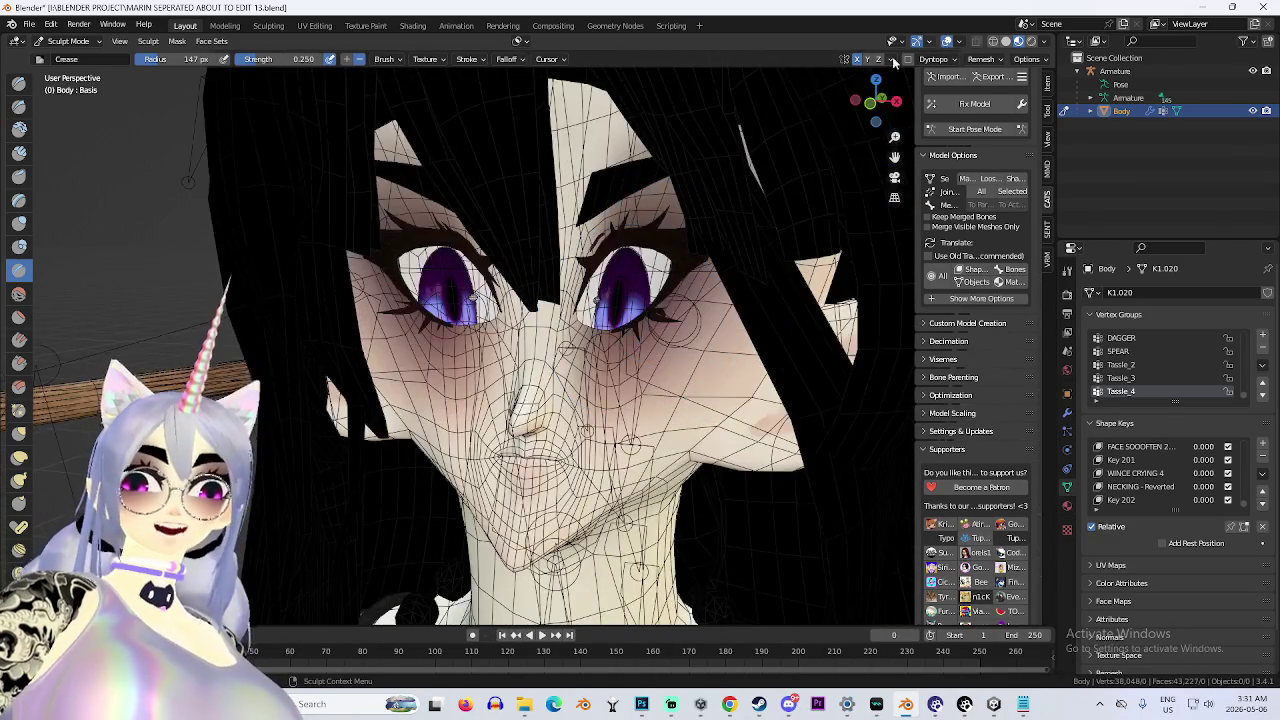
click(945, 42)
scroll(right, 3)
scroll(down, 3)
scroll(left, 3)
scroll(right, 3)
scroll(left, 3)
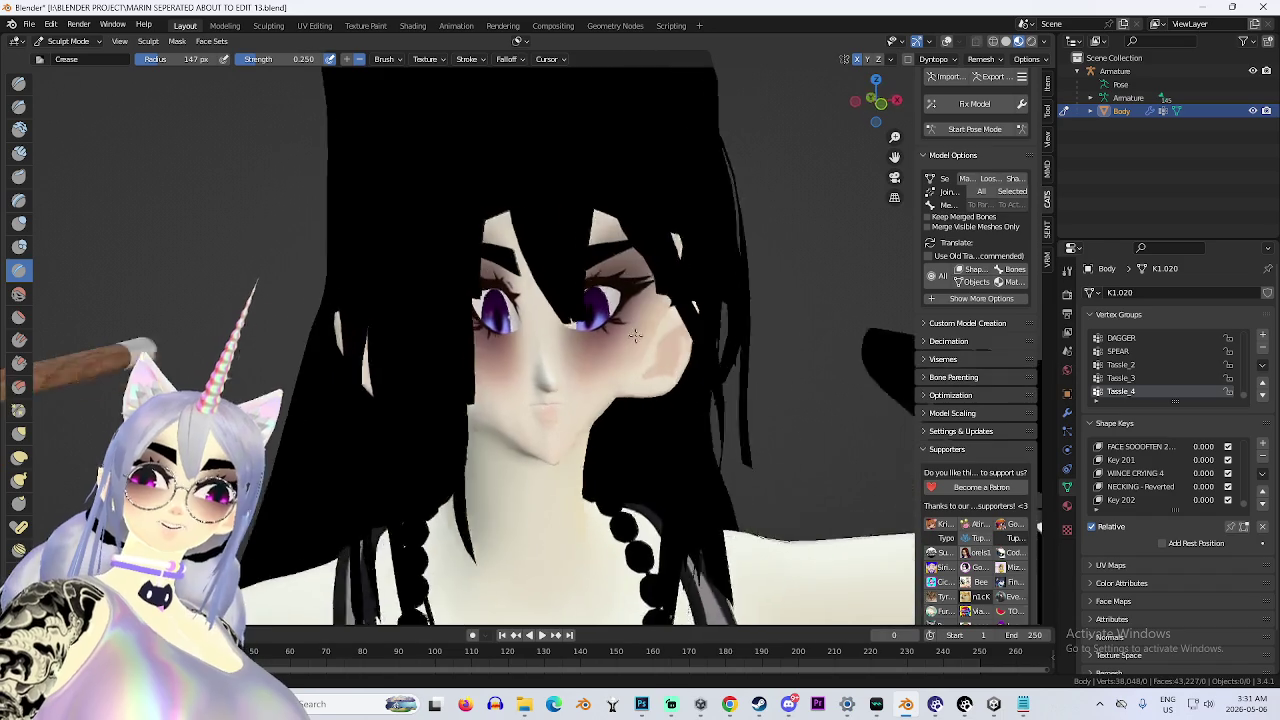
scroll(right, 3)
scroll(up, 3)
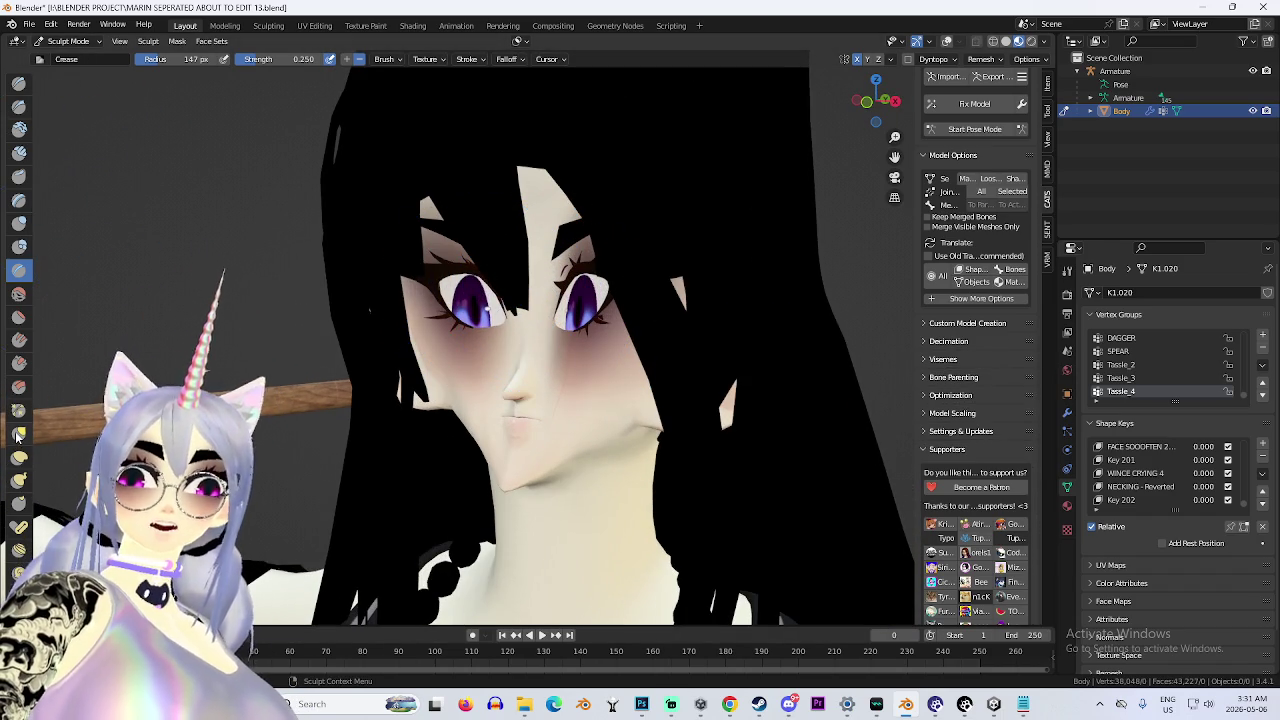
click(19, 433)
scroll(down, 3)
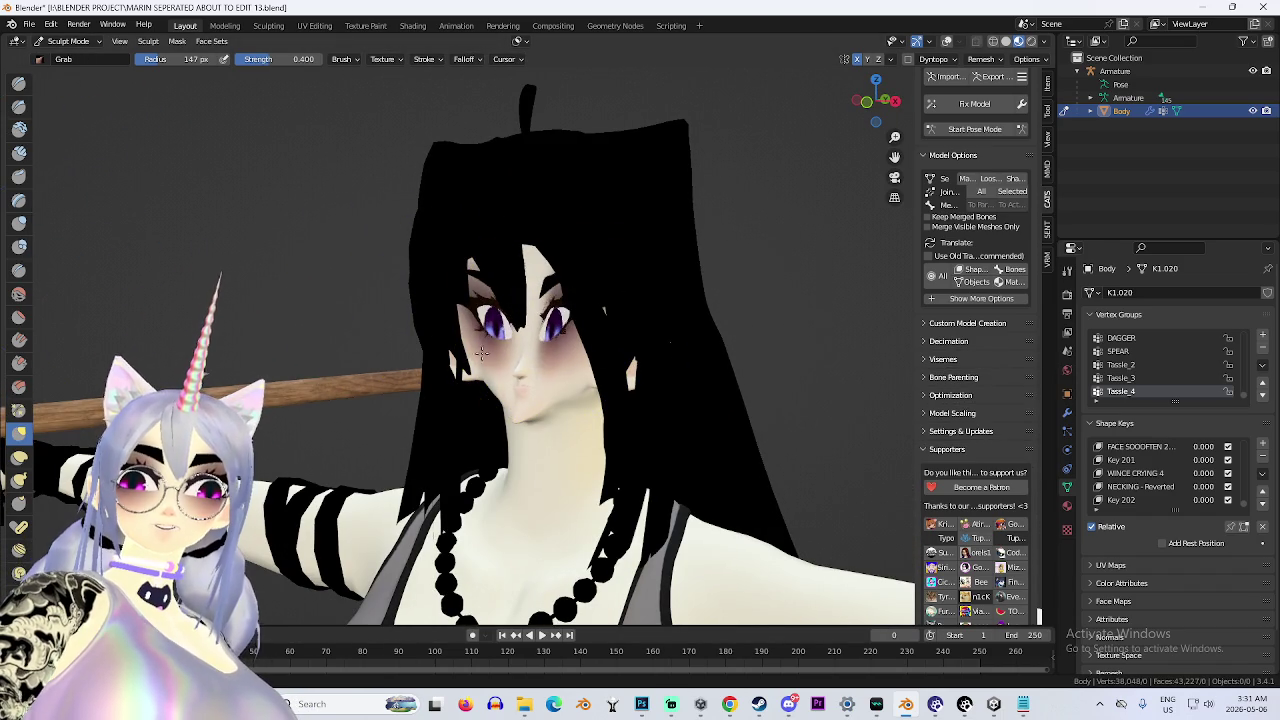
Orbit around the head to inspect the puffed-out mouth and jaw.
scroll(right, 3)
scroll(up, 3)
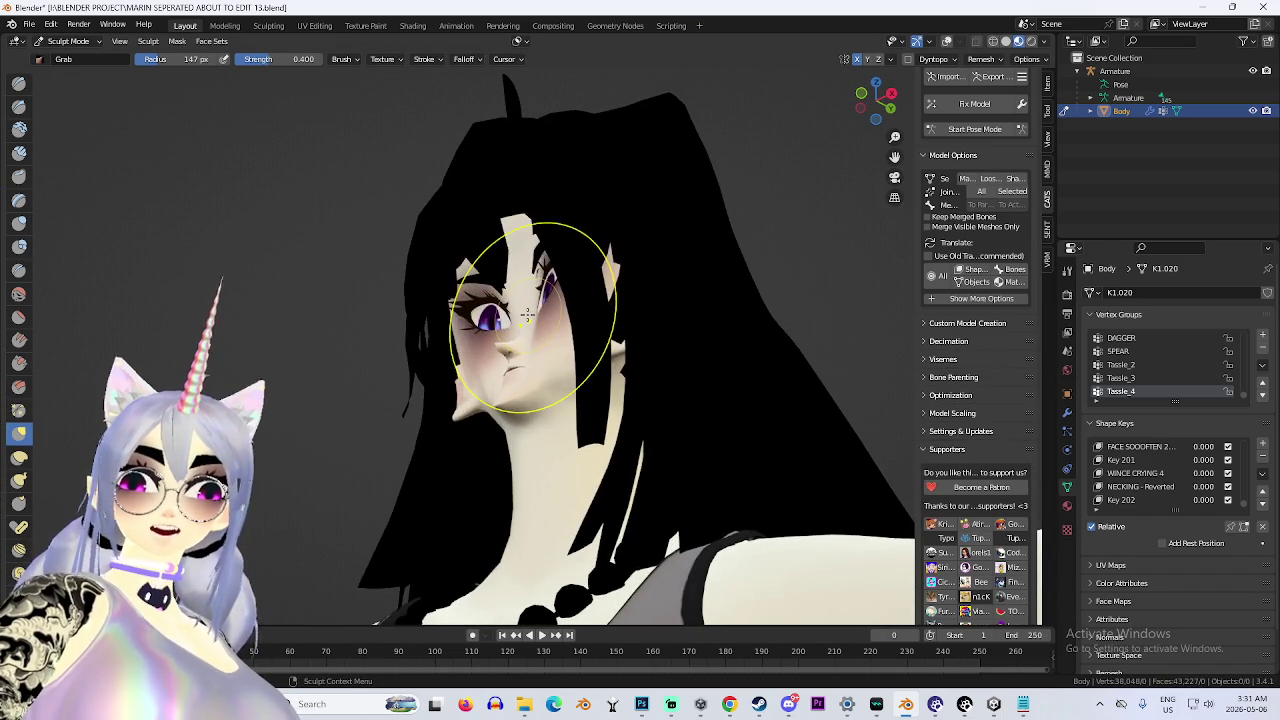
scroll(right, 3)
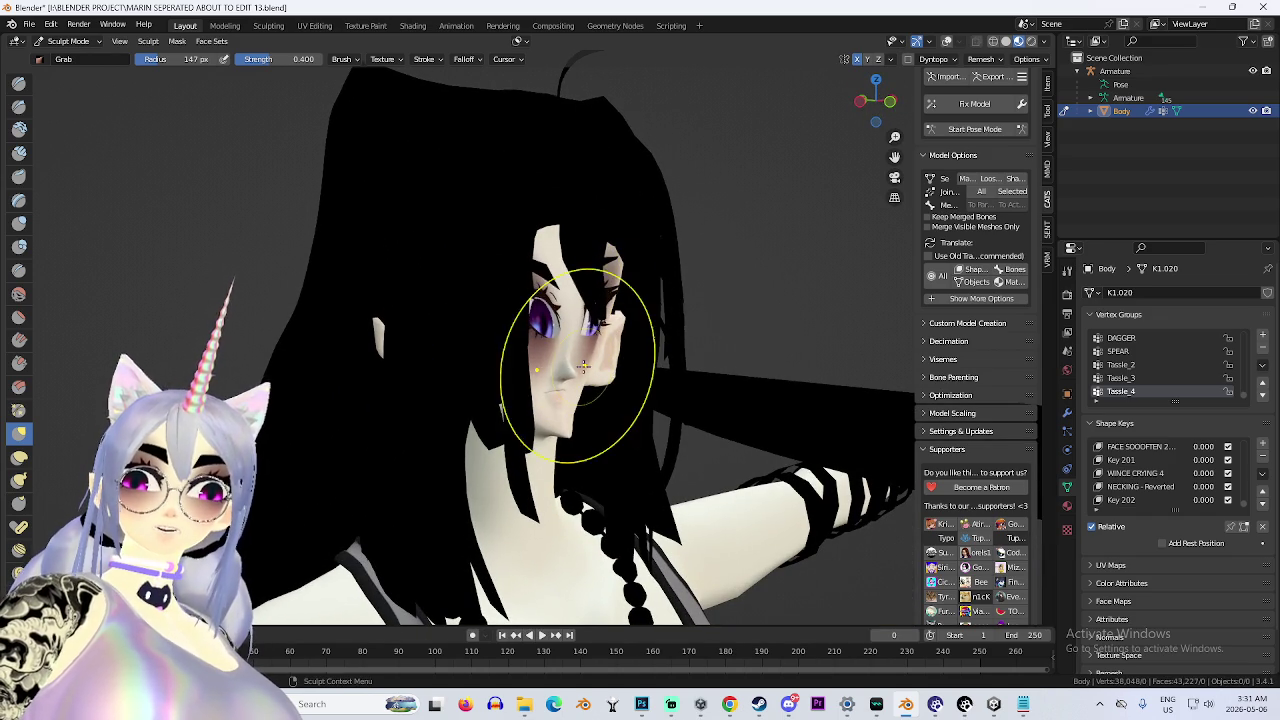
scroll(up, 3)
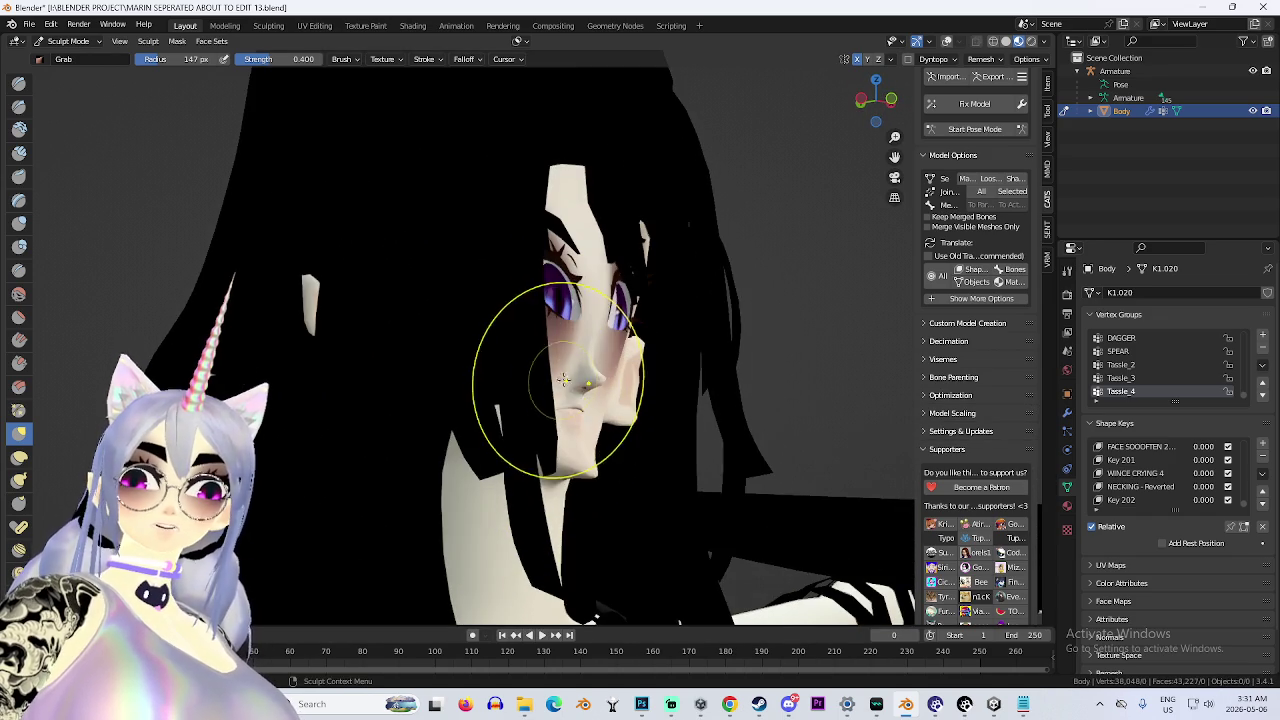
drag(707, 375, 673, 382)
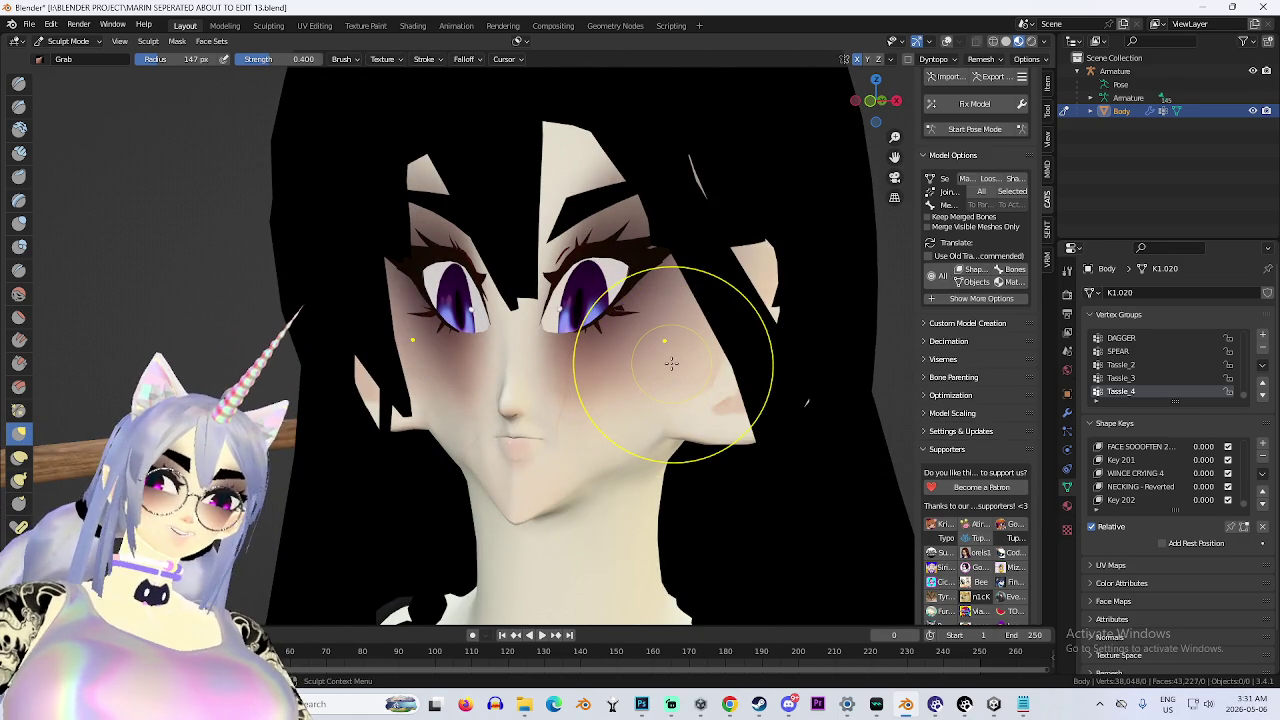
drag(624, 341, 596, 428)
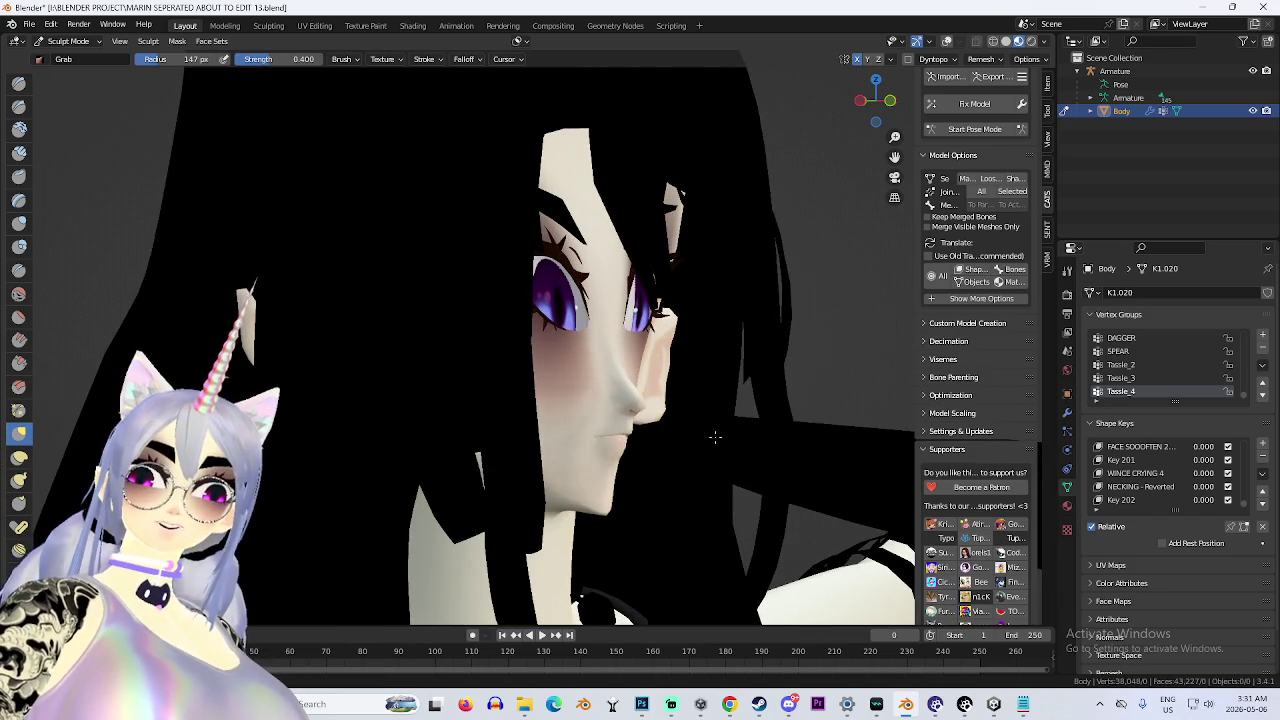
drag(706, 440, 680, 410)
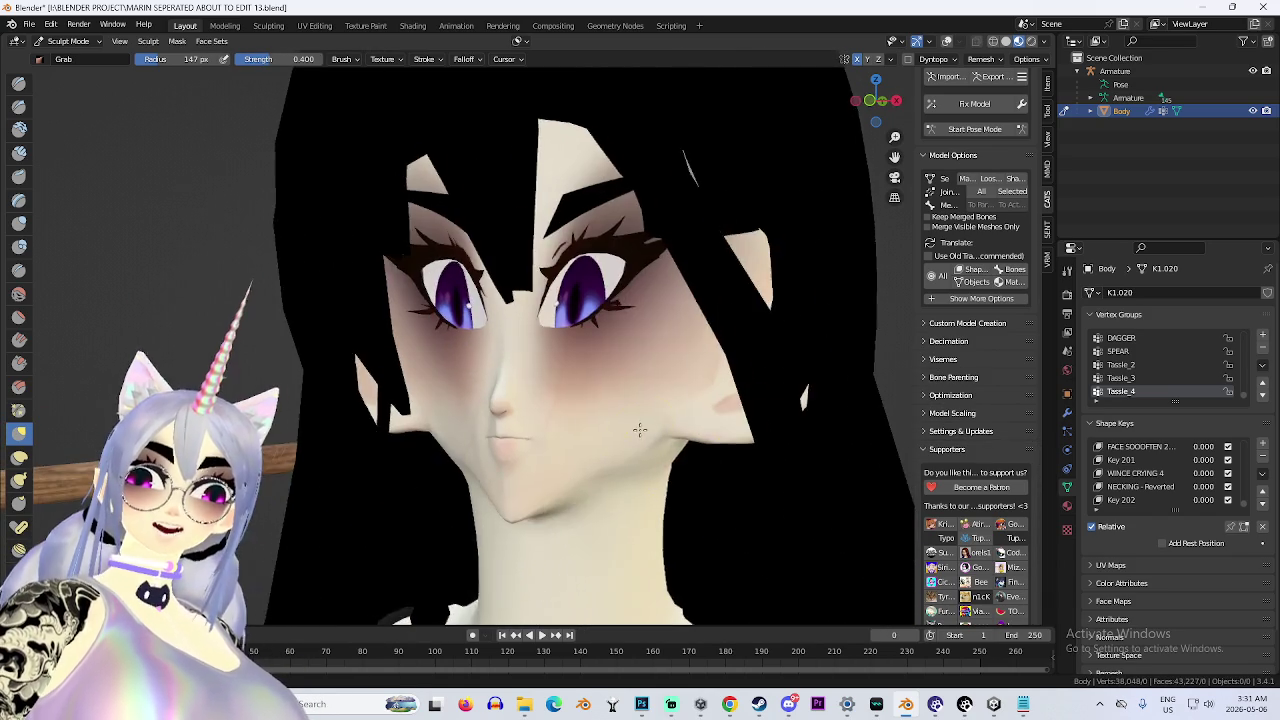
scroll(down, 3)
scroll(up, 3)
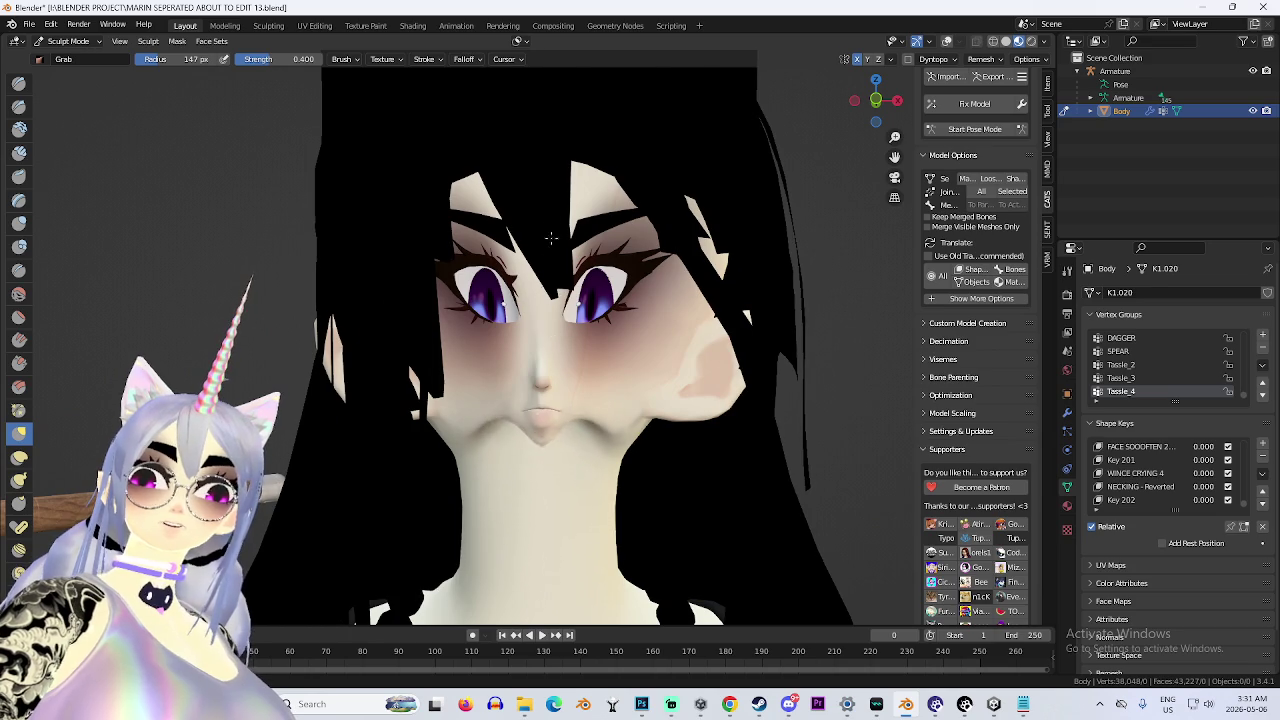
Undo the Grab stroke to restore the small mouth and pointed chin, then inspect from below.
key(ctrl+z)
scroll(up, 3)
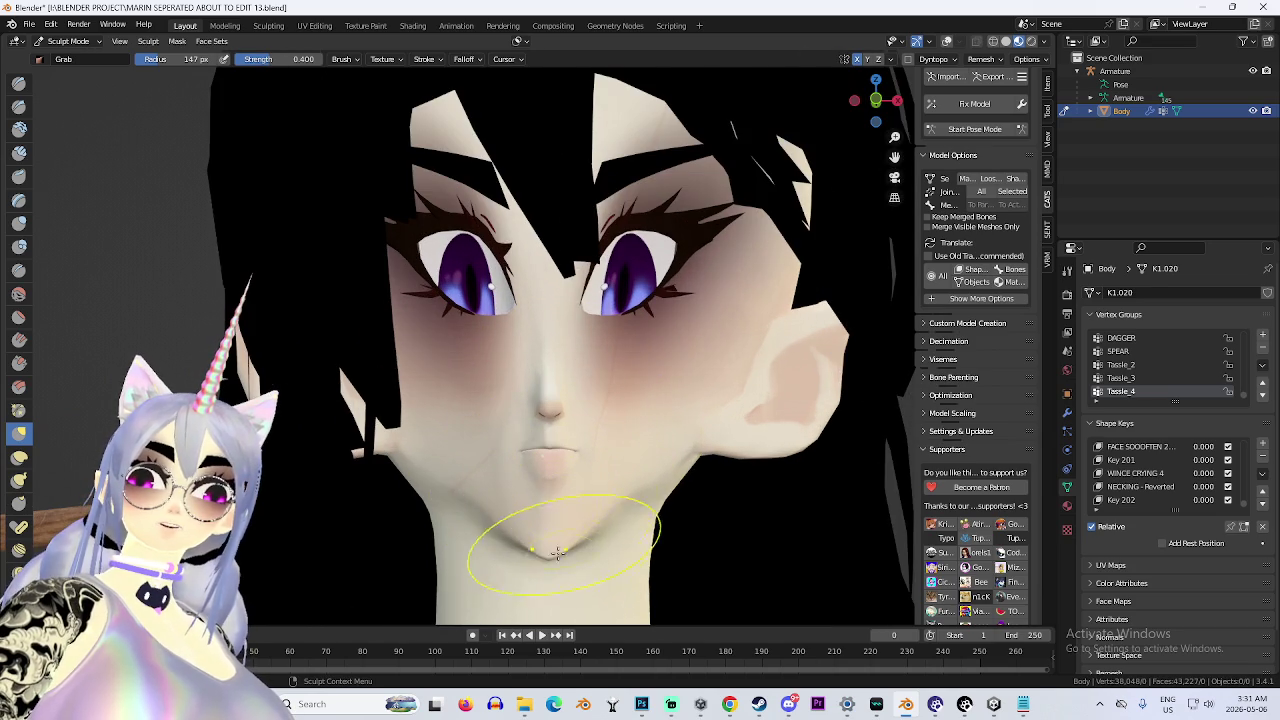
scroll(down, 3)
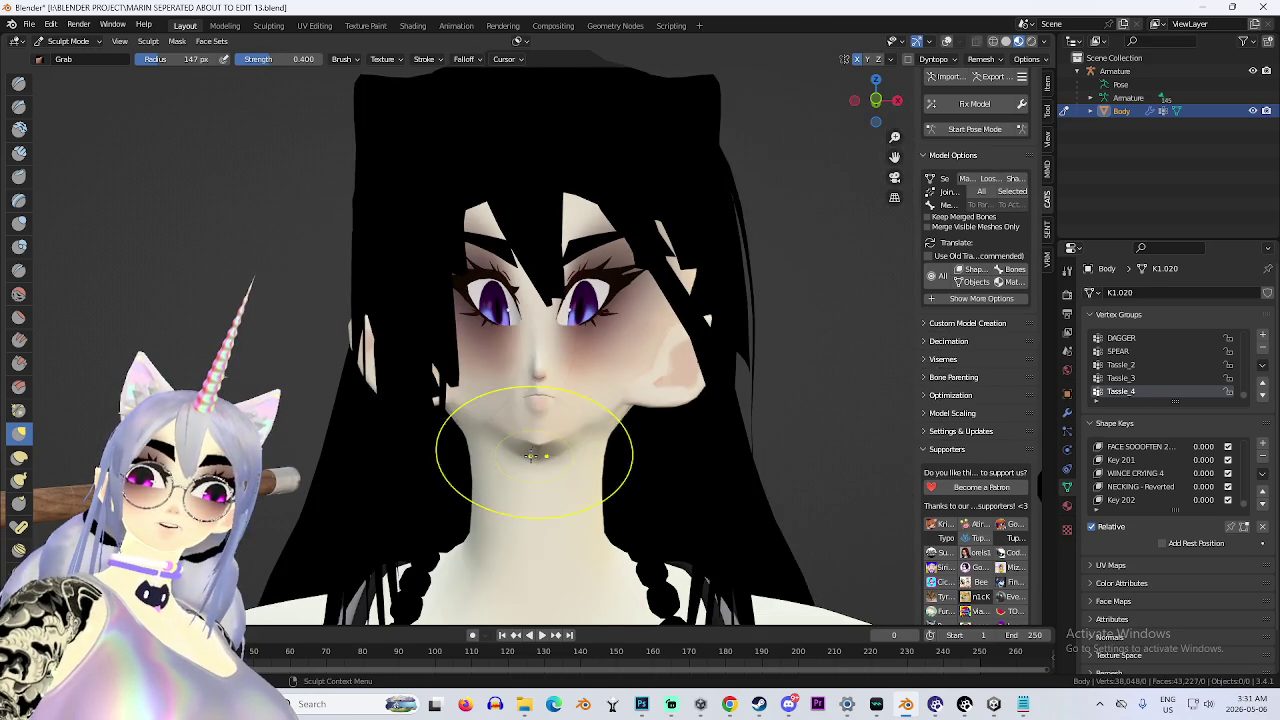
scroll(up, 3)
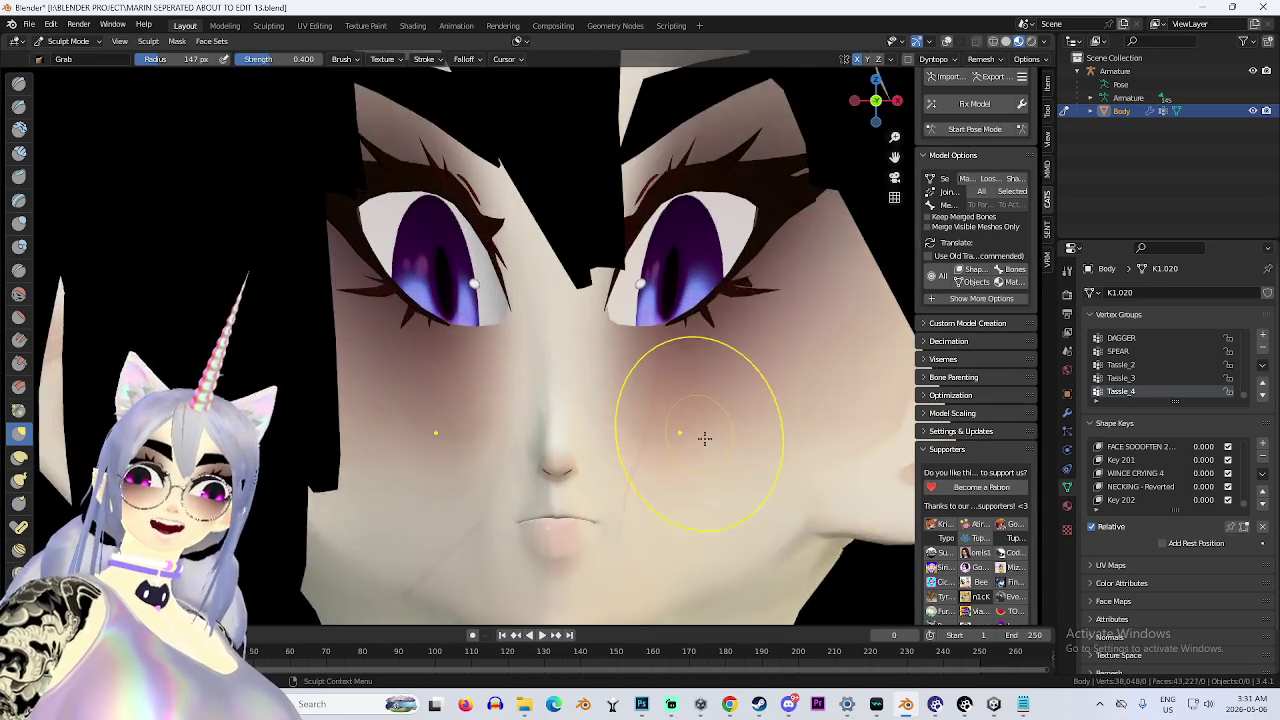
scroll(down, 3)
scroll(down, 3)
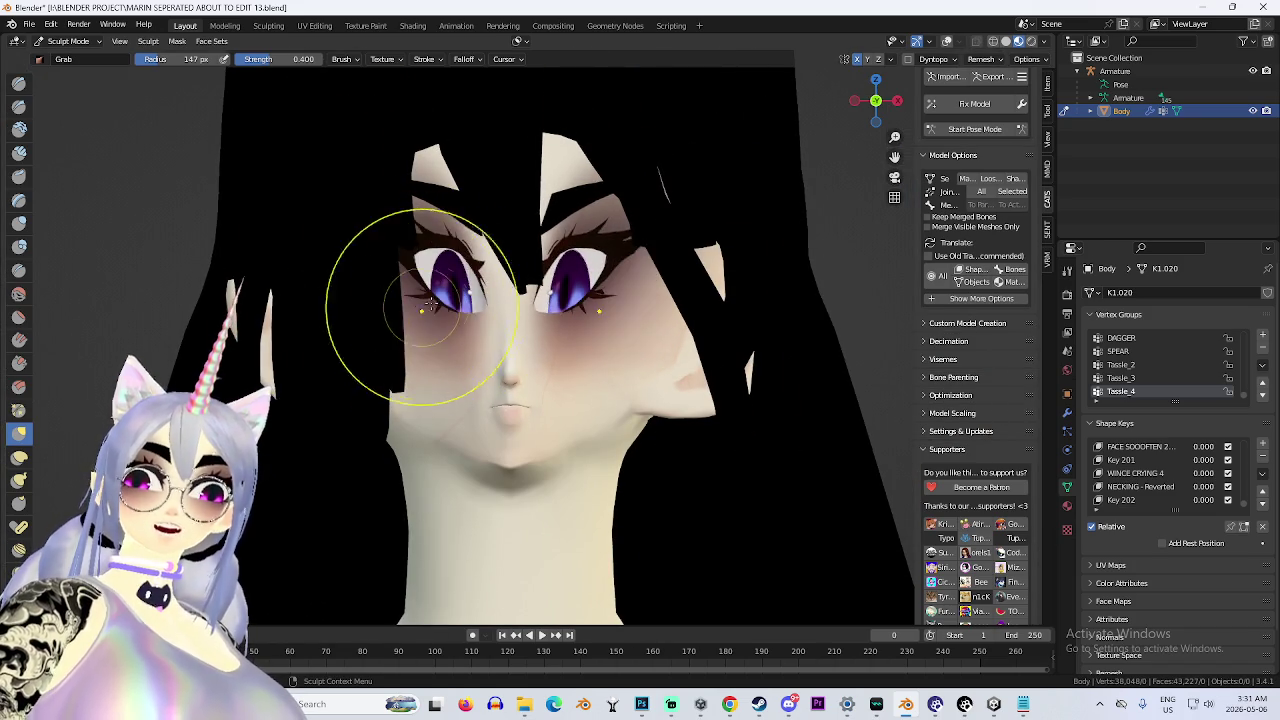
scroll(up, 3)
scroll(down, 3)
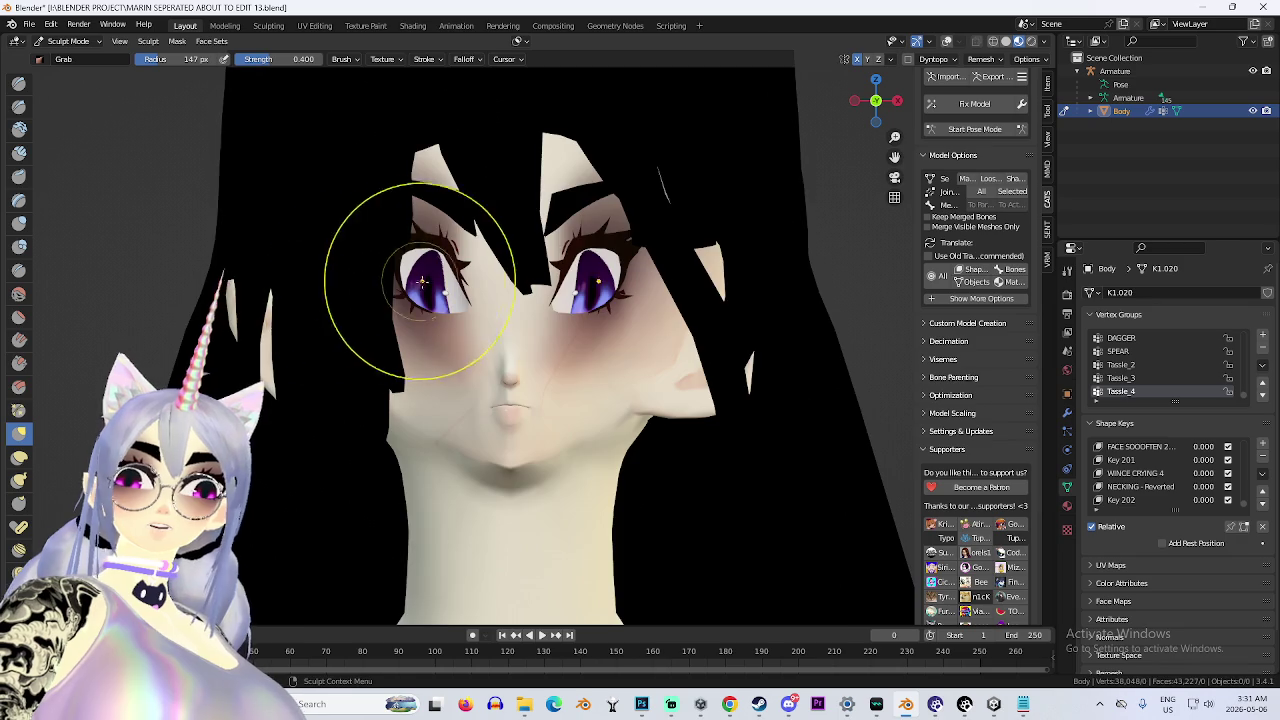
scroll(down, 3)
scroll(up, 3)
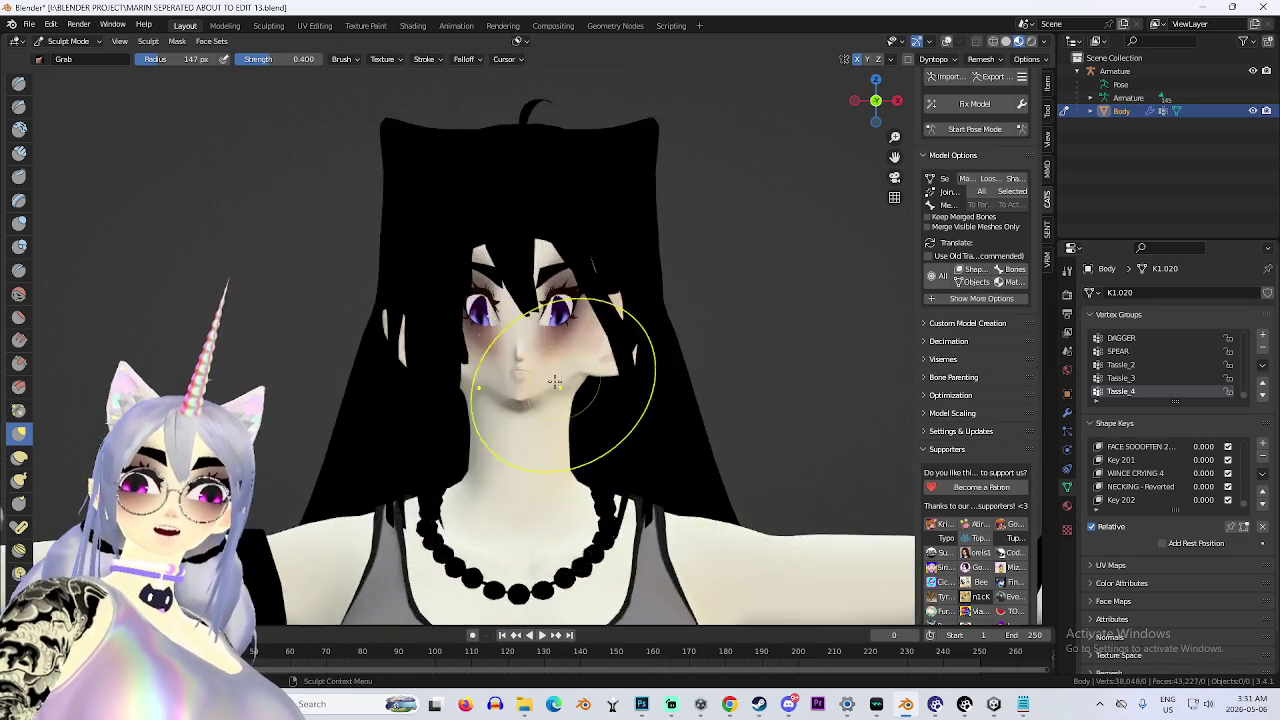
scroll(up, 3)
scroll(down, 3)
drag(720, 300, 737, 354)
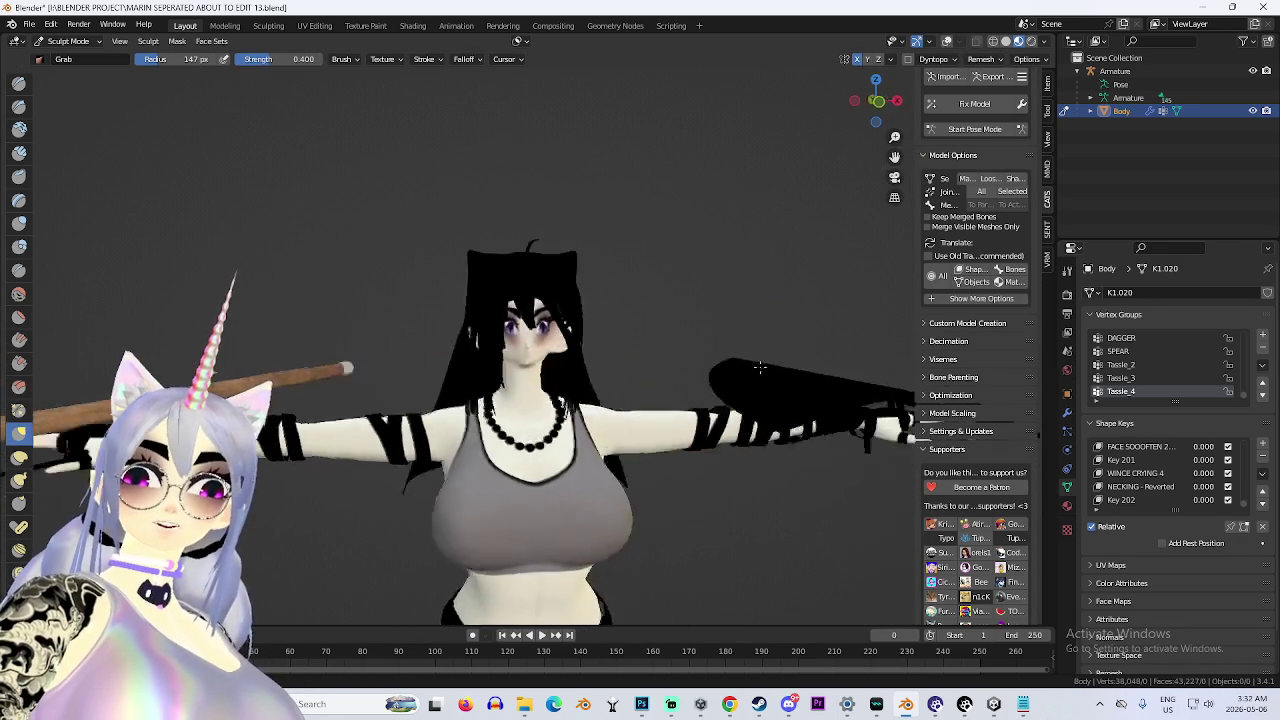
scroll(up, 3)
scroll(up, 3)
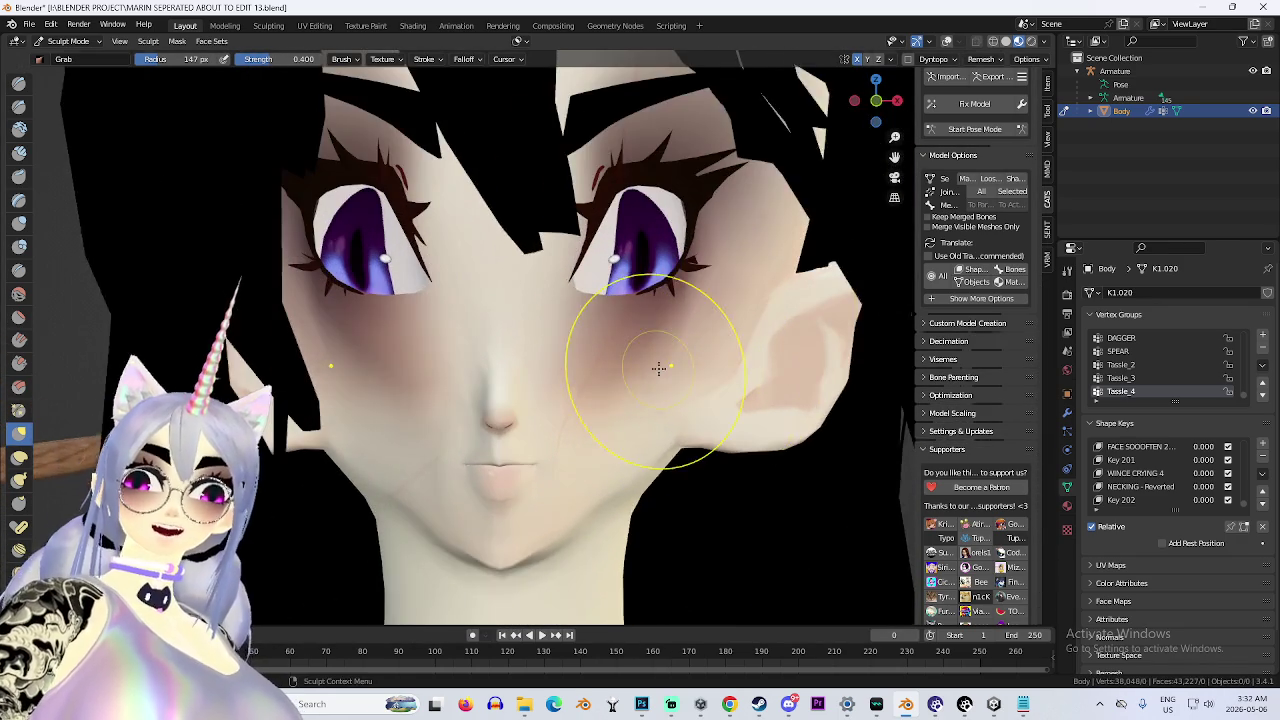
drag(880, 113, 875, 101)
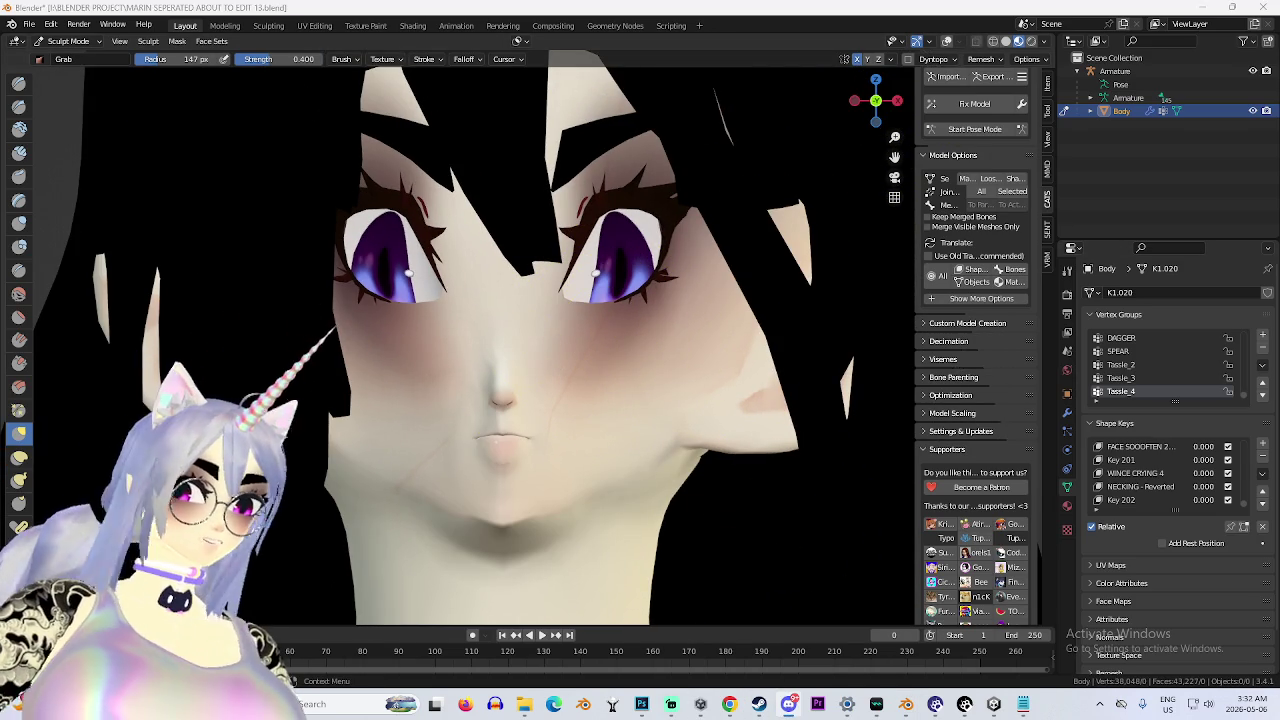
In Discord, open the direct message and follow the shared YouTube link to the site.
click(788, 704)
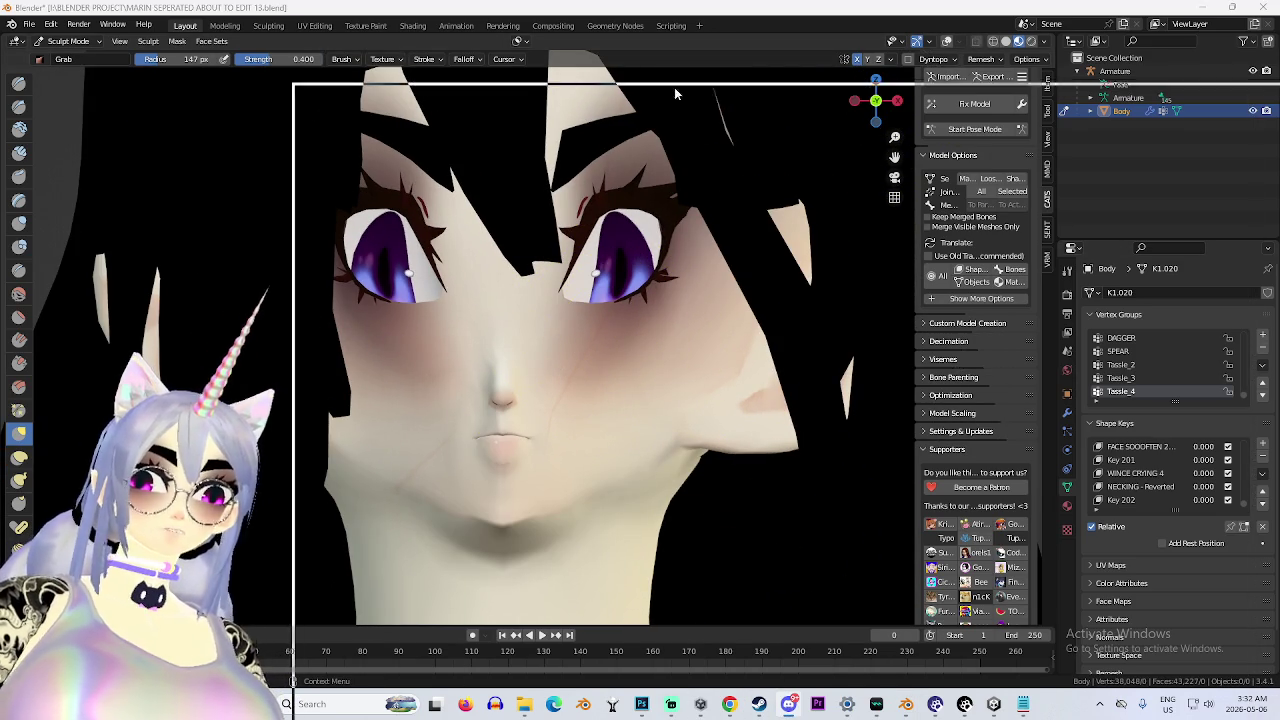
click(651, 401)
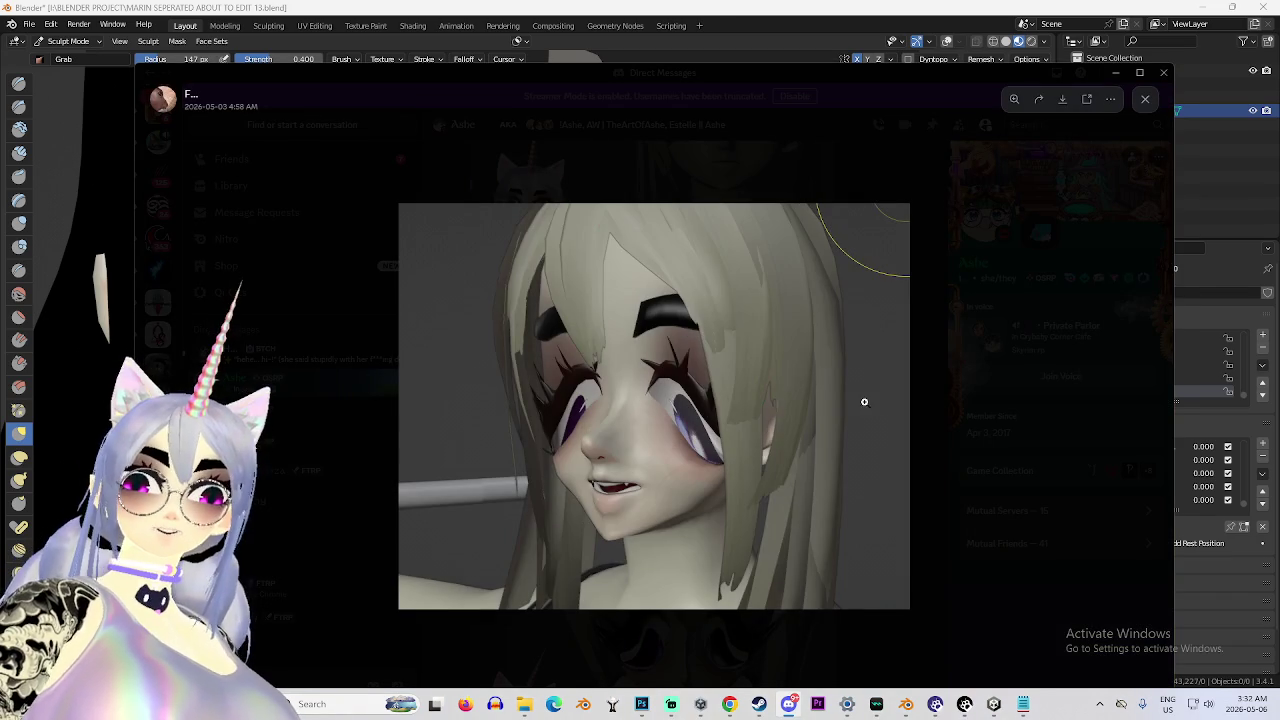
click(784, 630)
key(alt+Up)
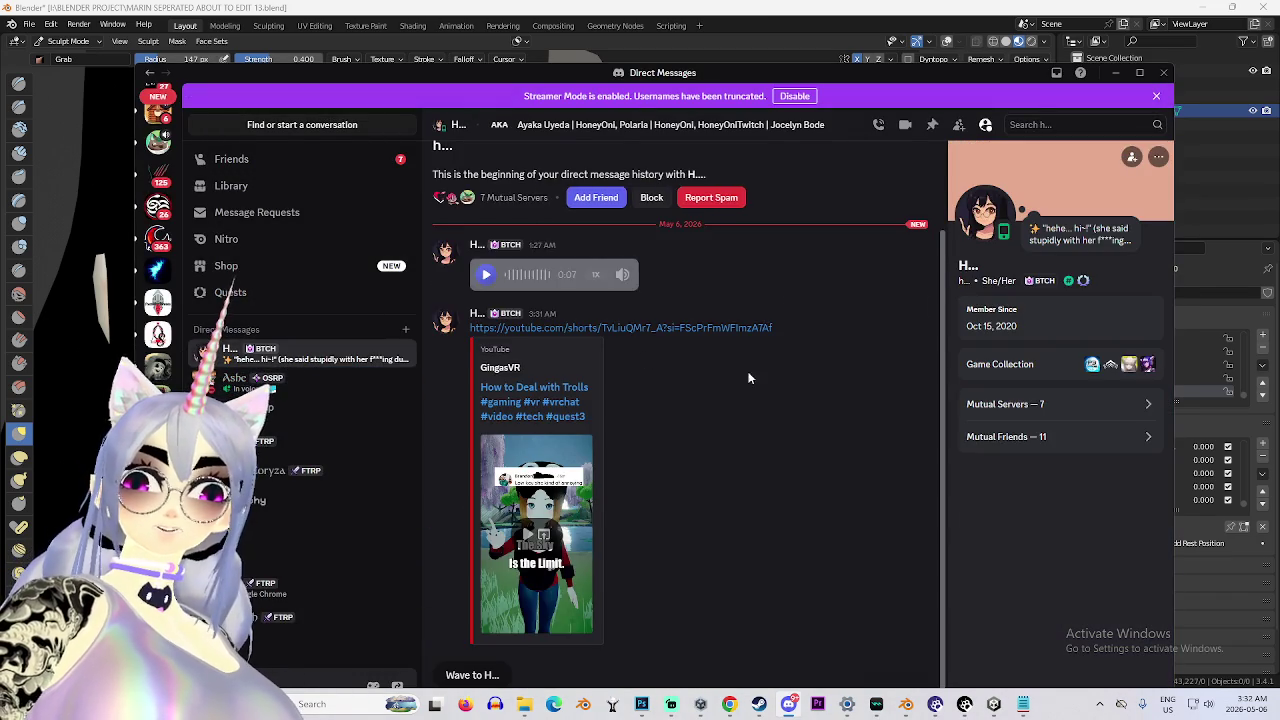
click(549, 390)
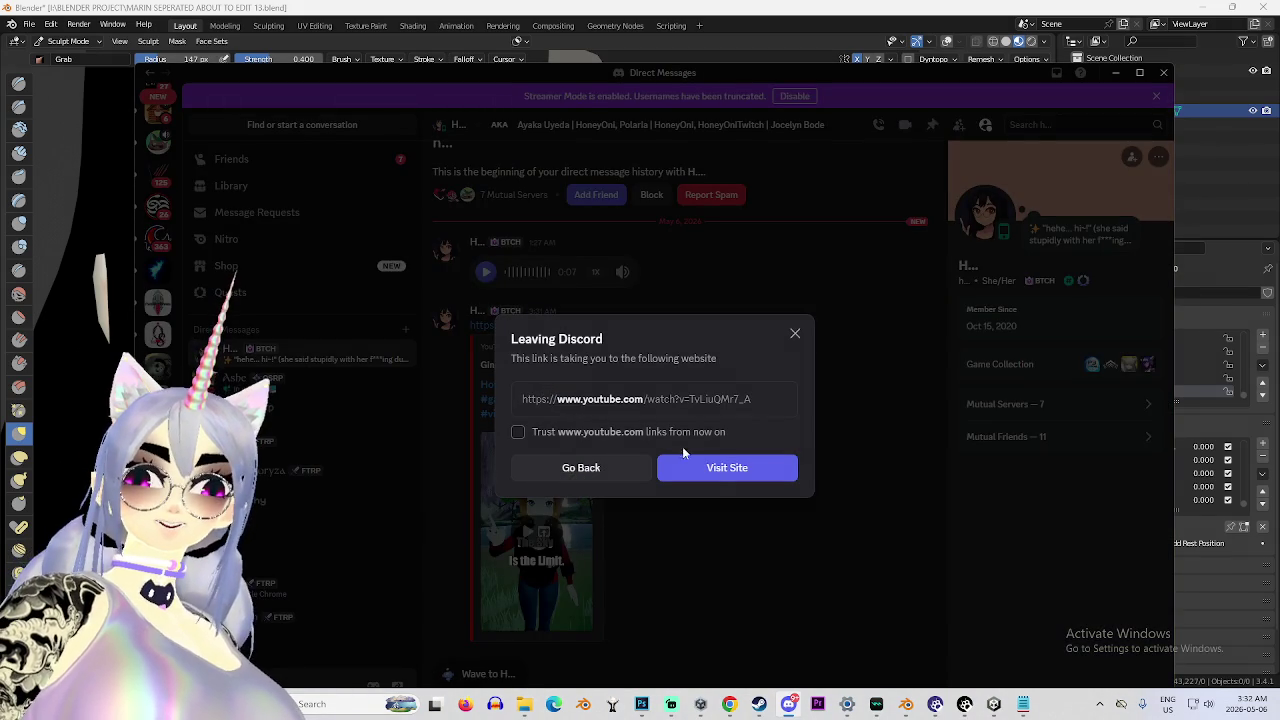
click(716, 480)
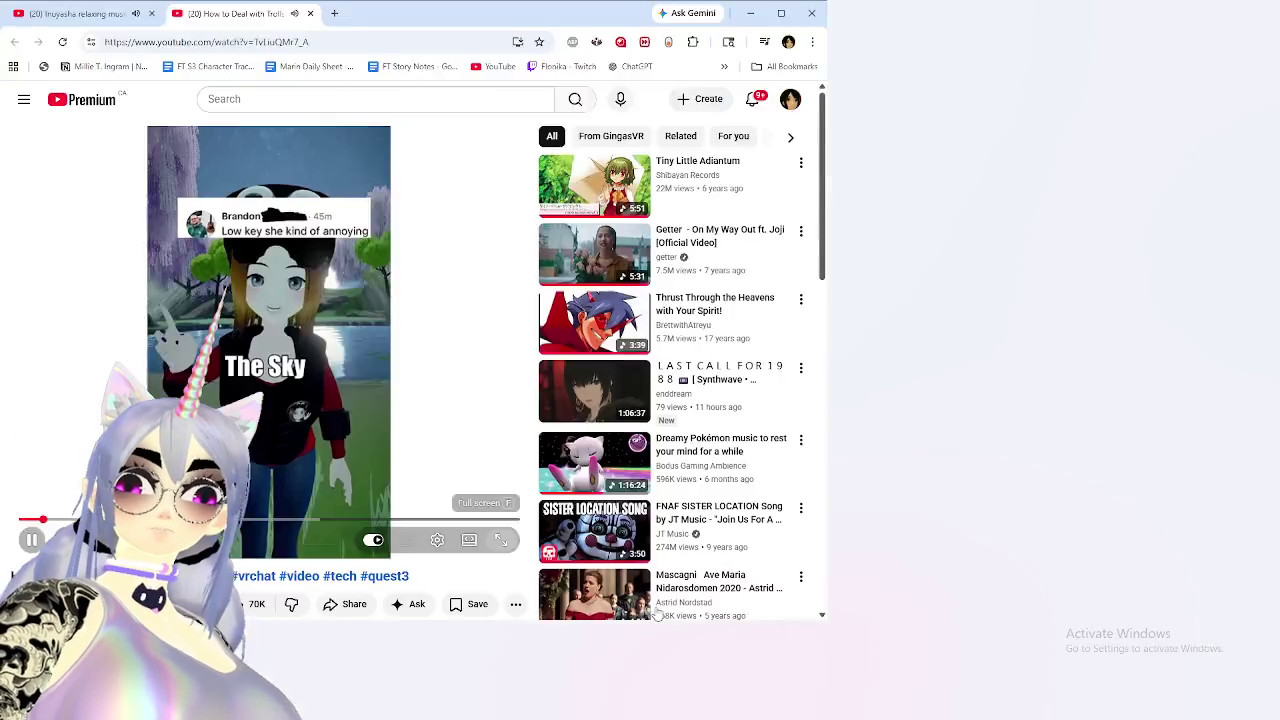
Play 'How to Deal with Trolls' full screen and cancel autoplay of the next video.
click(500, 540)
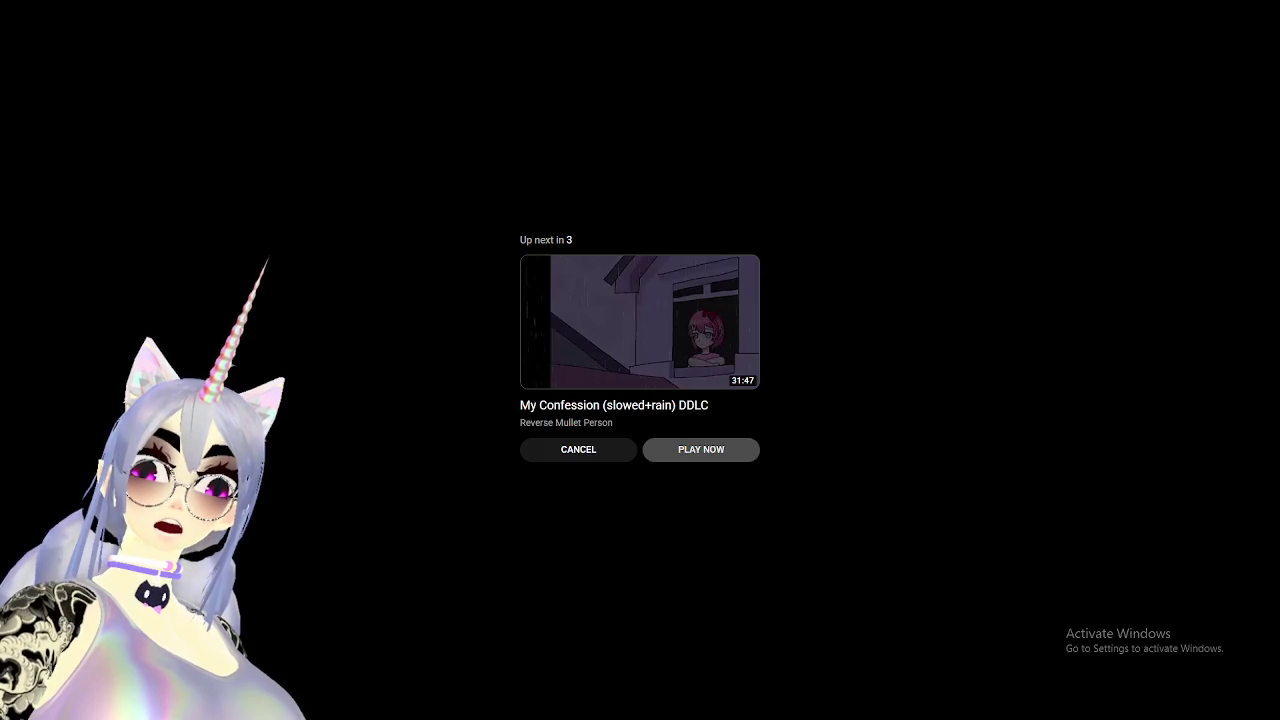
click(570, 457)
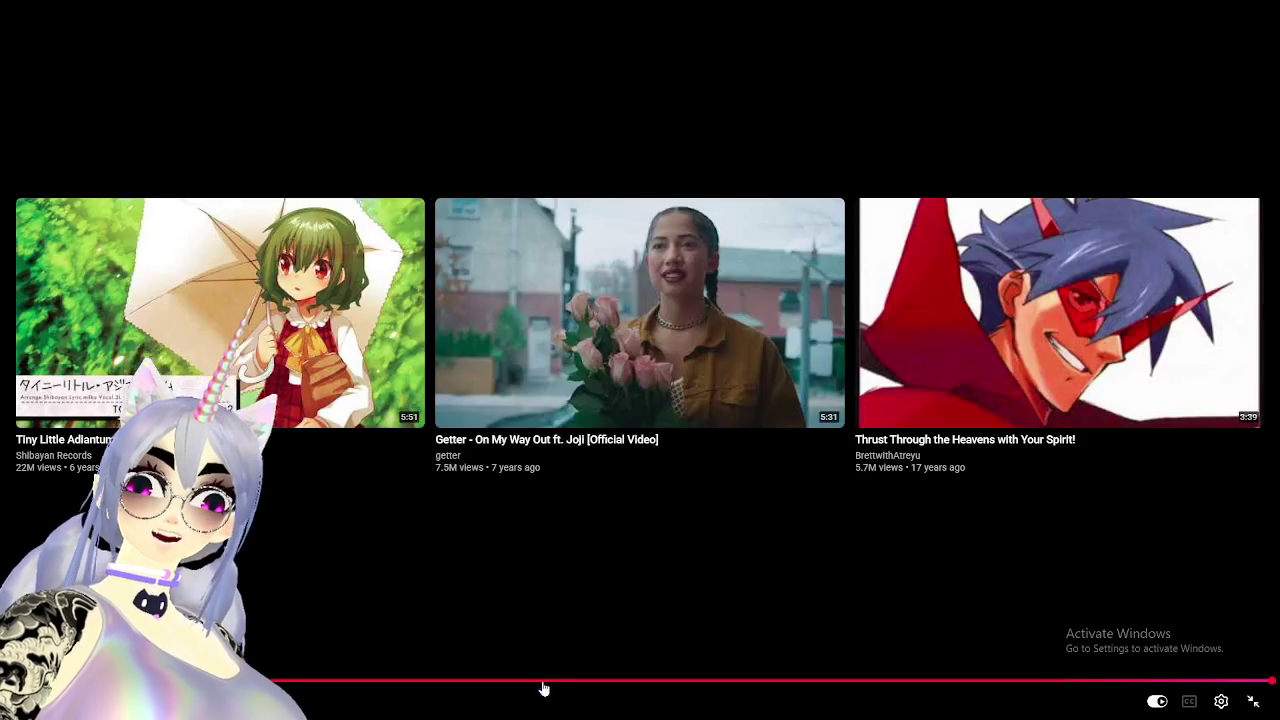
click(543, 681)
click(493, 434)
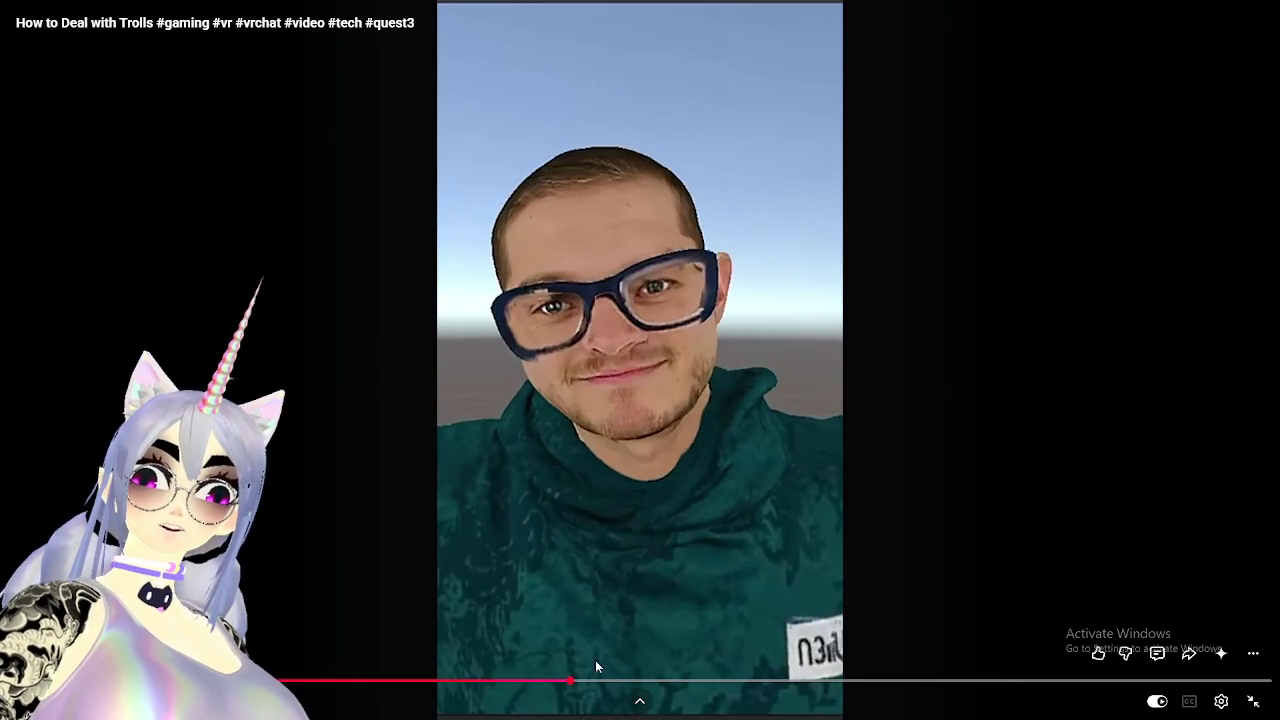
Scrub between the man's face and dance scenes, resume playback, then exit full screen.
click(528, 681)
click(673, 683)
click(486, 683)
click(551, 681)
click(588, 681)
click(691, 681)
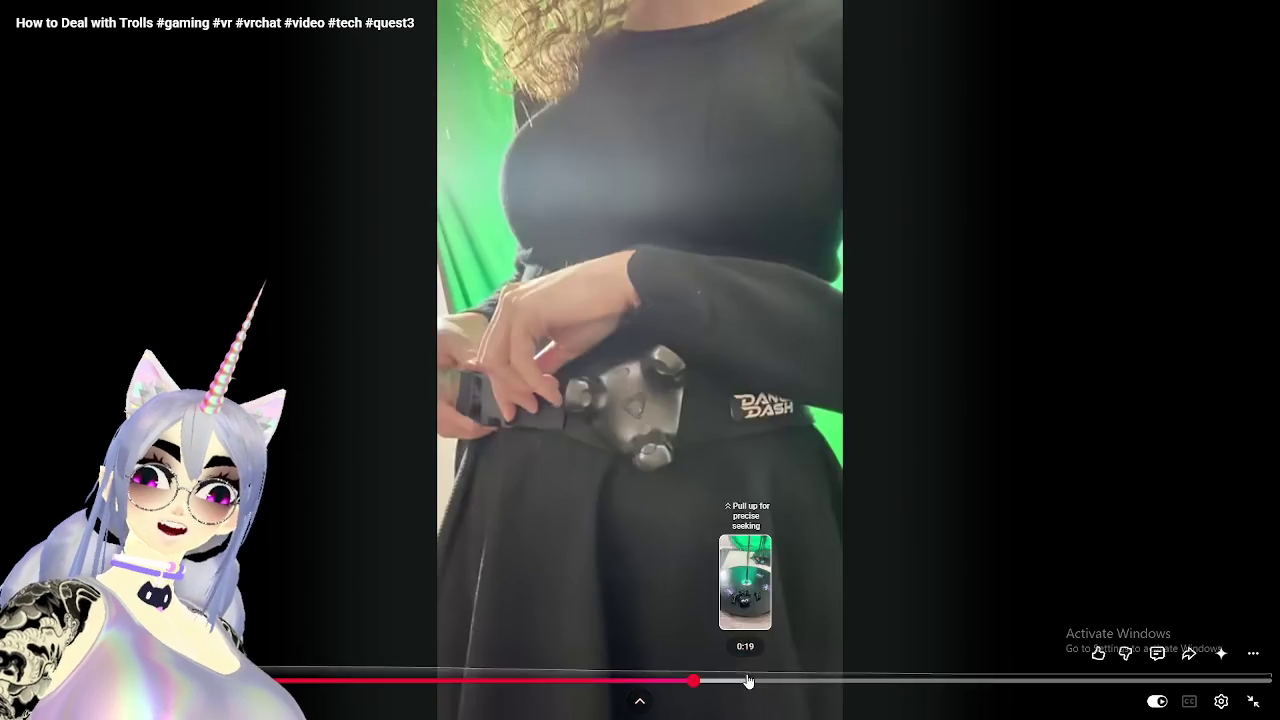
click(748, 681)
click(816, 681)
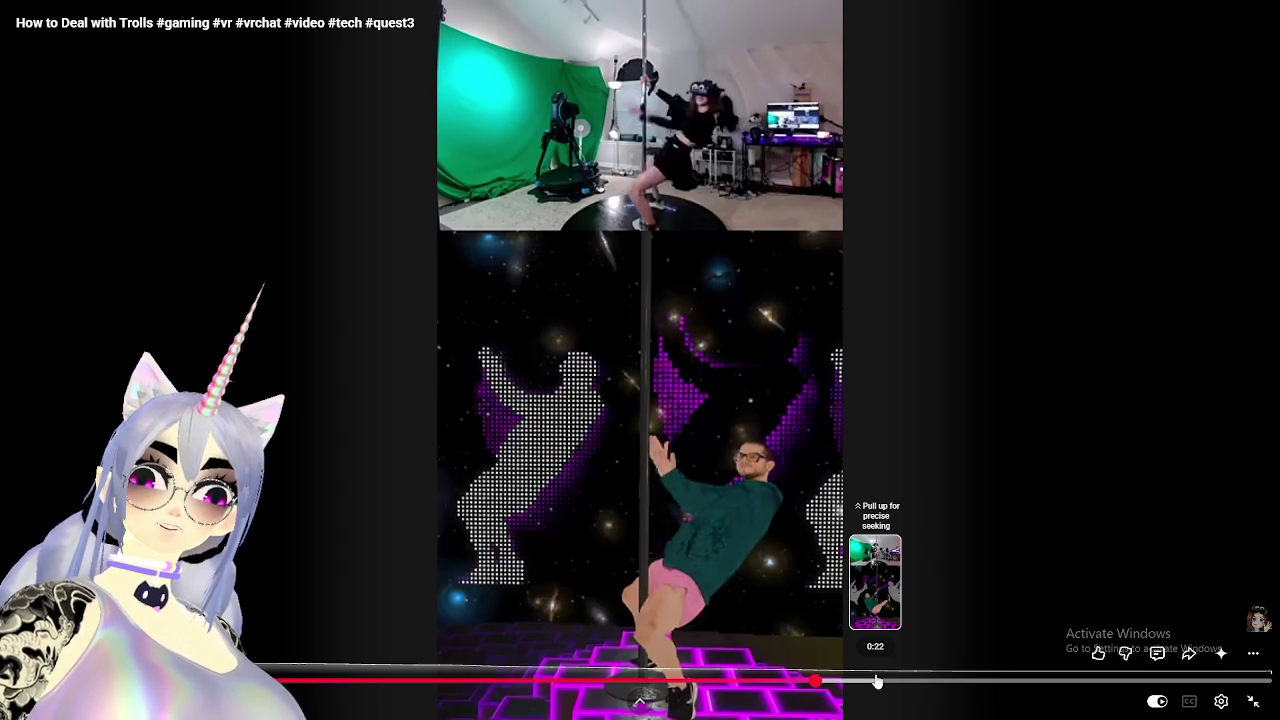
click(838, 568)
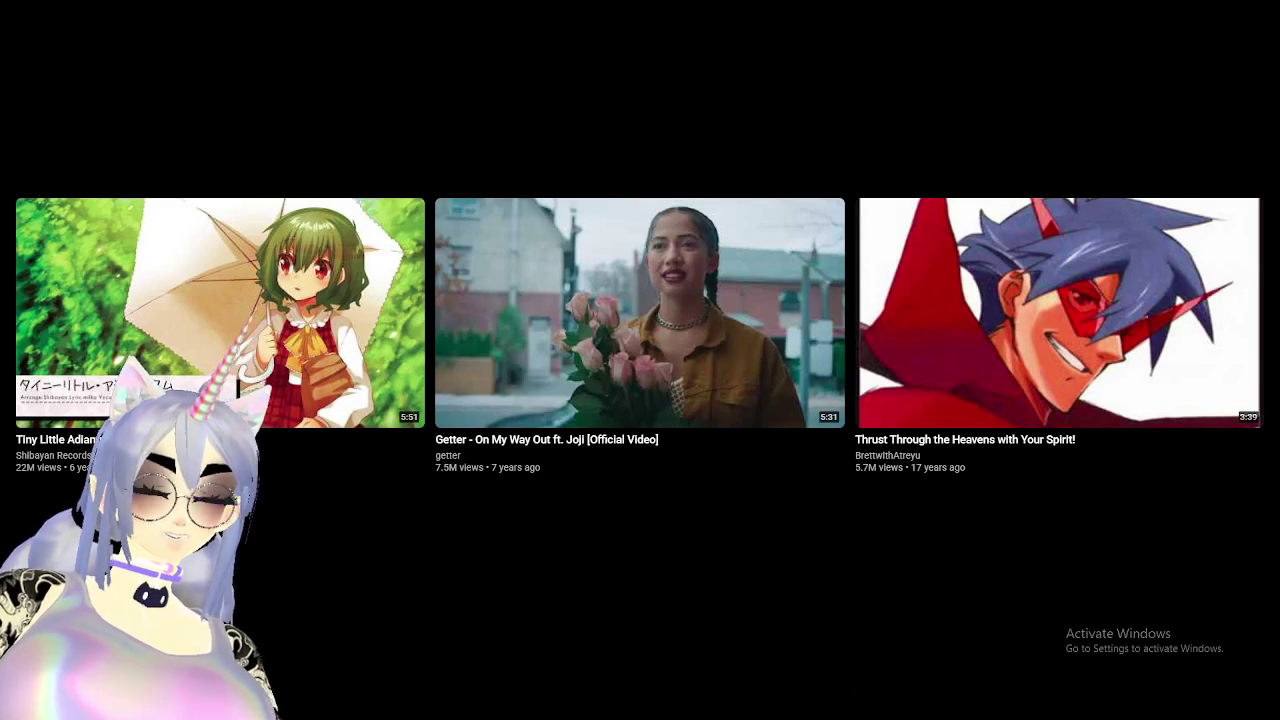
click(1253, 703)
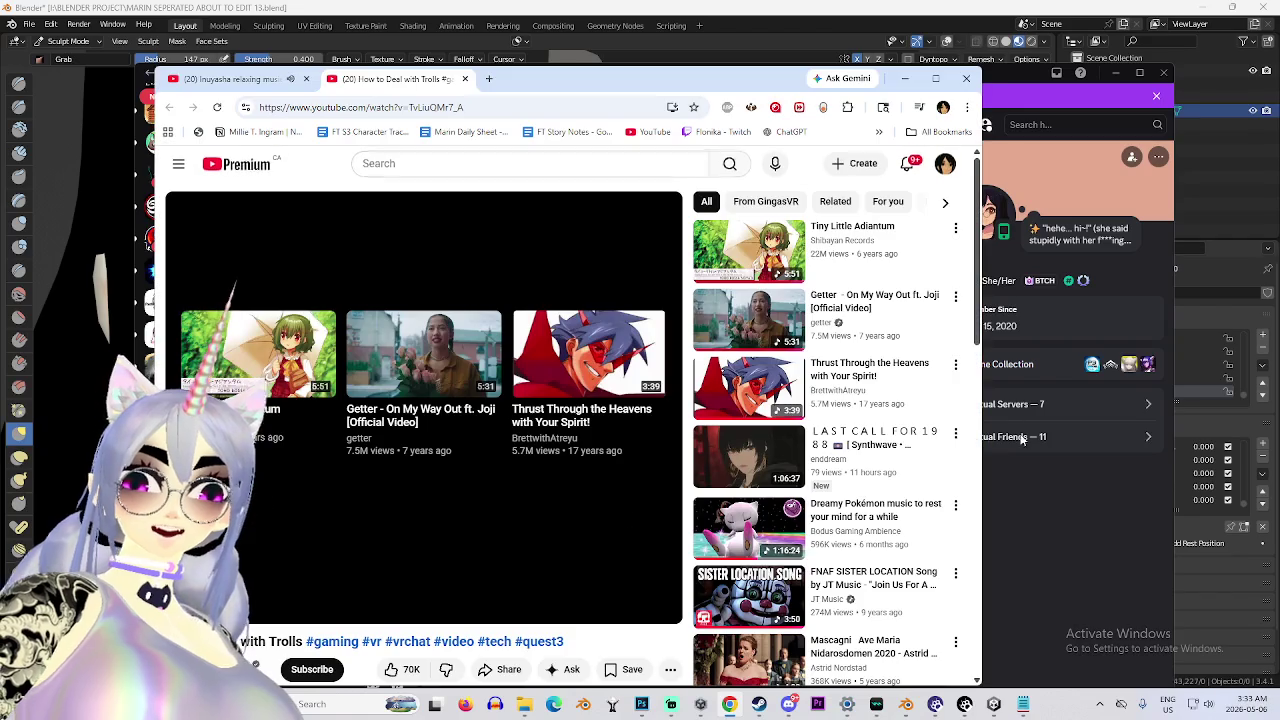
Return to Blender and view the reshaped face from both three-quarter angles.
key(alt+Tab)
scroll(down, 3)
scroll(up, 3)
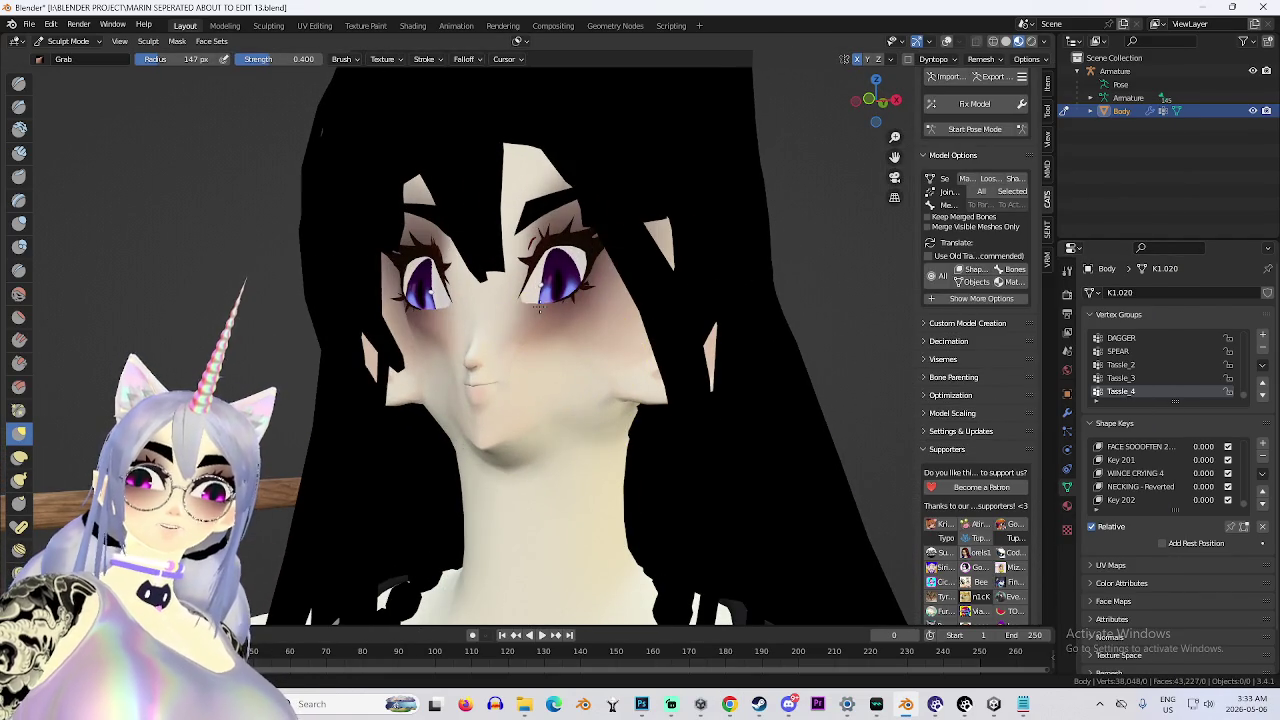
drag(572, 357, 396, 424)
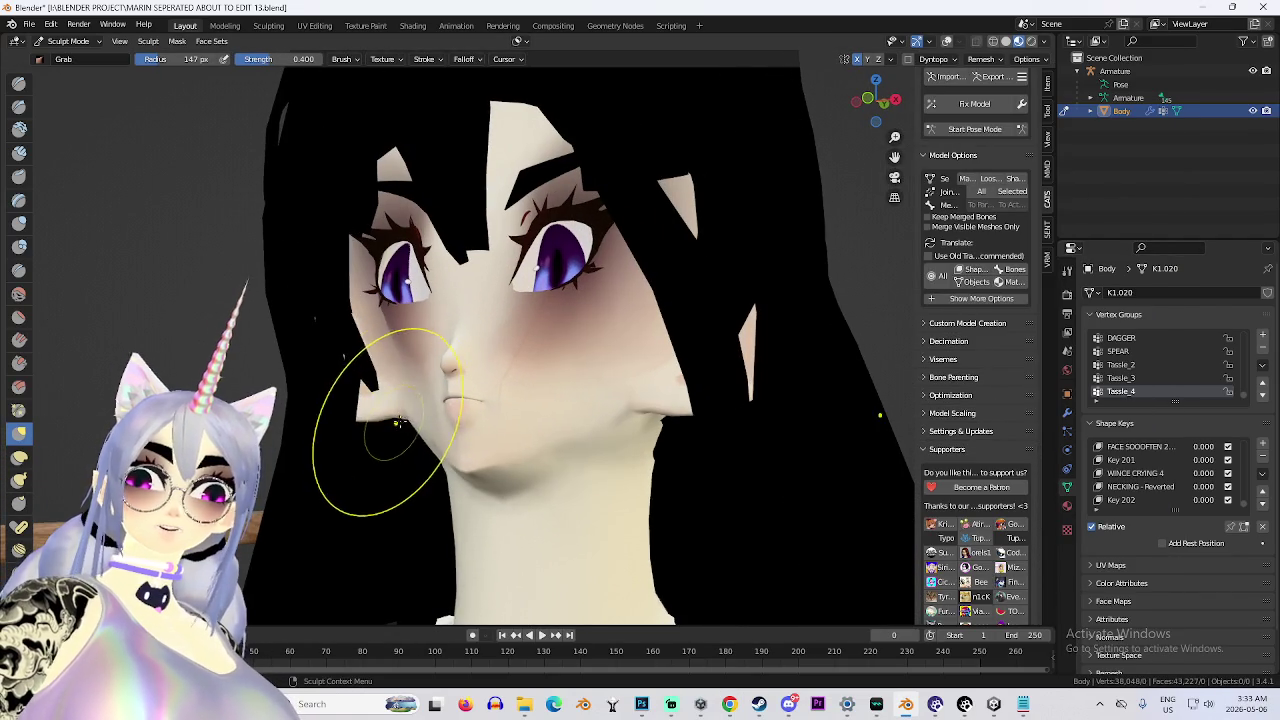
drag(409, 331, 457, 360)
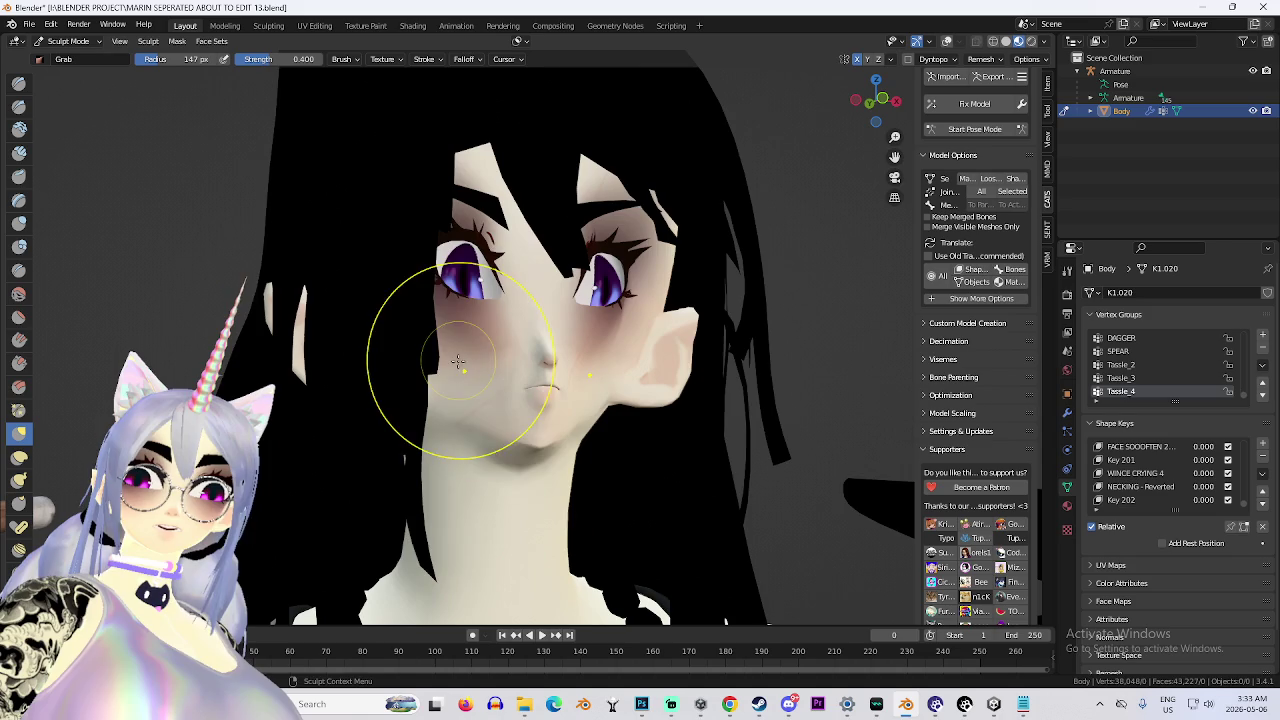
drag(455, 287, 629, 286)
scroll(down, 3)
scroll(up, 3)
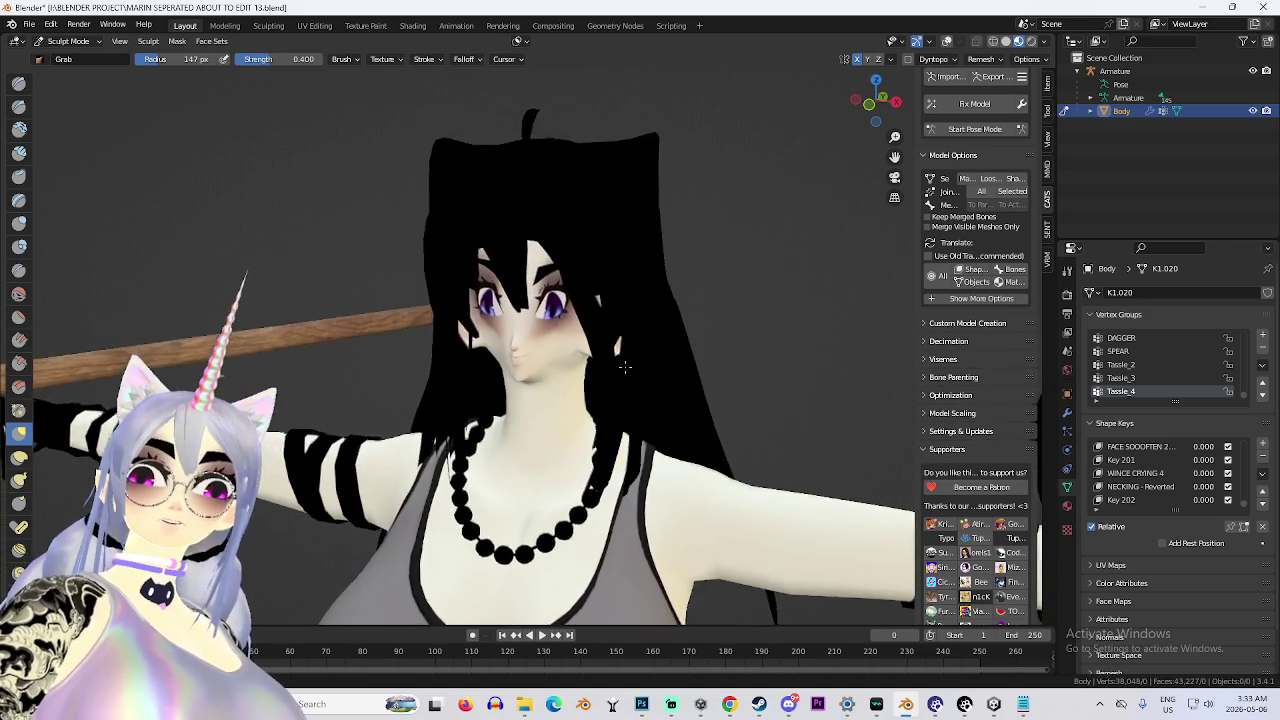
scroll(down, 3)
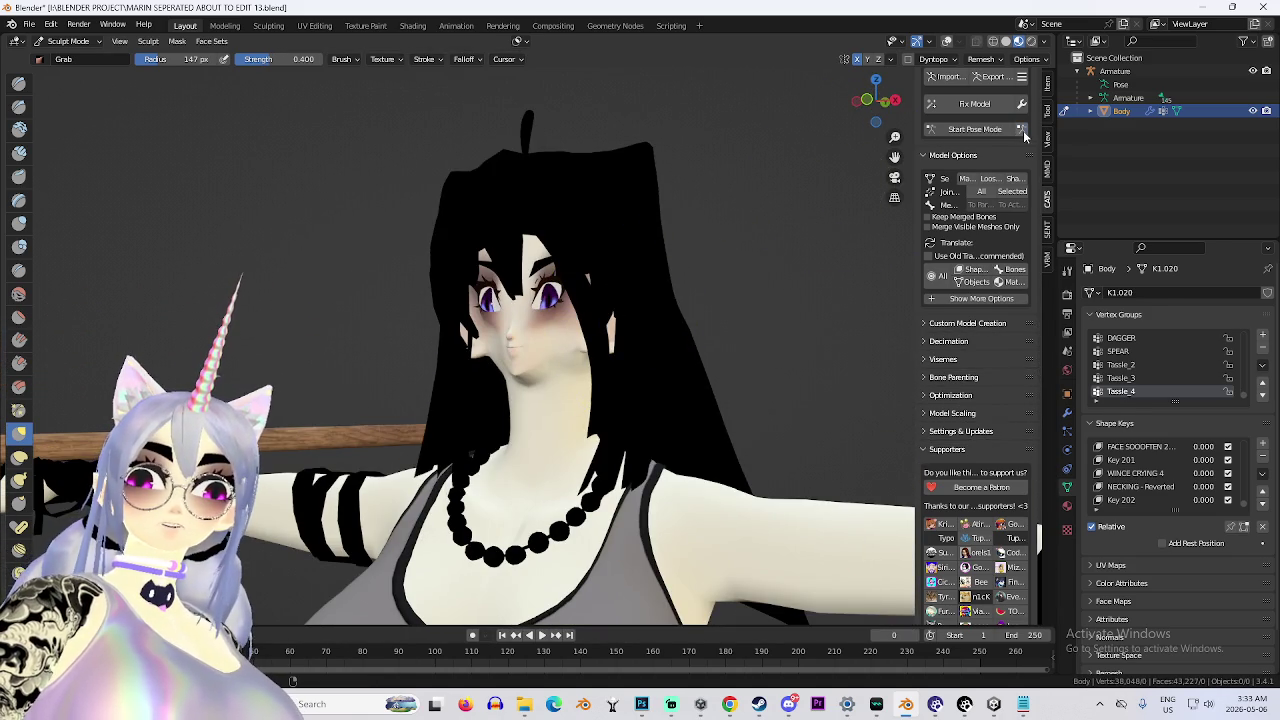
Start Pose Mode on the armature and enable X-ray so bones show through the mesh.
click(975, 129)
scroll(down, 3)
key(alt+z)
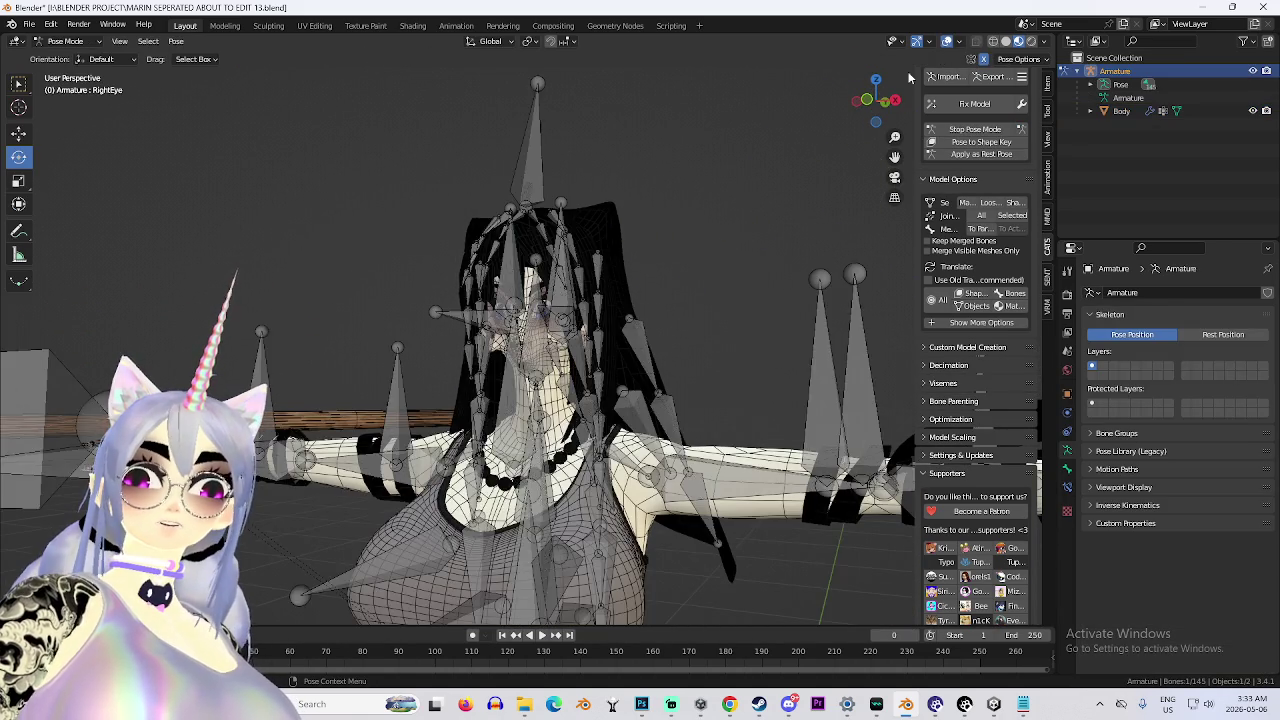
Hide the armature bones and viewport overlays, and frame the plain mesh of the torso and face.
scroll(up, 3)
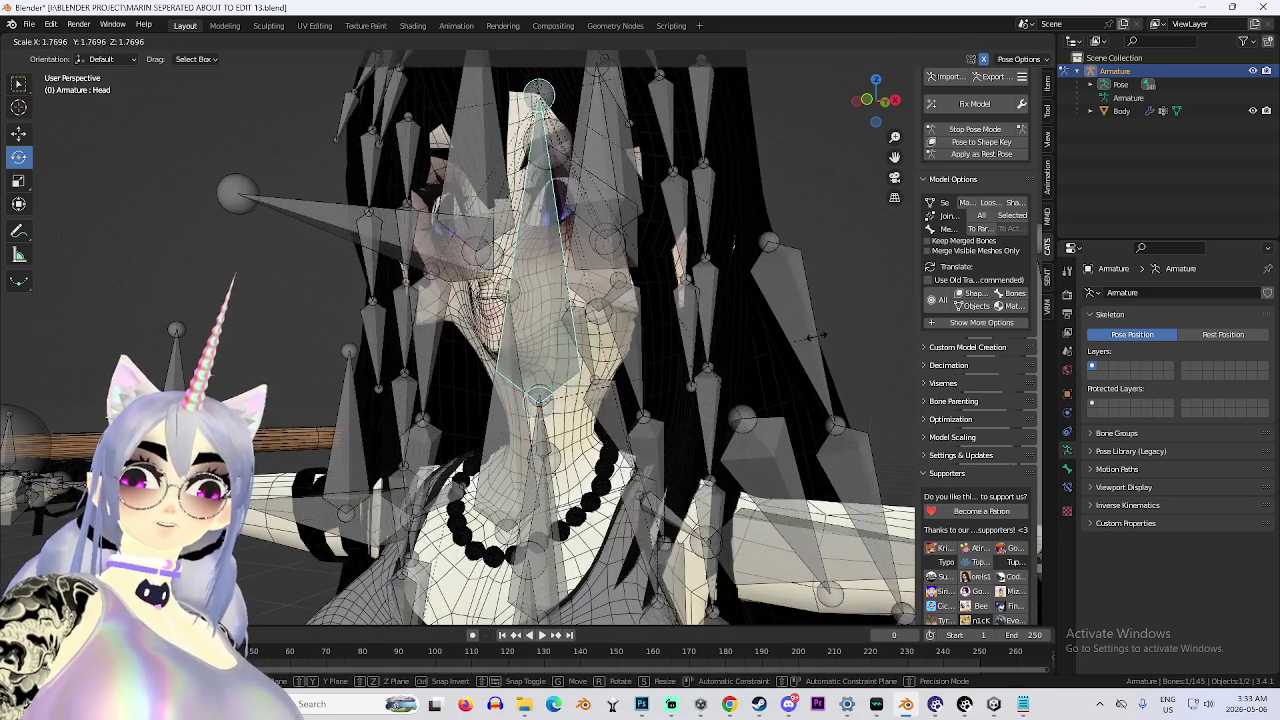
click(1253, 71)
scroll(down, 3)
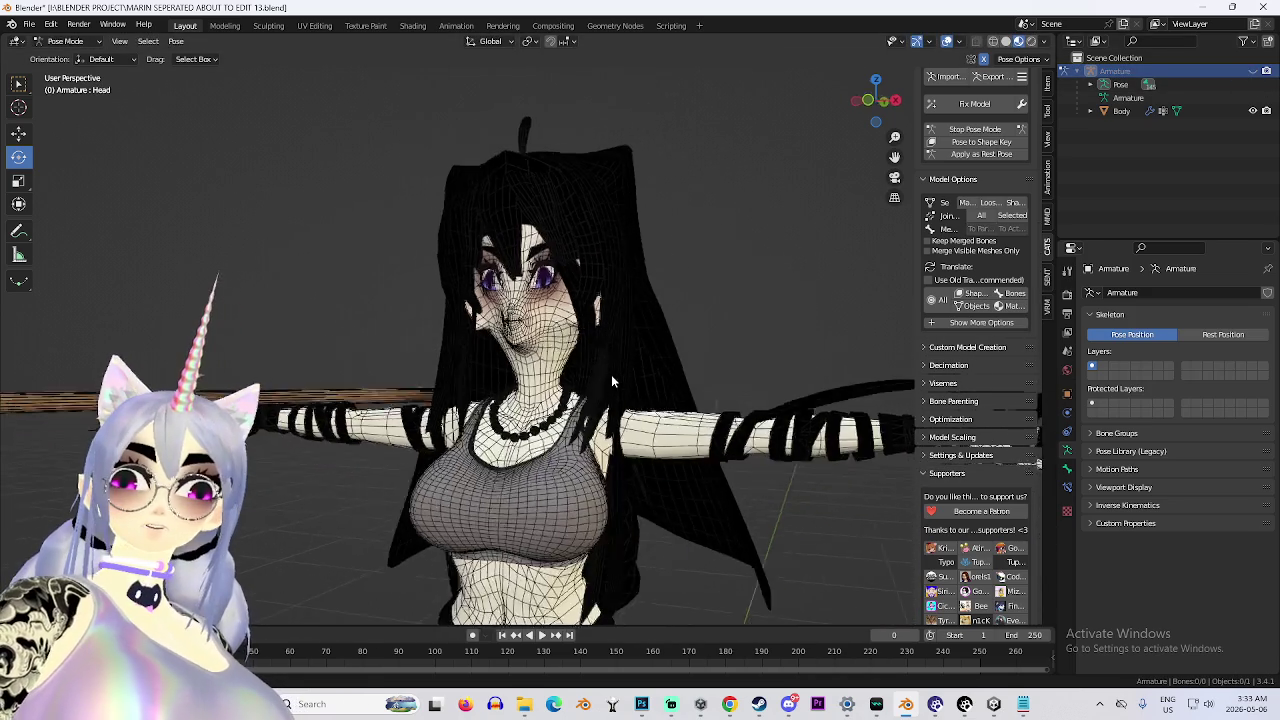
scroll(up, 3)
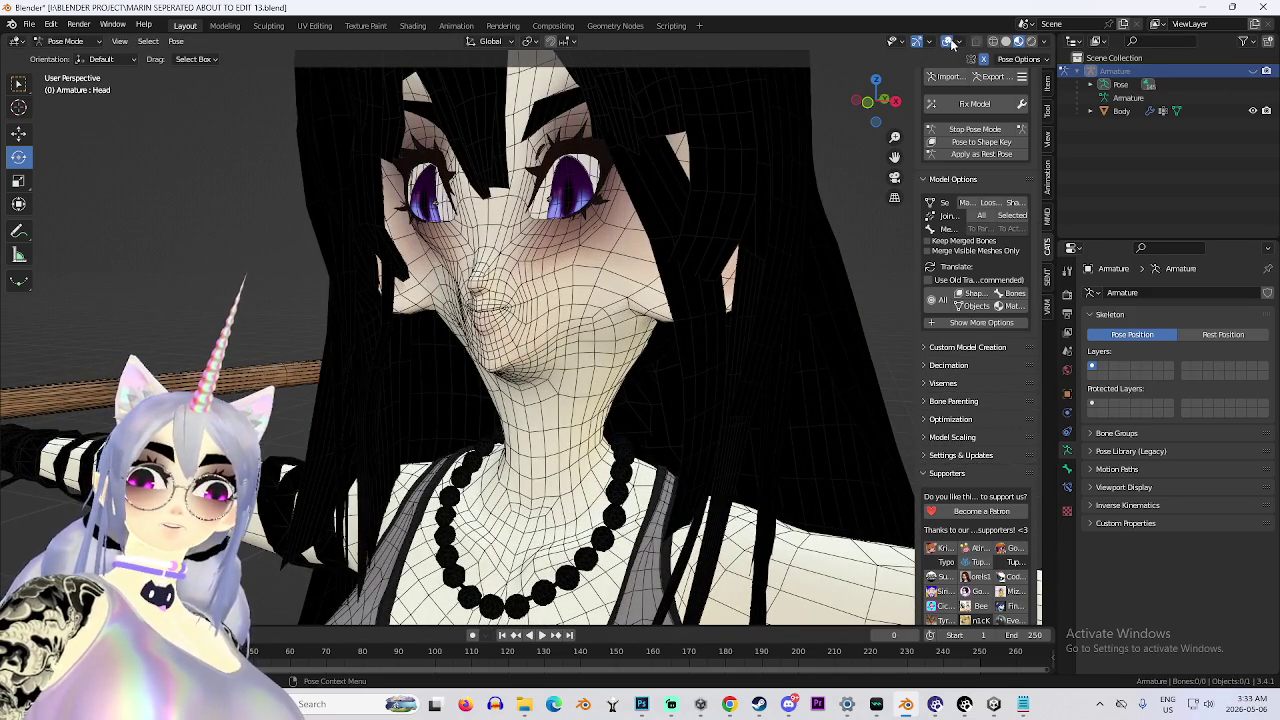
click(953, 44)
drag(677, 317, 628, 338)
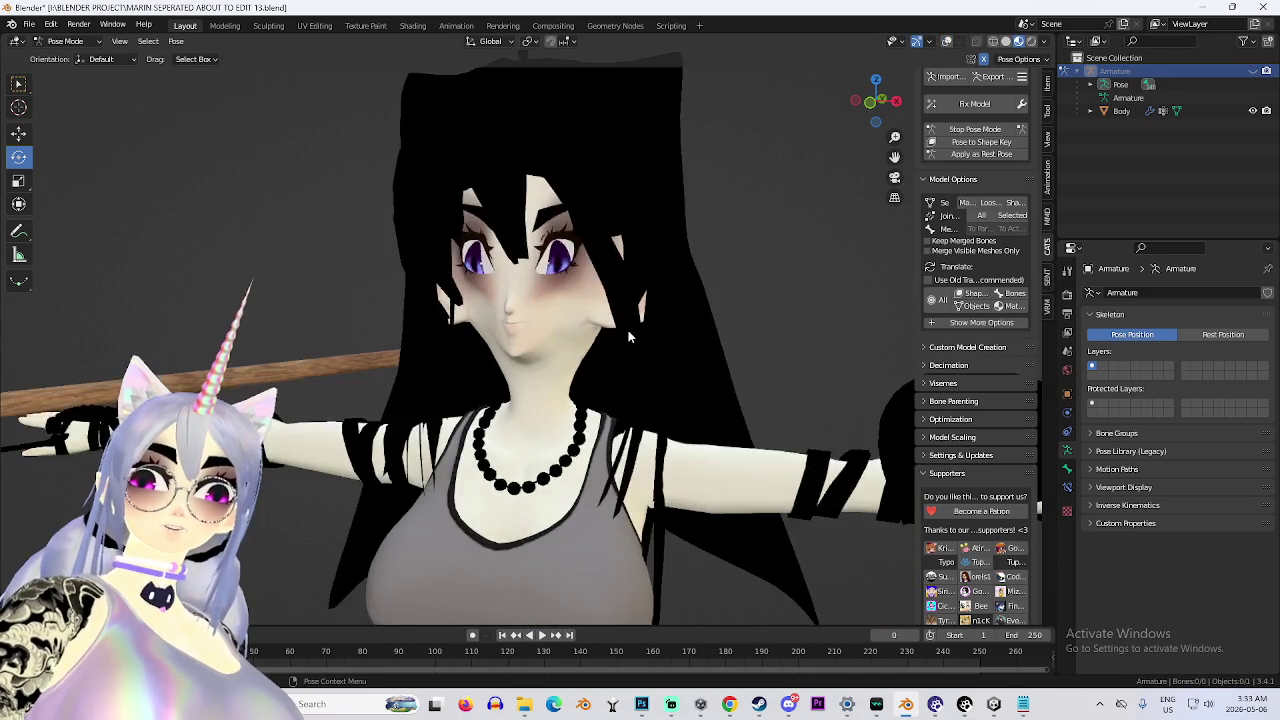
scroll(down, 3)
scroll(down, 3)
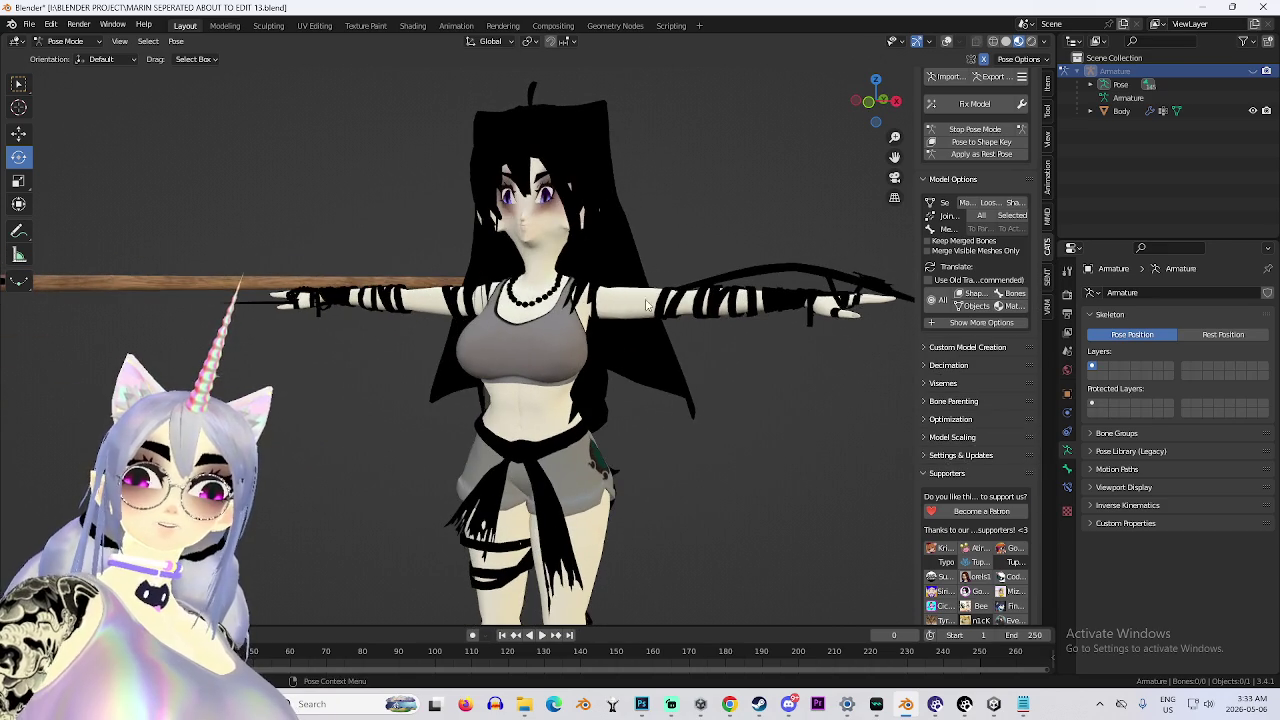
key(KP_Add)
key(KP_Add)
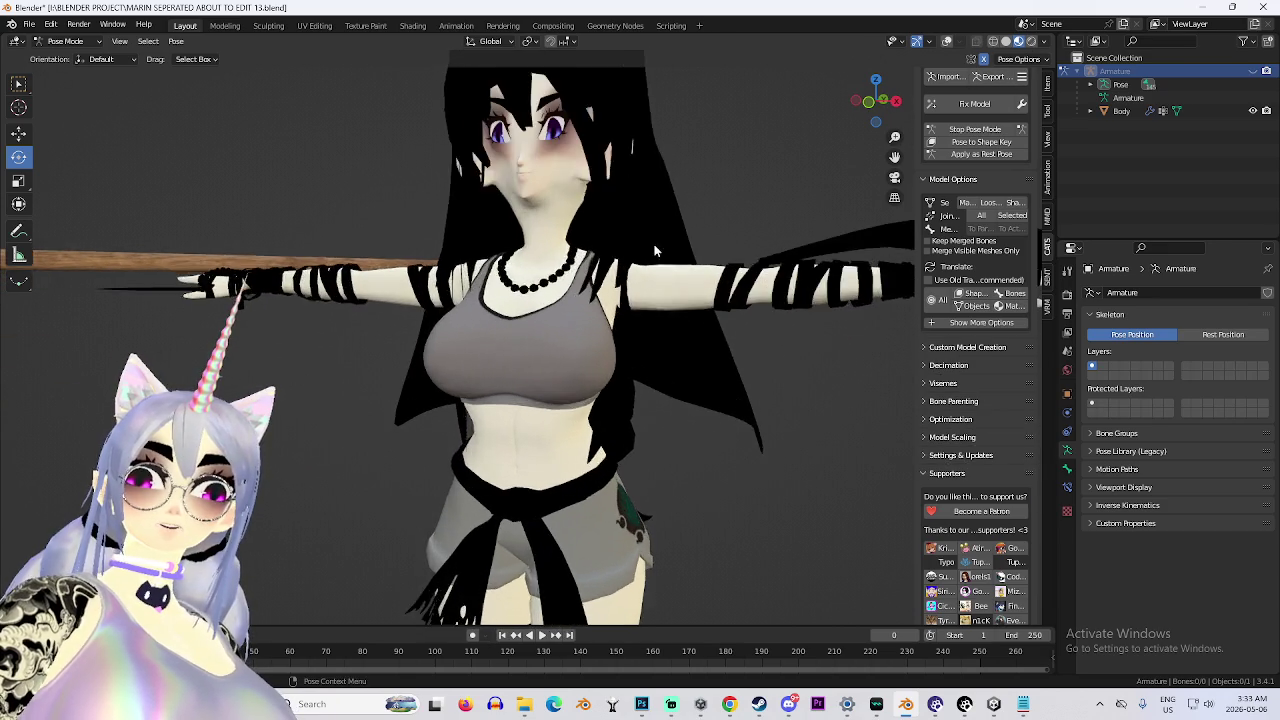
Reset the pose, bring the overlays back in a side view, and re-enter Pose Mode.
click(1024, 130)
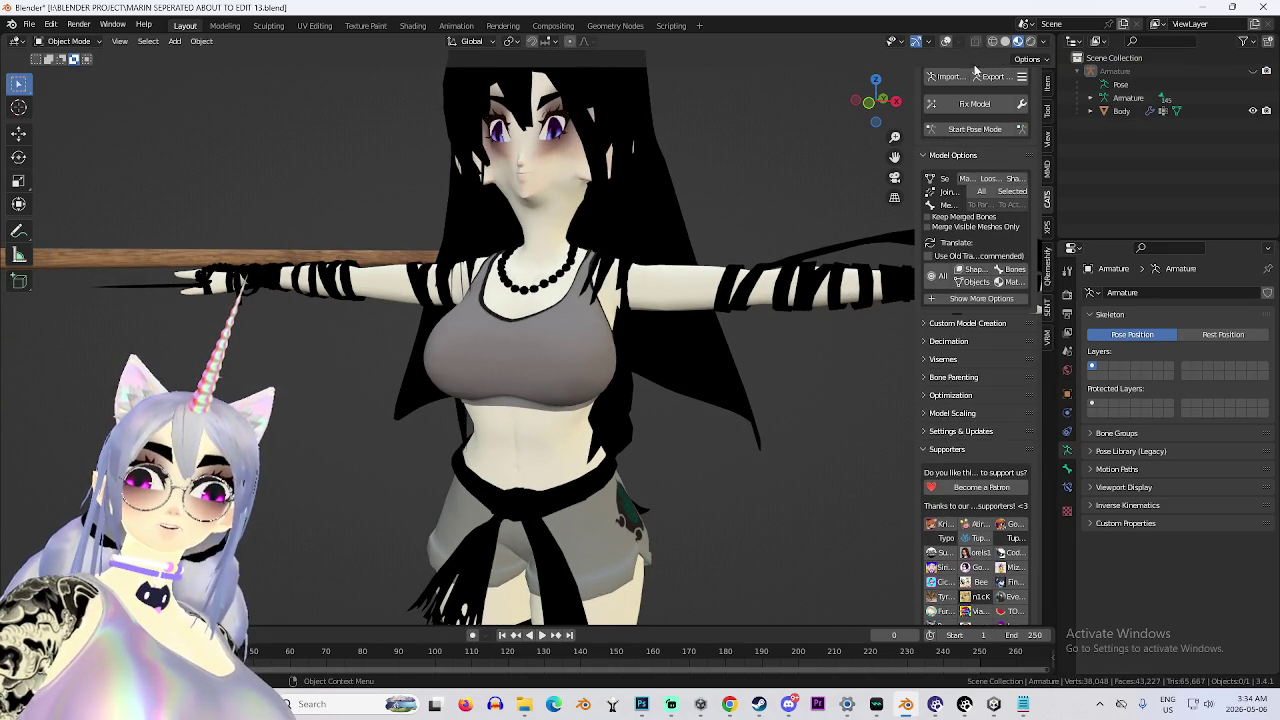
click(945, 42)
key(KP_4)
key(KP_4)
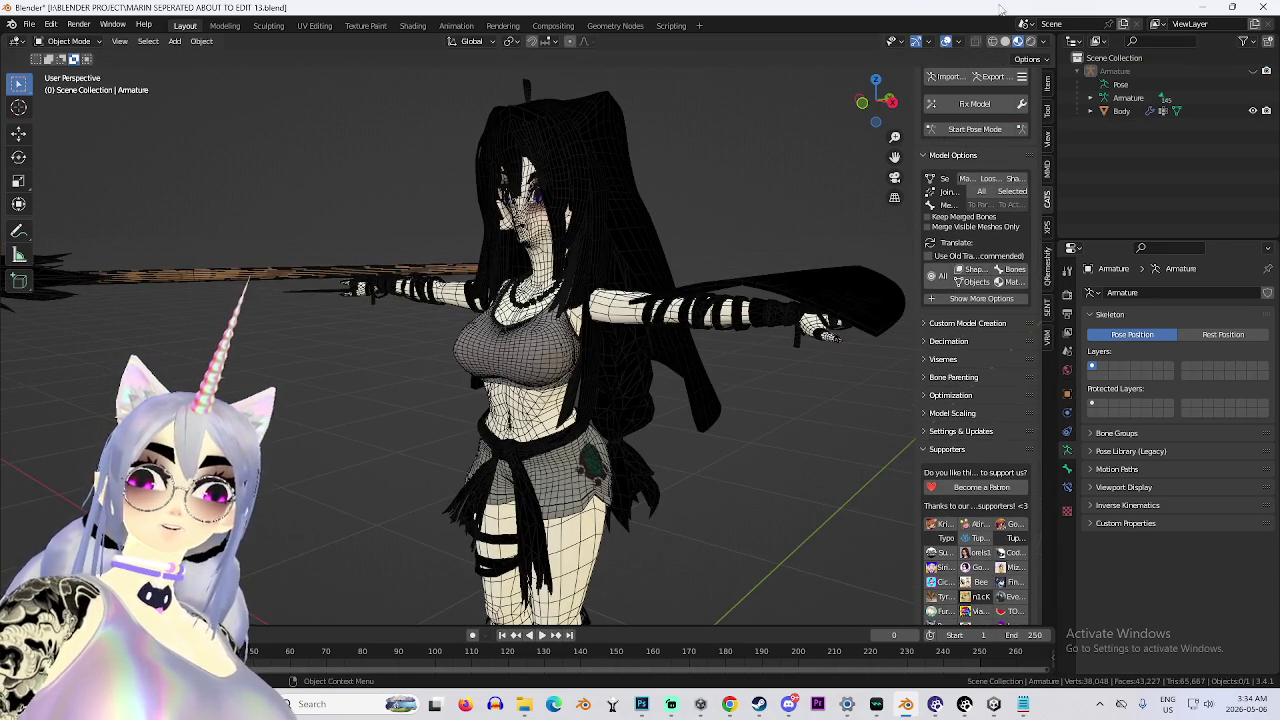
click(958, 43)
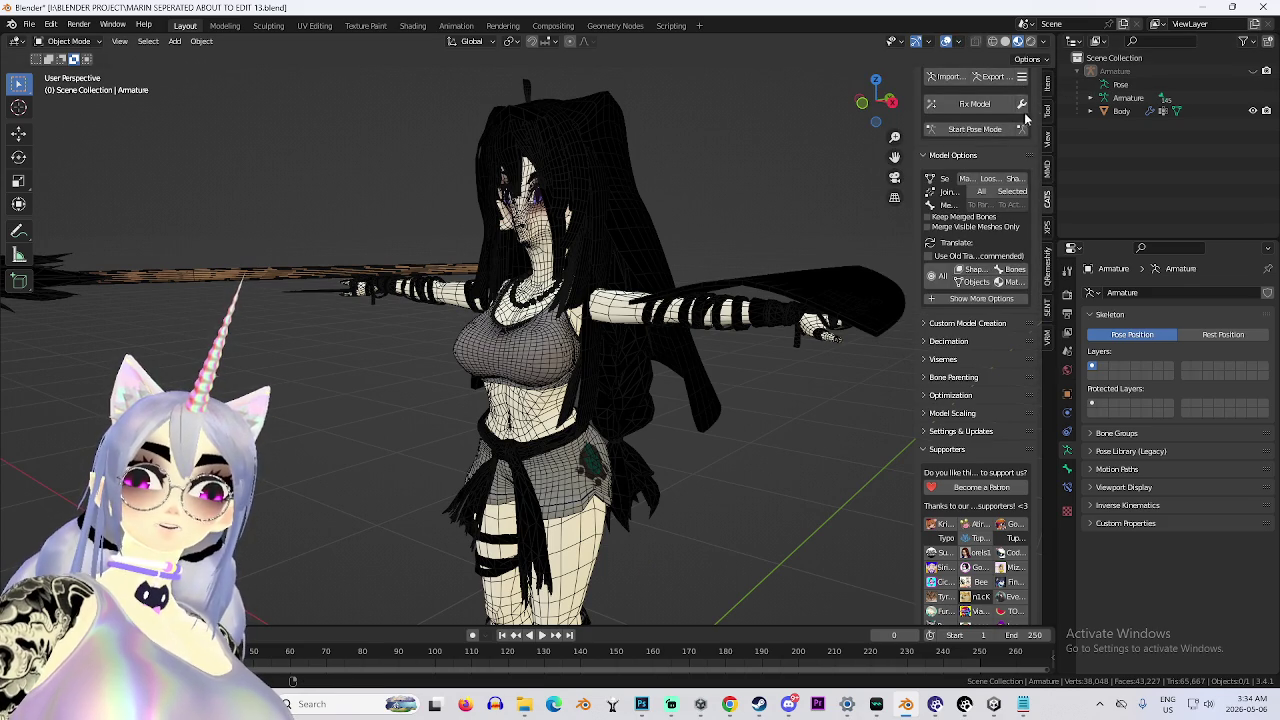
click(1023, 132)
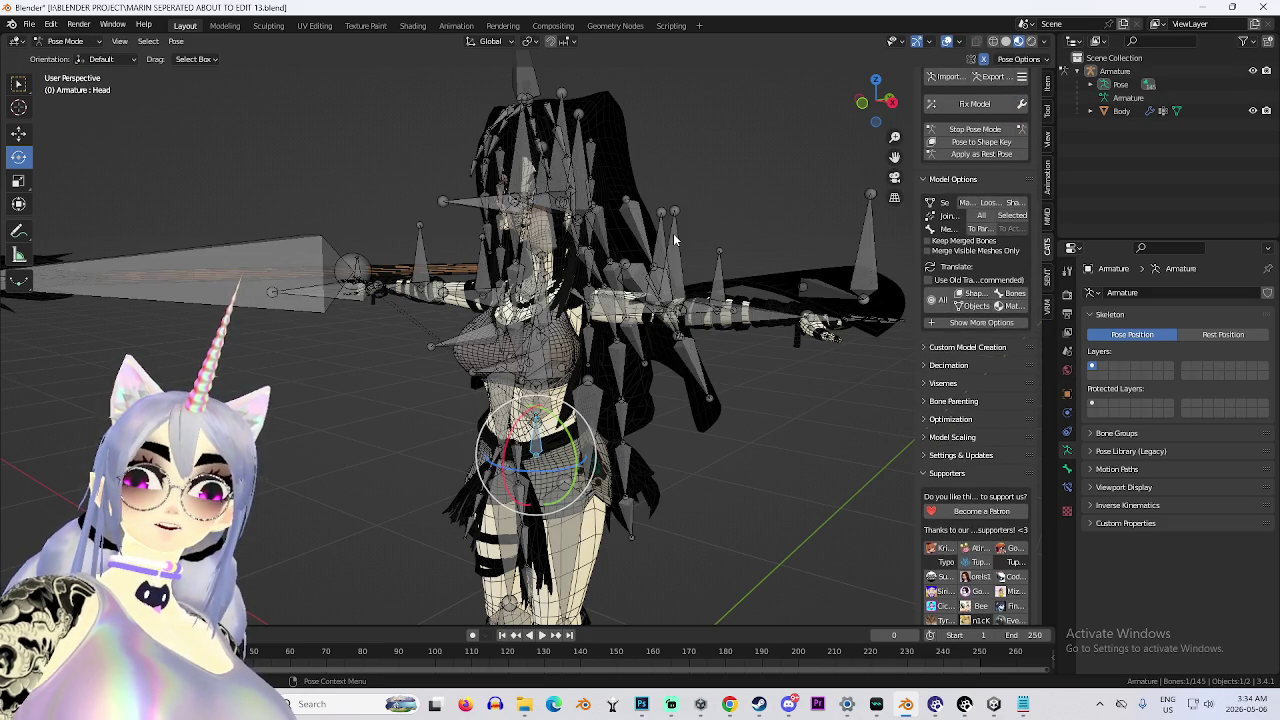
Scale the left leg bone, then try a Y-axis rotation of the arm bone and cancel it.
click(607, 334)
key(s)
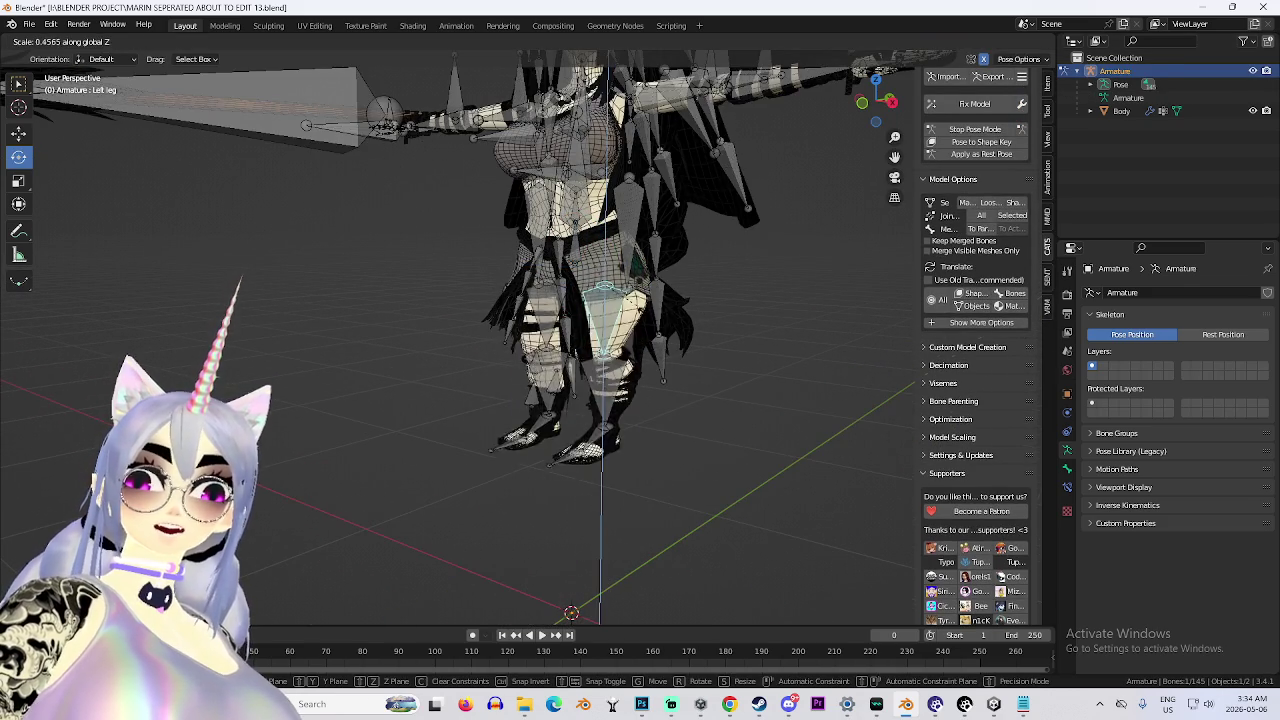
click(691, 240)
key(KP_4)
key(KP_4)
key(KP_4)
key(KP_4)
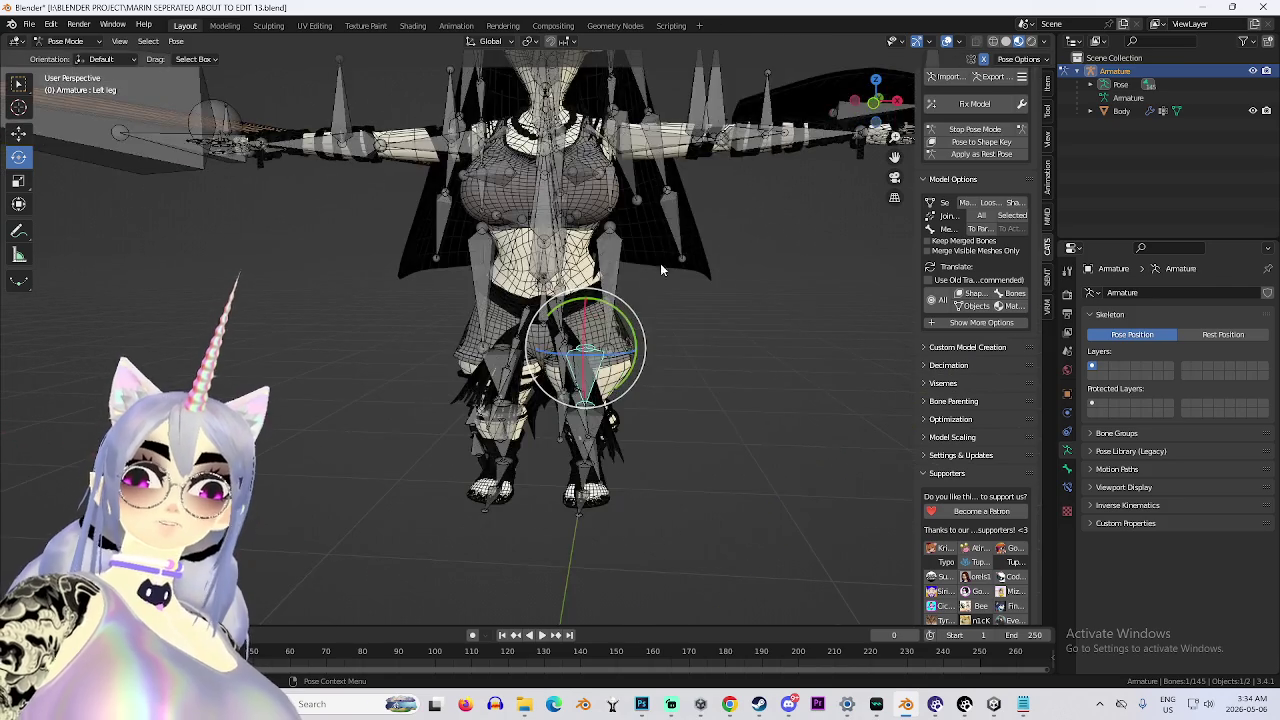
key(r)
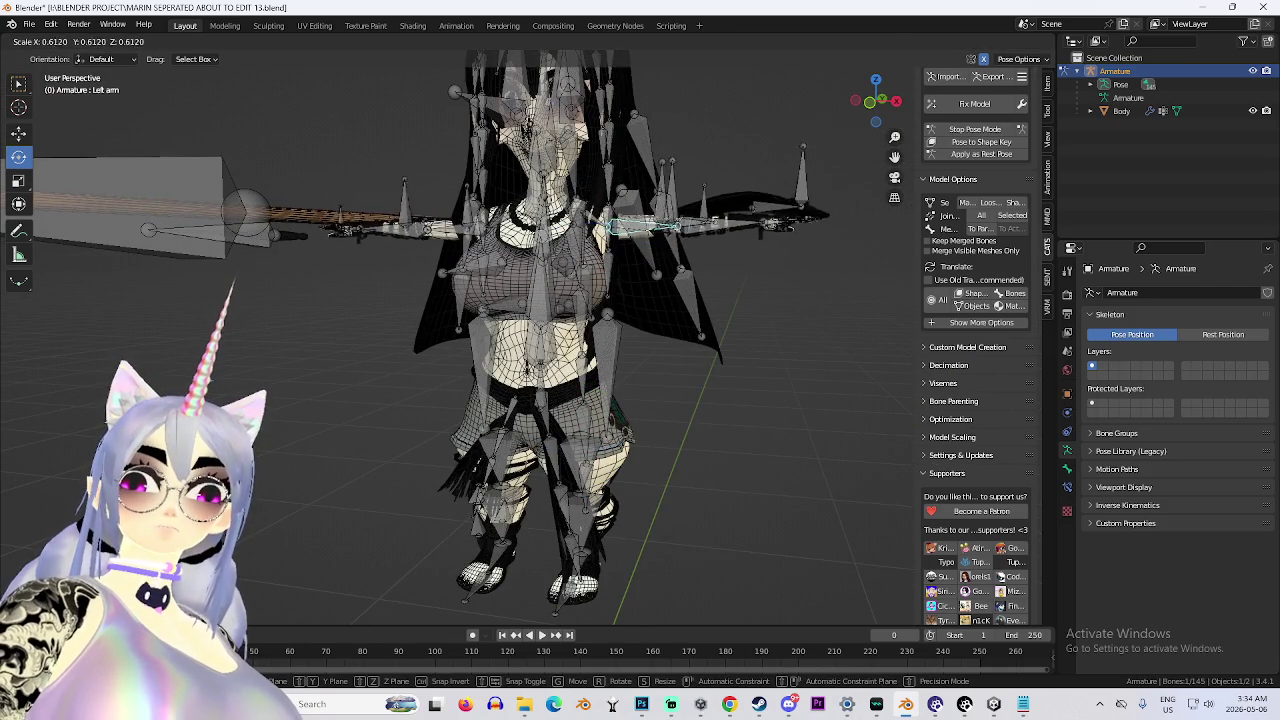
key(y)
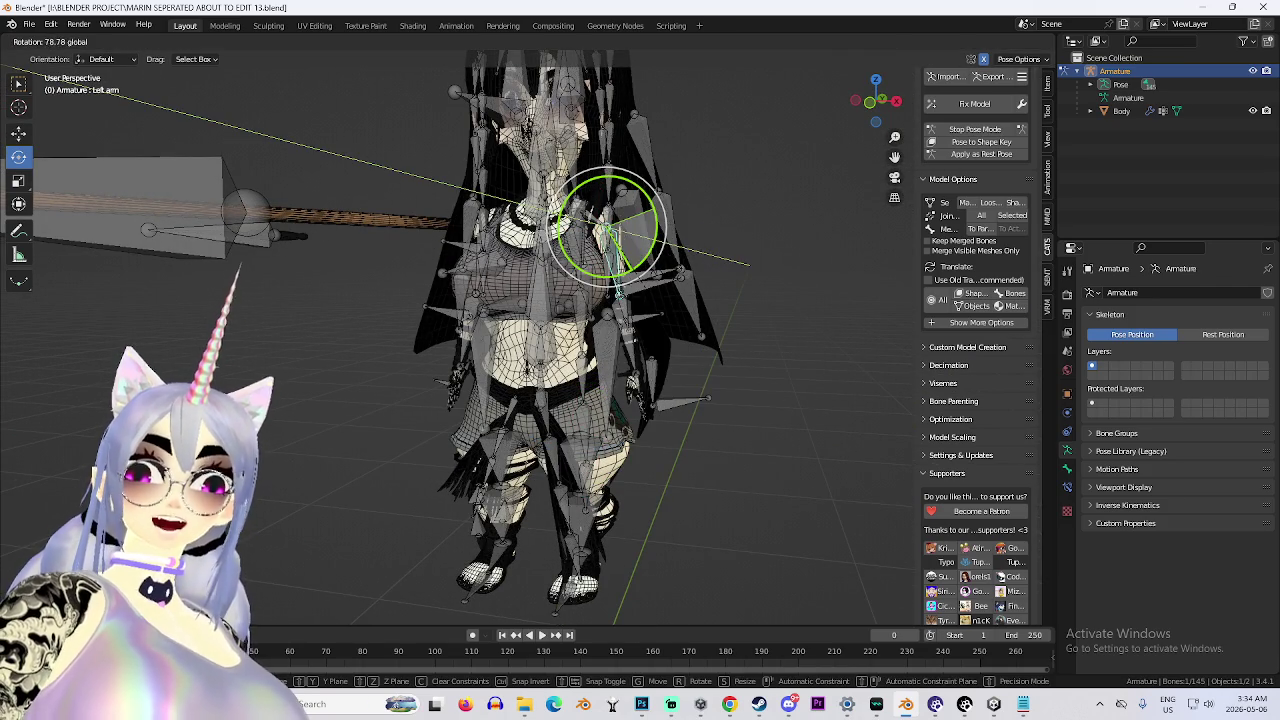
key(Escape)
Hide the bones and overlays again, return to rest pose, and re-enter Pose Mode.
click(1253, 71)
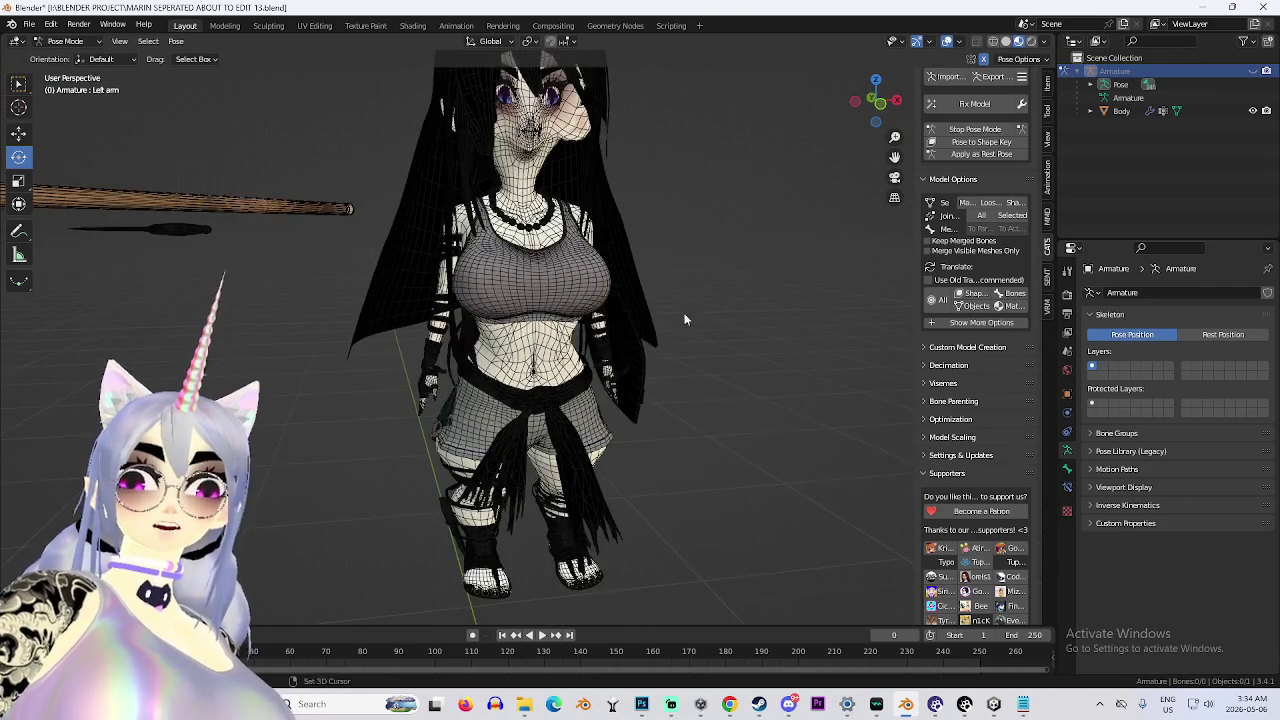
scroll(down, 3)
click(947, 41)
scroll(up, 3)
scroll(down, 3)
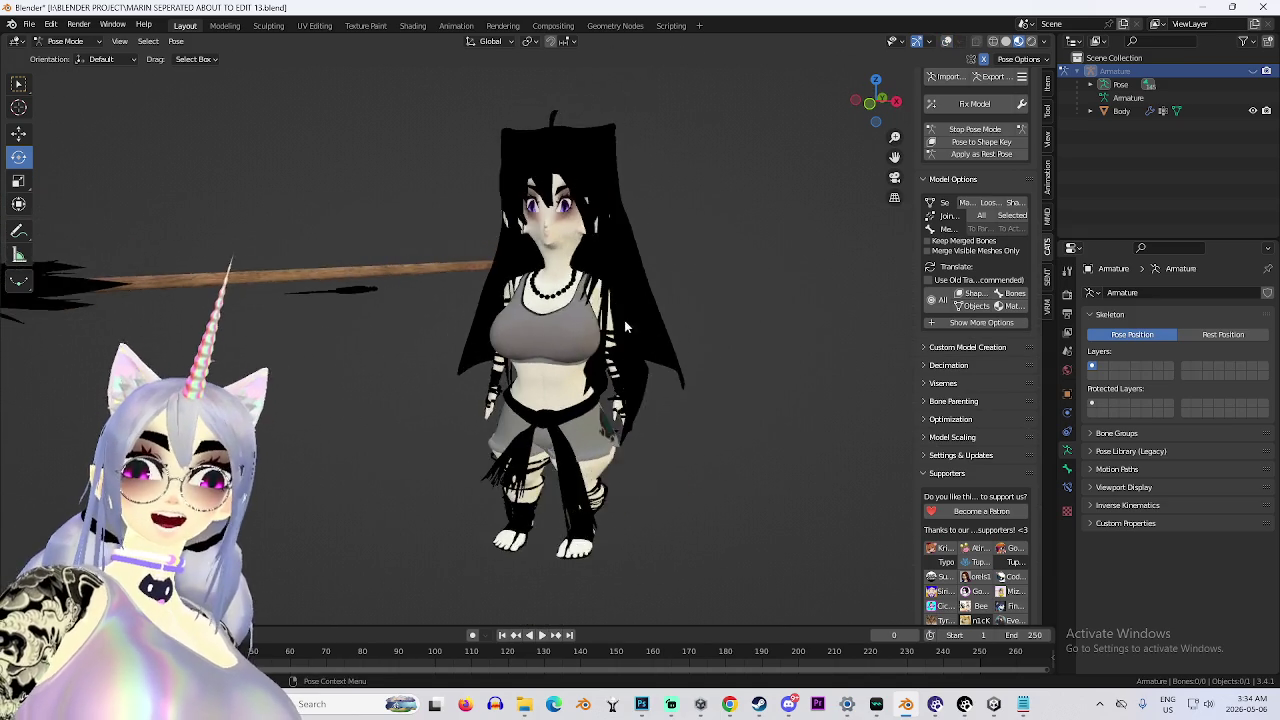
scroll(up, 3)
click(1020, 131)
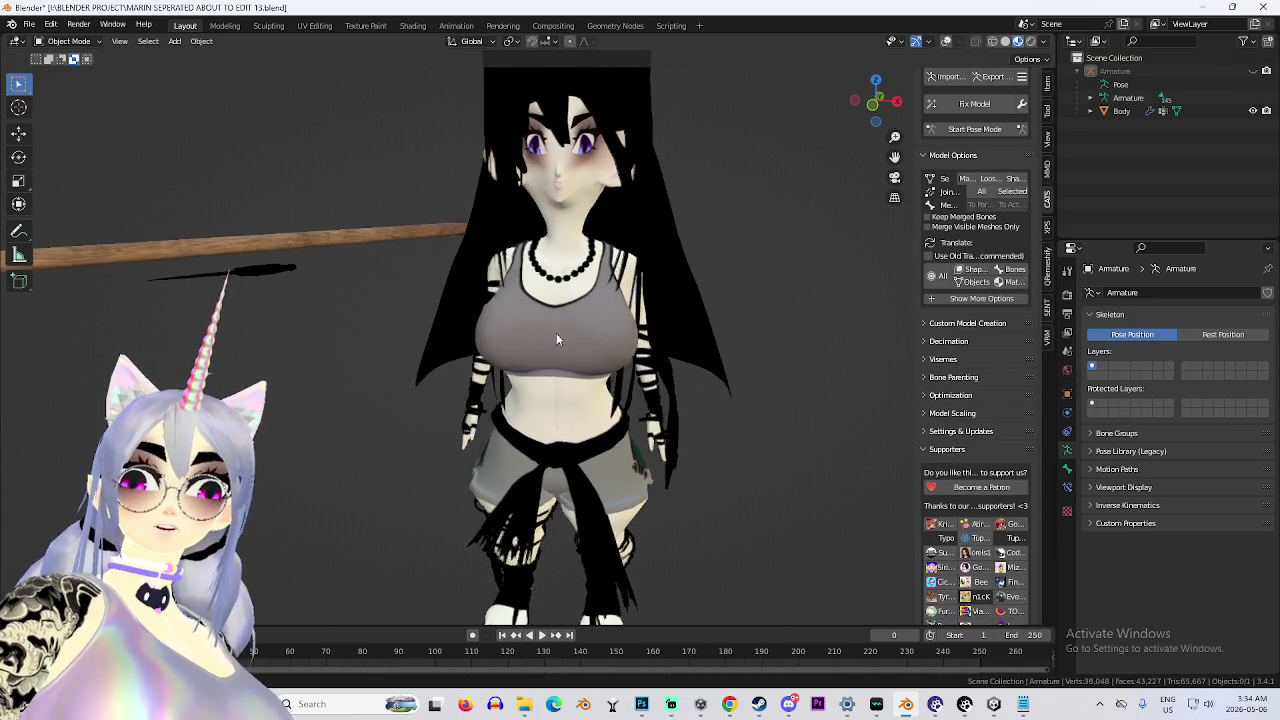
click(1020, 130)
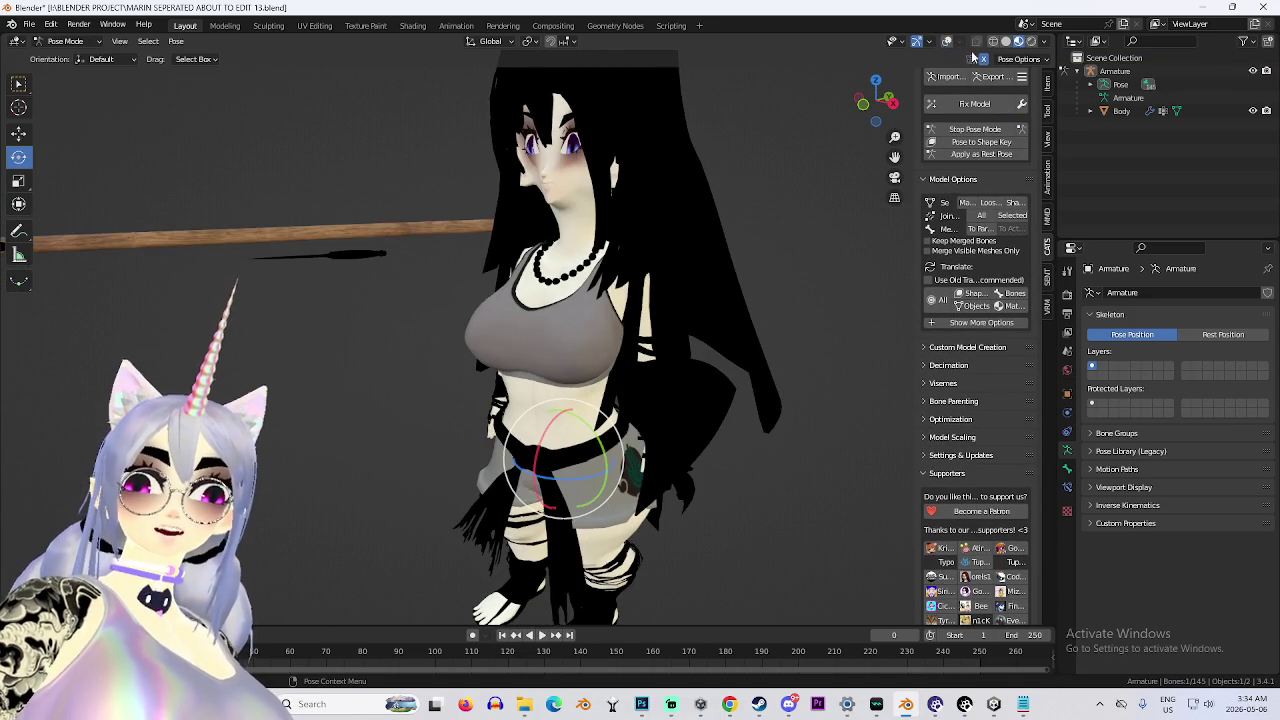
Select the right arm bone and test a free rotation in front view, then cancel it.
scroll(up, 3)
click(437, 312)
click(428, 320)
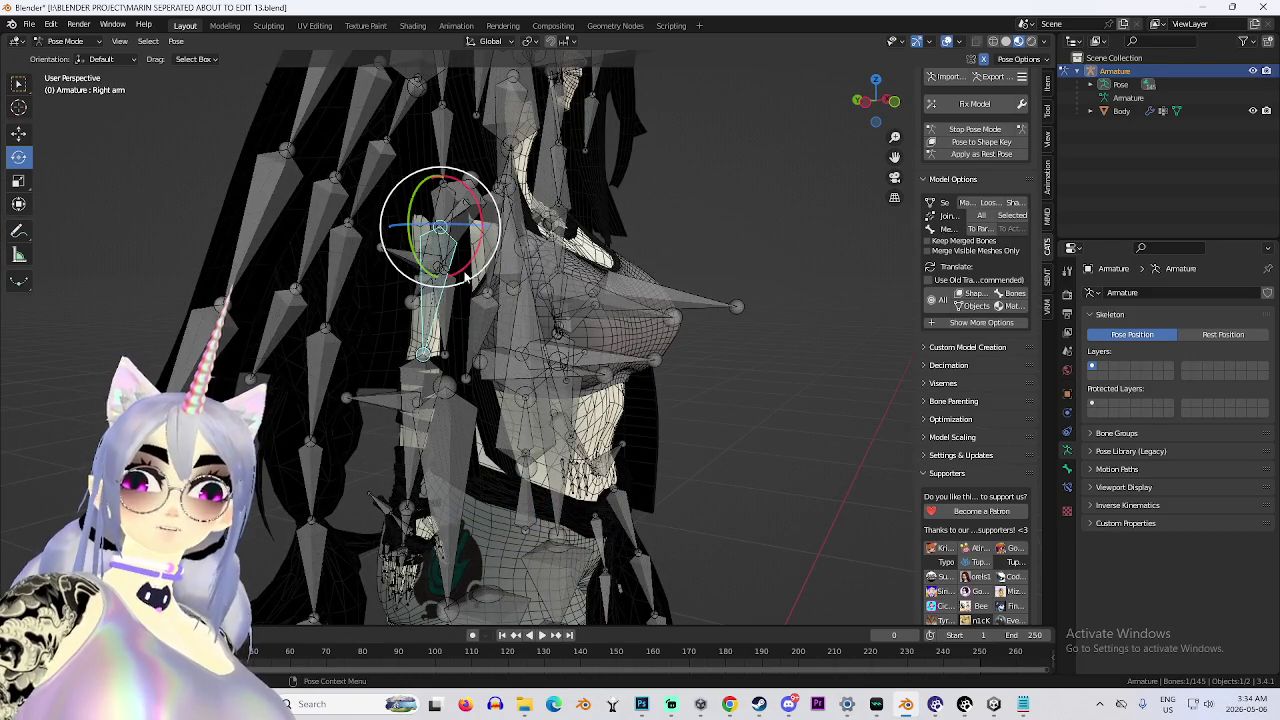
key(KP_6)
key(KP_6)
key(KP_6)
scroll(down, 3)
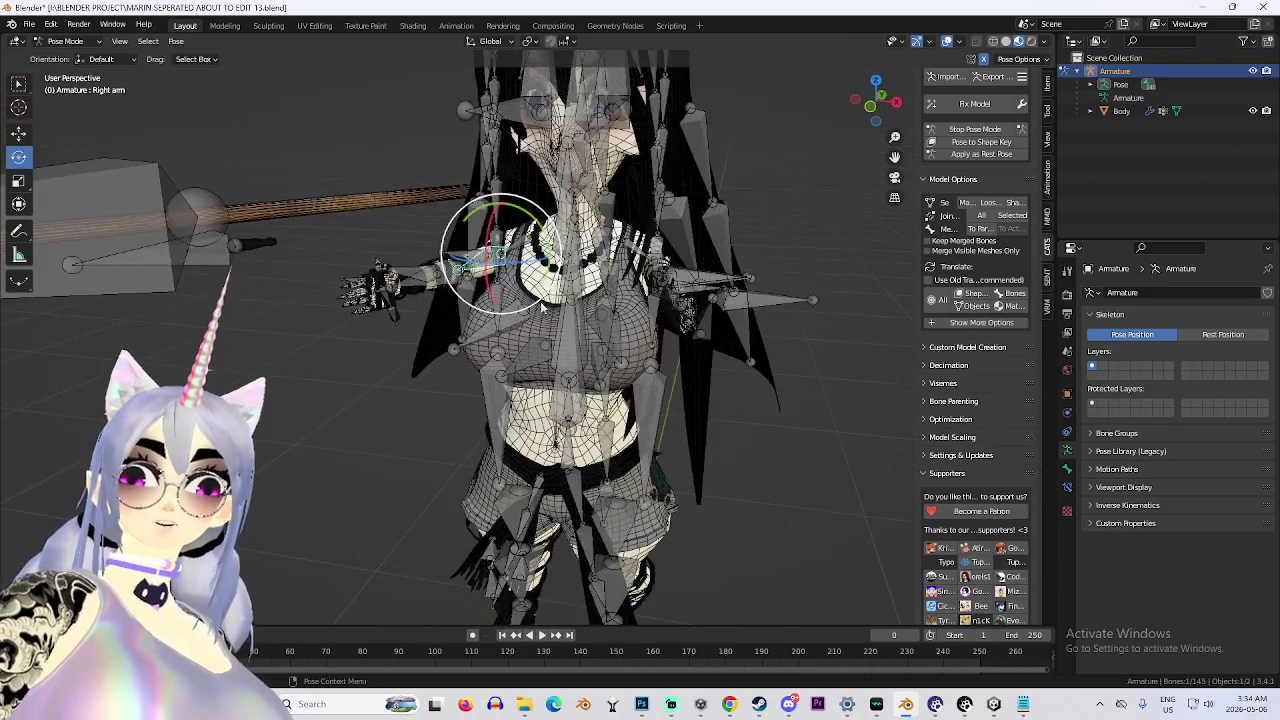
key(KP_1)
key(r)
key(r)
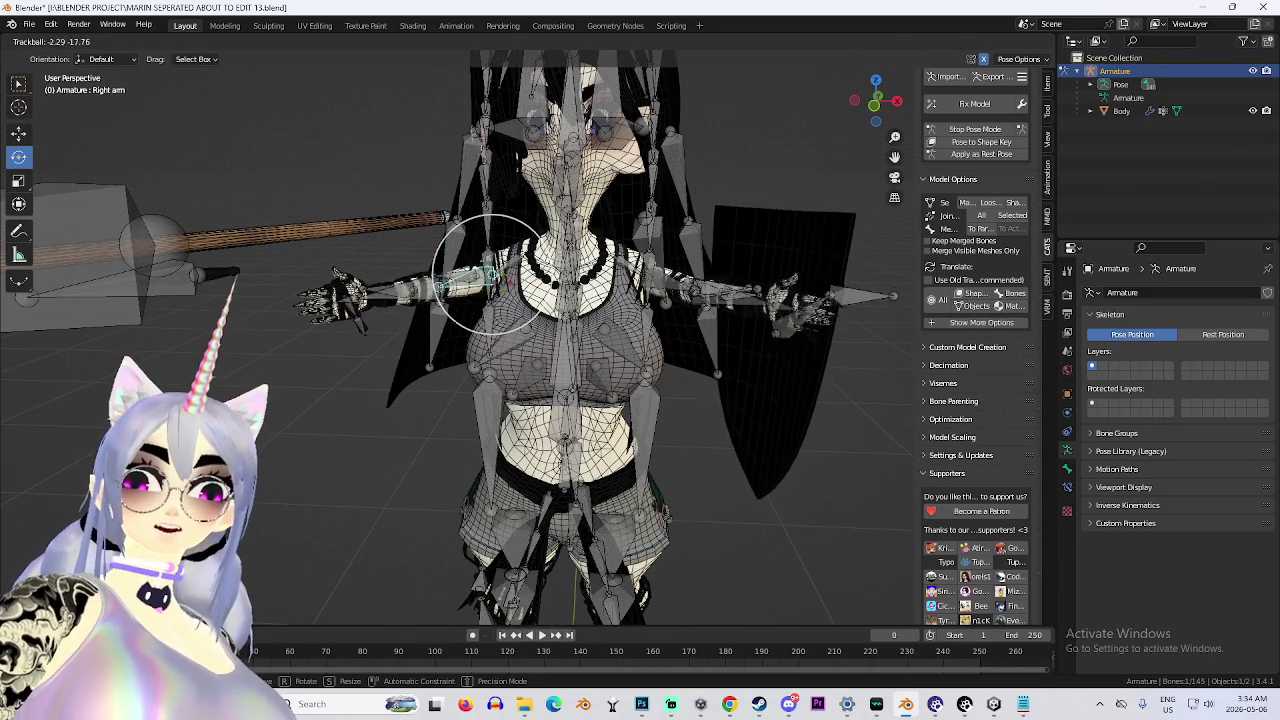
right_click(647, 245)
Hide the armature bones, then toggle the viewport overlays off and back on.
scroll(down, 3)
click(1253, 71)
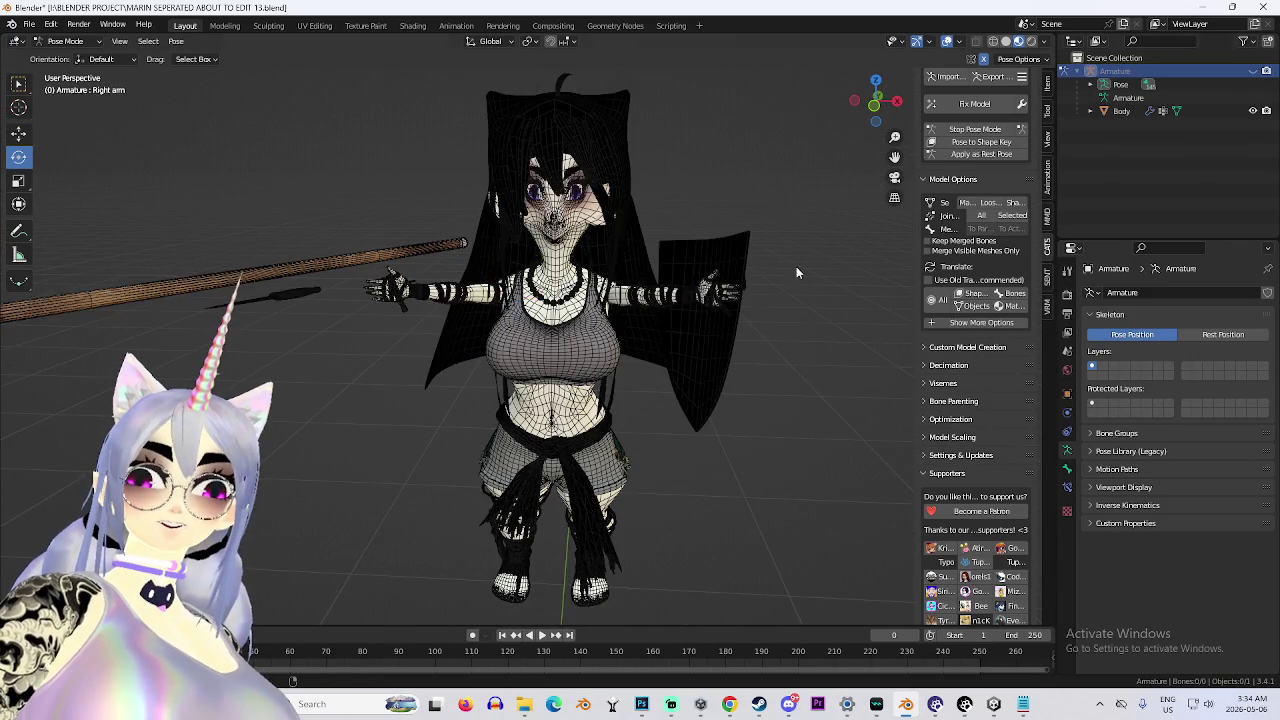
scroll(up, 3)
click(947, 41)
click(947, 41)
Turn off the overlays and switch to textured shading to show the hair colours.
click(947, 41)
scroll(up, 3)
scroll(down, 3)
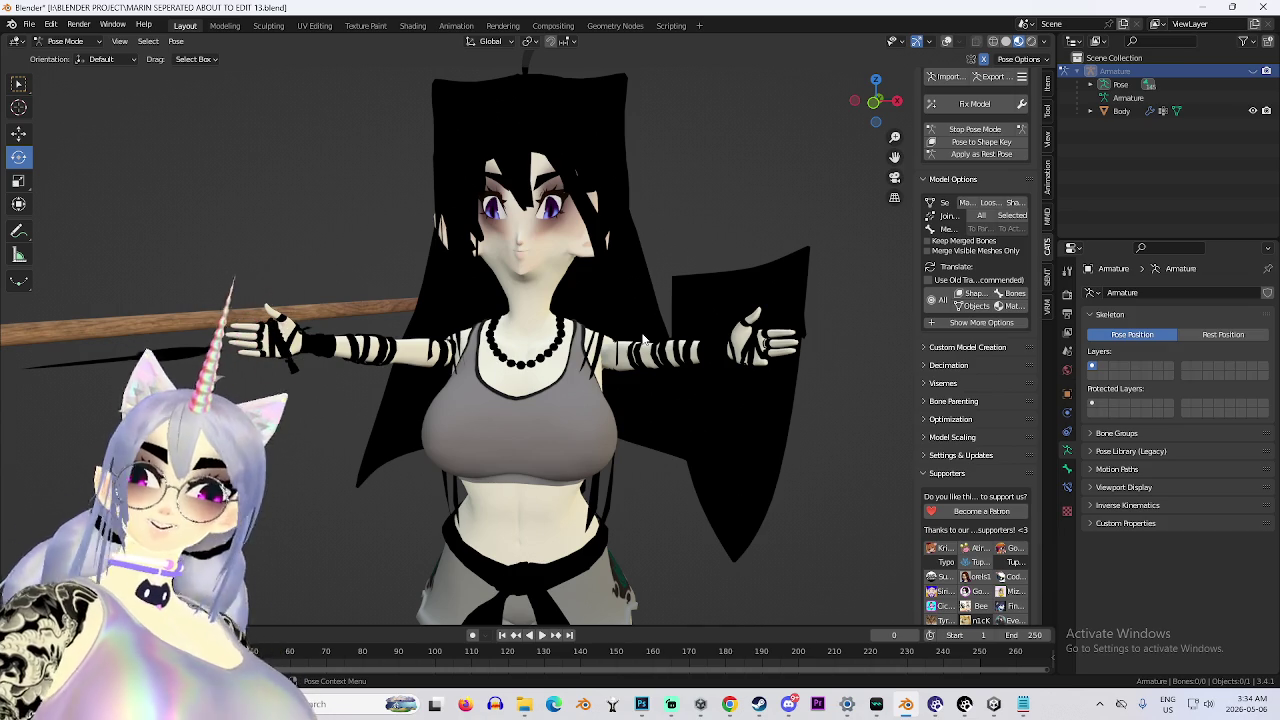
scroll(up, 3)
drag(527, 396, 640, 385)
click(1006, 41)
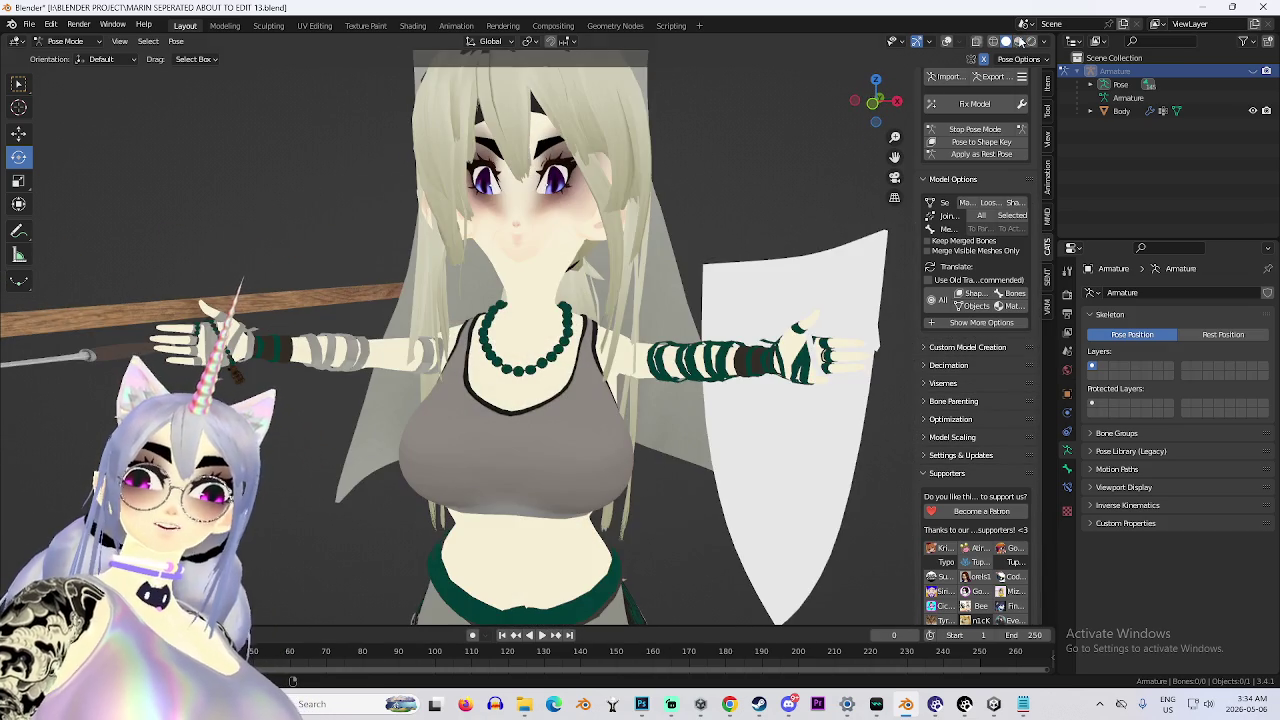
From a three-quarter side view, switch shading to Rendered, then to flat textured.
drag(620, 272, 591, 287)
scroll(up, 3)
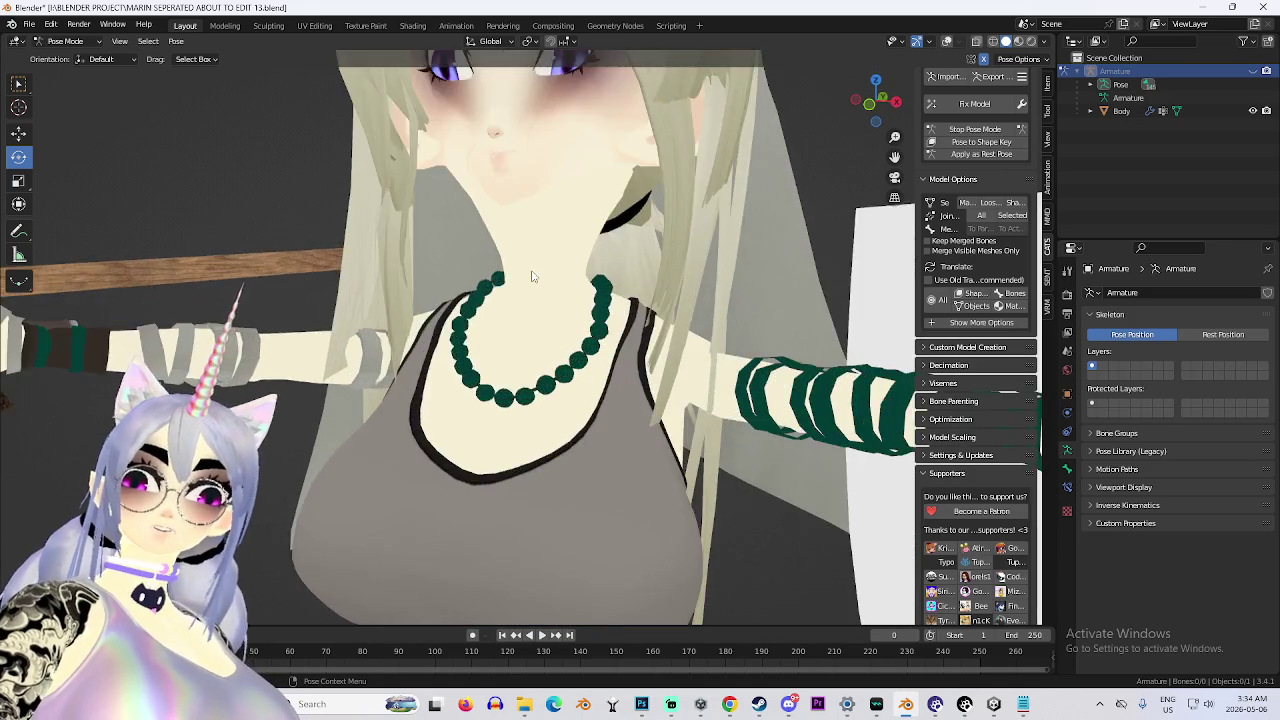
scroll(down, 3)
scroll(up, 3)
drag(597, 408, 791, 316)
click(1034, 42)
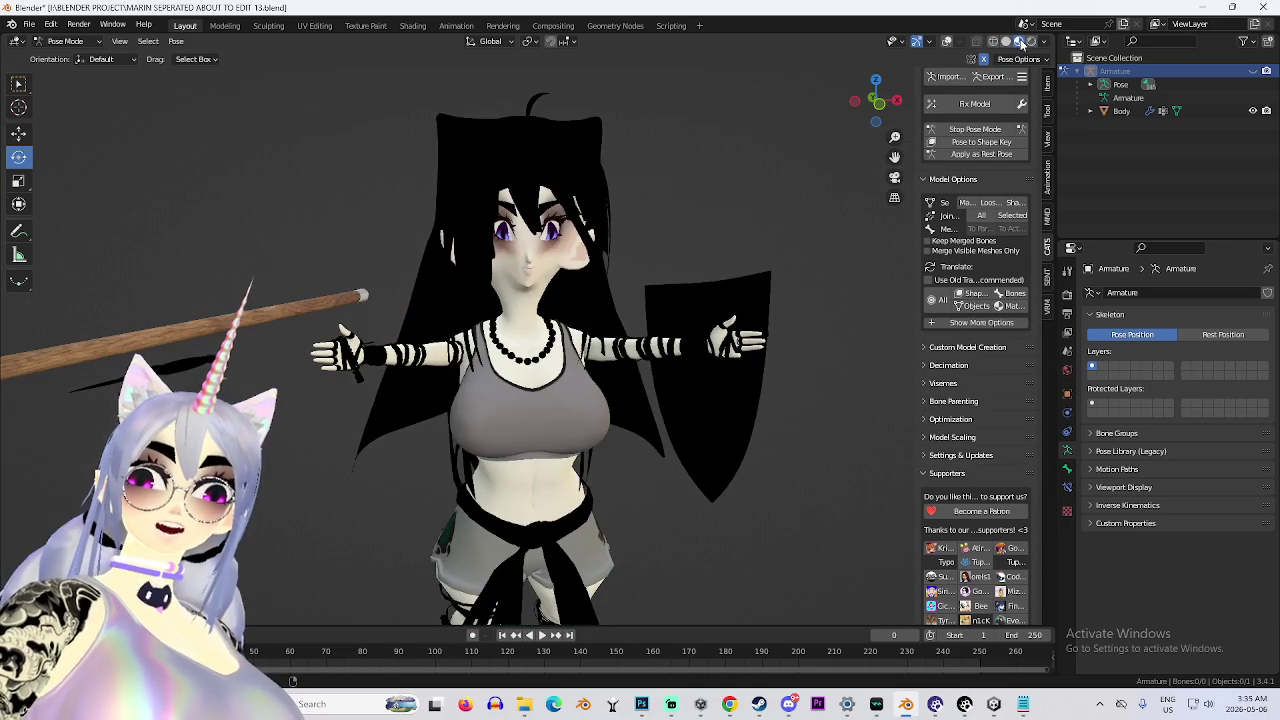
click(1005, 41)
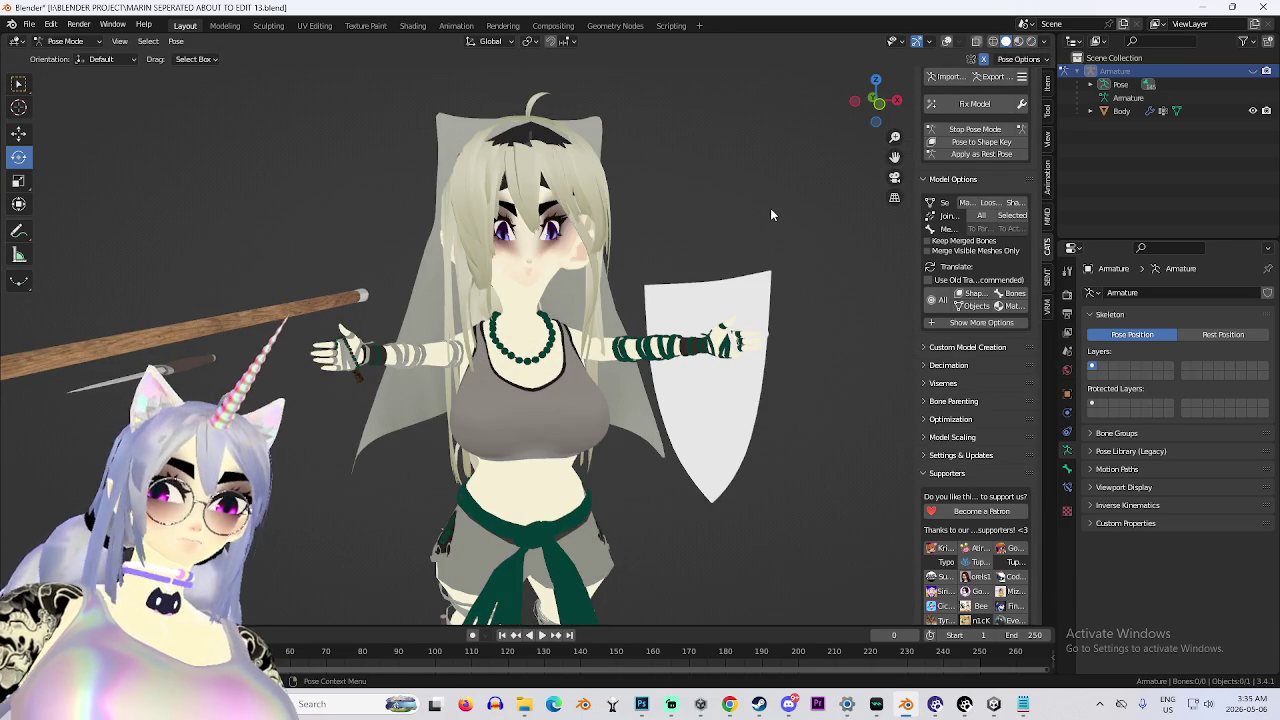
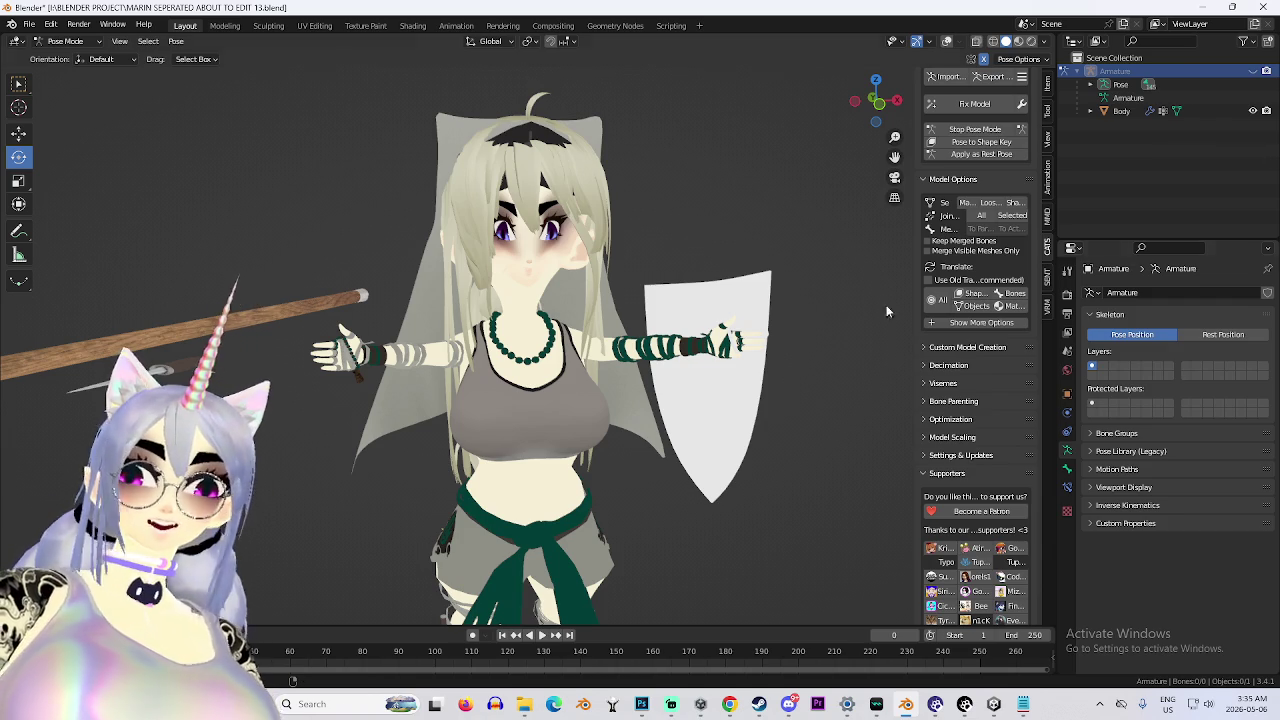
Switch the viewport lighting to Studio so the avatar appears grey-shaded.
scroll(up, 3)
drag(595, 280, 705, 300)
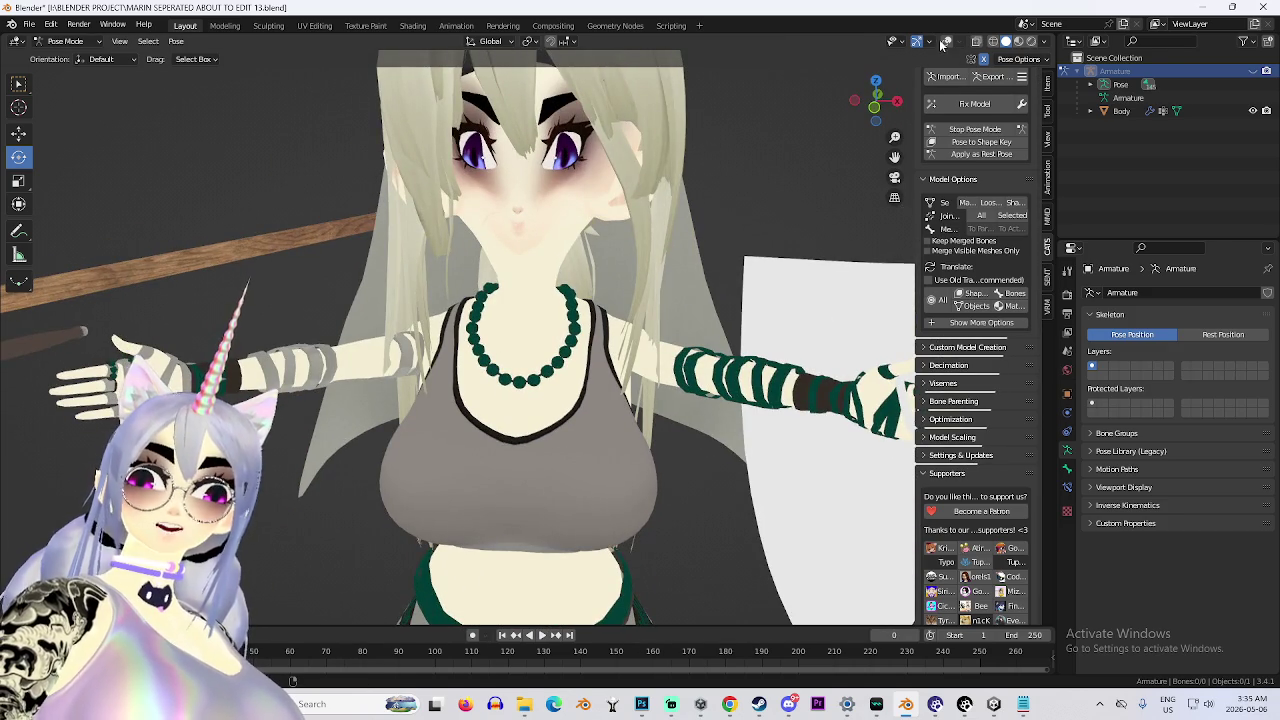
click(1045, 46)
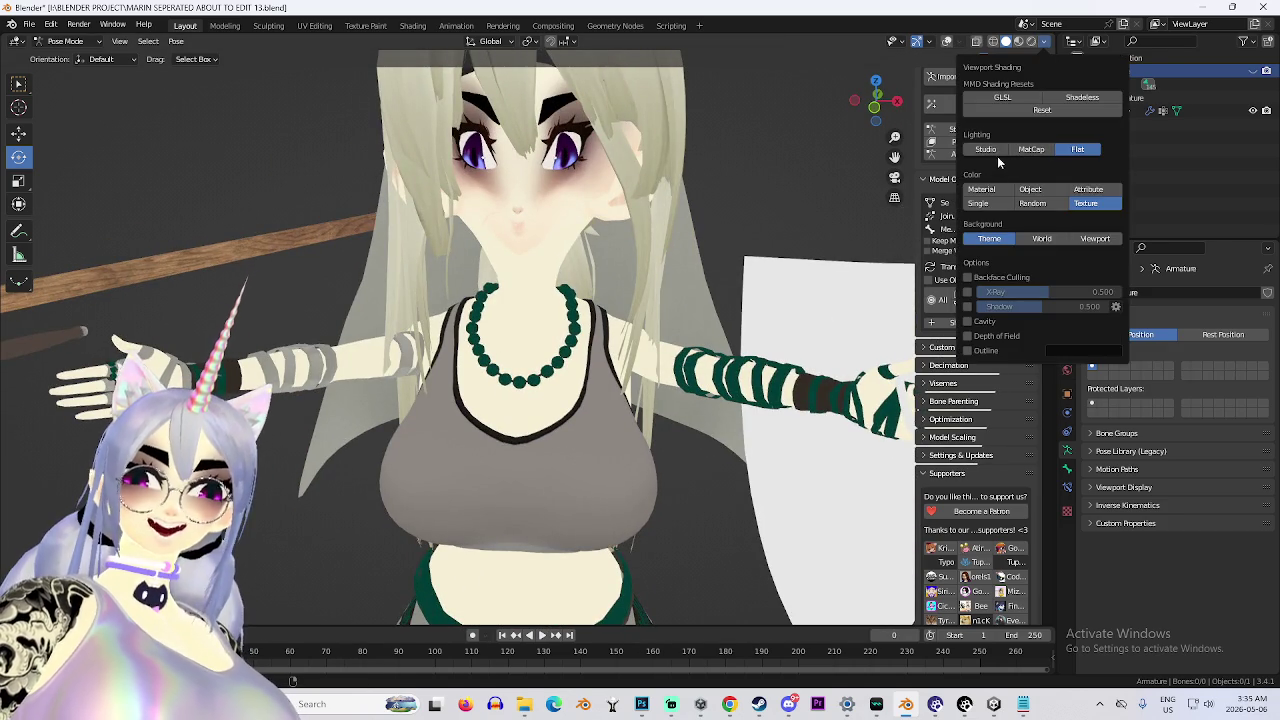
click(985, 149)
drag(703, 156, 612, 239)
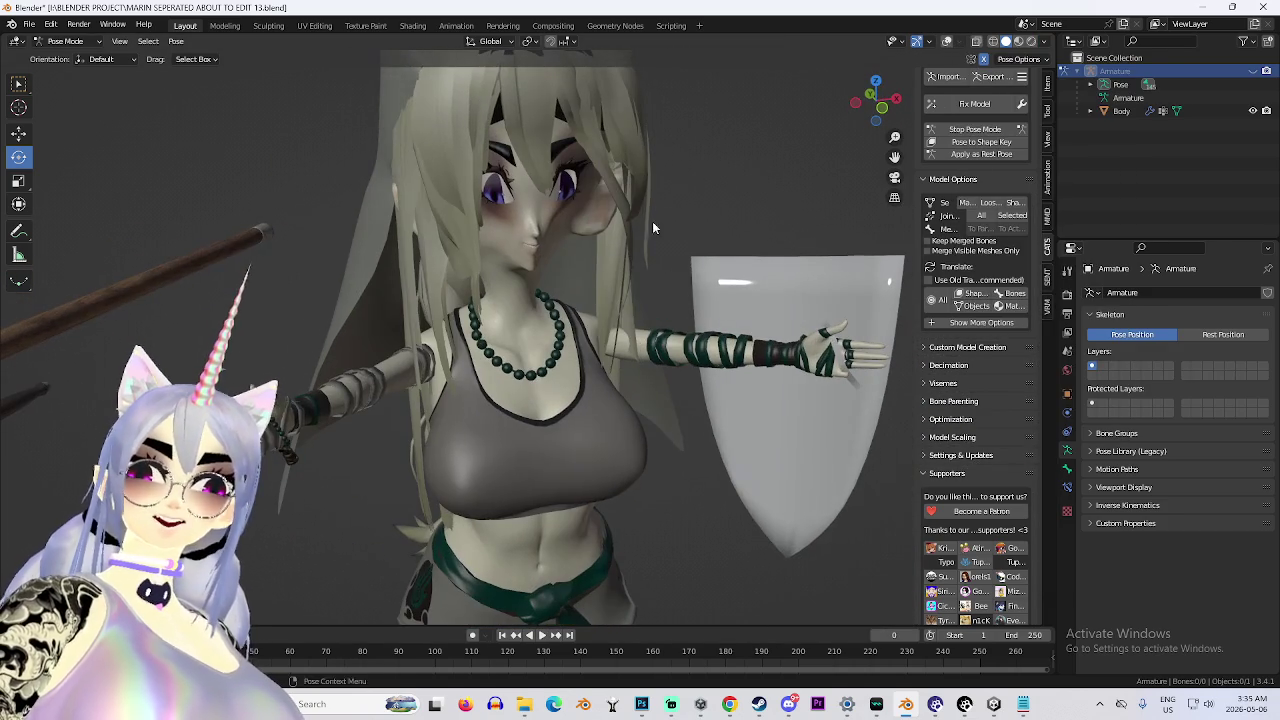
Try Material Preview shading, then return to Solid shading and orbit to a front view.
click(1019, 41)
drag(557, 292, 640, 312)
click(1006, 41)
click(1048, 42)
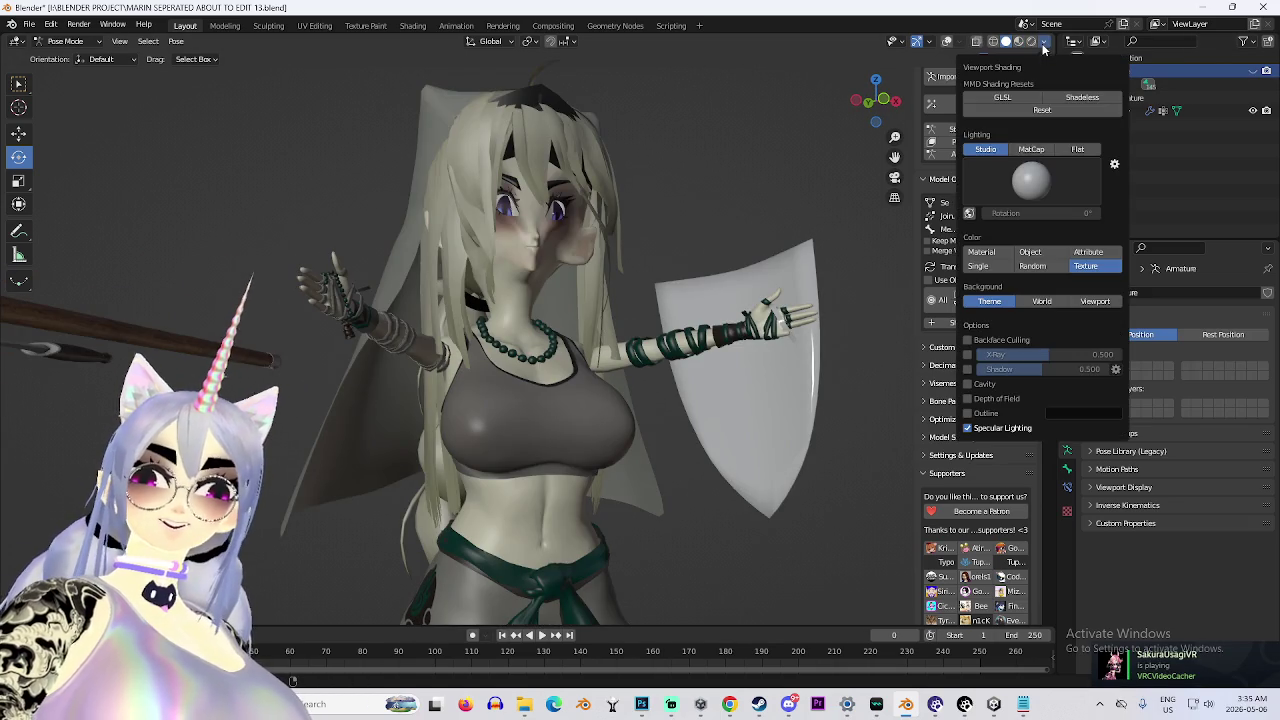
drag(588, 262, 571, 296)
Bring the YouTube browser window forward and focus its search box.
scroll(down, 3)
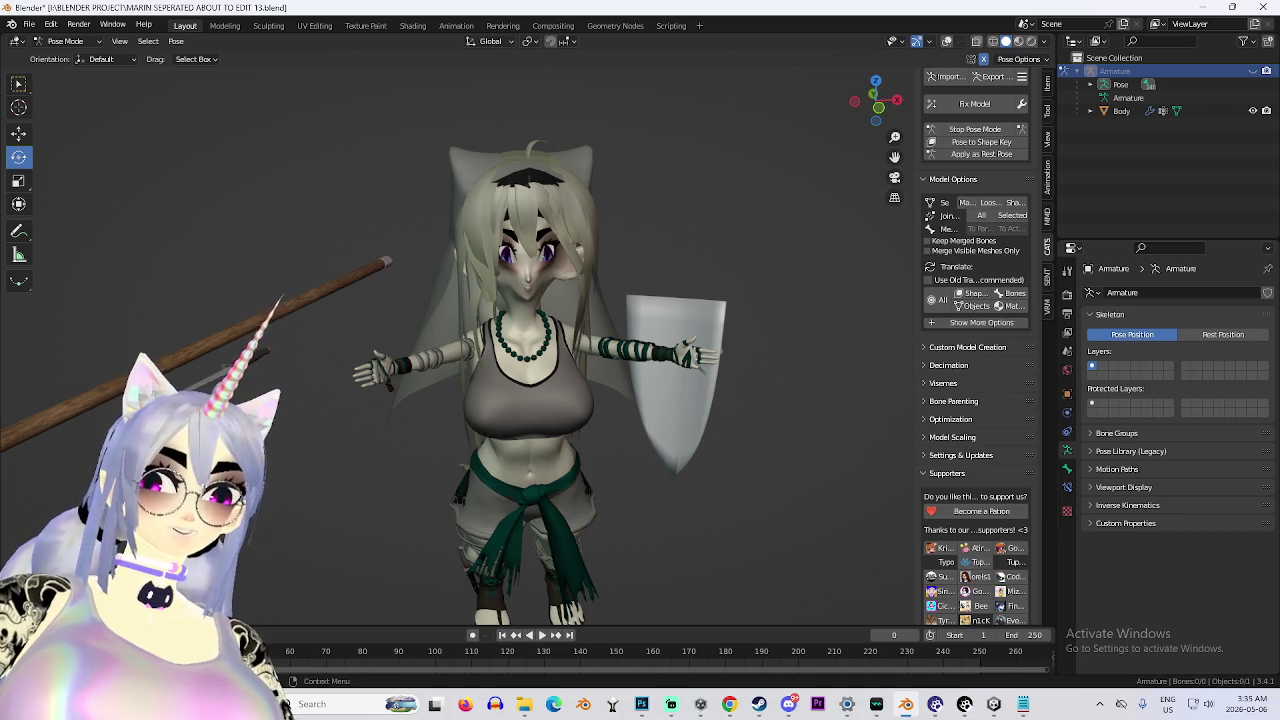
scroll(up, 3)
scroll(down, 3)
scroll(up, 3)
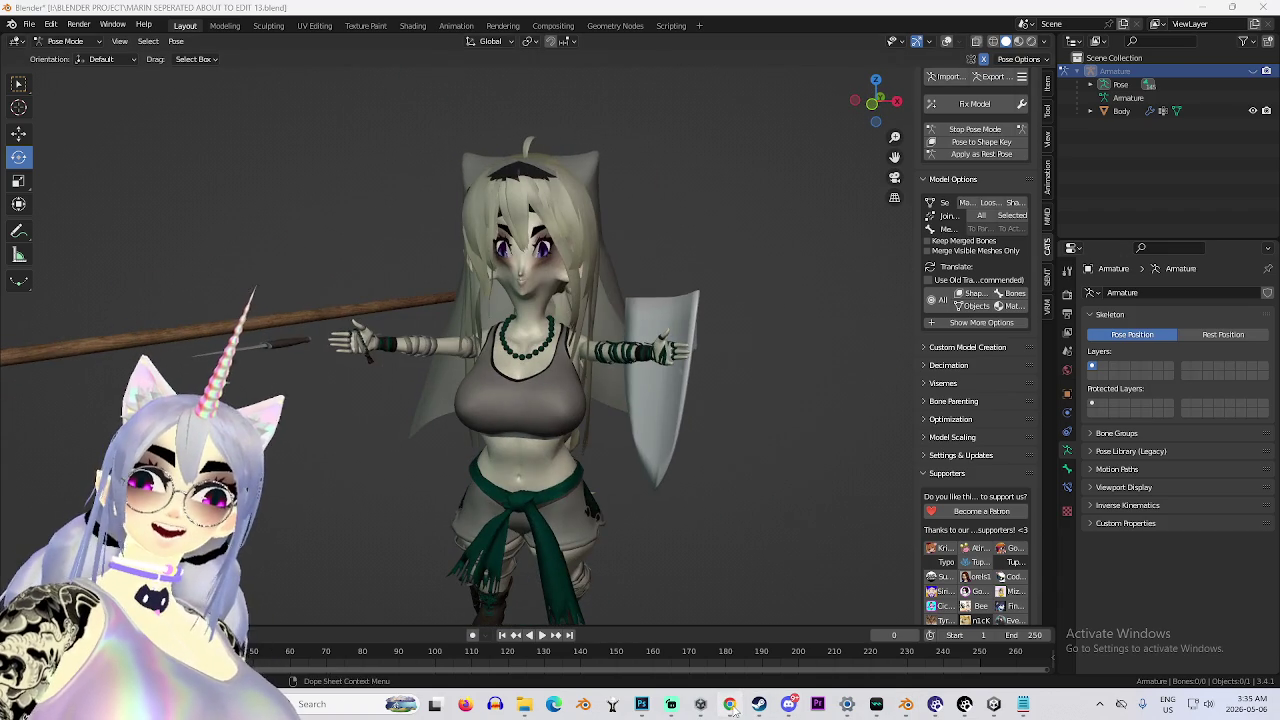
click(730, 705)
click(508, 160)
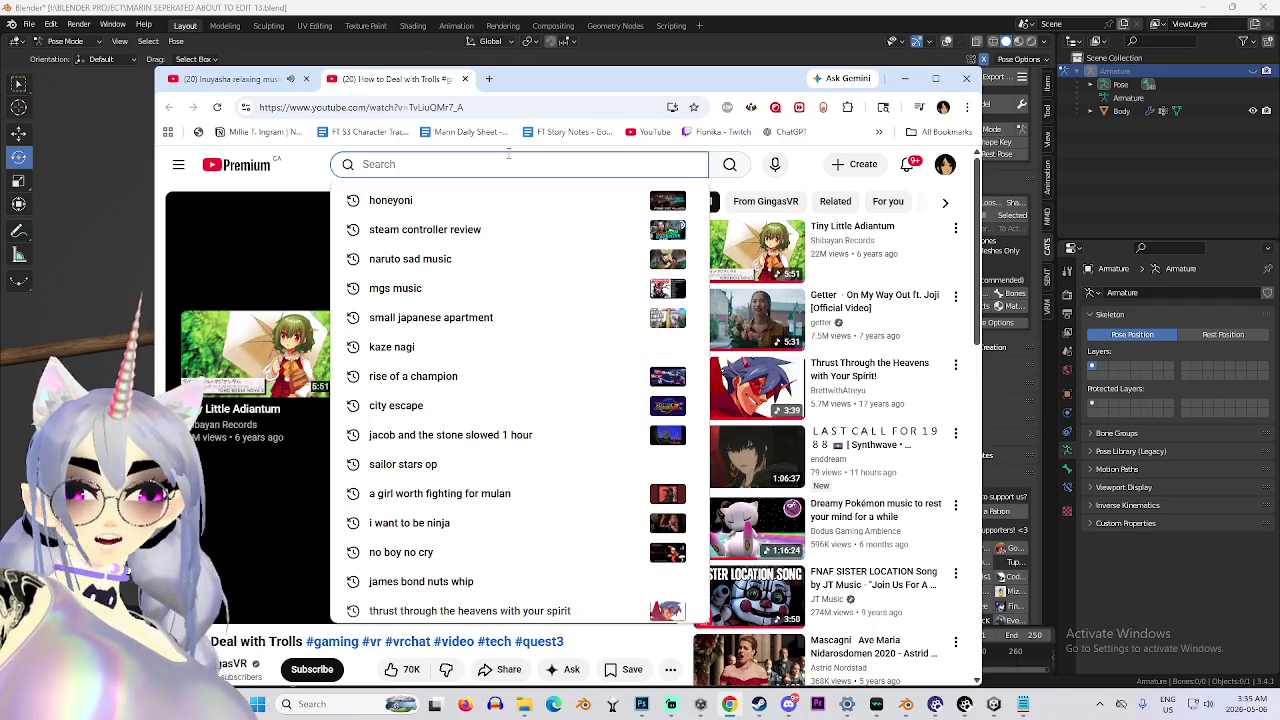
Search 'let it grow' and play the Lorax Let It Grow scene from 0:21.
text(let it)
text( grow)
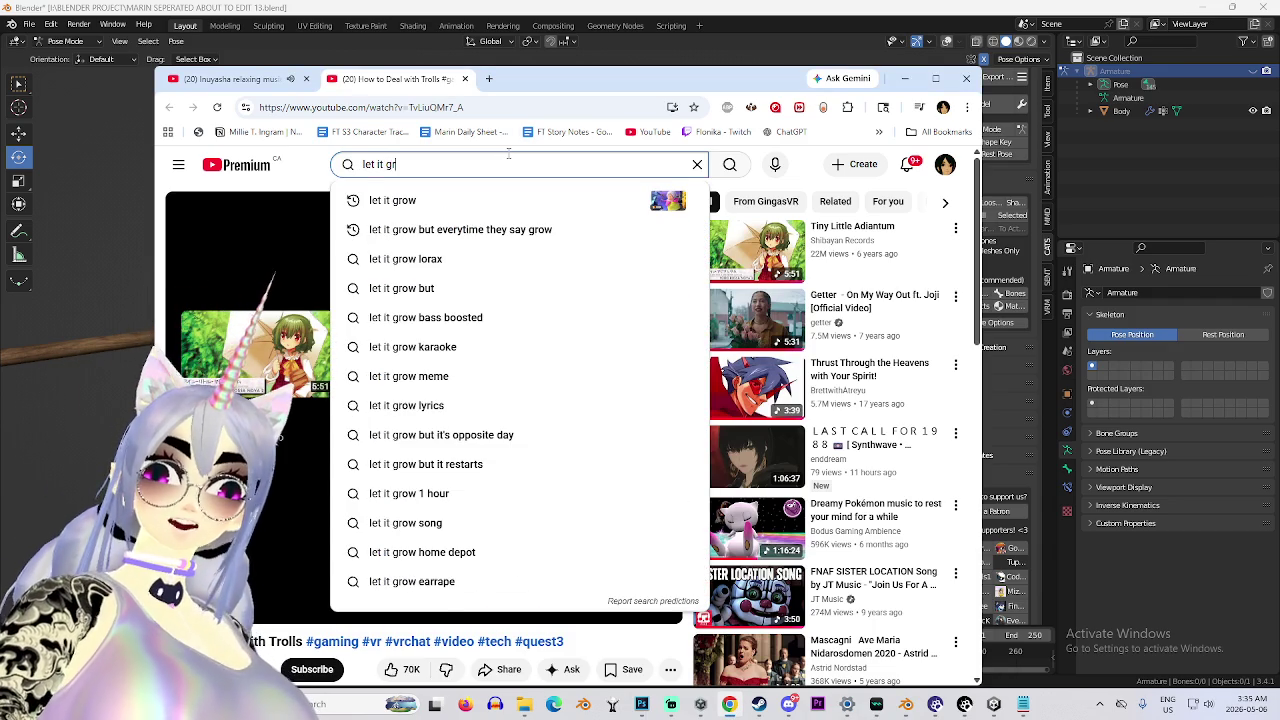
key(Return)
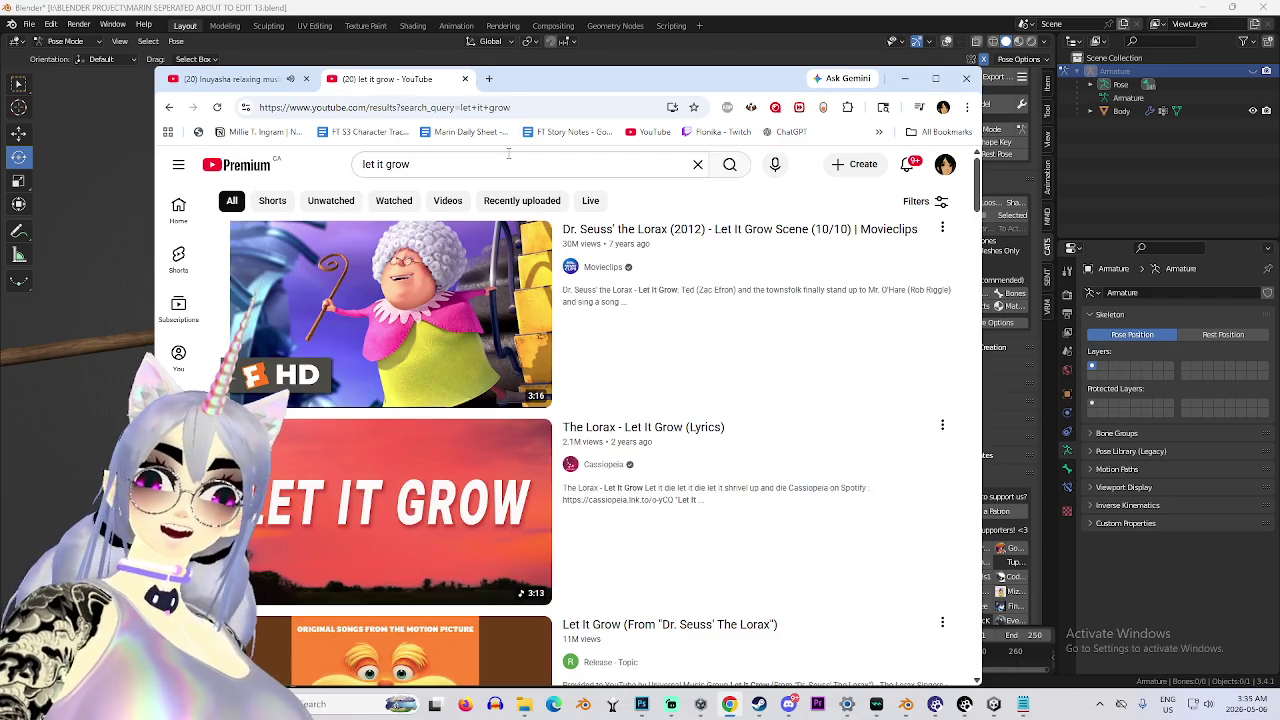
click(460, 325)
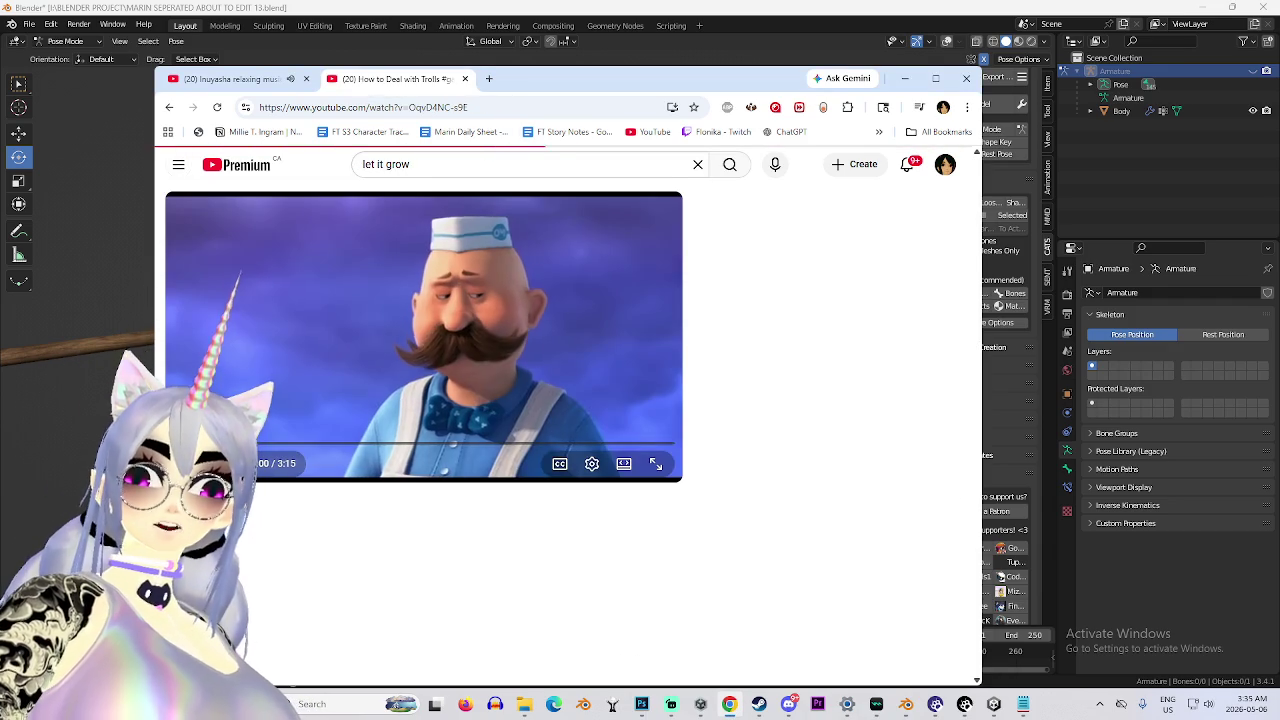
click(218, 441)
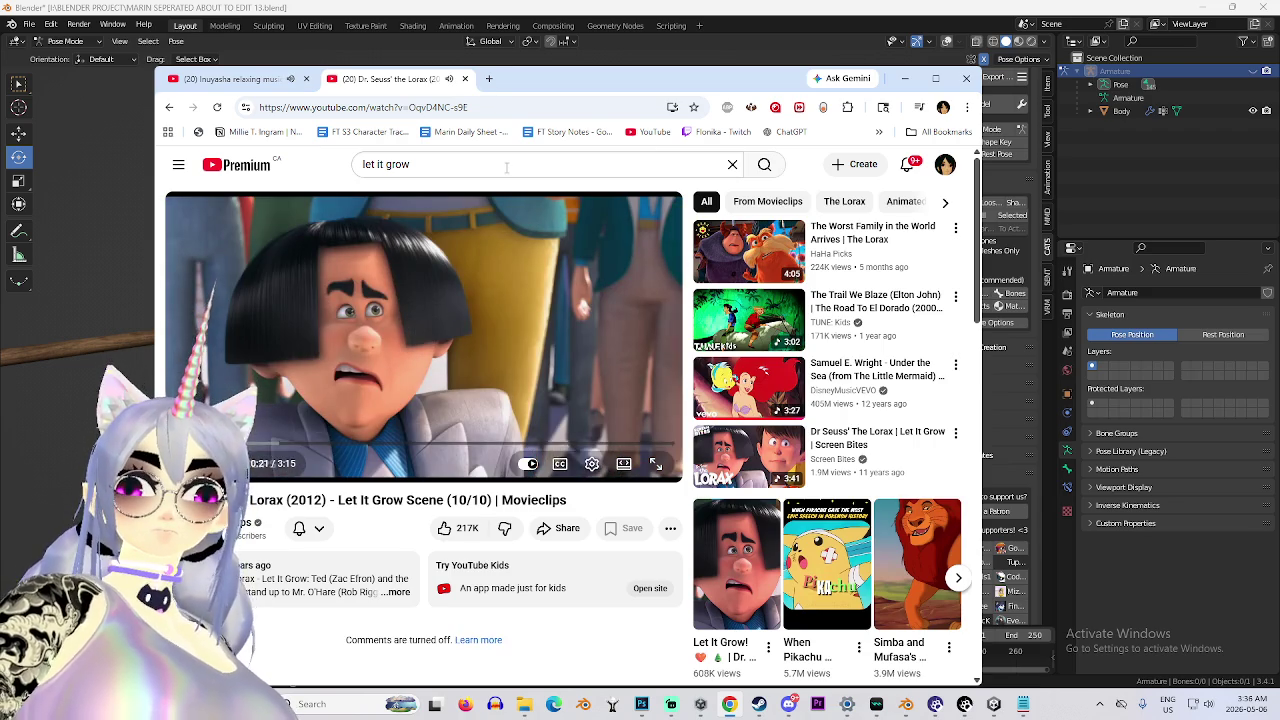
Move the browser to the screen's right side, nudge the Blender view, and bring the browser back.
drag(533, 89, 946, 112)
click(464, 397)
drag(464, 397, 530, 402)
key(alt+Tab)
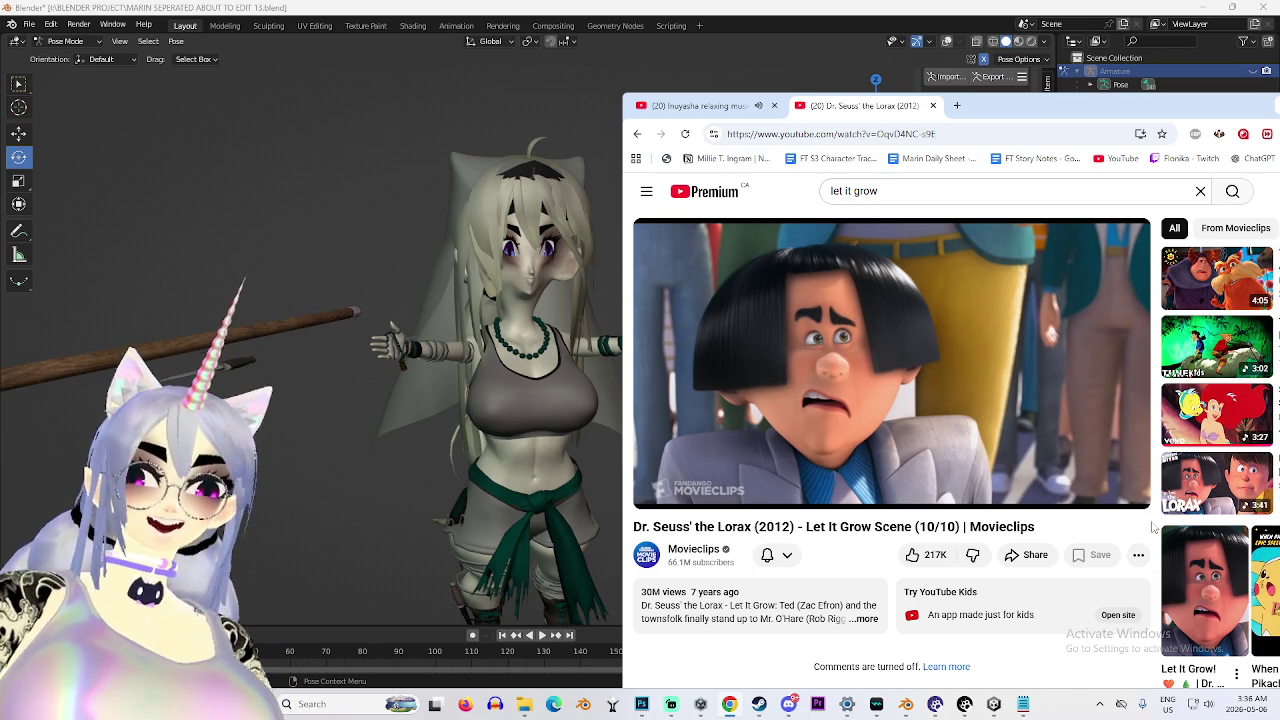
Open the DM chat and view the shared avatar renders enlarged one by one.
click(788, 704)
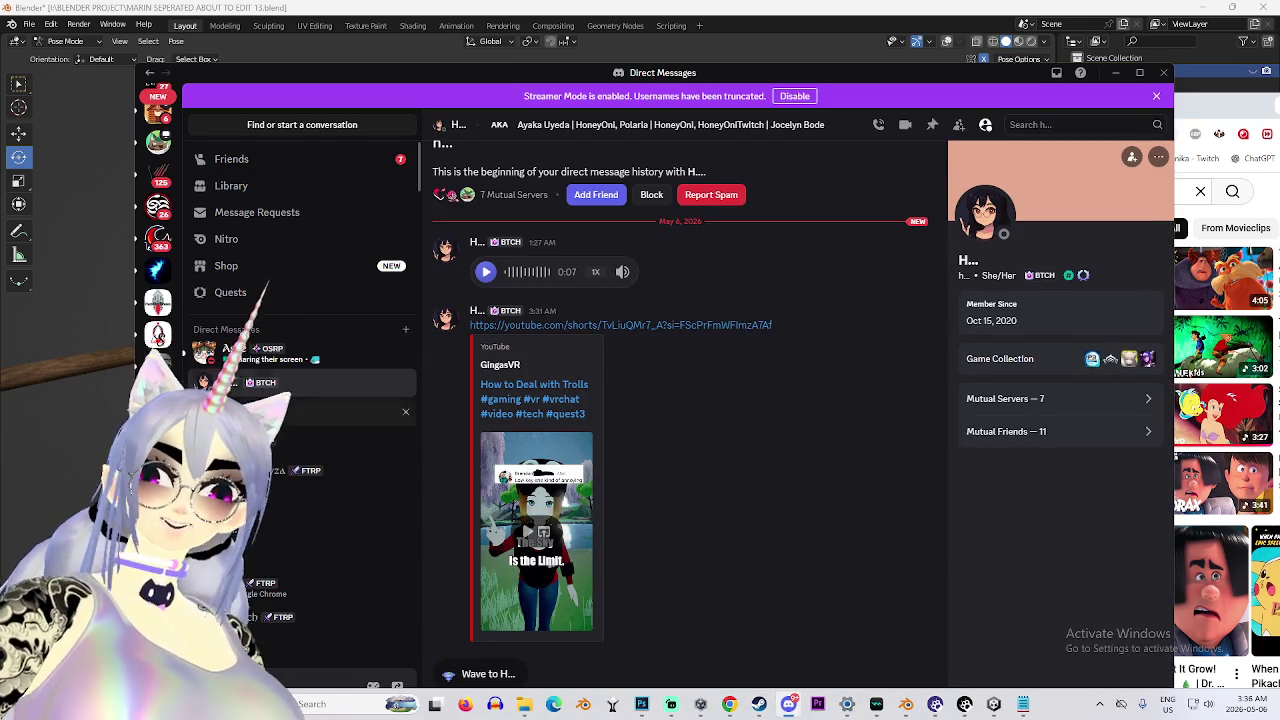
click(265, 358)
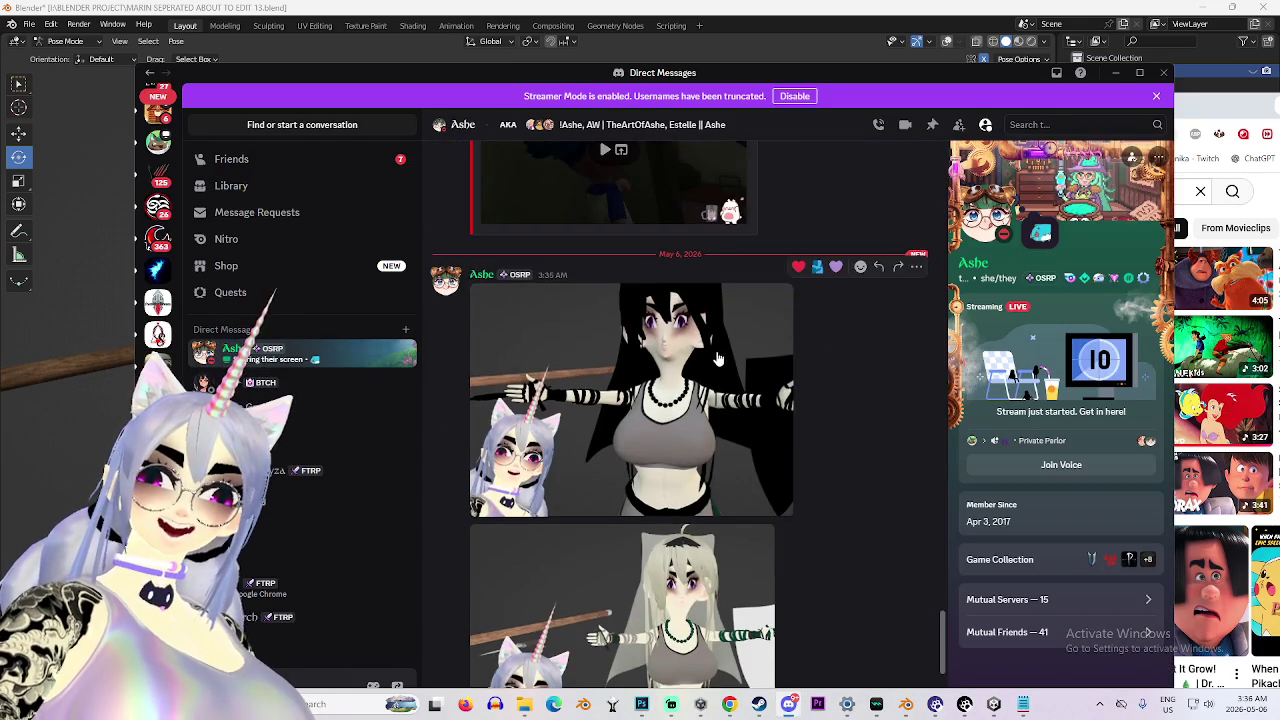
click(733, 508)
click(966, 567)
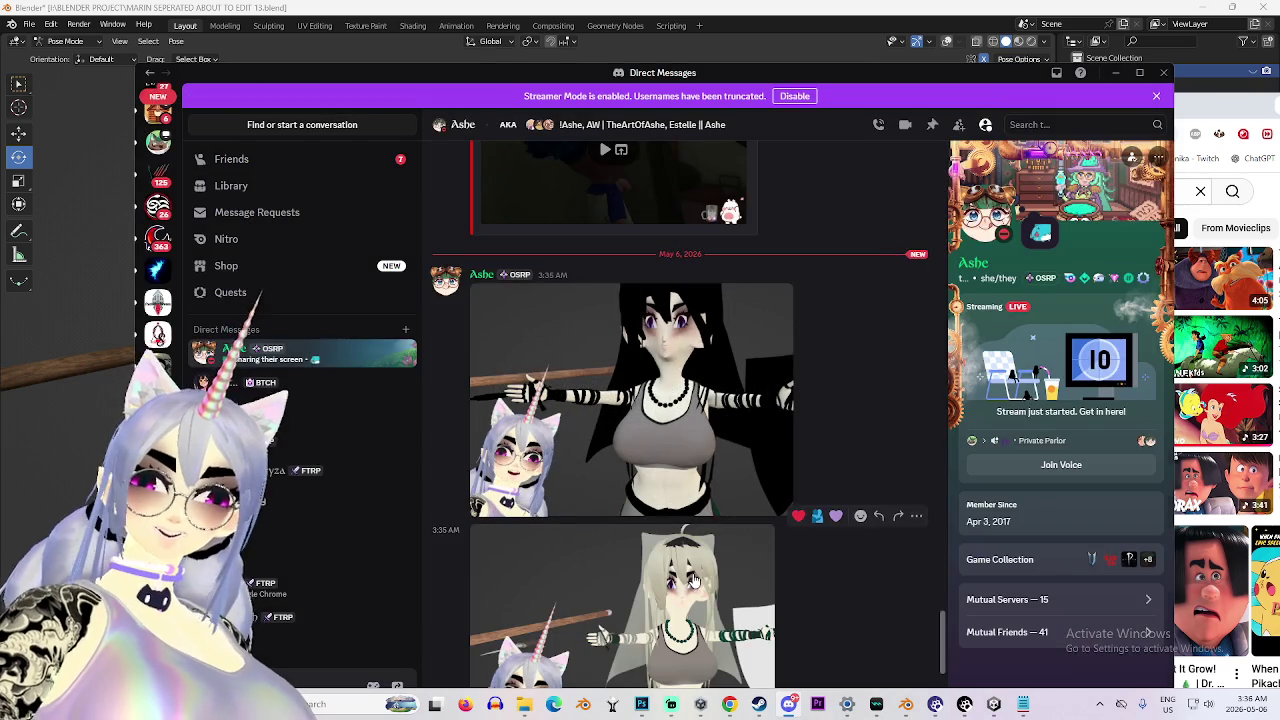
click(696, 580)
click(712, 406)
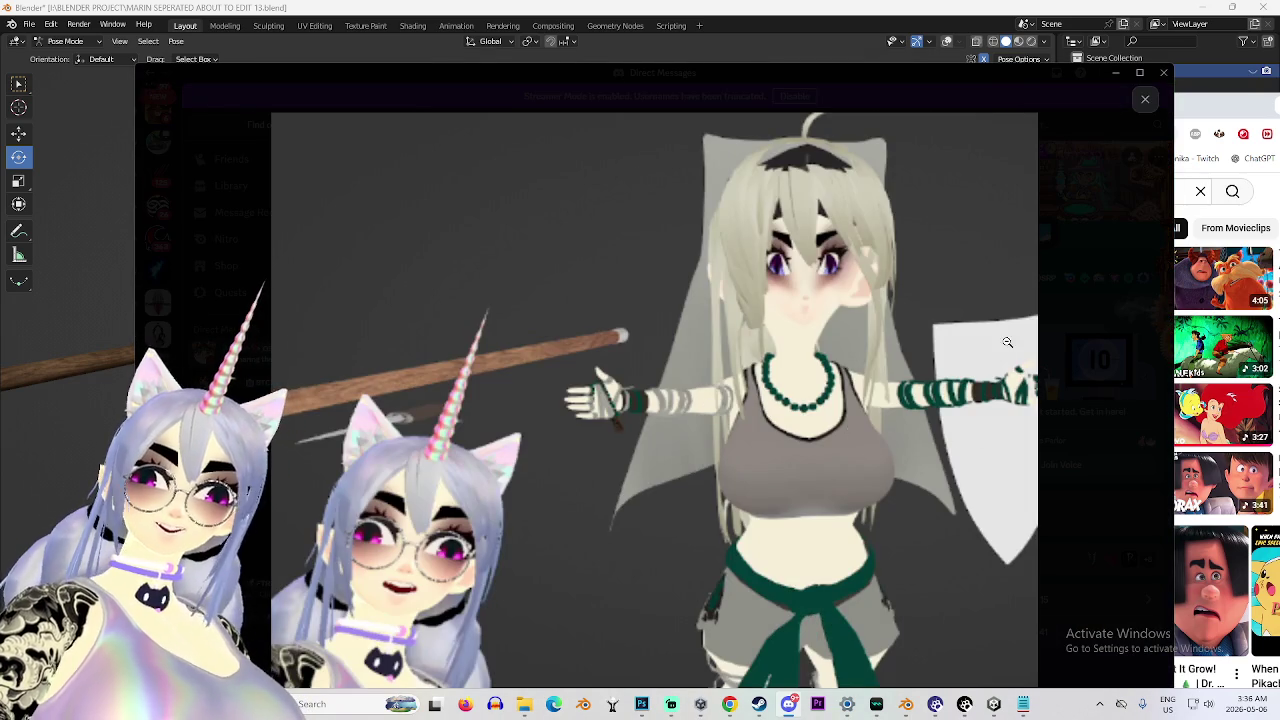
click(1007, 342)
click(1007, 342)
scroll(down, 3)
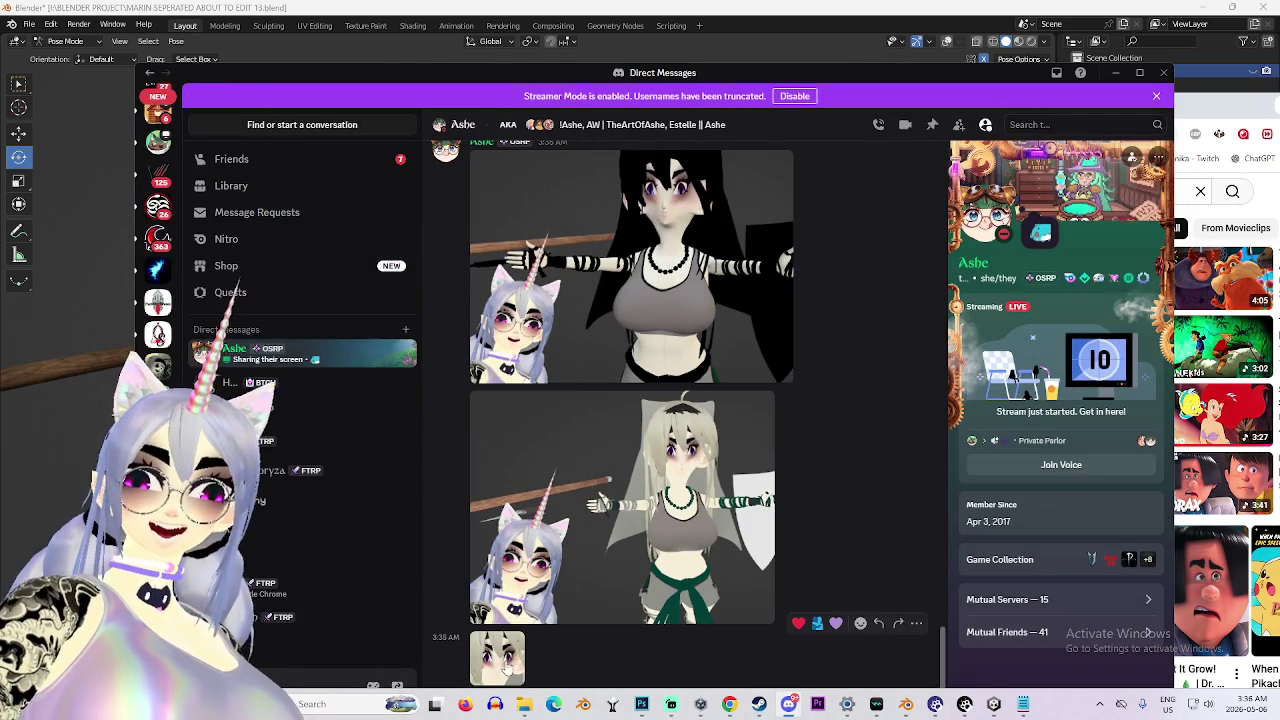
click(510, 665)
click(779, 489)
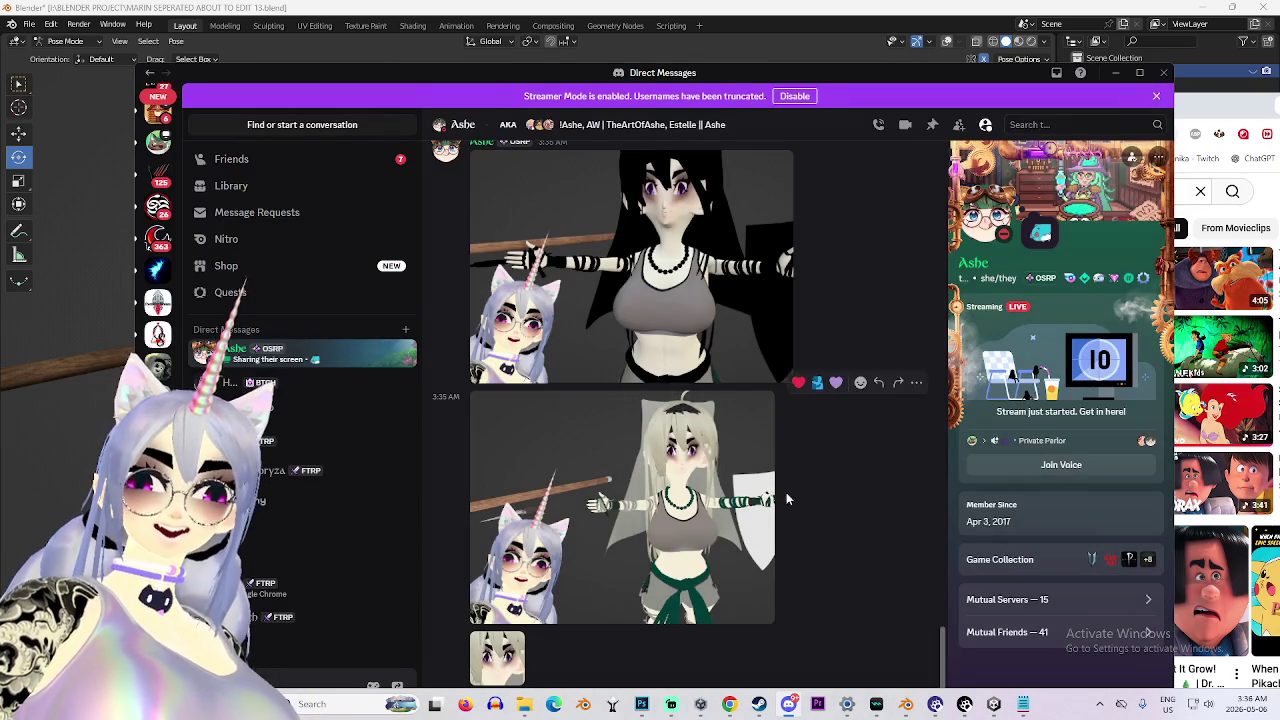
Maximize Discord and view the 3:35 AM render and another render full-size.
click(1139, 72)
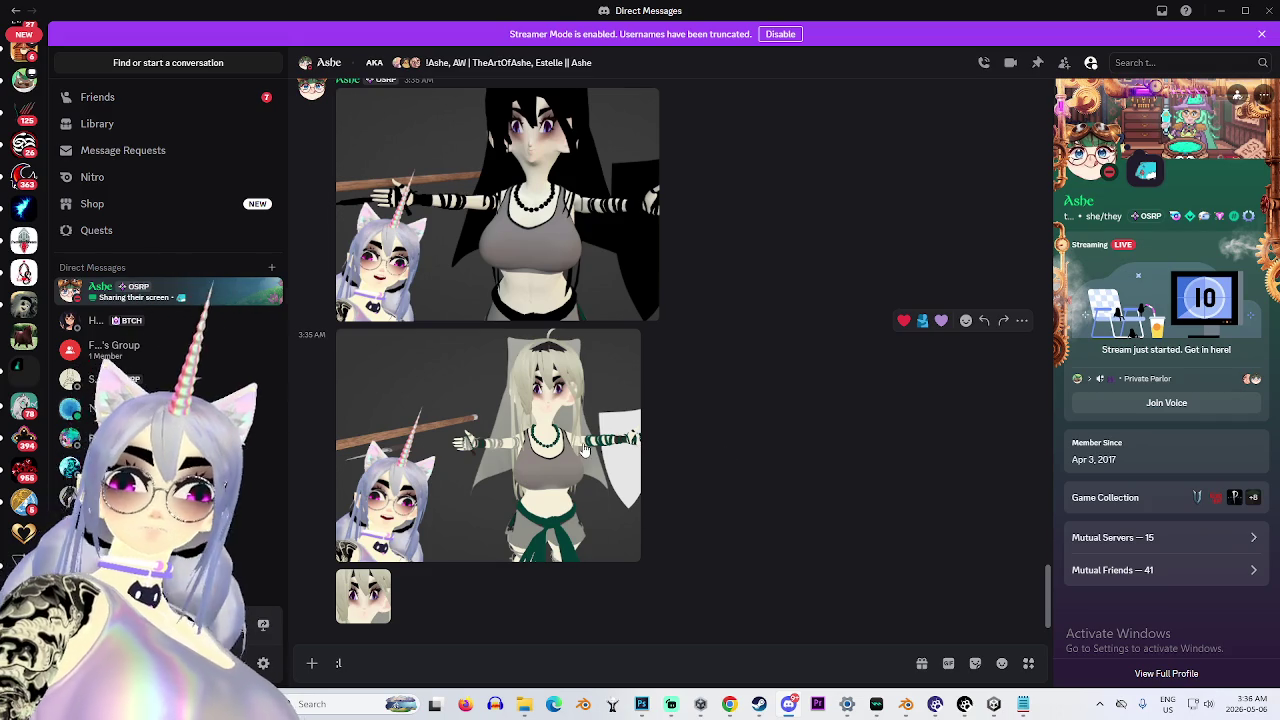
click(585, 451)
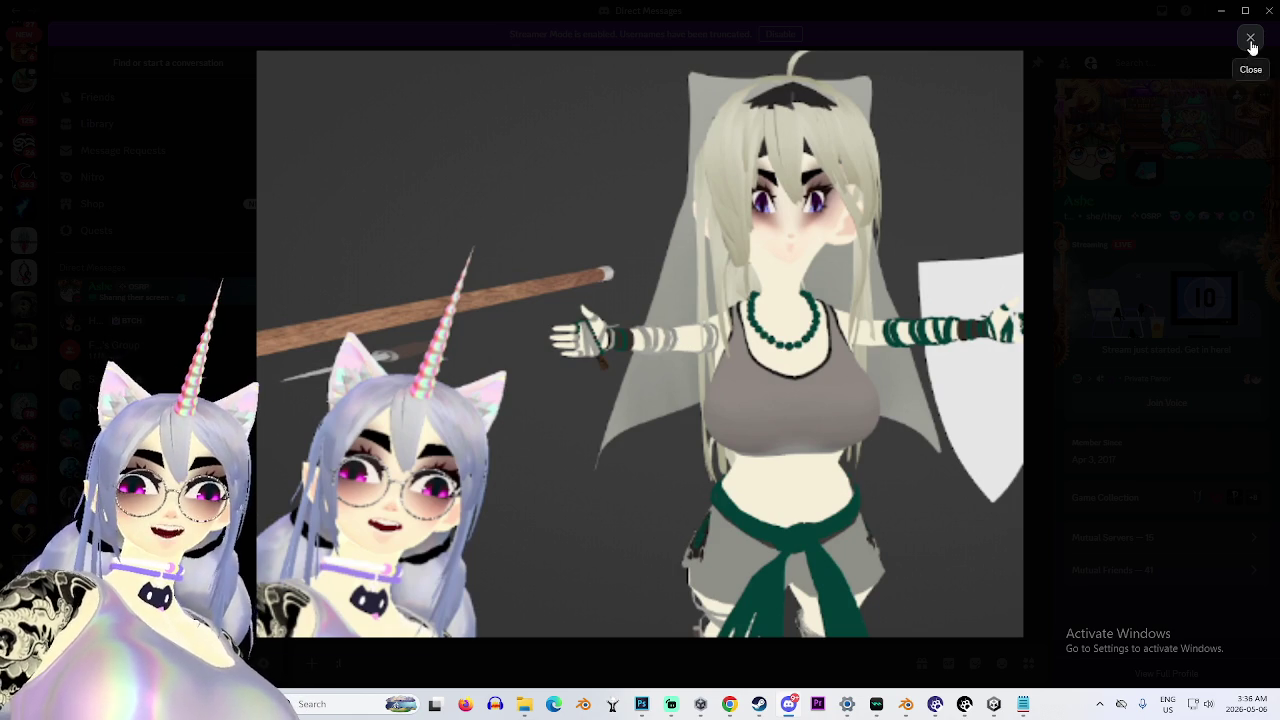
click(1250, 37)
click(655, 303)
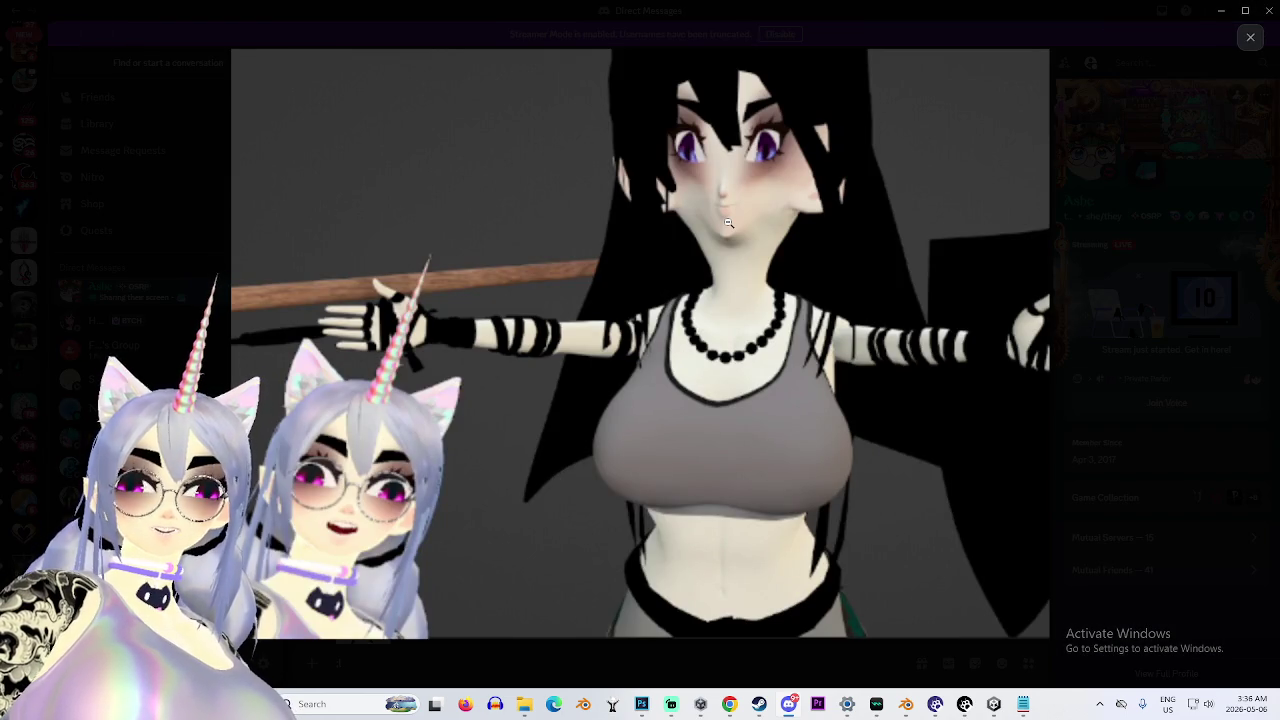
click(1250, 37)
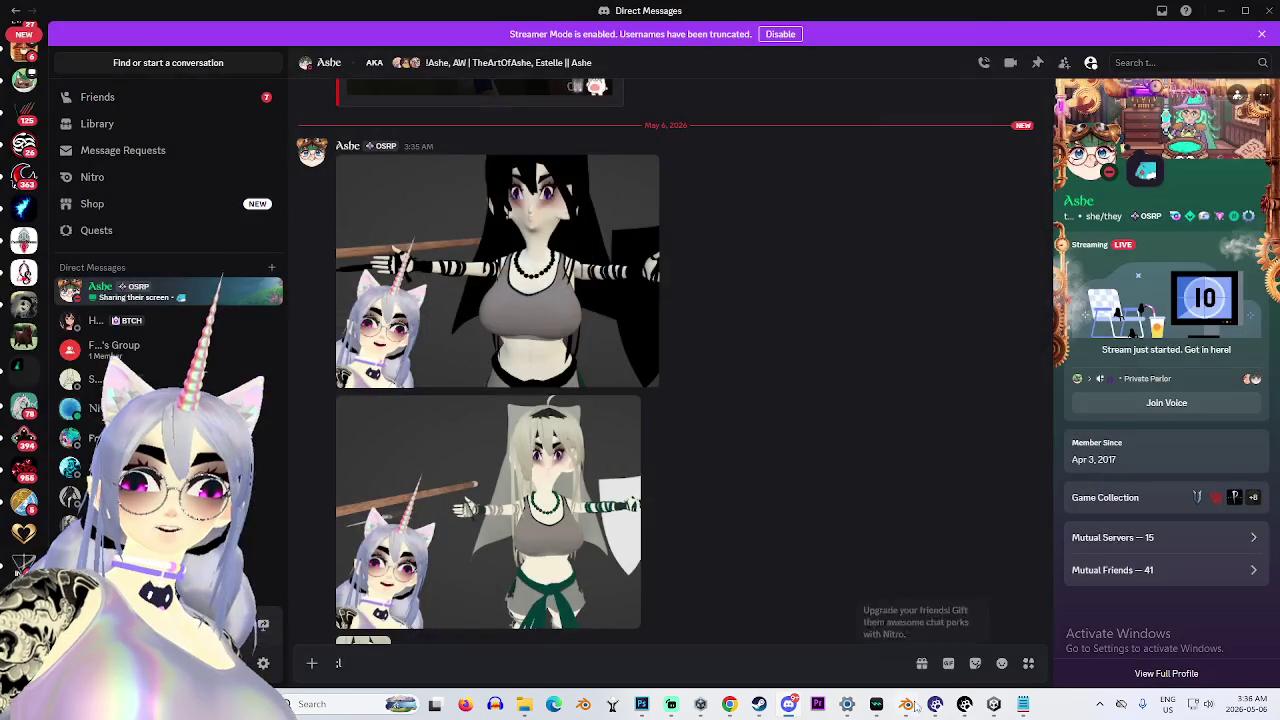
Return to Blender and switch the avatar from Pose Mode to Object Mode.
click(906, 704)
scroll(up, 3)
click(975, 129)
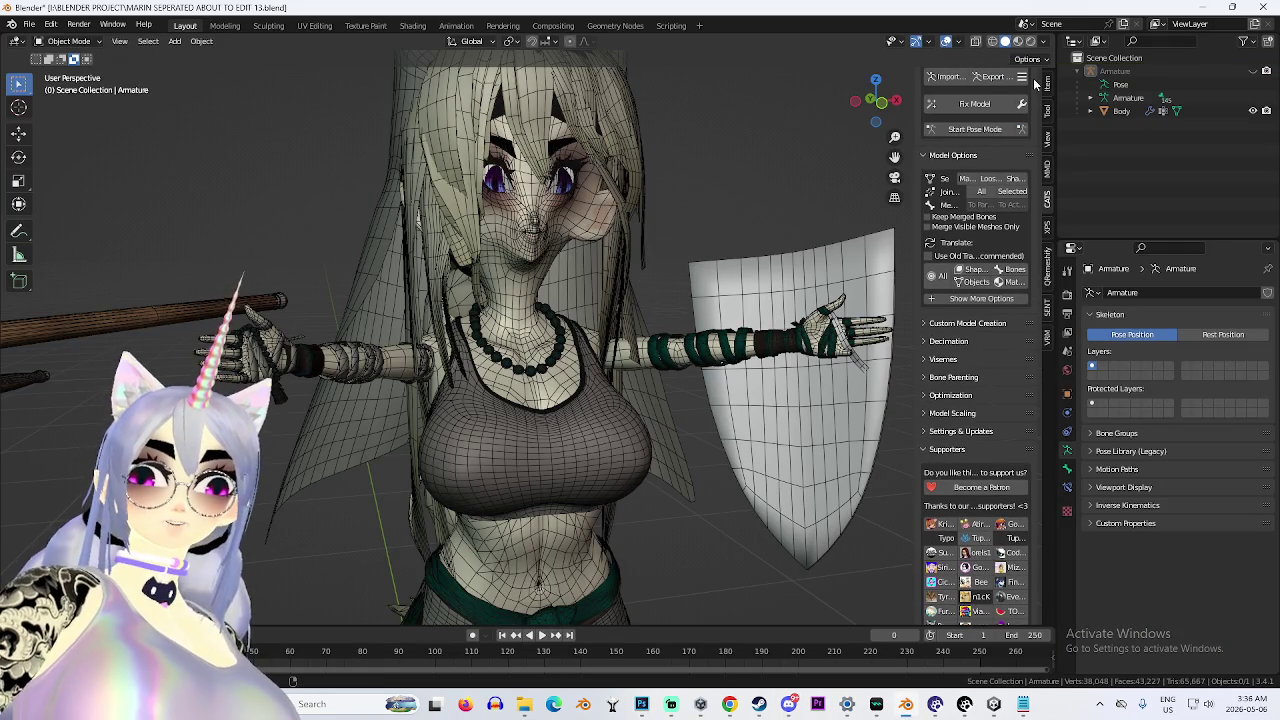
In Pose Mode, scale the Left_Breast bone down to about 0.46.
click(1008, 129)
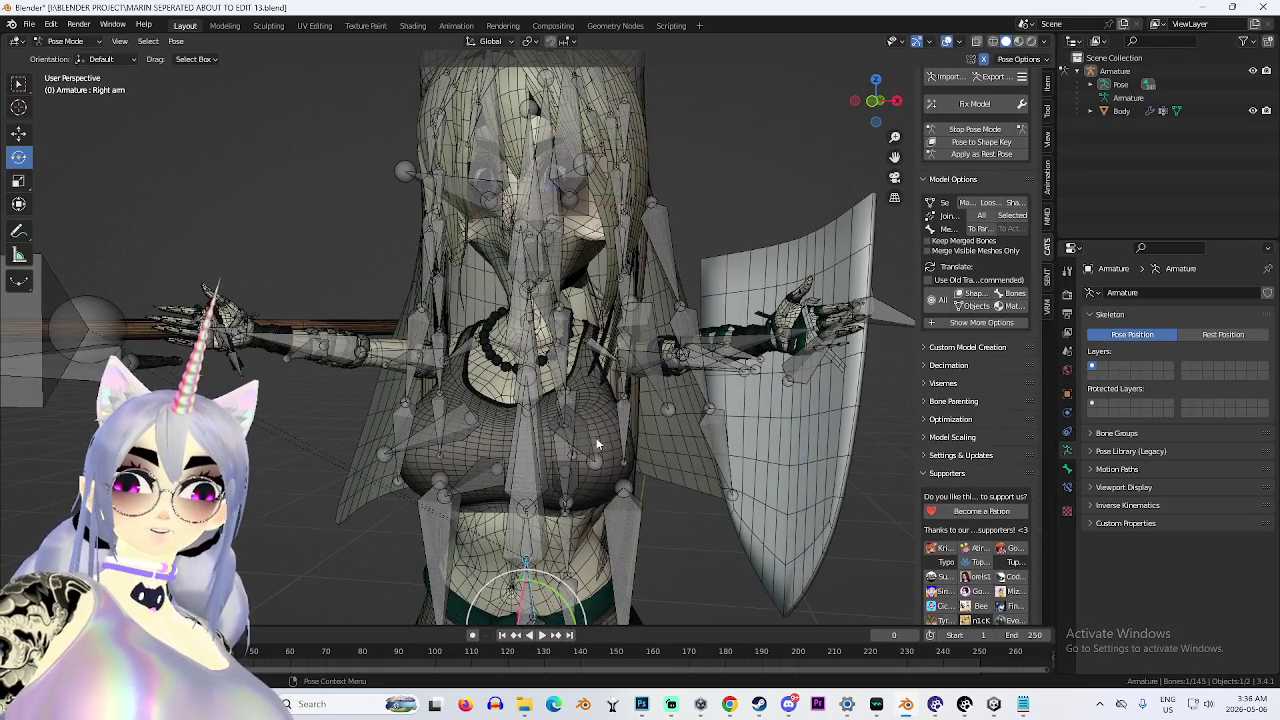
click(572, 428)
key(s)
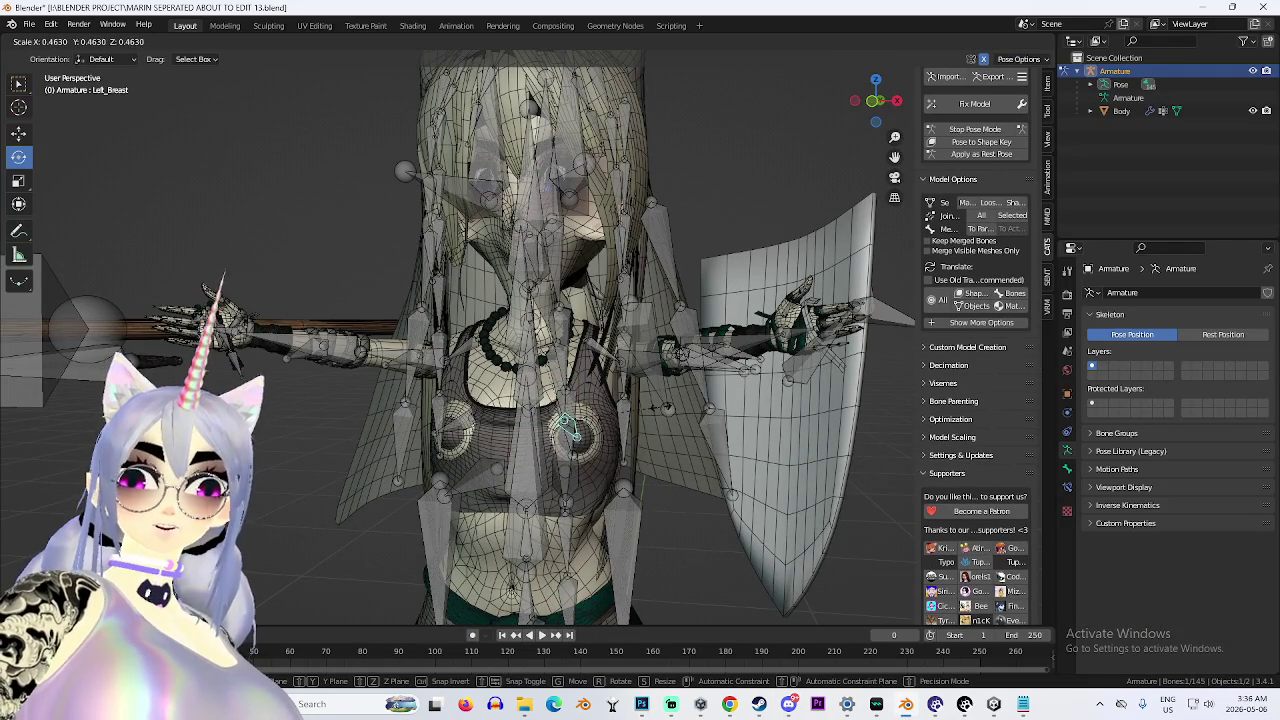
click(747, 434)
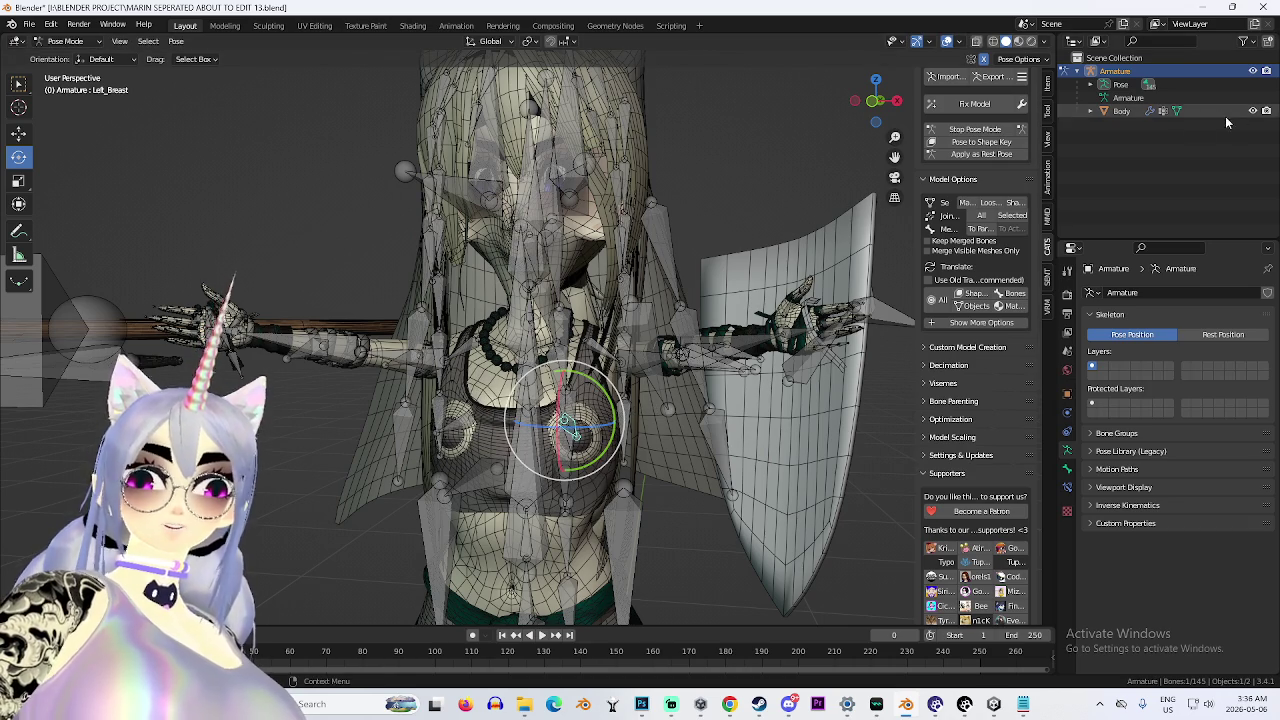
Hide the armature bones, turn off viewport overlays, and switch back to Discord.
key(h)
scroll(up, 3)
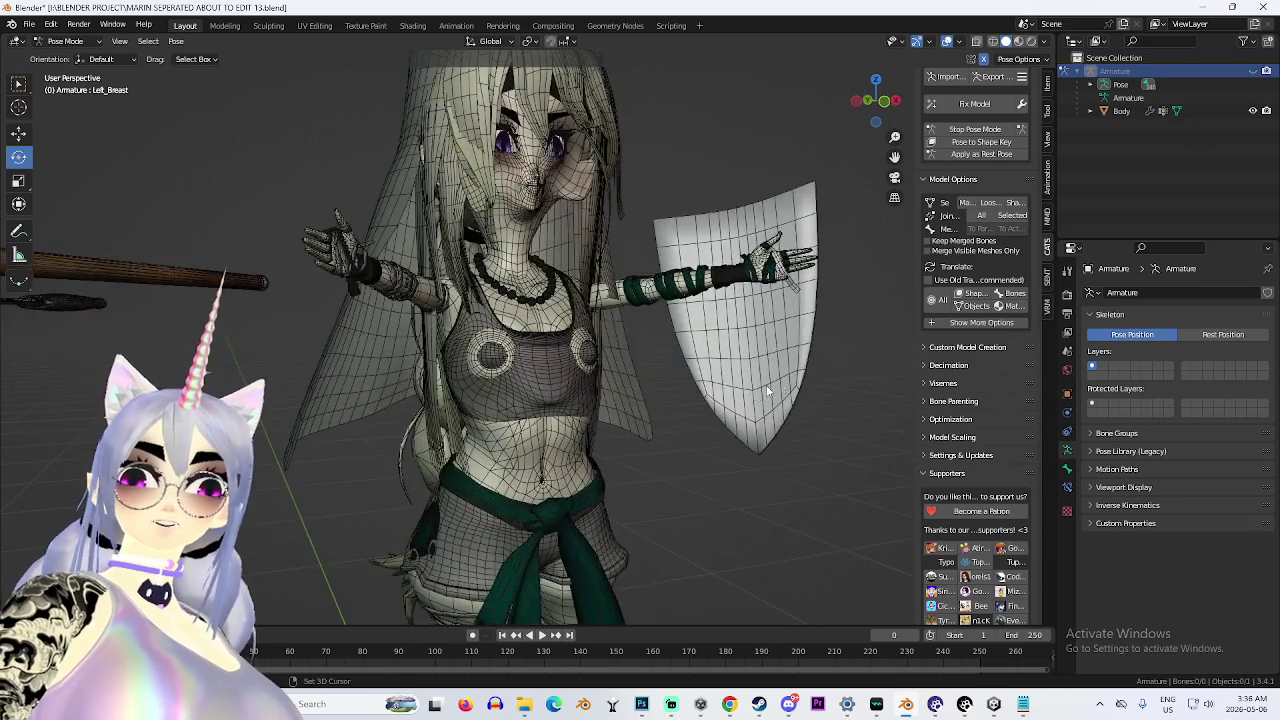
scroll(up, 3)
drag(684, 412, 662, 425)
scroll(down, 3)
scroll(down, 3)
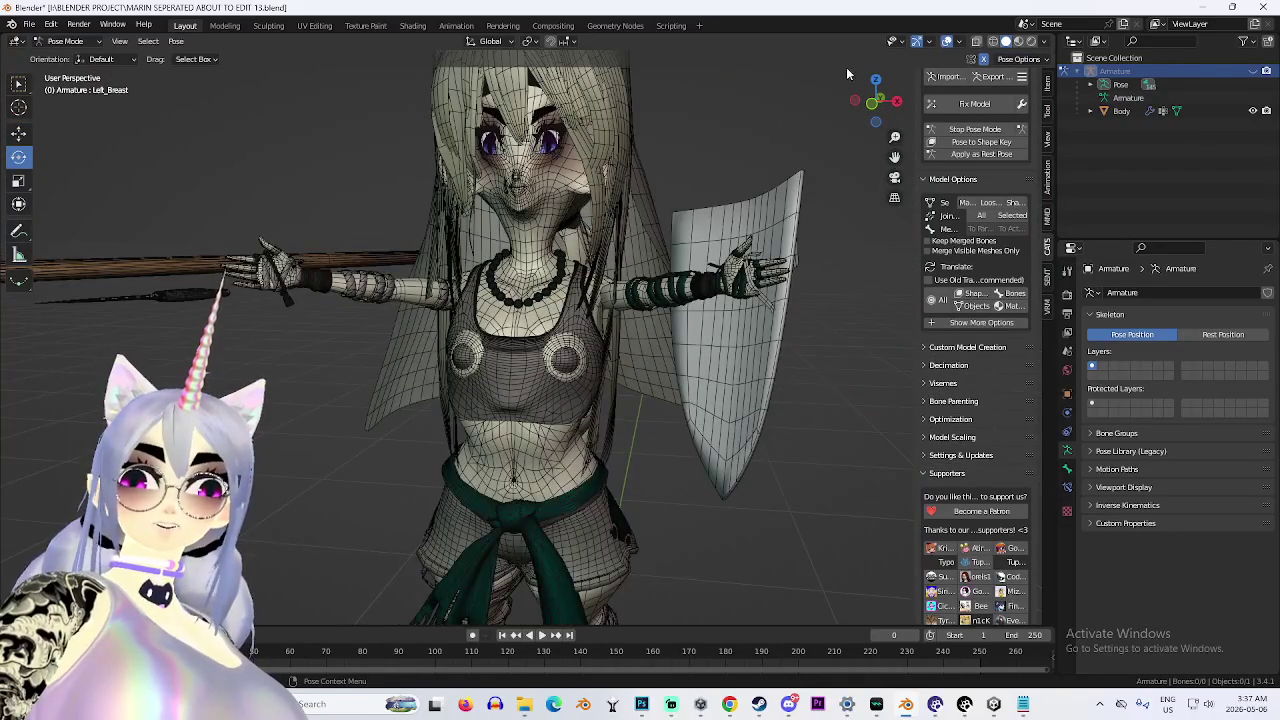
click(947, 41)
drag(780, 472, 728, 614)
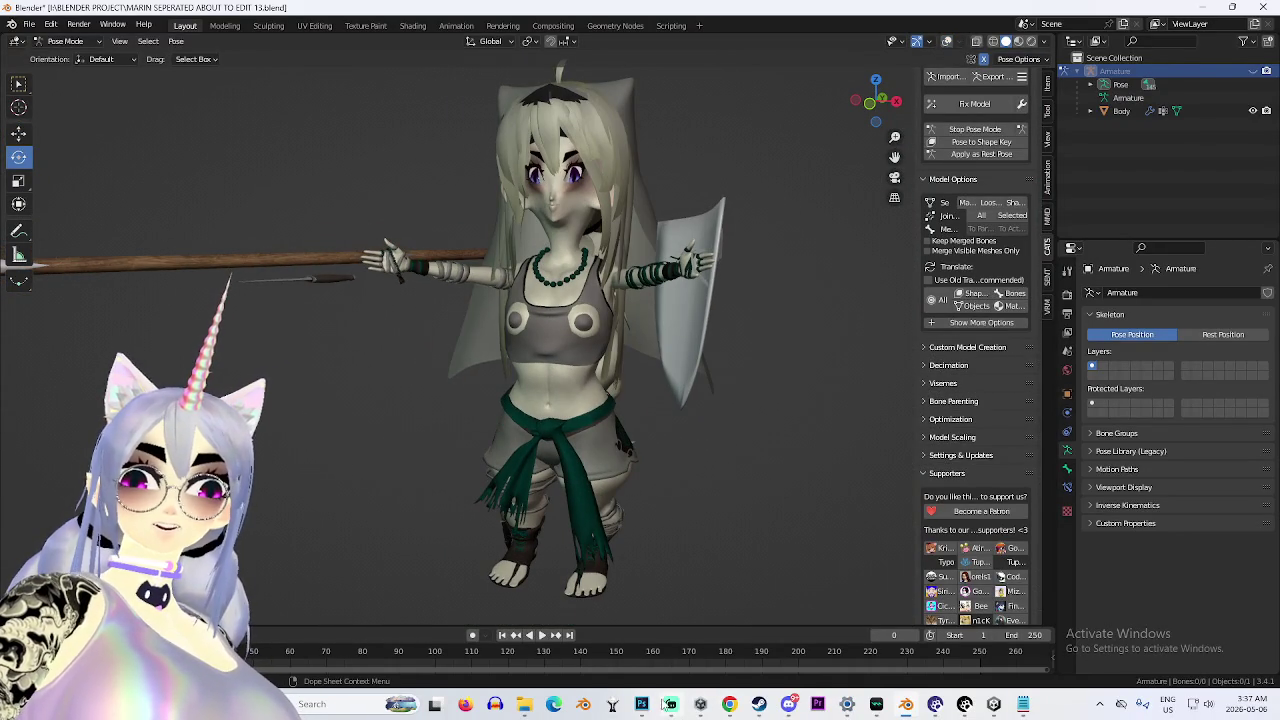
click(793, 705)
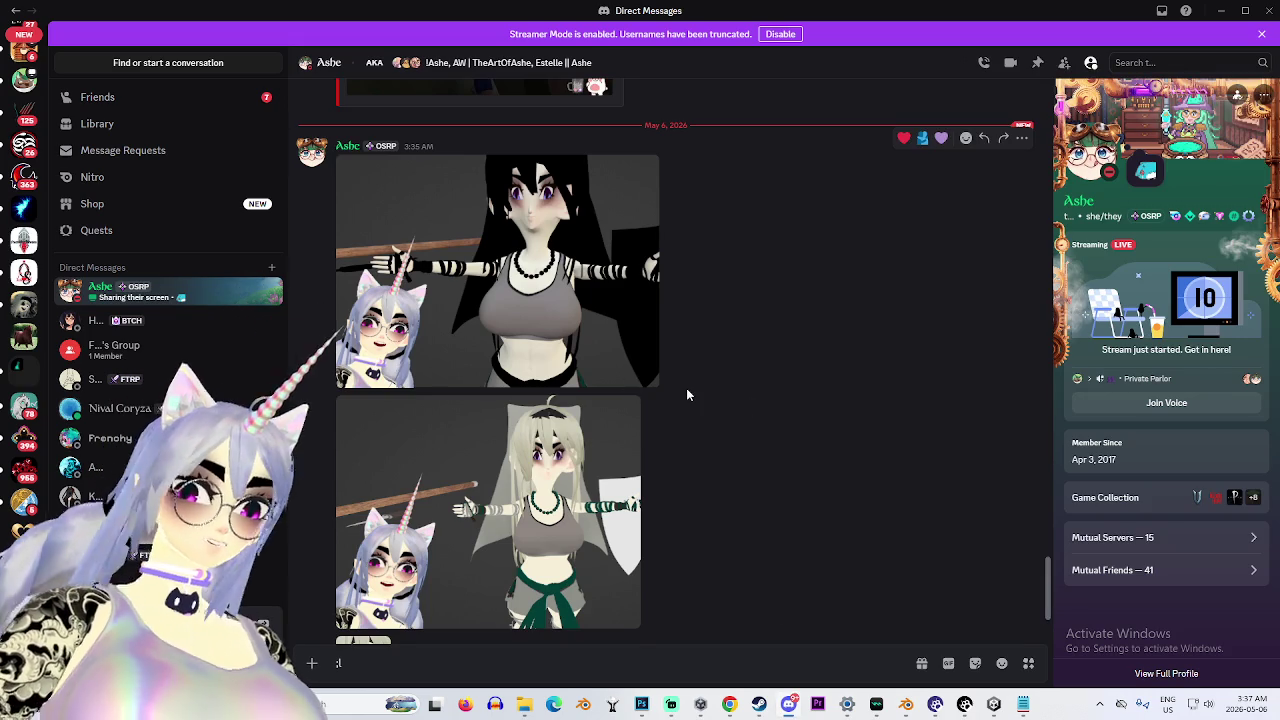
scroll(up, 3)
scroll(down, 3)
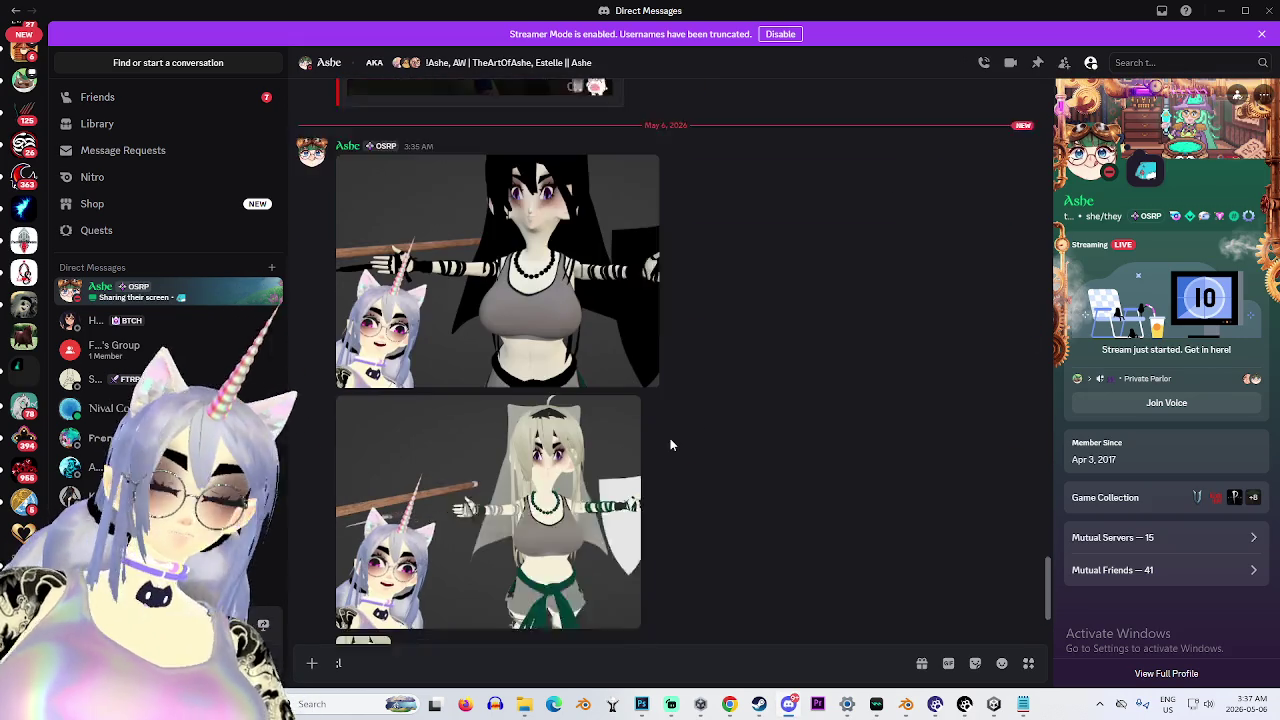
click(540, 422)
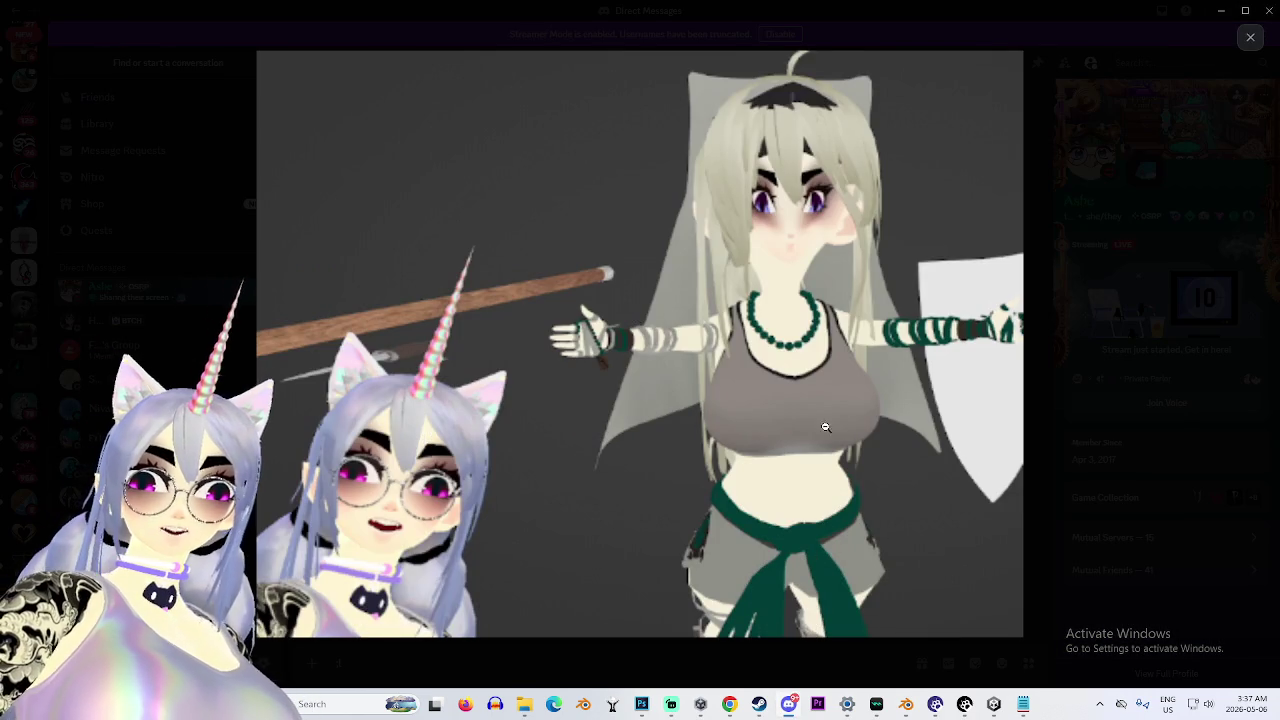
click(1040, 430)
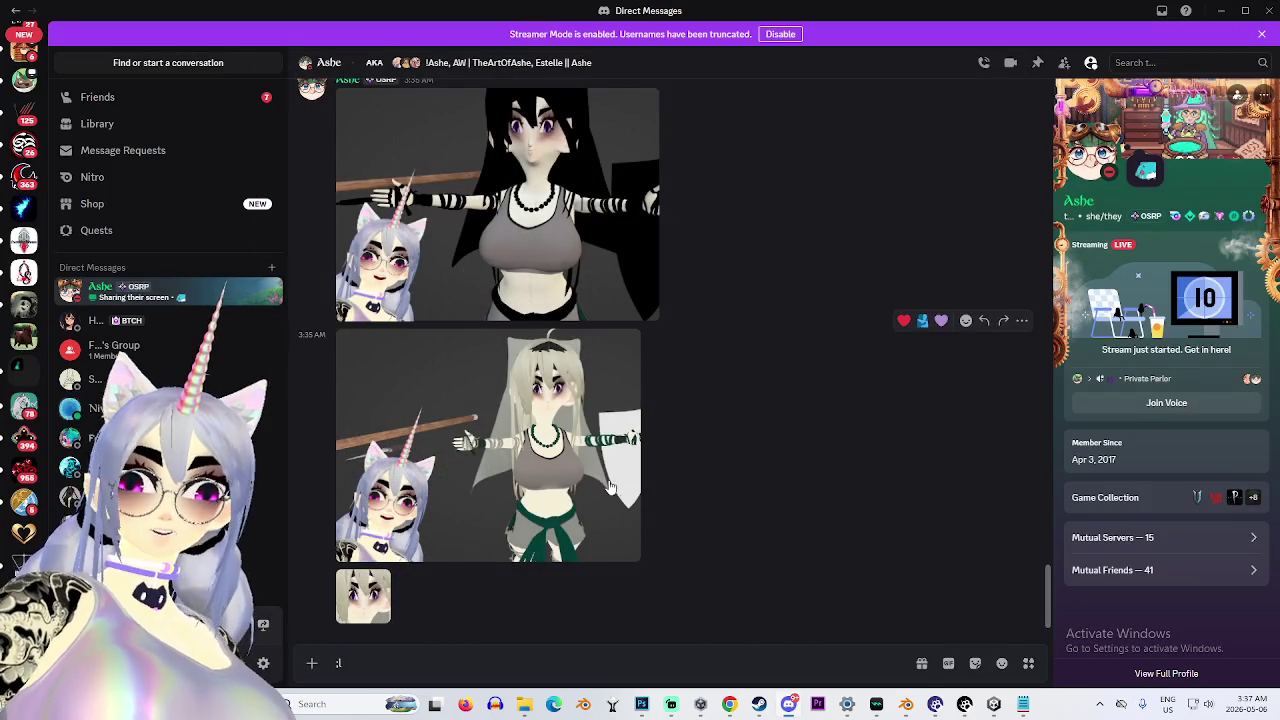
scroll(up, 3)
scroll(up, 3)
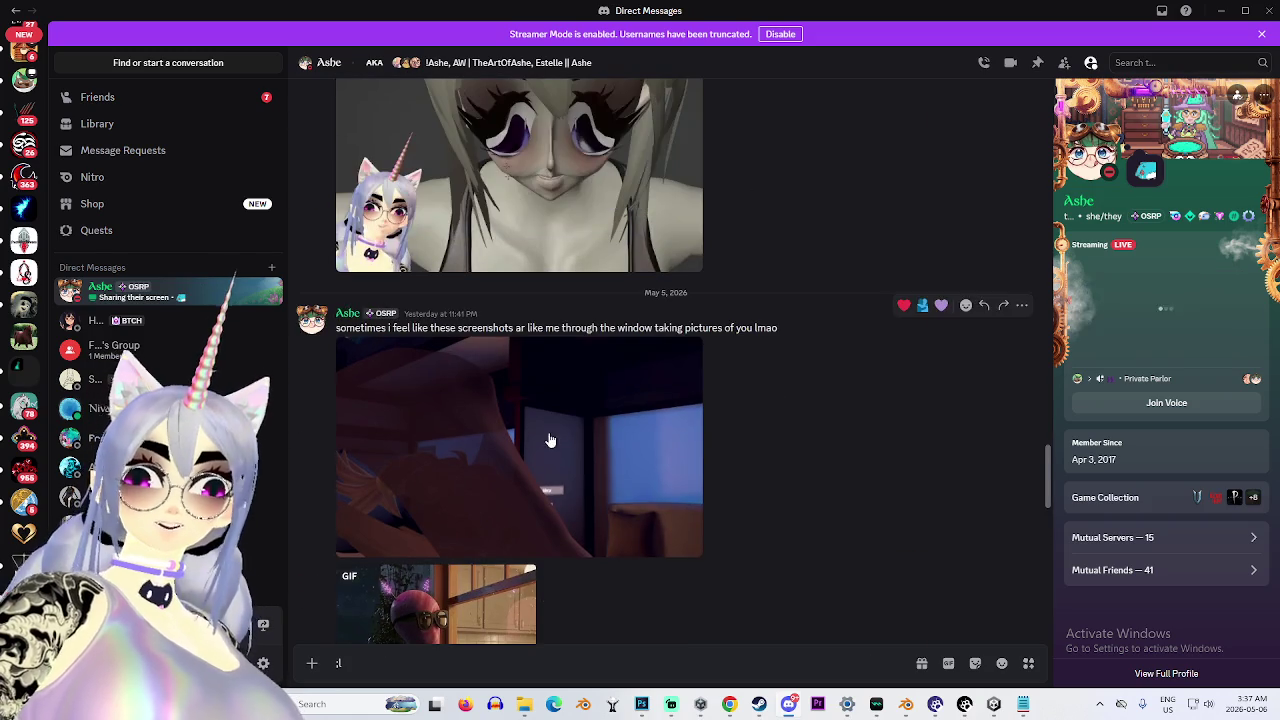
scroll(down, 3)
click(419, 465)
click(674, 334)
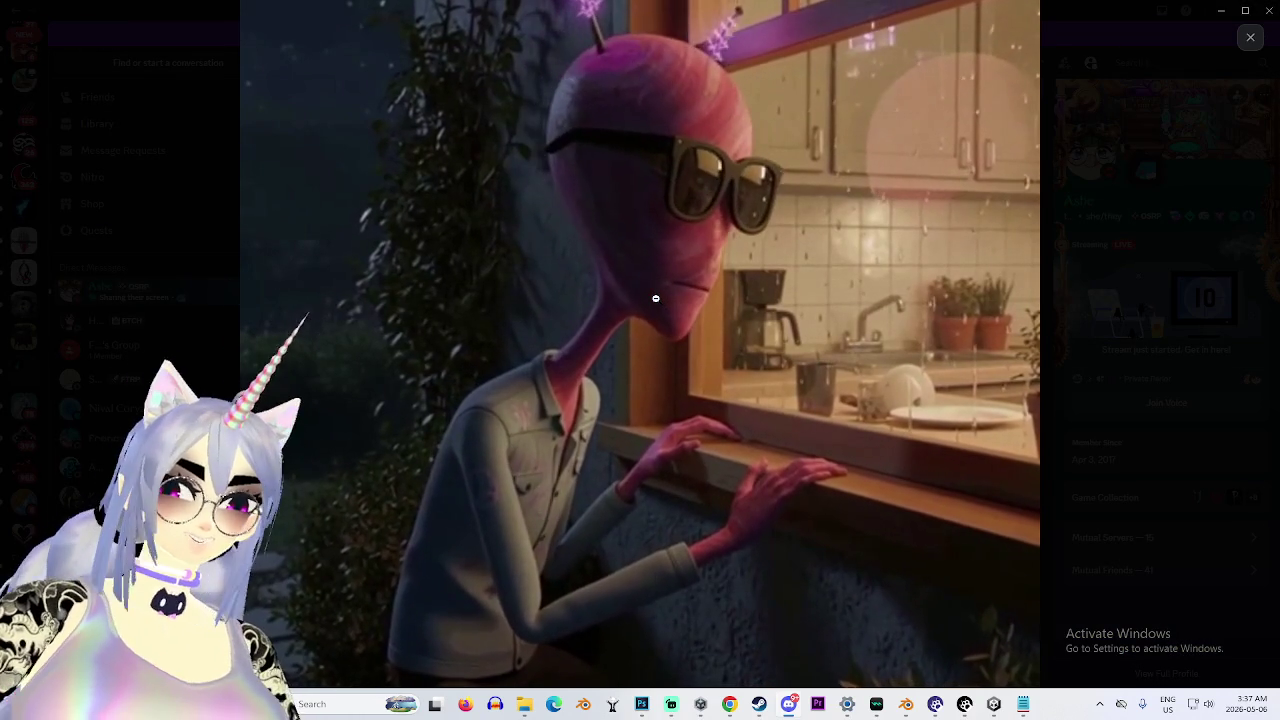
click(1111, 314)
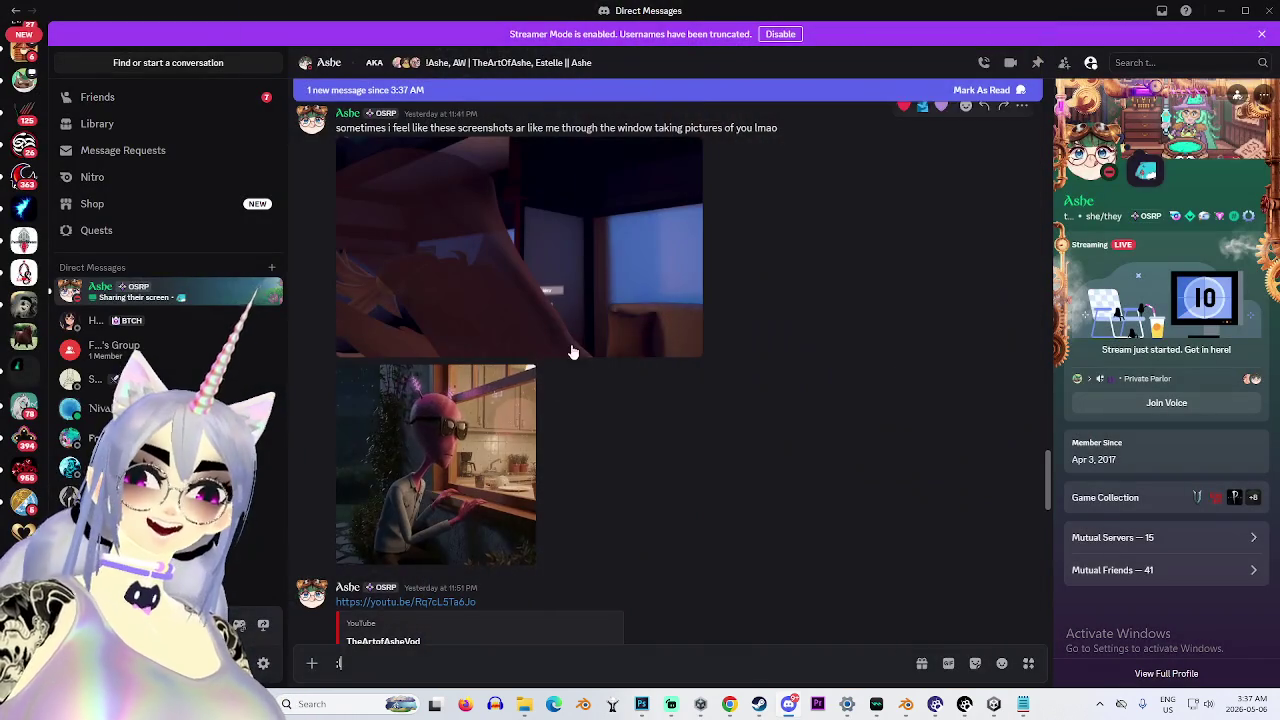
scroll(up, 3)
click(589, 474)
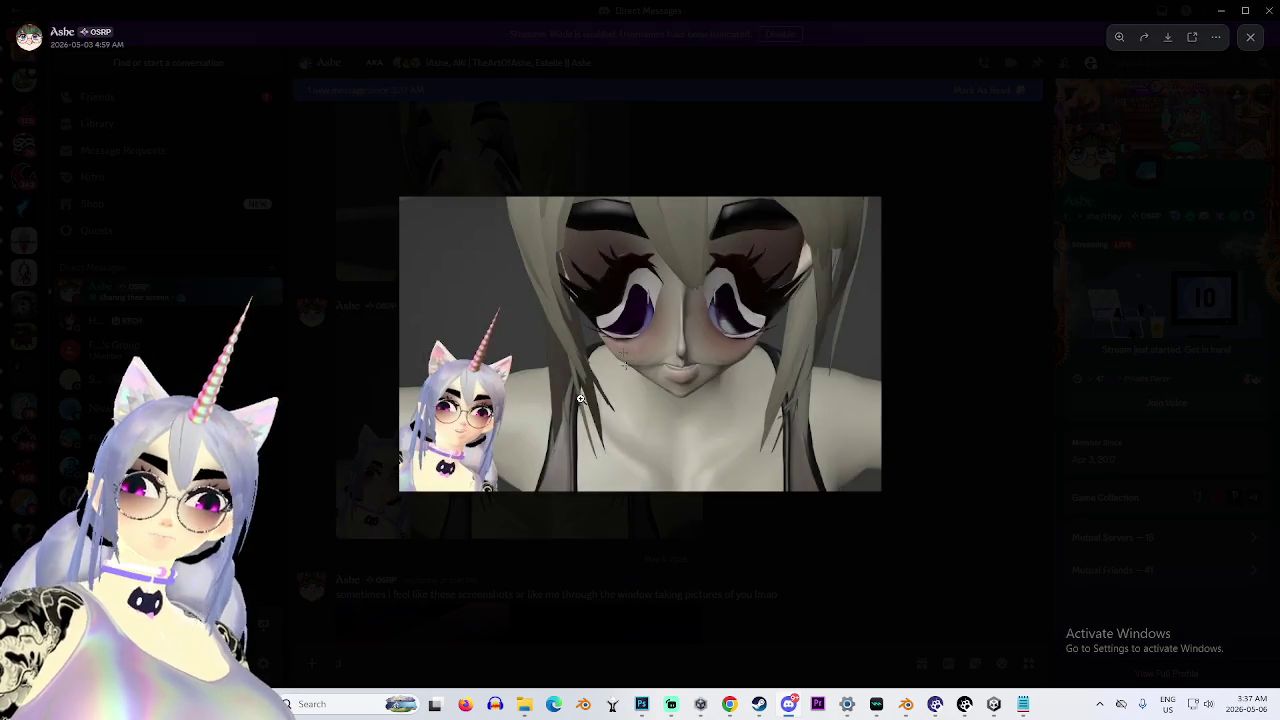
click(766, 435)
click(777, 423)
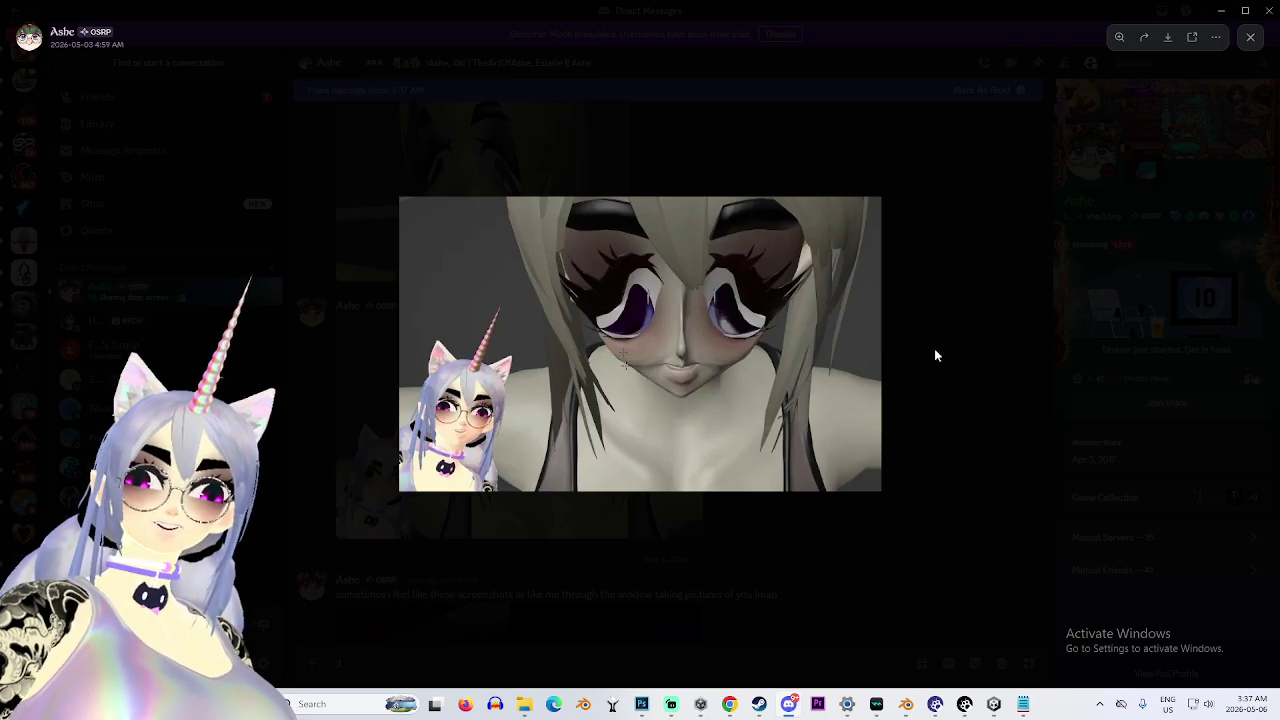
click(936, 355)
click(535, 348)
click(778, 481)
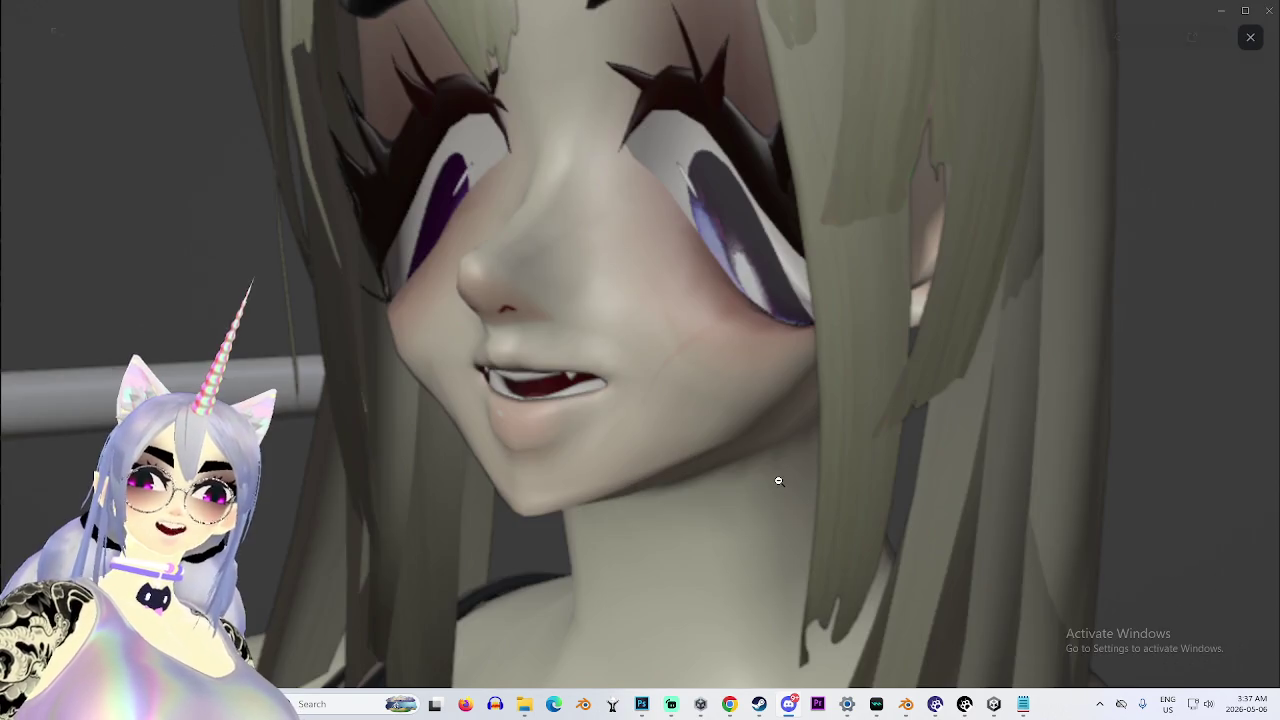
click(783, 446)
click(1008, 451)
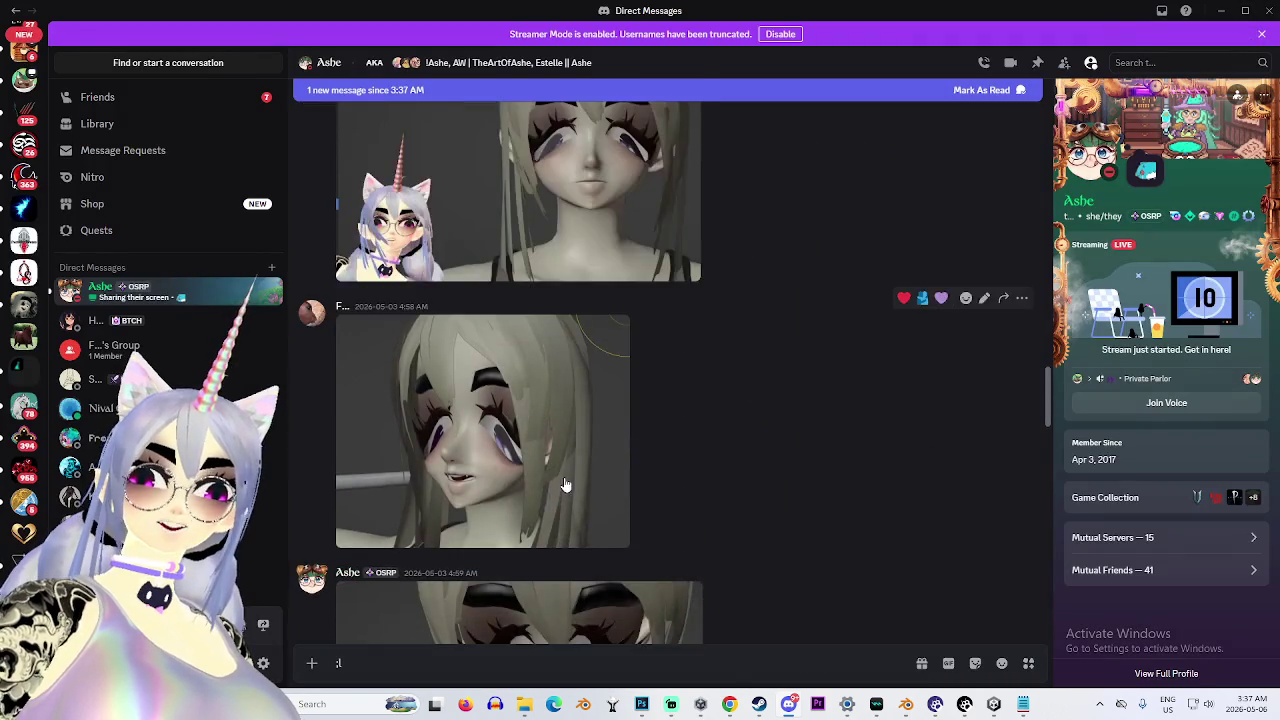
scroll(up, 3)
click(629, 349)
click(1030, 380)
click(771, 528)
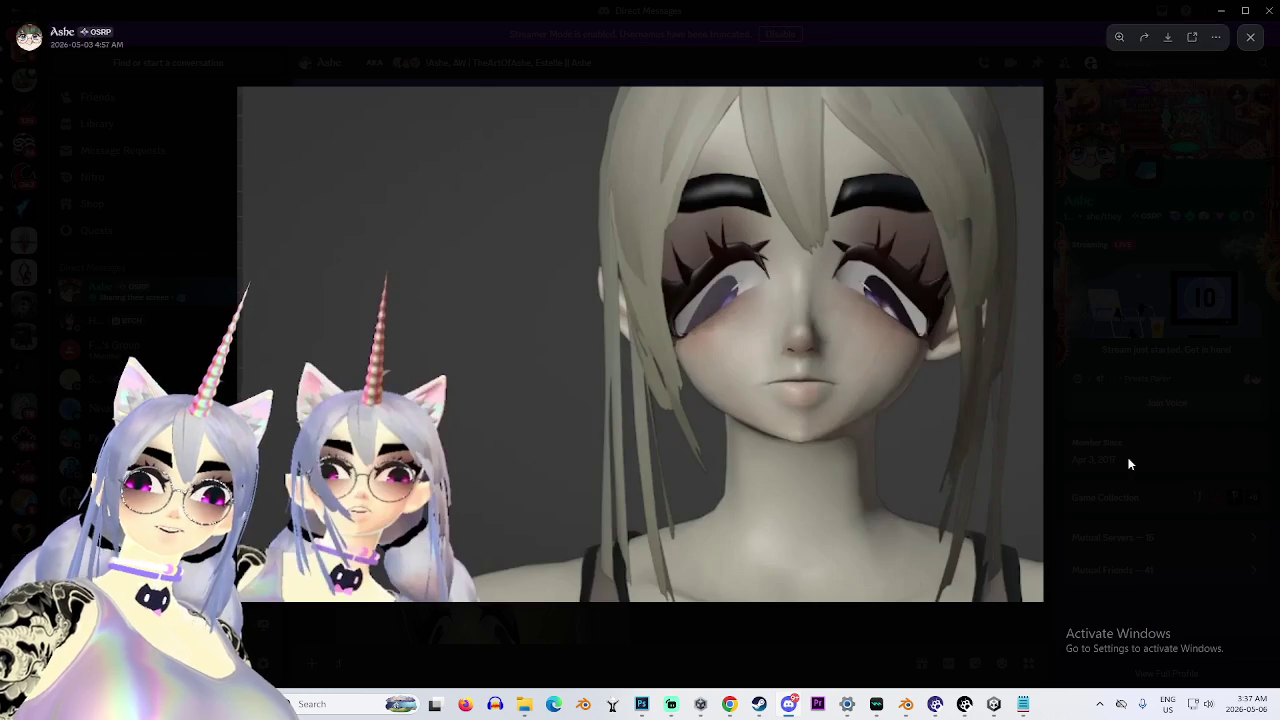
click(1130, 463)
scroll(up, 3)
click(446, 337)
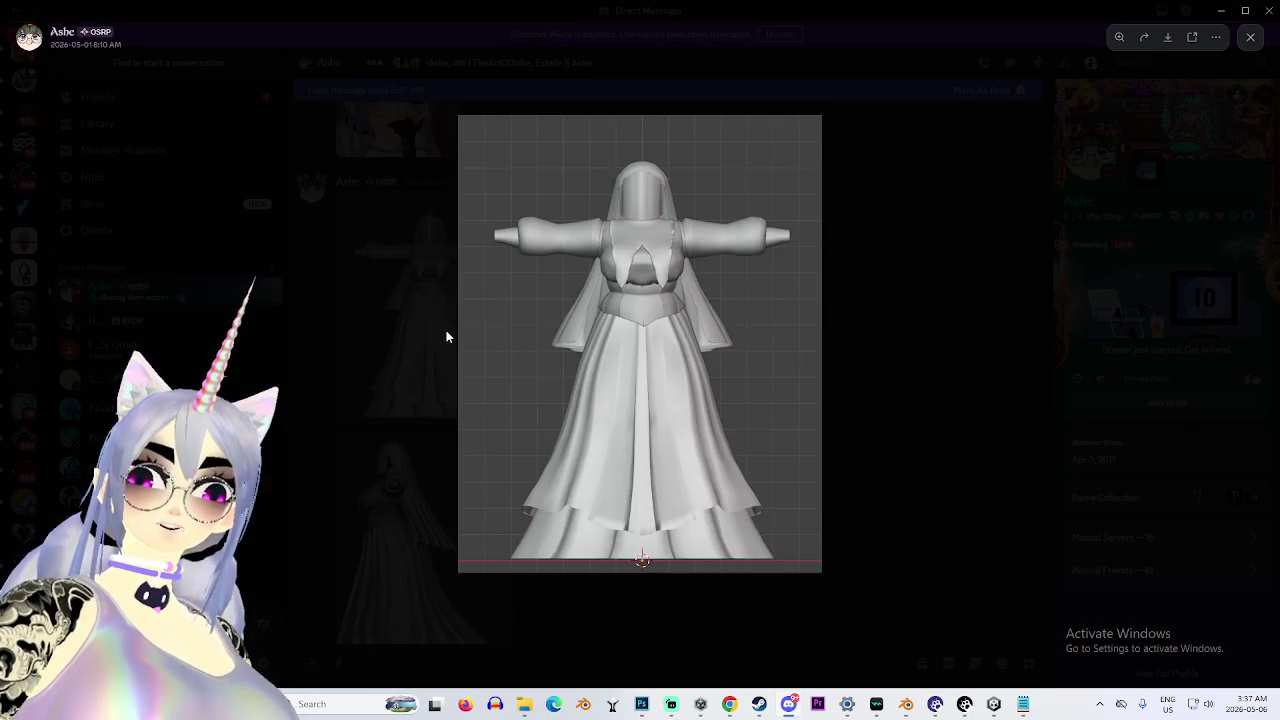
click(648, 232)
click(651, 236)
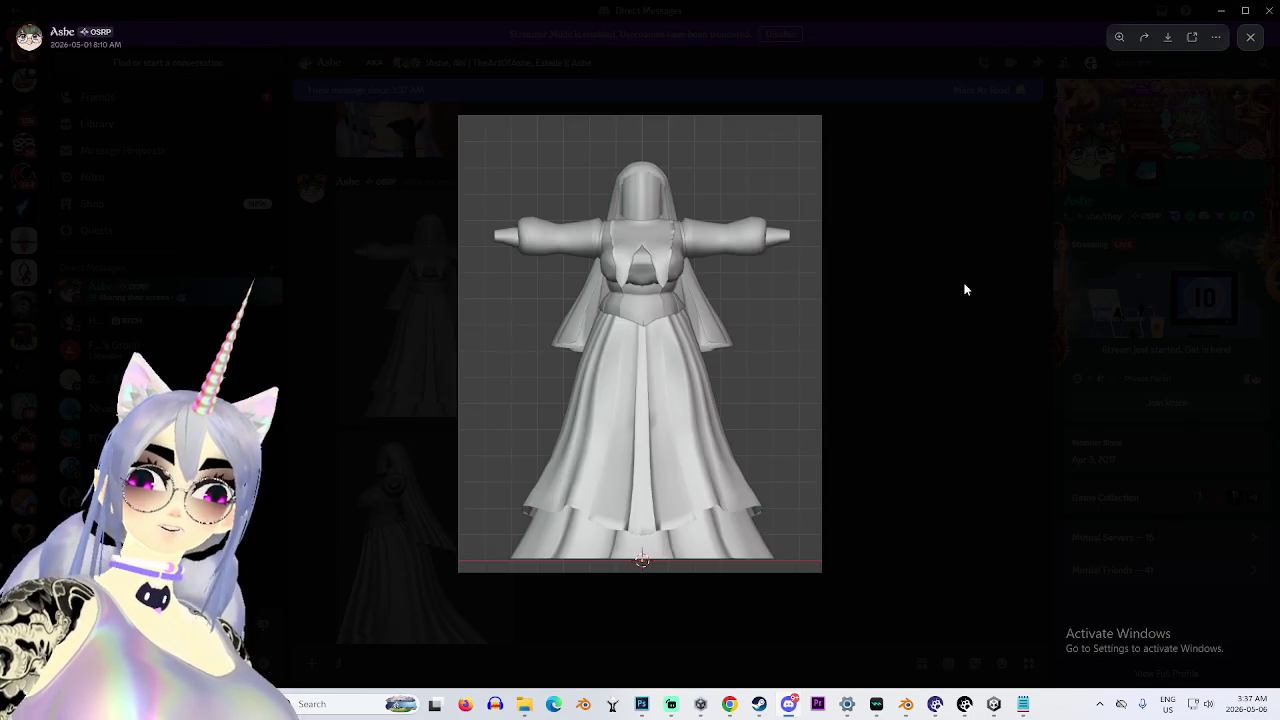
click(896, 276)
scroll(up, 3)
click(390, 352)
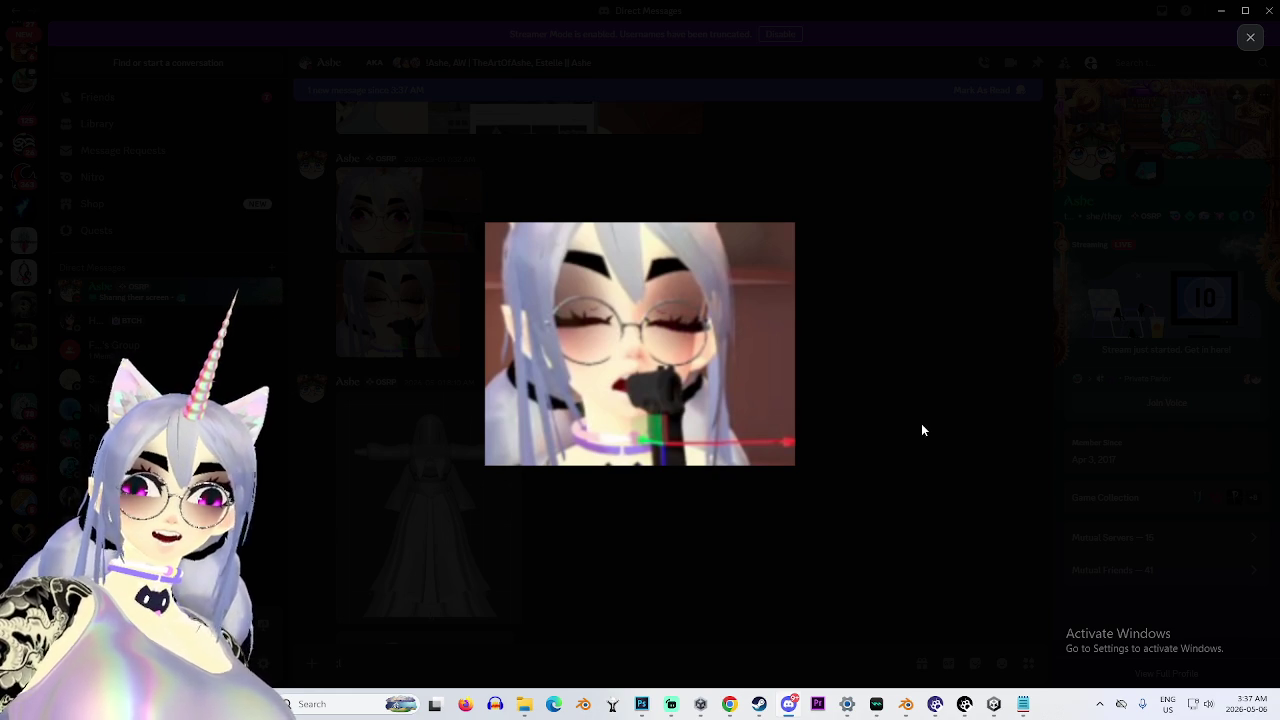
click(921, 423)
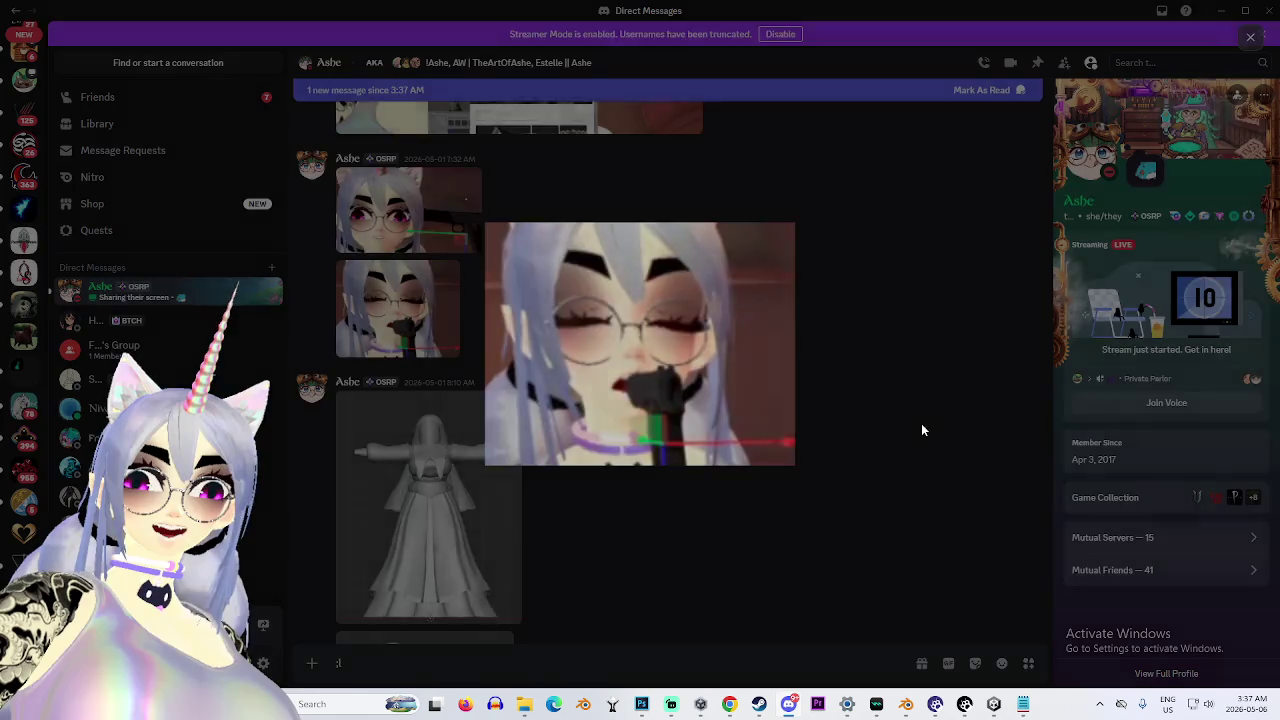
scroll(up, 3)
click(612, 321)
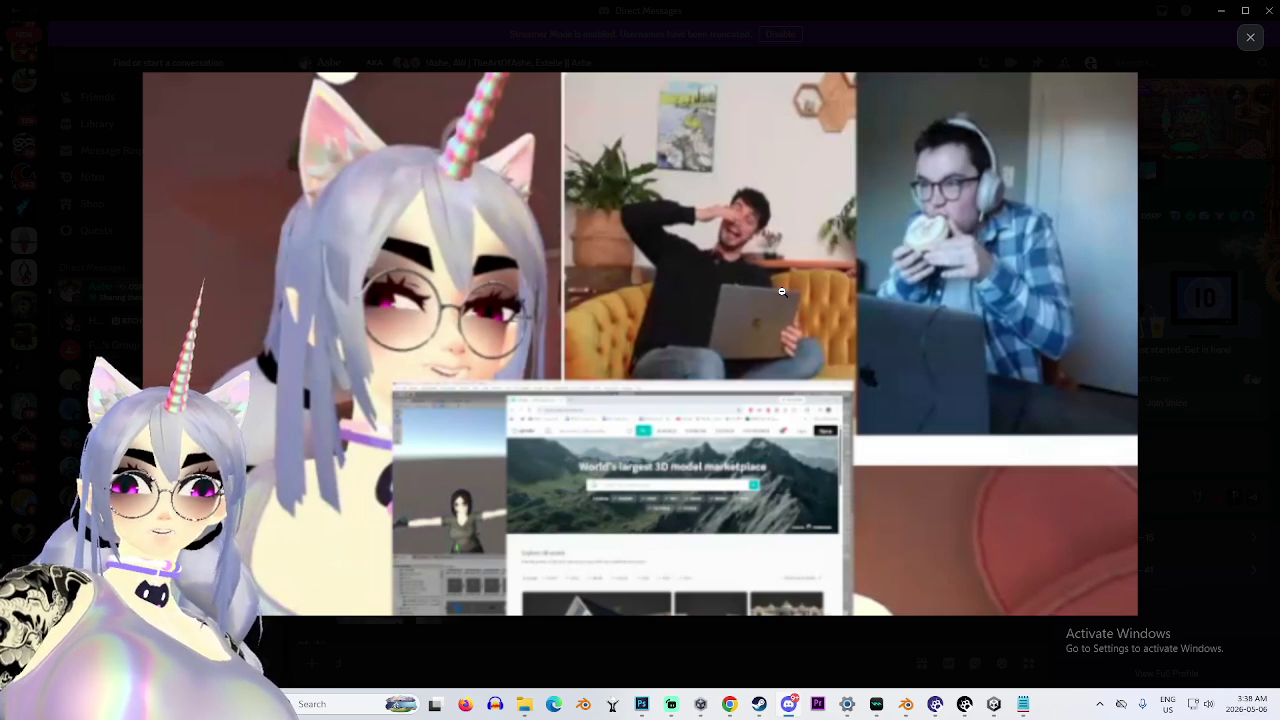
click(718, 637)
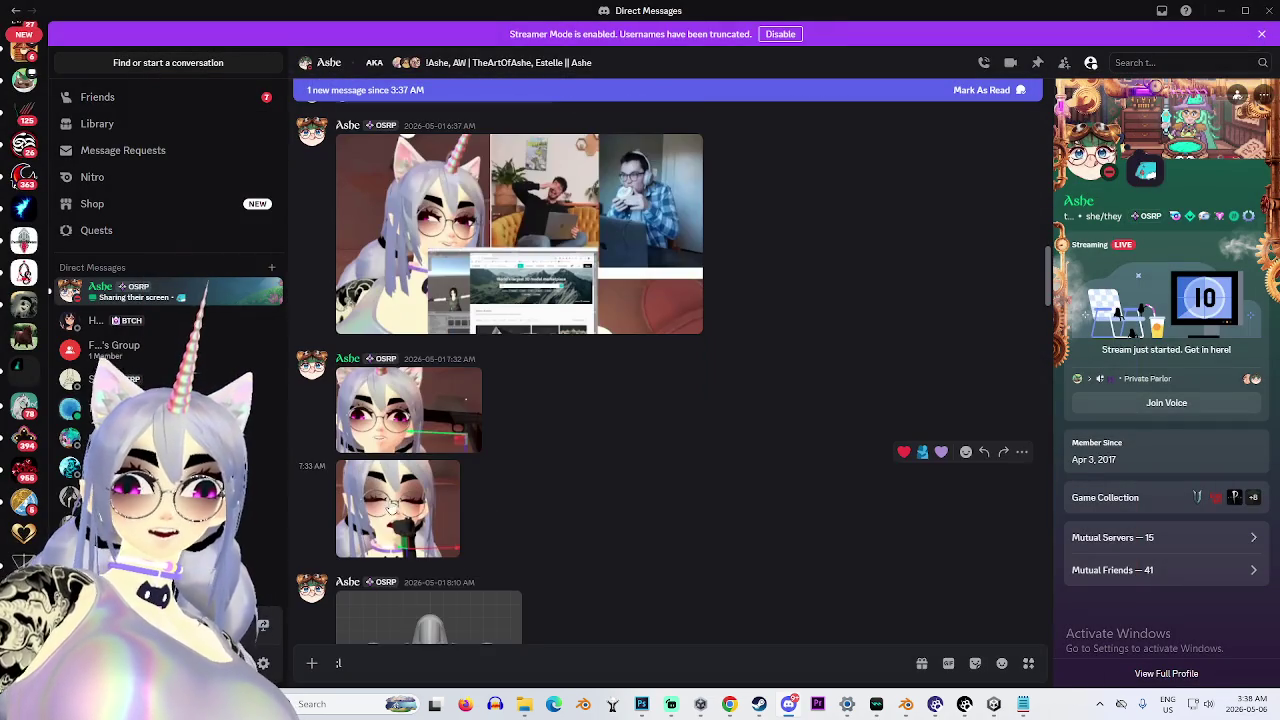
click(405, 522)
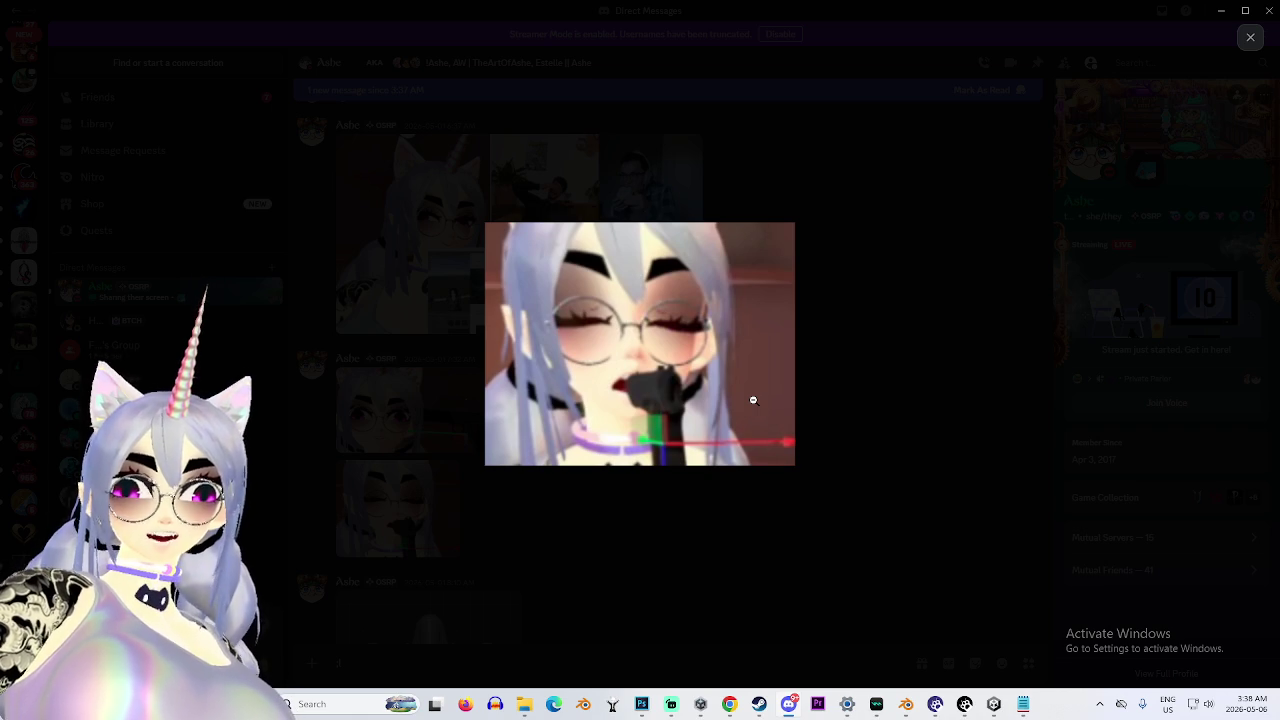
click(960, 434)
scroll(down, 3)
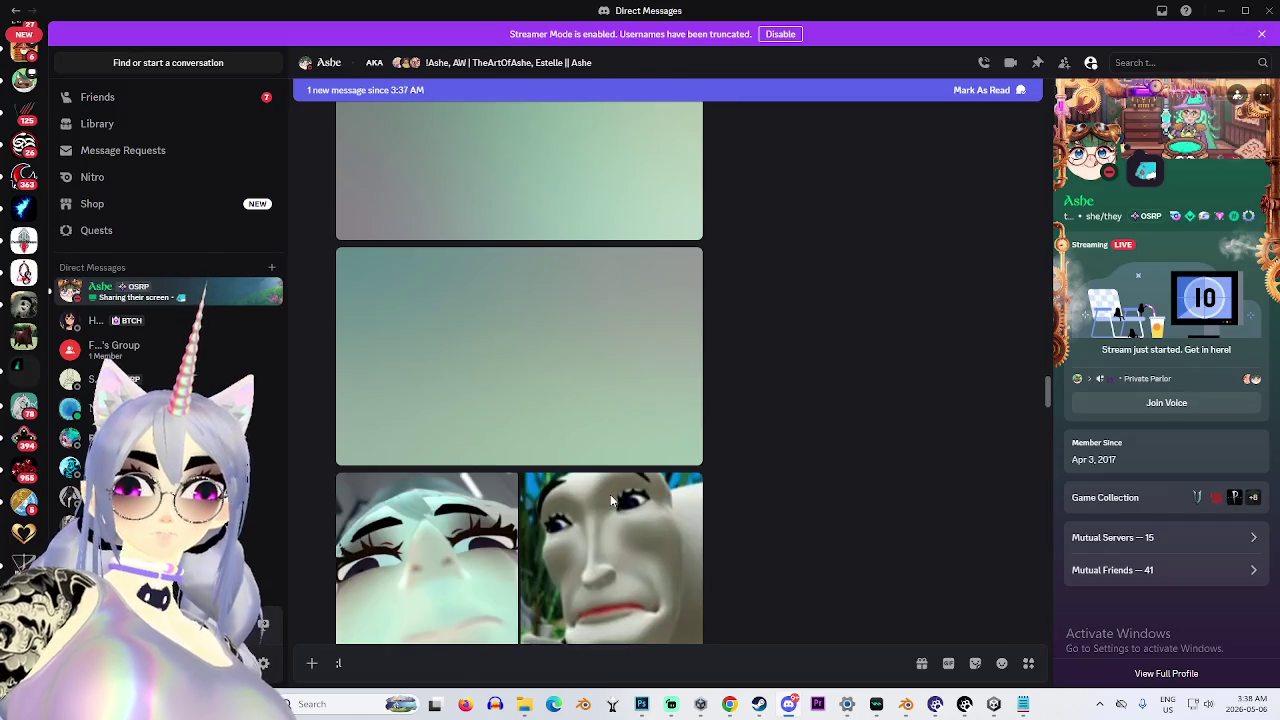
scroll(down, 3)
click(469, 371)
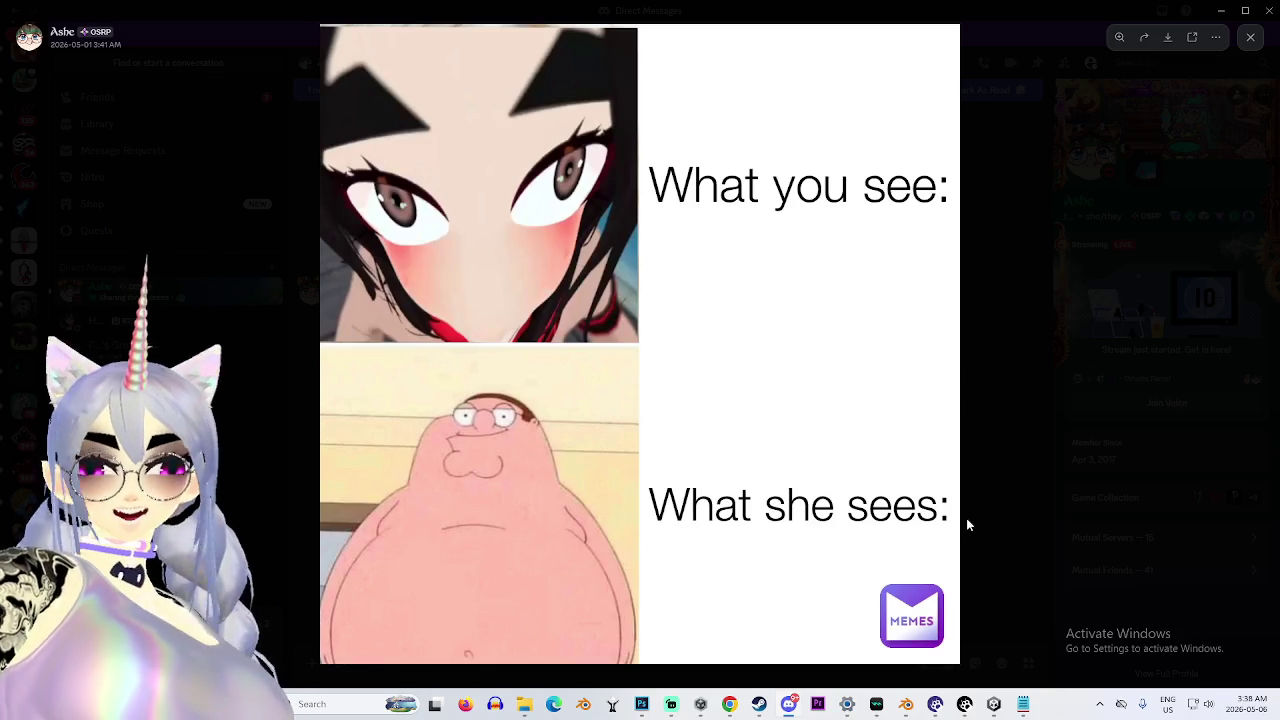
click(729, 704)
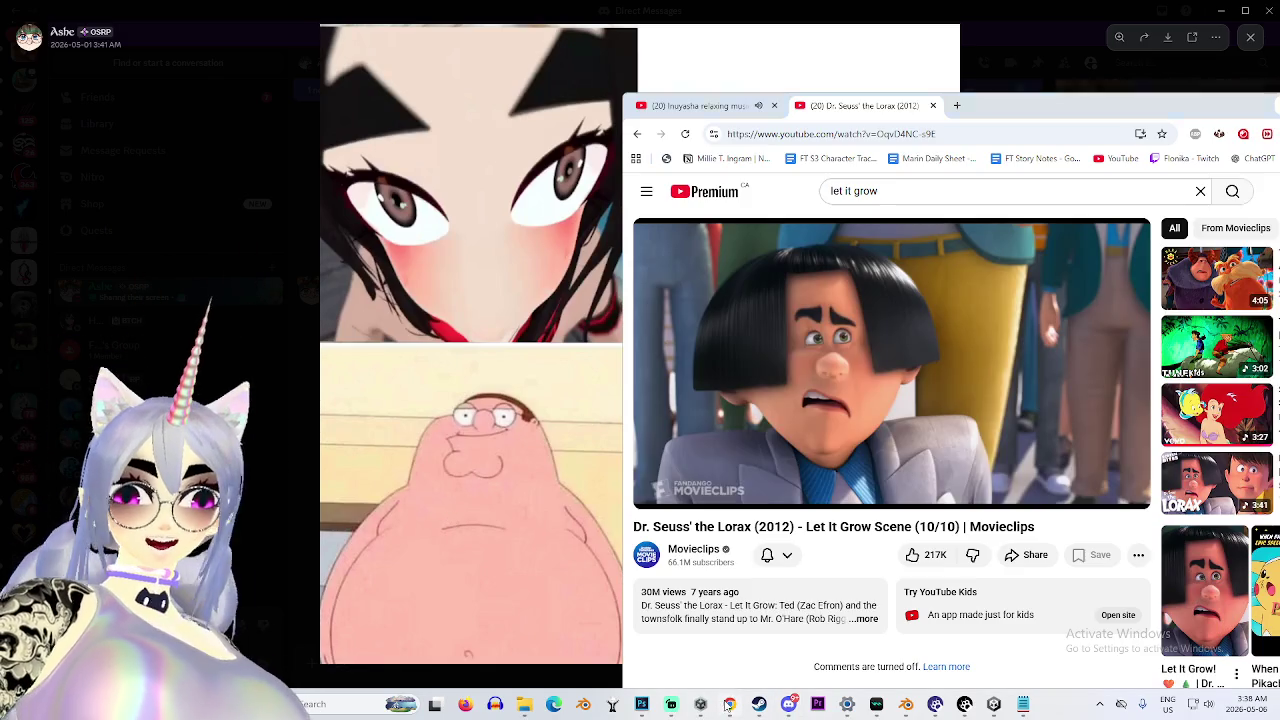
key(ctrl+Tab)
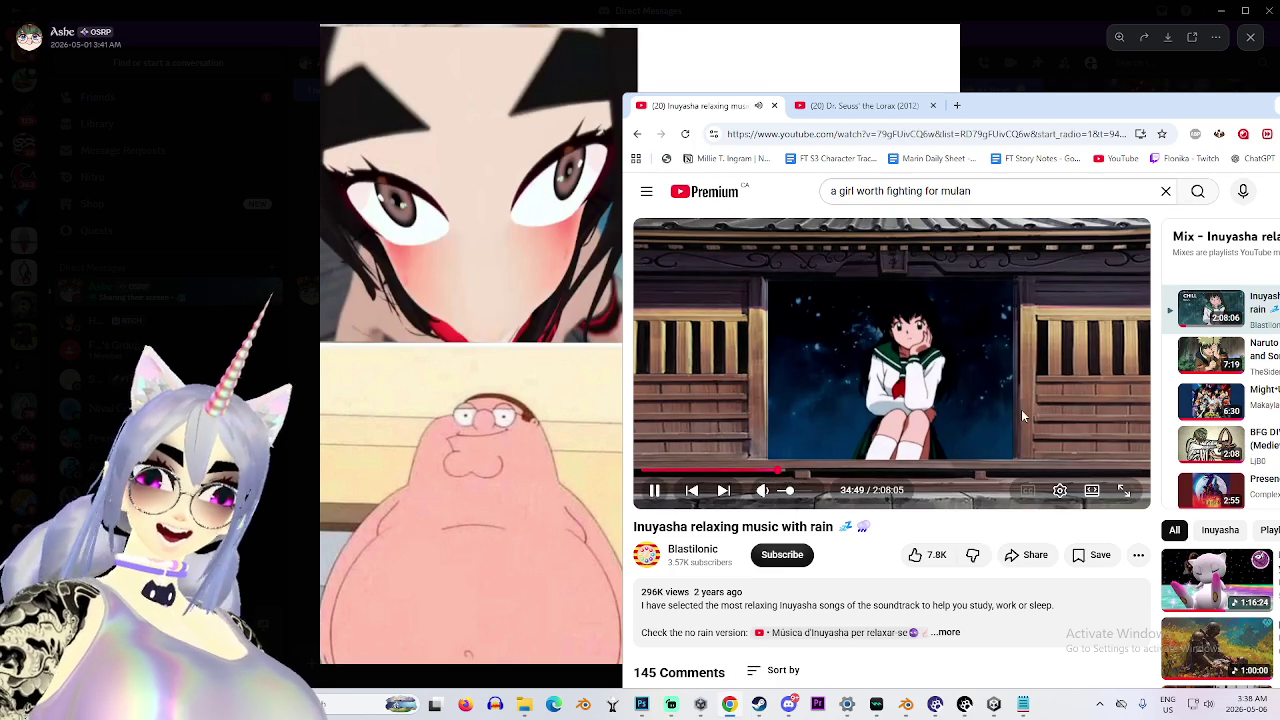
click(445, 372)
click(464, 361)
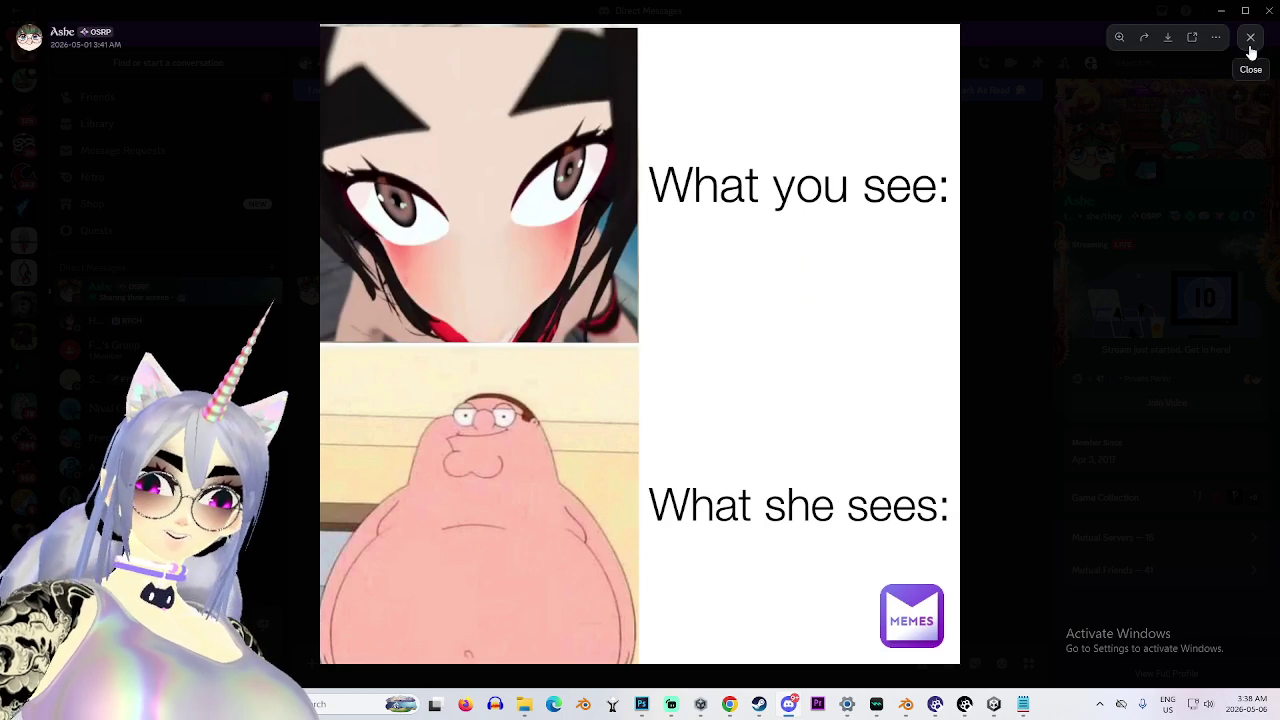
click(1249, 40)
scroll(up, 3)
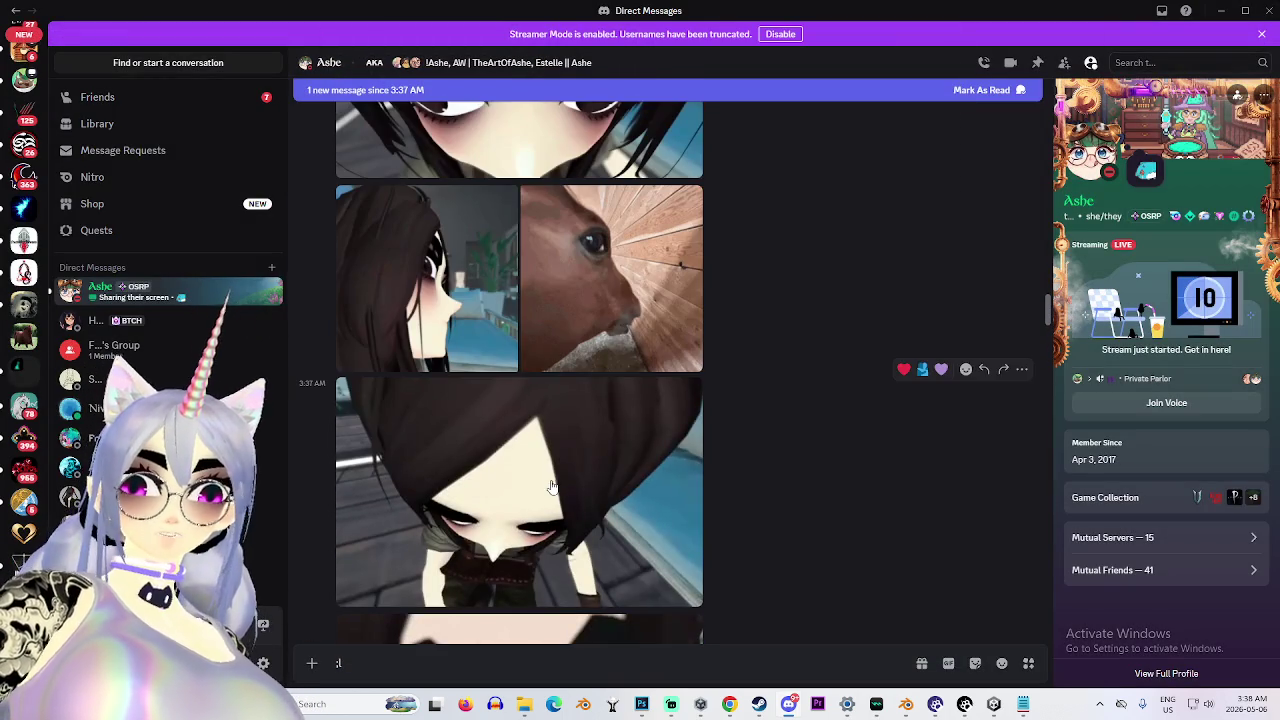
View the dark-haired avatar close-up, the cat image and the girl image enlarged.
click(556, 486)
click(656, 425)
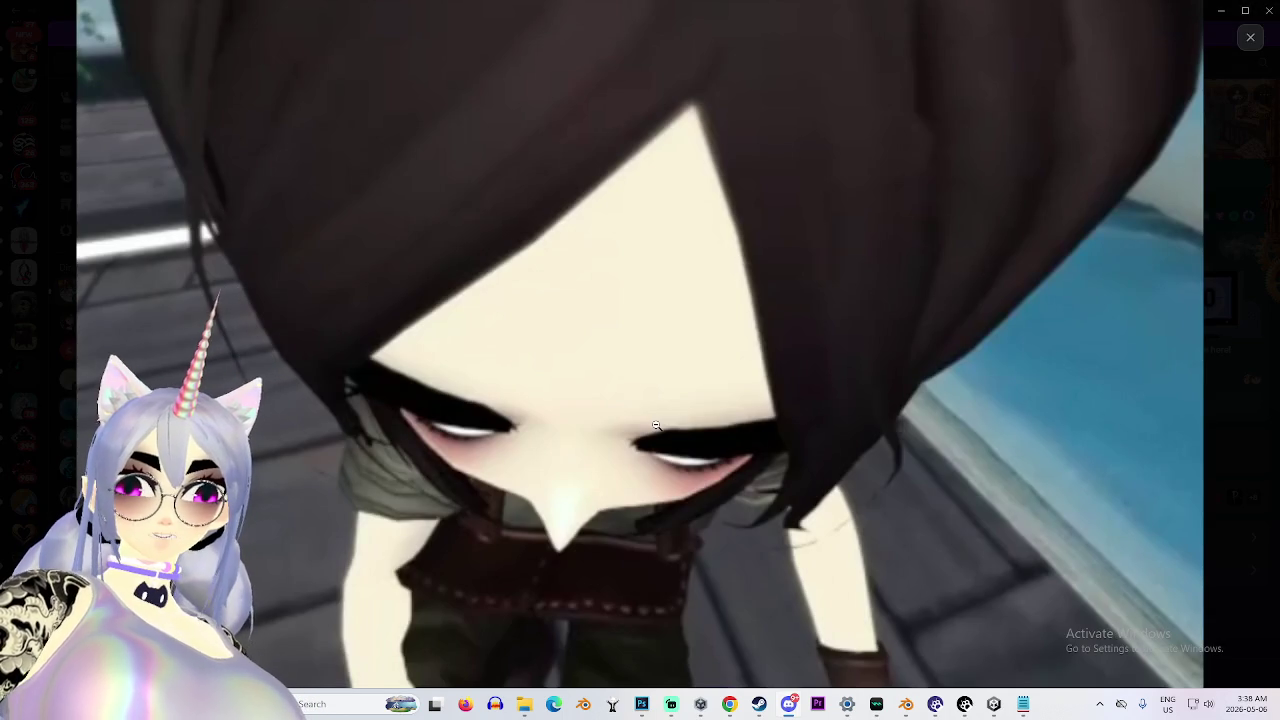
click(656, 425)
click(968, 480)
click(614, 312)
click(853, 378)
click(435, 313)
click(974, 351)
click(641, 272)
key(Escape)
Scroll up to view the eye close-up and face images enlarged.
scroll(up, 3)
scroll(up, 3)
click(586, 396)
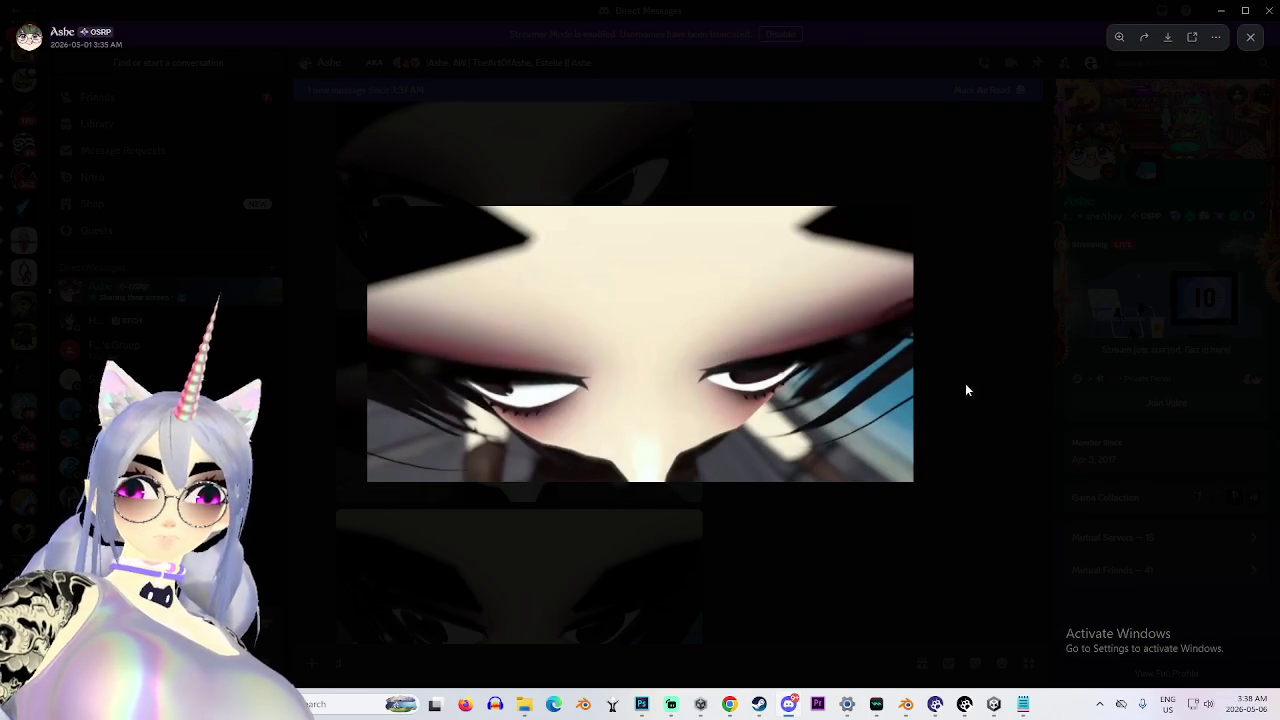
click(963, 380)
scroll(up, 3)
scroll(up, 3)
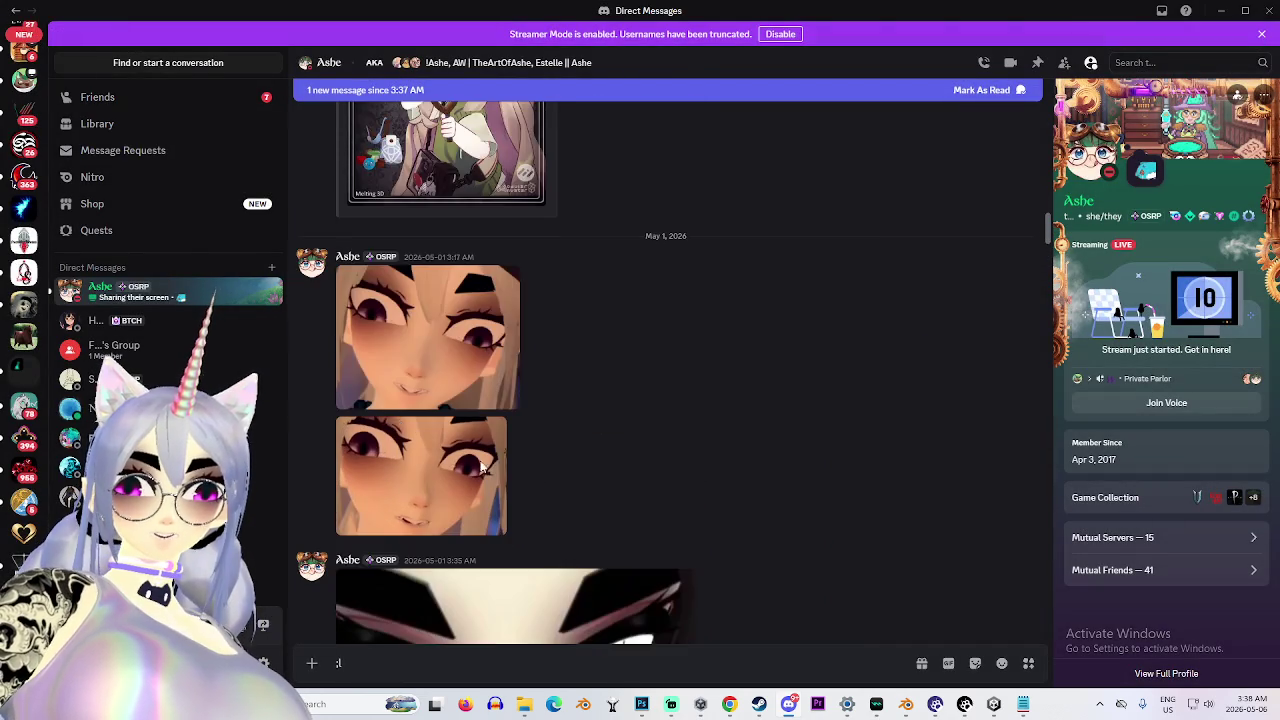
click(425, 345)
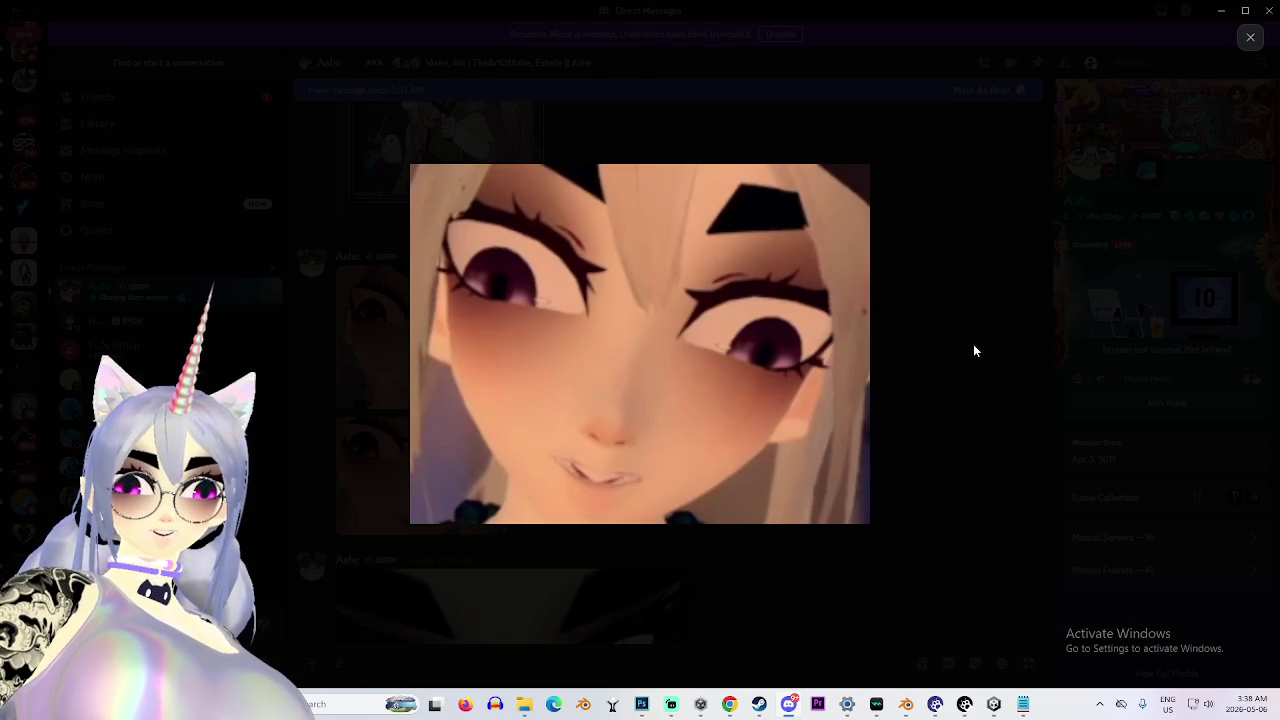
click(970, 347)
Open the café scene render enlarged, then bring Blender back to the front.
scroll(up, 3)
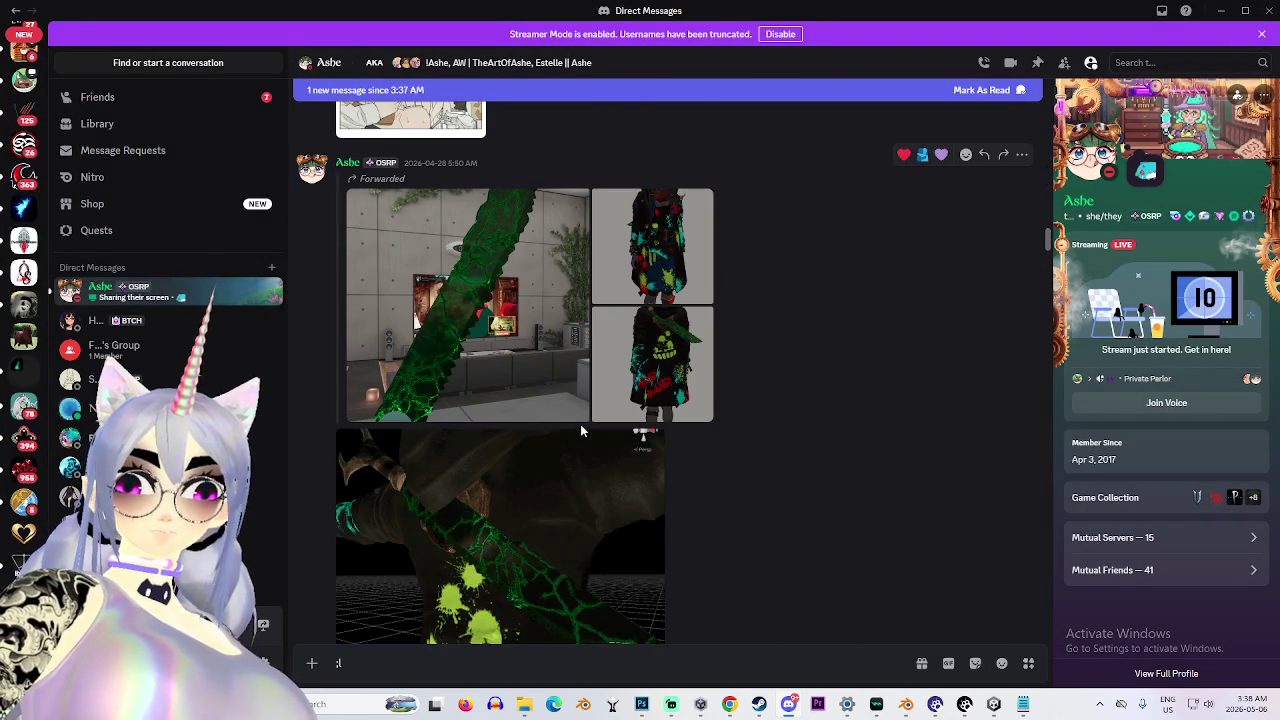
scroll(up, 3)
scroll(up, 3)
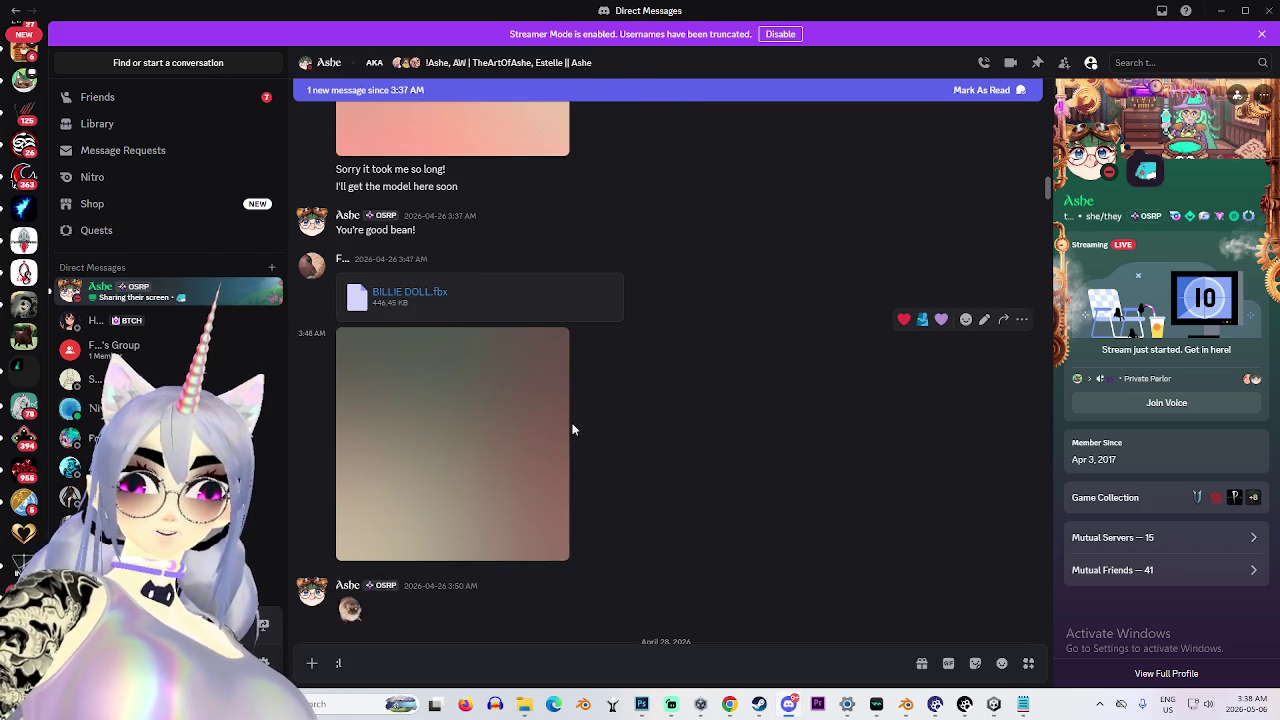
scroll(up, 3)
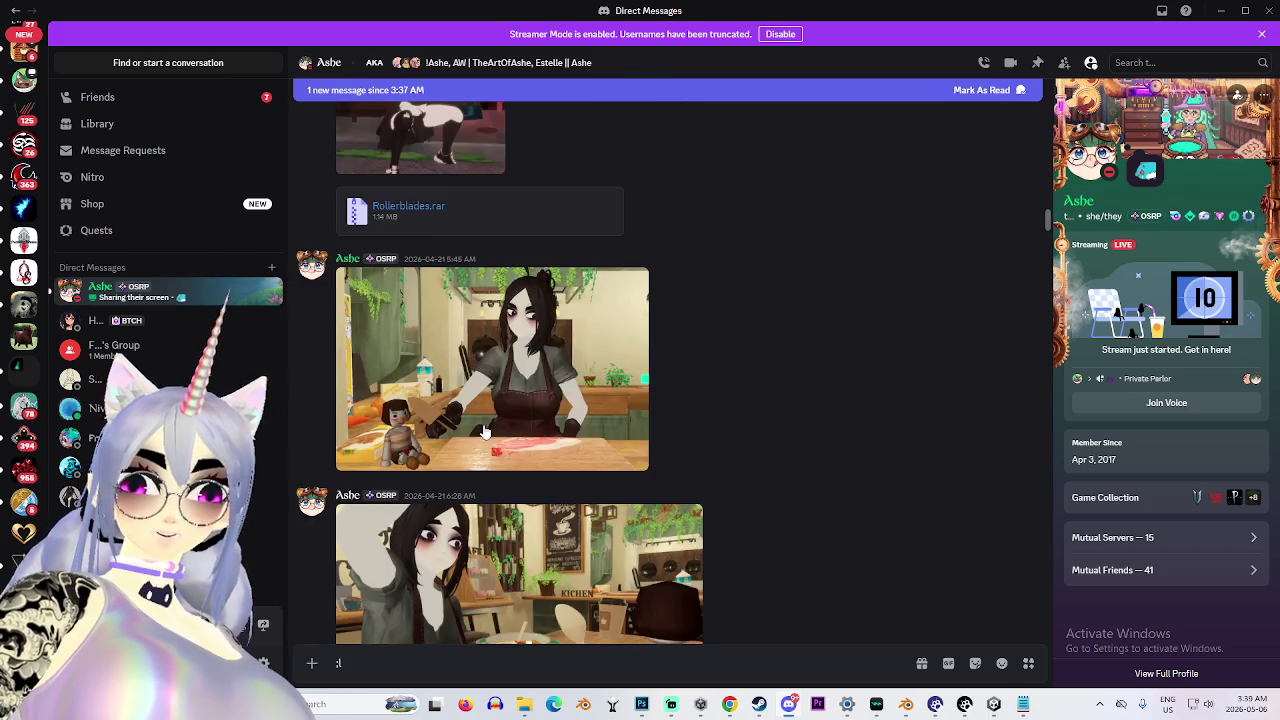
scroll(down, 3)
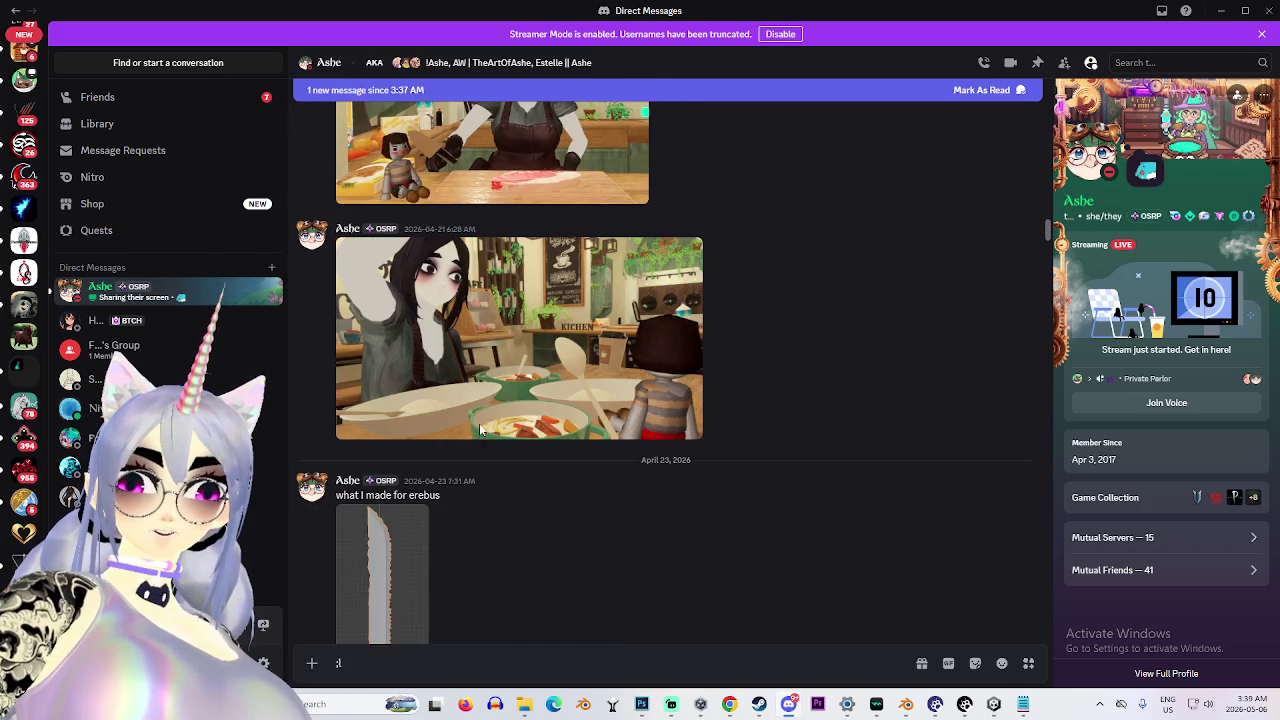
click(495, 393)
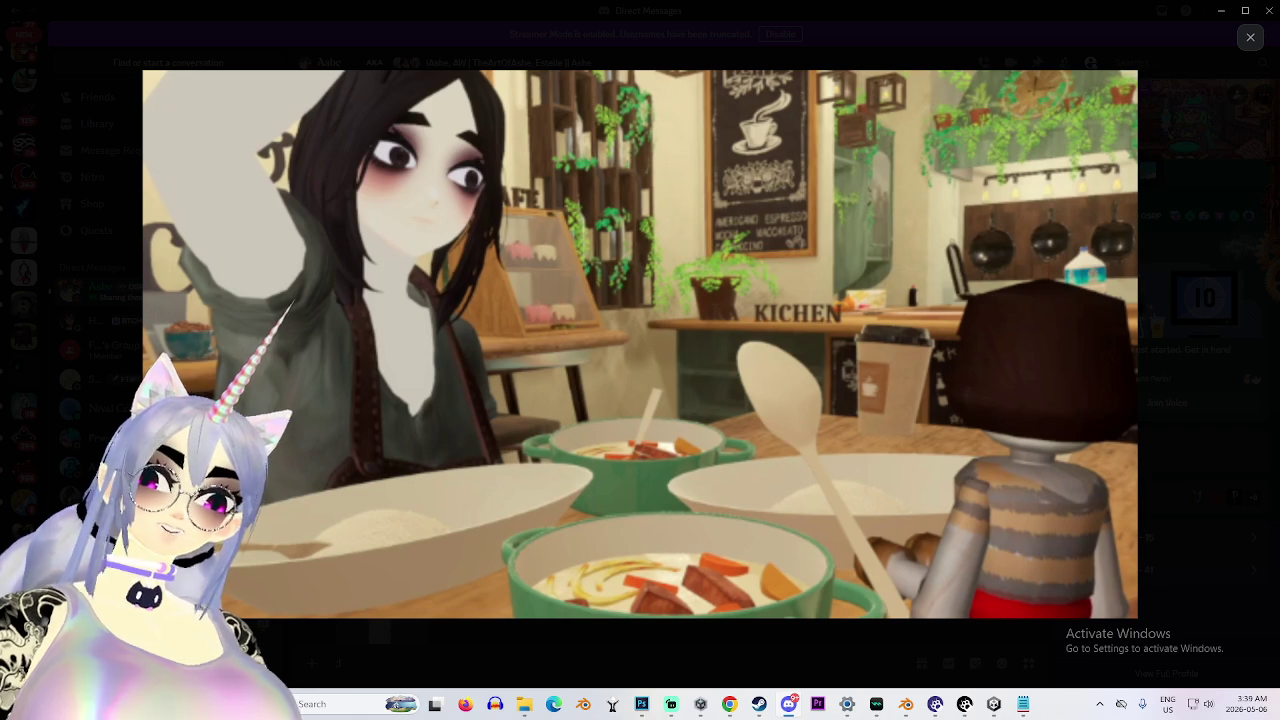
click(905, 704)
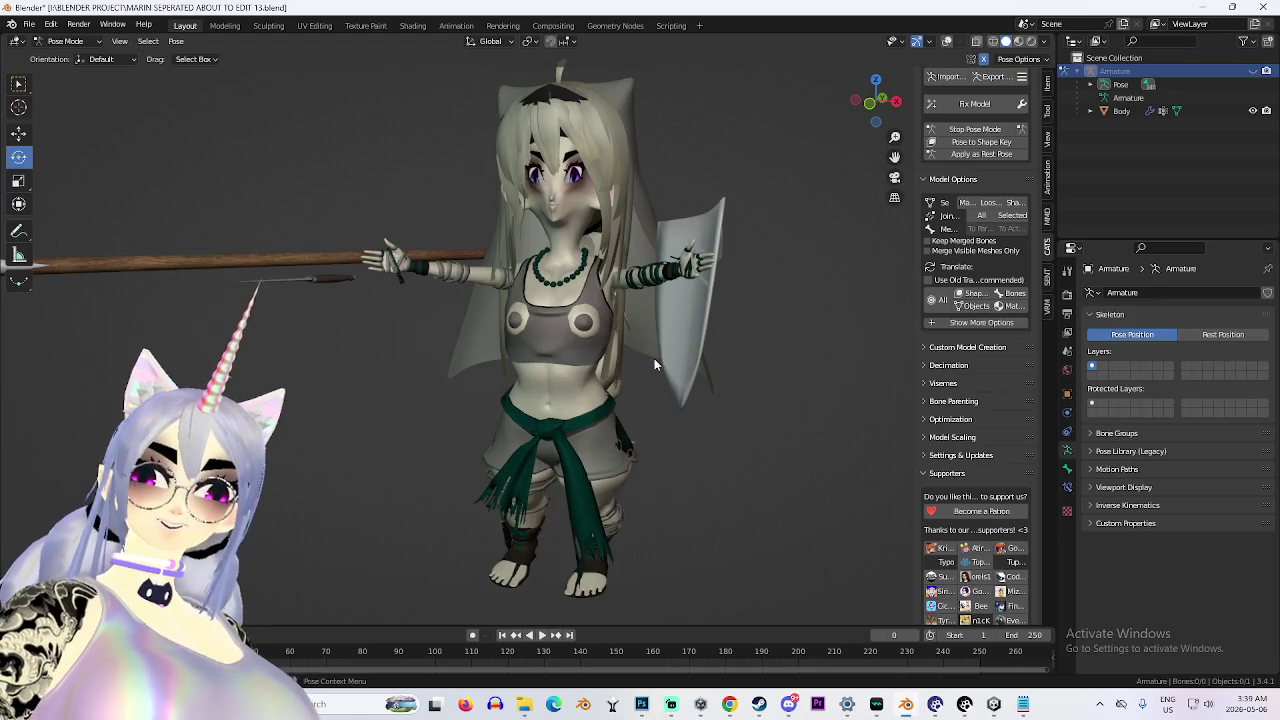
scroll(up, 3)
scroll(down, 3)
drag(628, 374, 700, 300)
click(858, 115)
drag(858, 115, 743, 363)
scroll(up, 3)
scroll(down, 3)
scroll(up, 3)
scroll(down, 3)
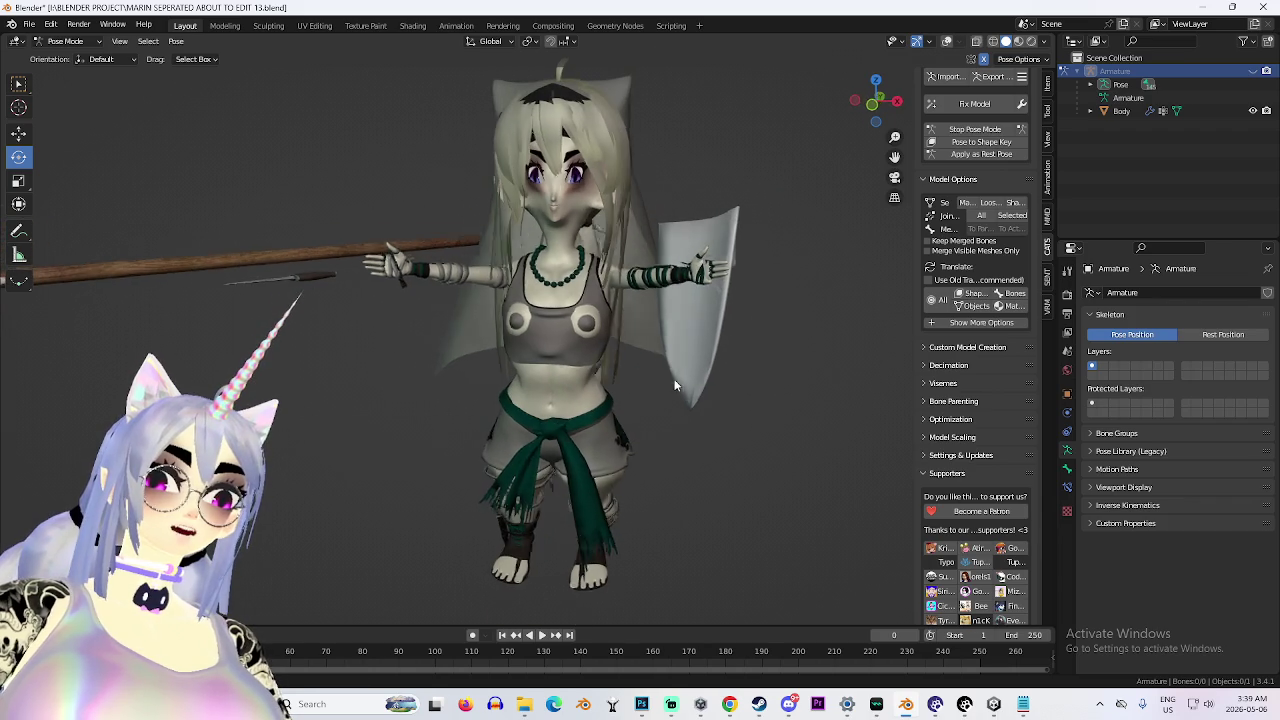
click(788, 706)
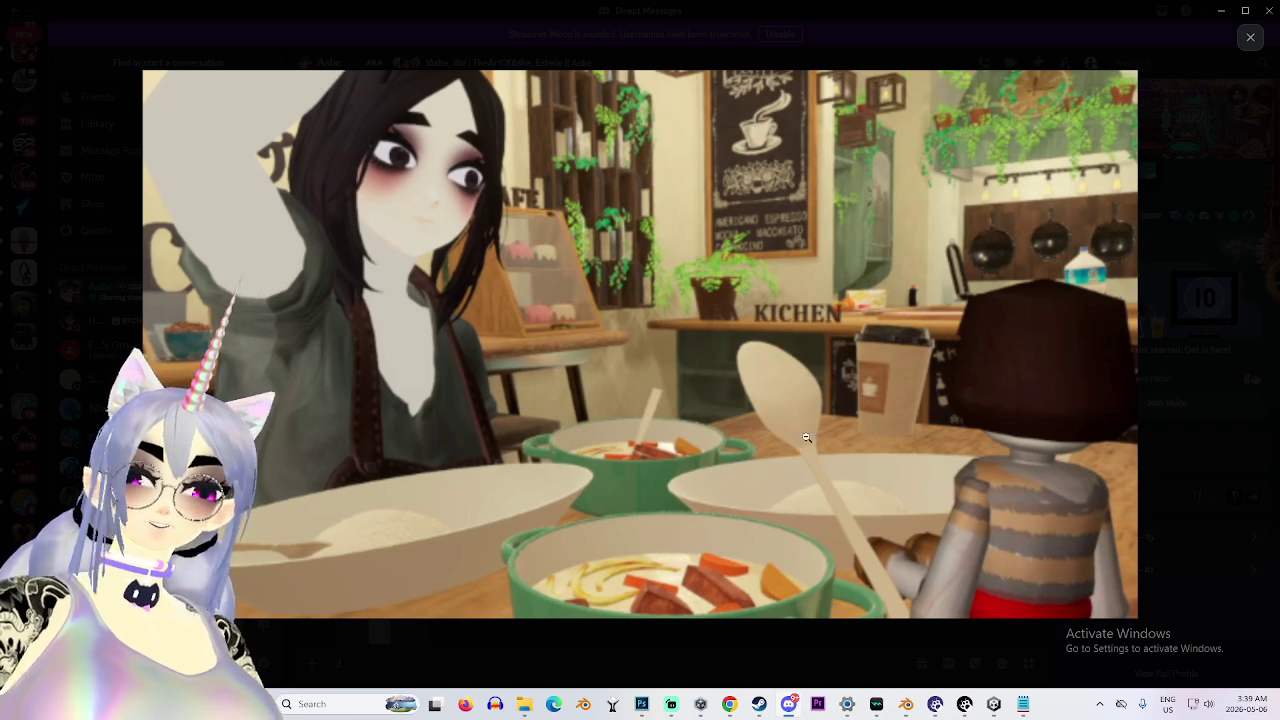
Open an earlier model render magnified, then dismiss the Steam library window.
click(1148, 204)
scroll(up, 3)
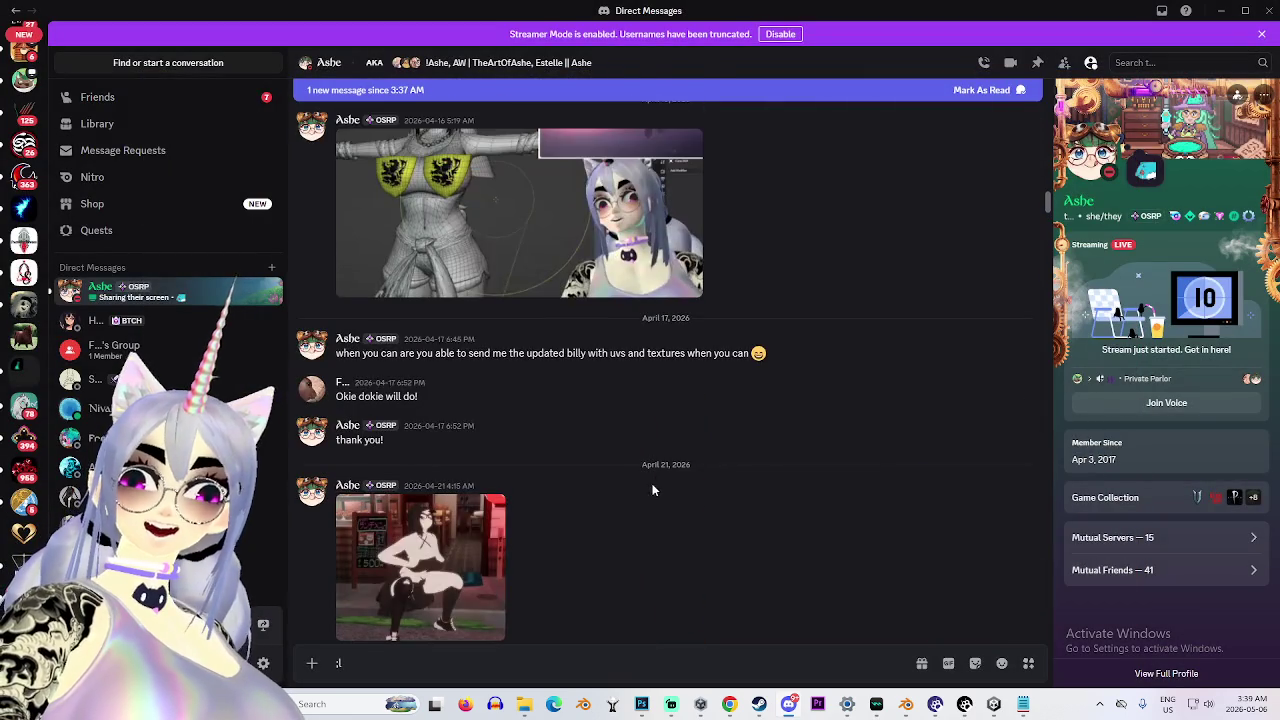
scroll(up, 3)
click(508, 459)
click(508, 459)
click(586, 471)
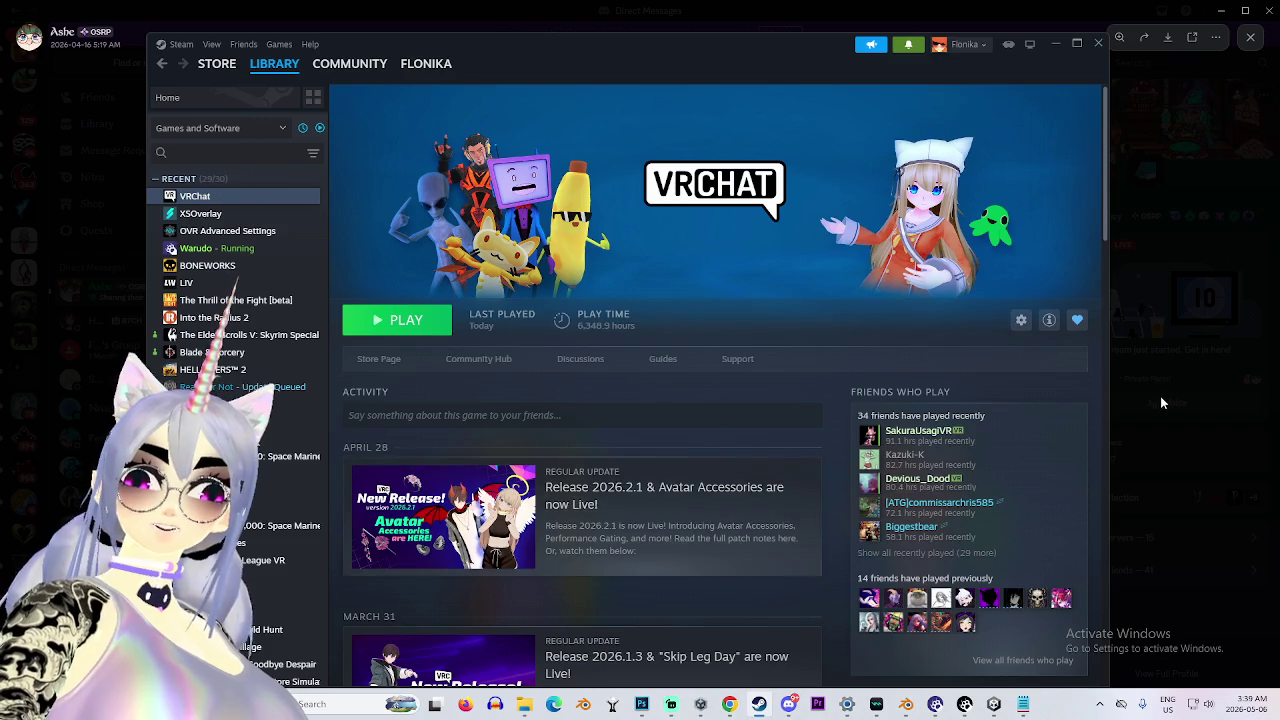
key(alt+Tab)
View the grey sculpted face render and an older 3D model render enlarged.
scroll(up, 3)
scroll(up, 3)
click(426, 518)
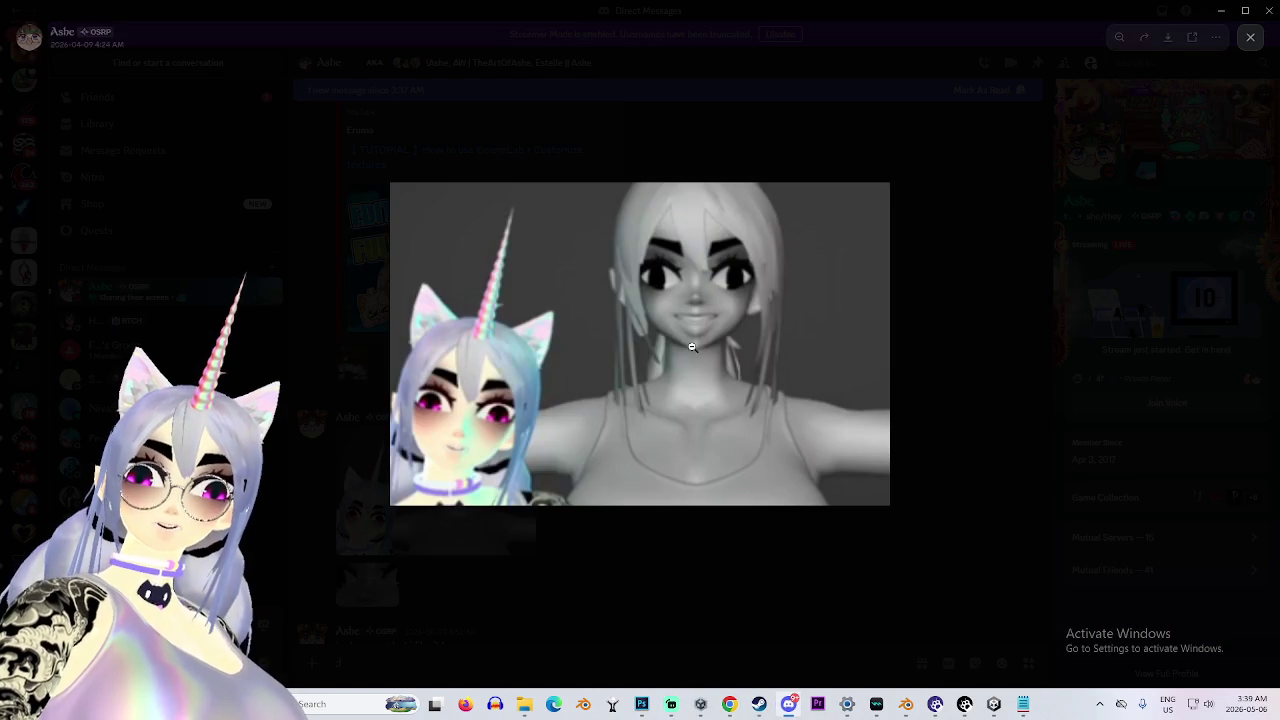
click(958, 376)
scroll(up, 3)
scroll(up, 3)
scroll(up, 3)
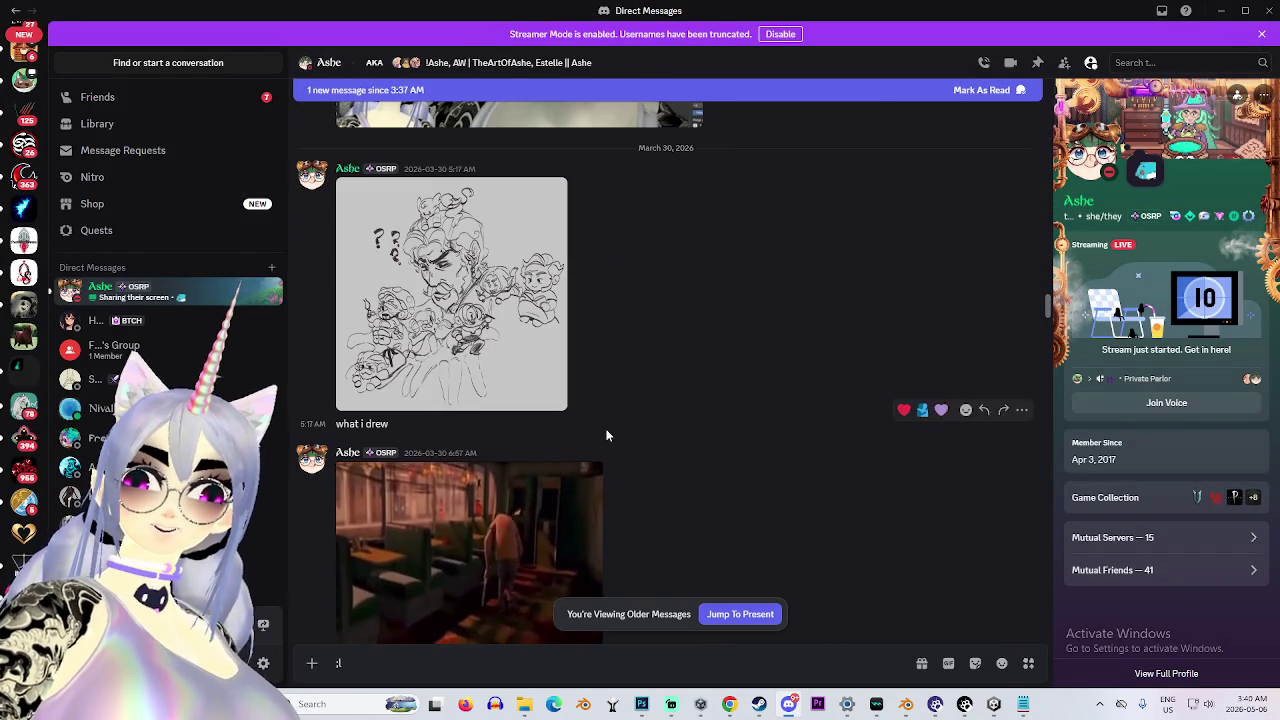
scroll(up, 3)
click(598, 407)
click(727, 333)
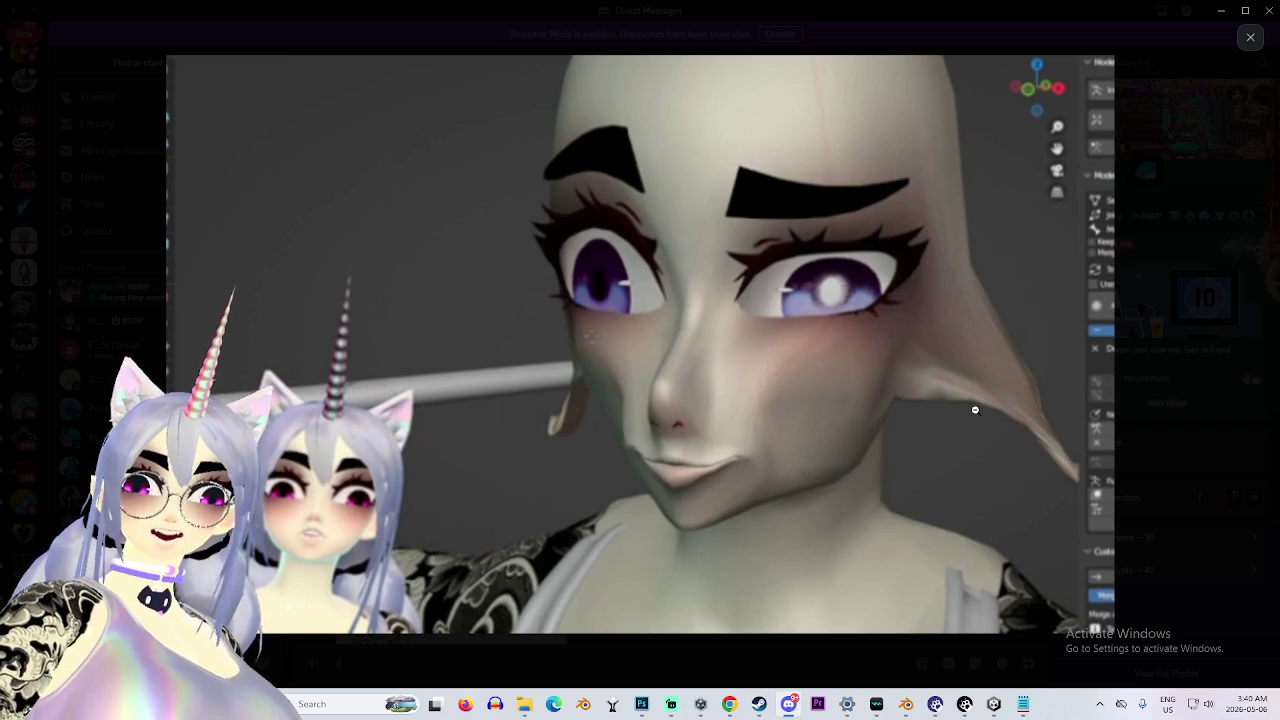
click(1189, 487)
View the pink-hair render magnified, then open the purple-eyed face render.
scroll(up, 3)
click(560, 280)
click(829, 366)
click(625, 342)
click(625, 342)
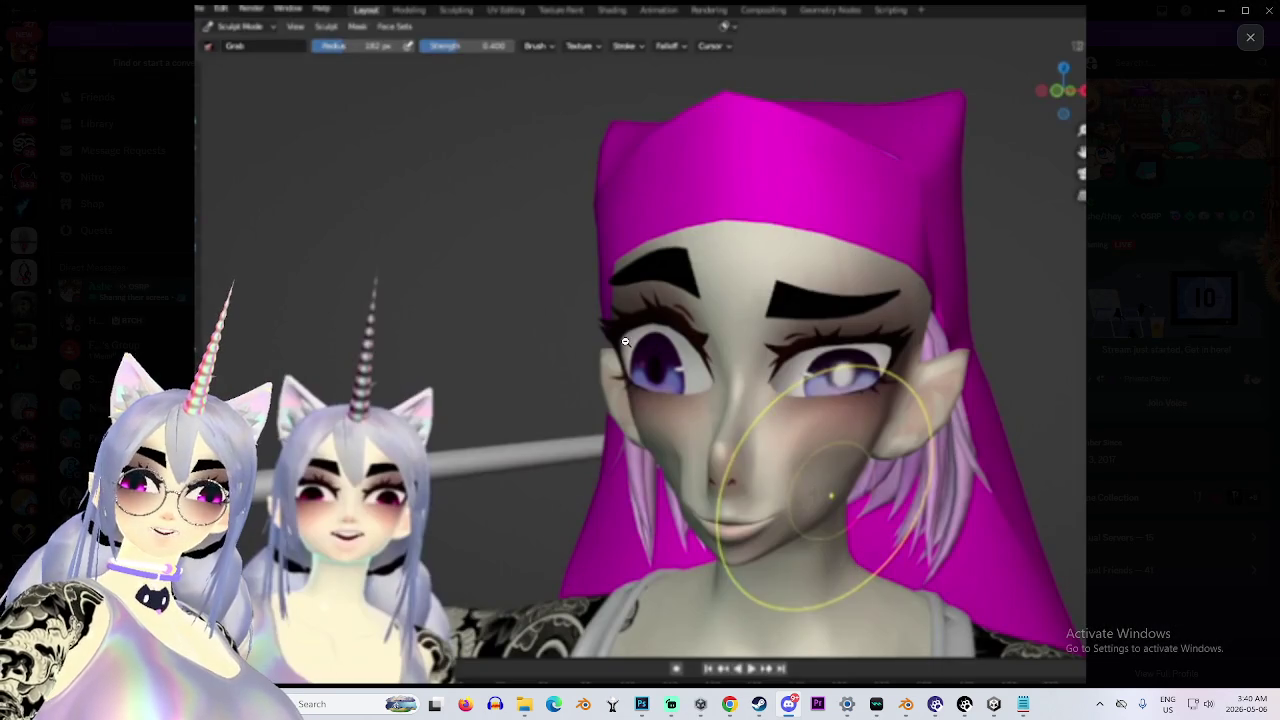
click(1160, 464)
scroll(up, 3)
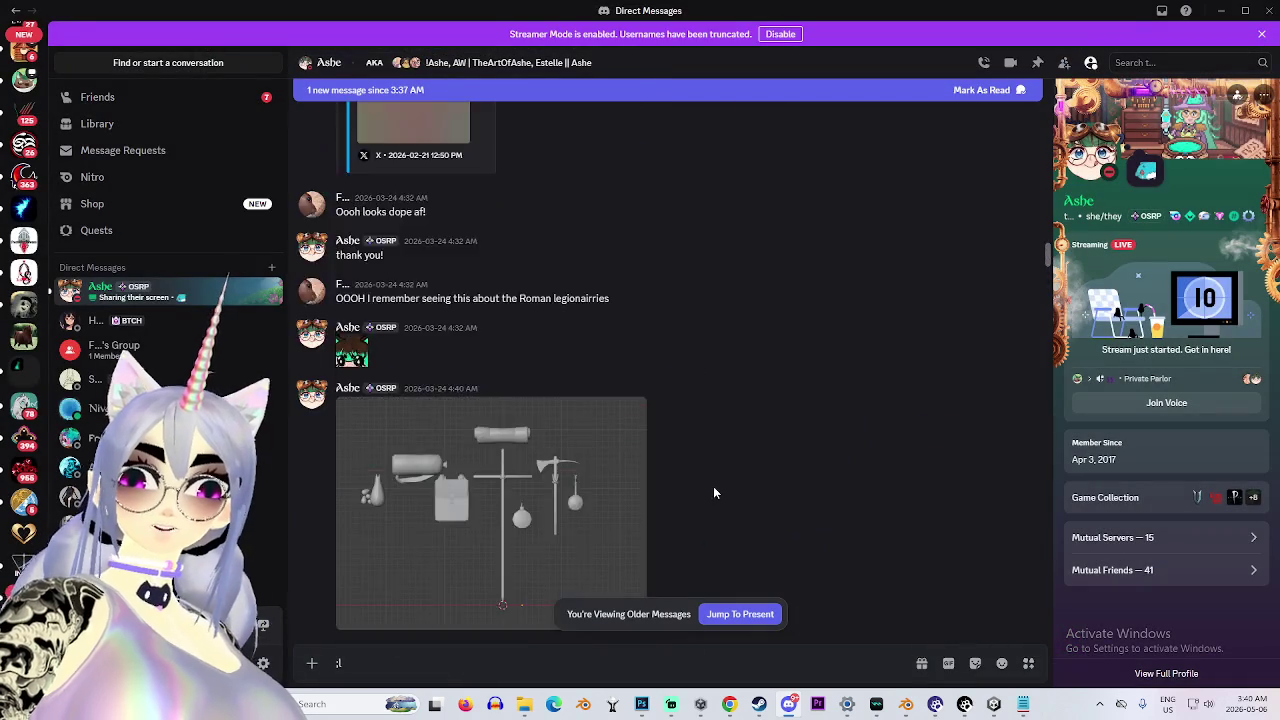
scroll(up, 3)
click(640, 484)
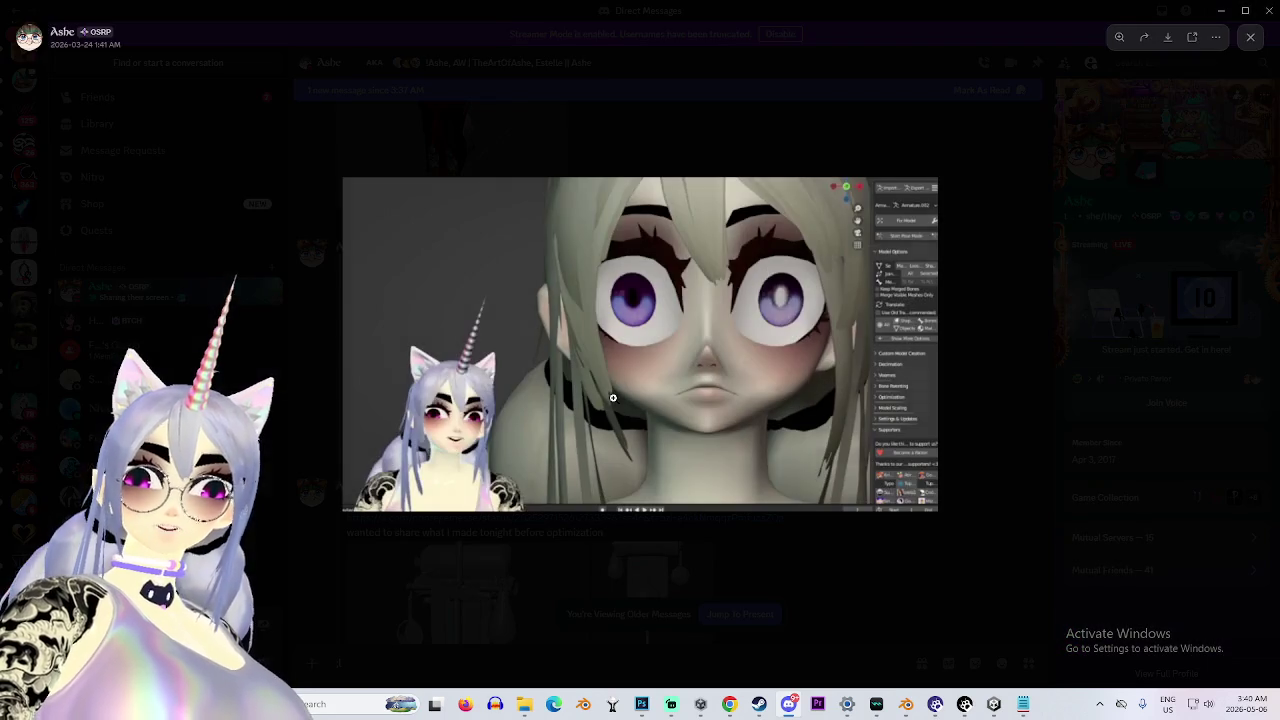
click(986, 457)
scroll(up, 3)
scroll(up, 3)
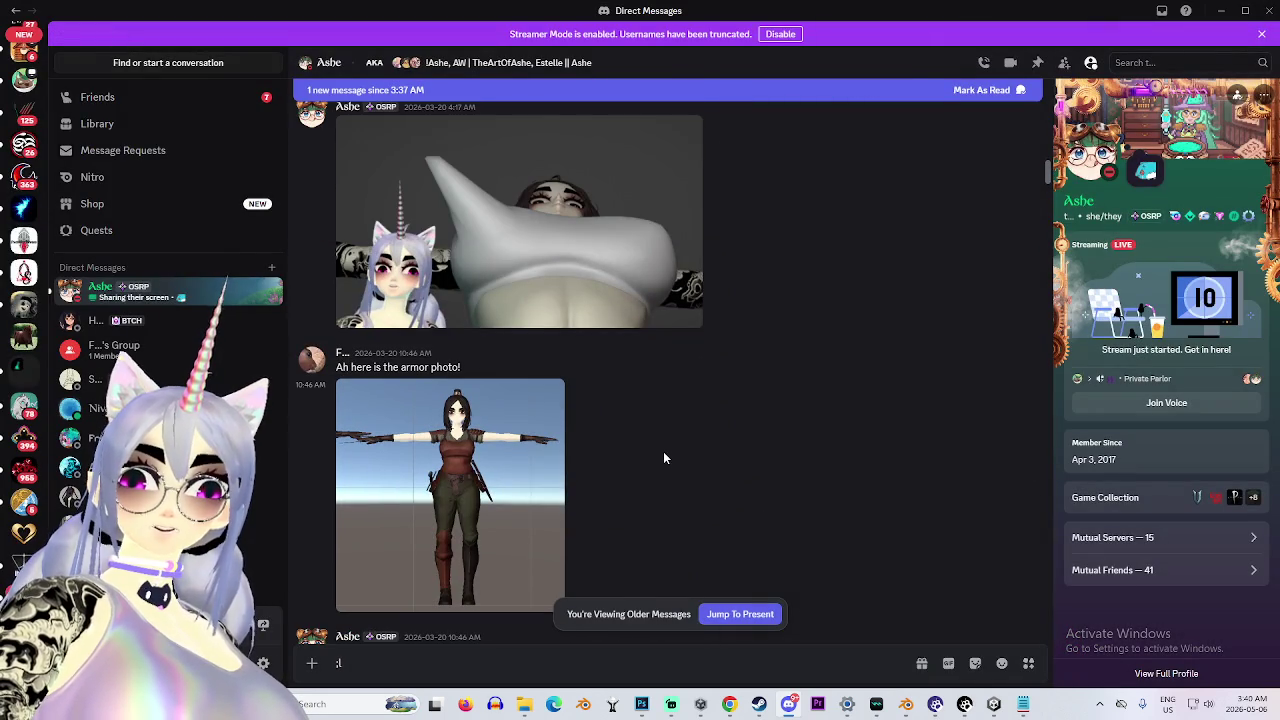
click(548, 294)
click(527, 453)
click(544, 421)
click(553, 422)
click(553, 422)
click(553, 422)
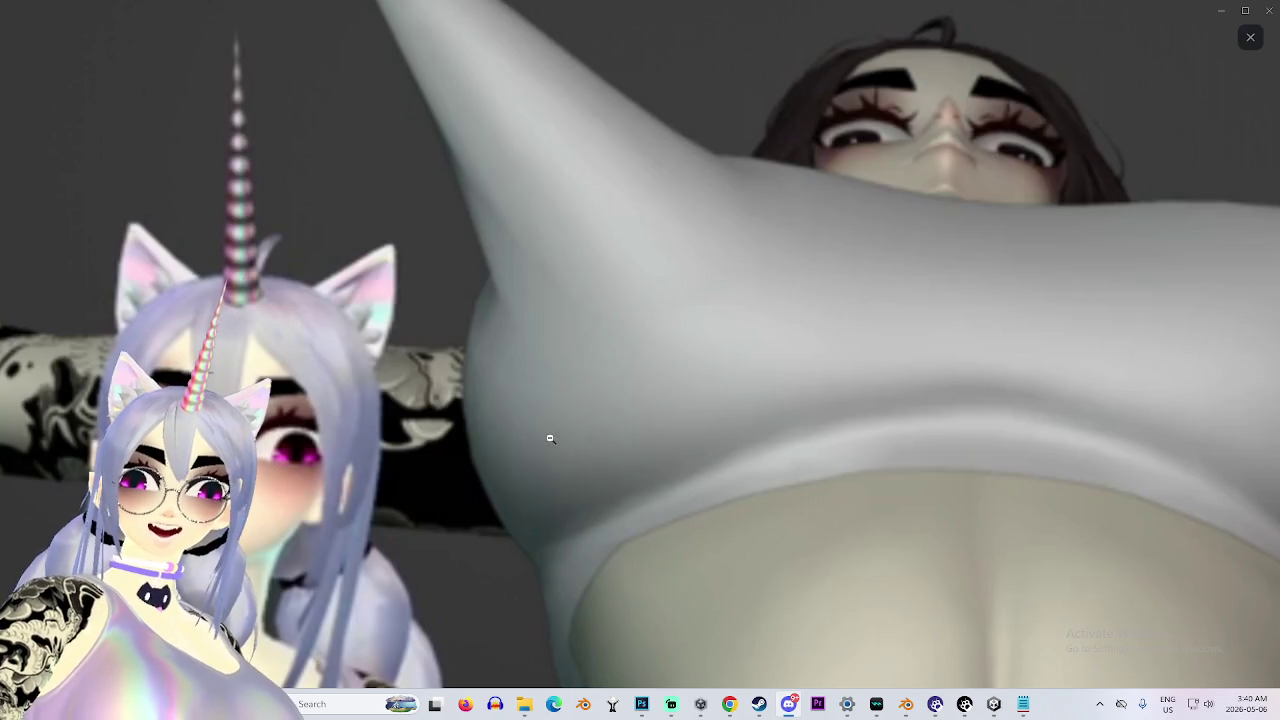
click(549, 438)
click(549, 438)
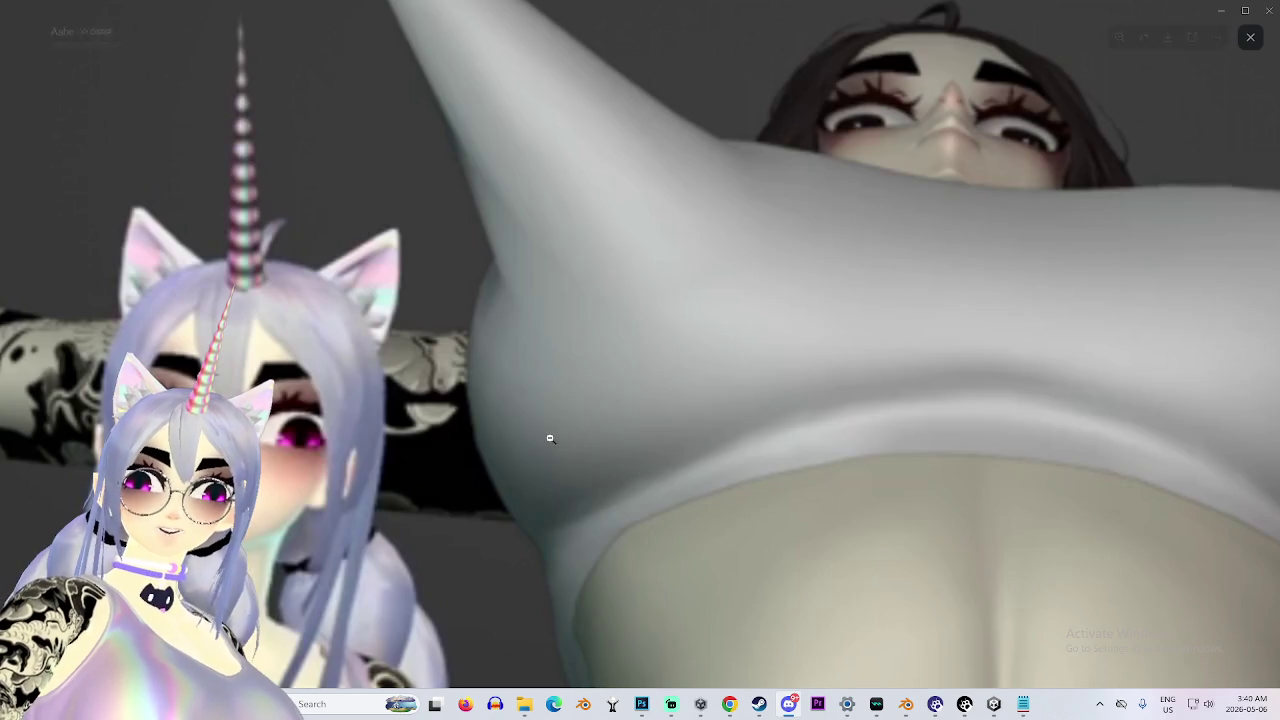
click(550, 432)
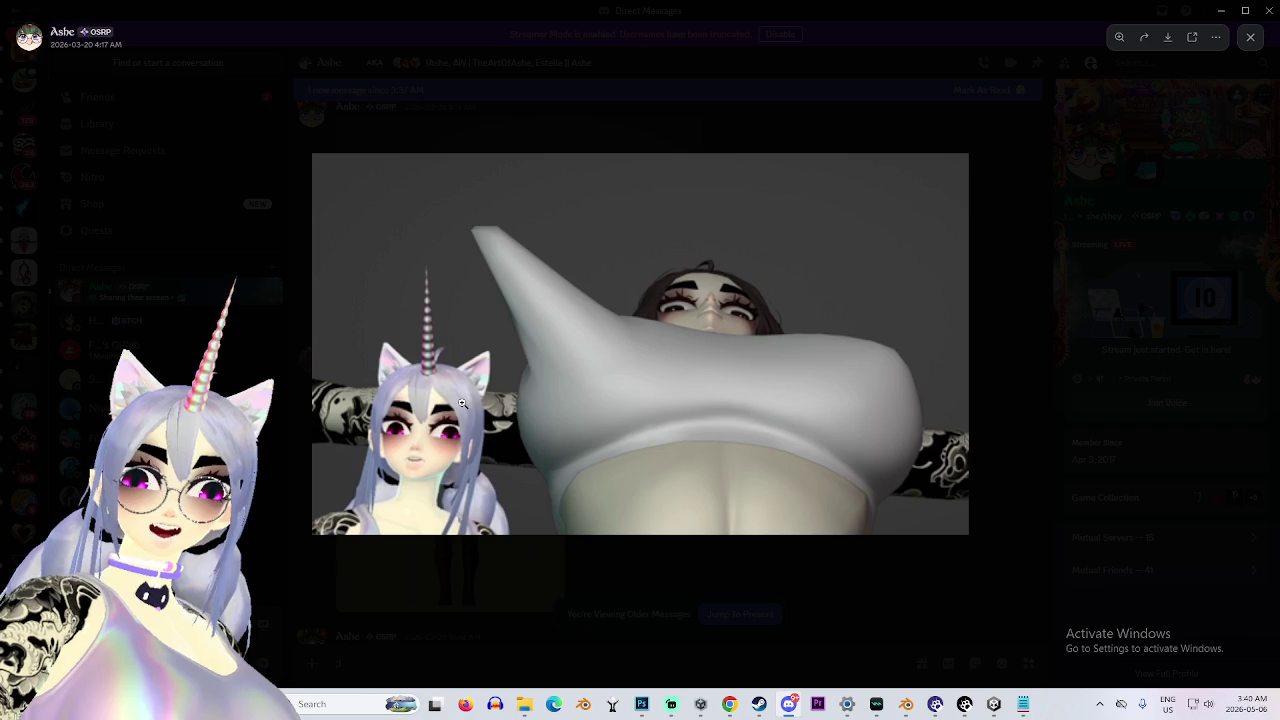
click(642, 600)
scroll(up, 3)
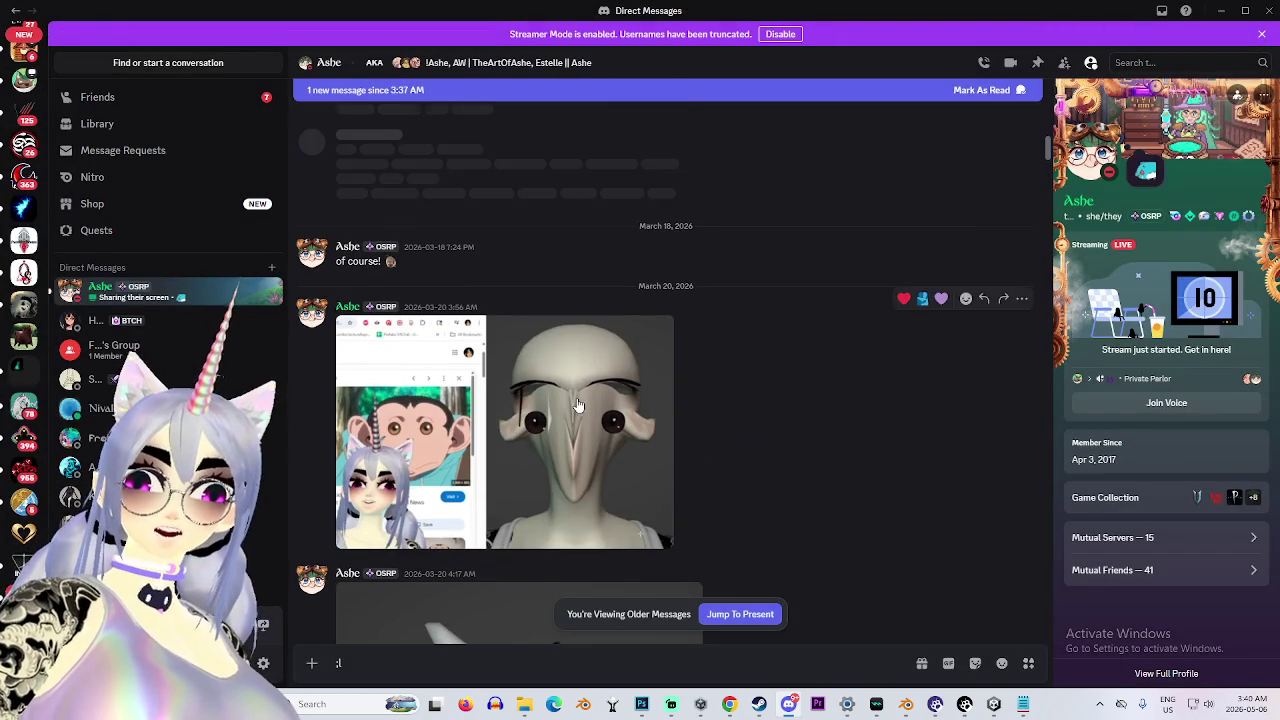
click(578, 405)
click(580, 398)
click(590, 357)
click(589, 347)
click(589, 346)
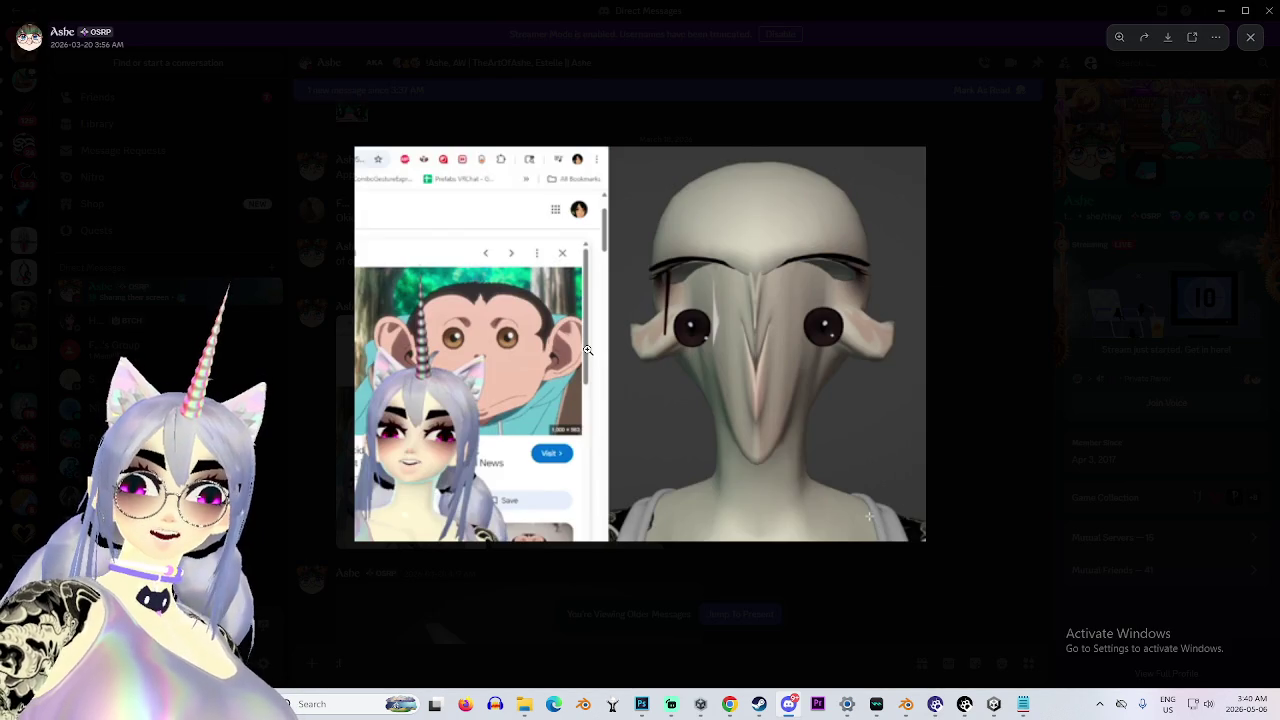
click(588, 349)
click(583, 349)
click(585, 548)
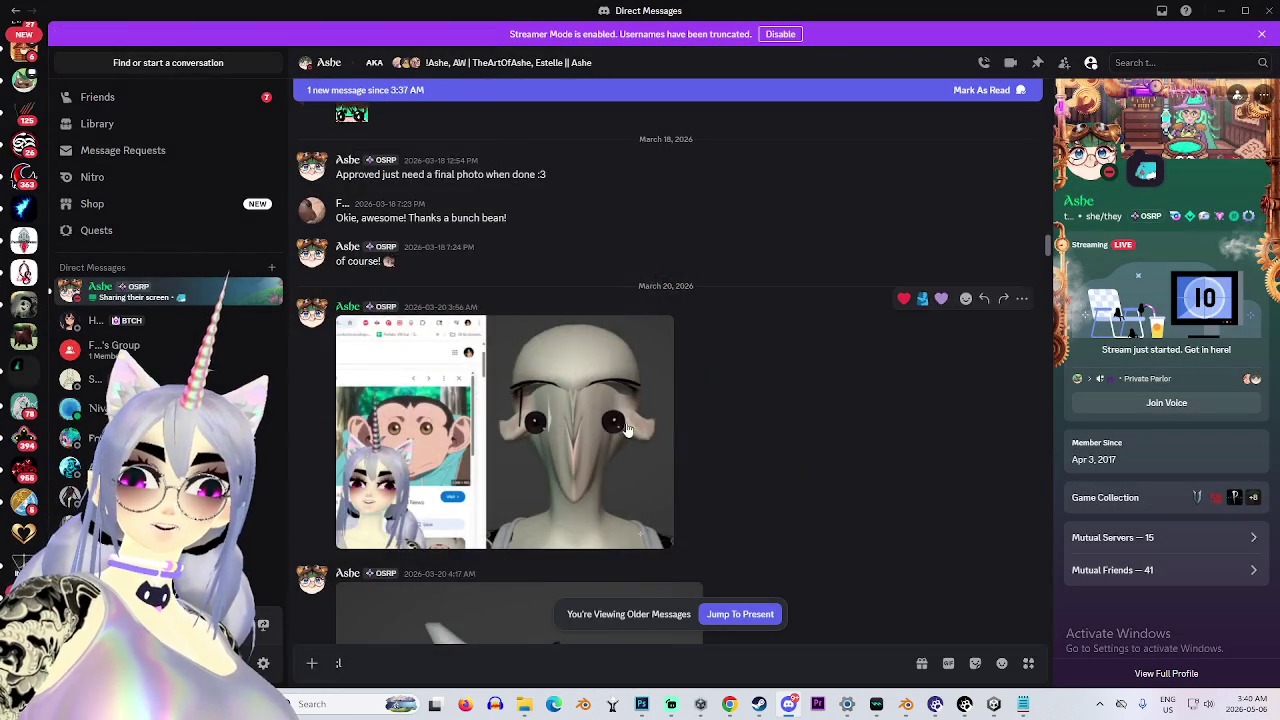
scroll(up, 3)
click(509, 332)
click(829, 560)
click(499, 167)
click(666, 366)
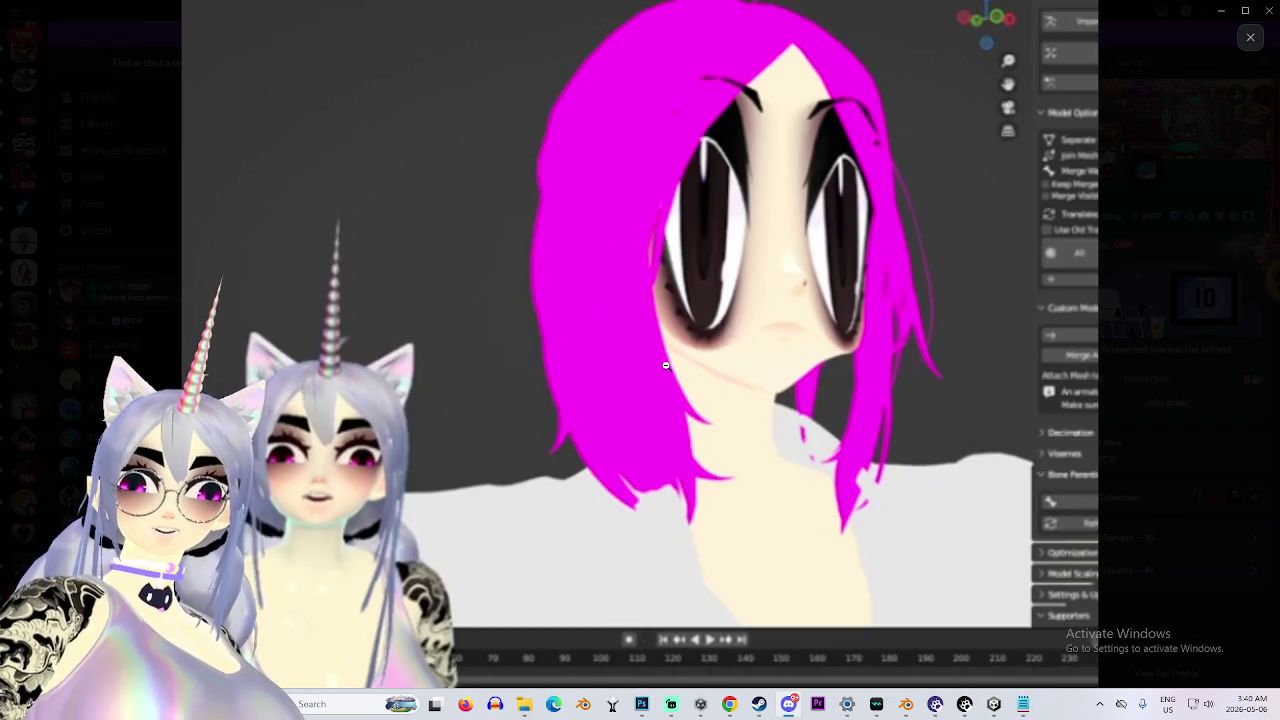
click(651, 362)
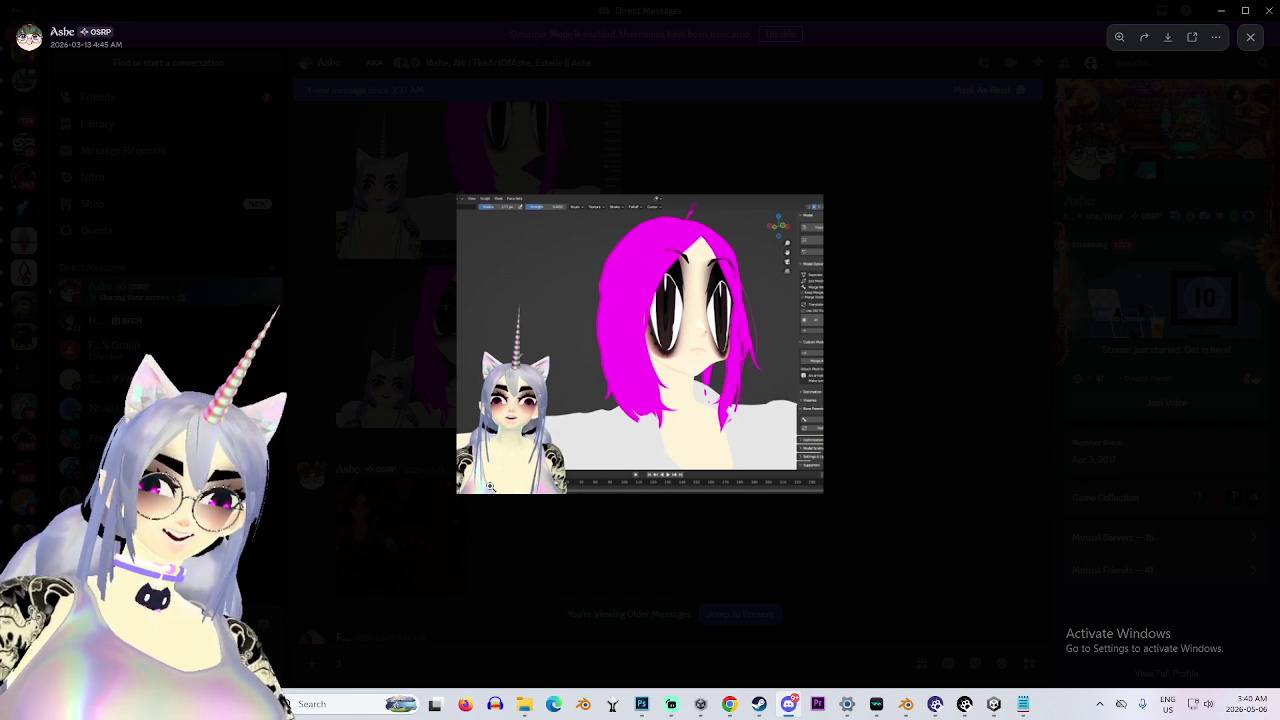
click(932, 457)
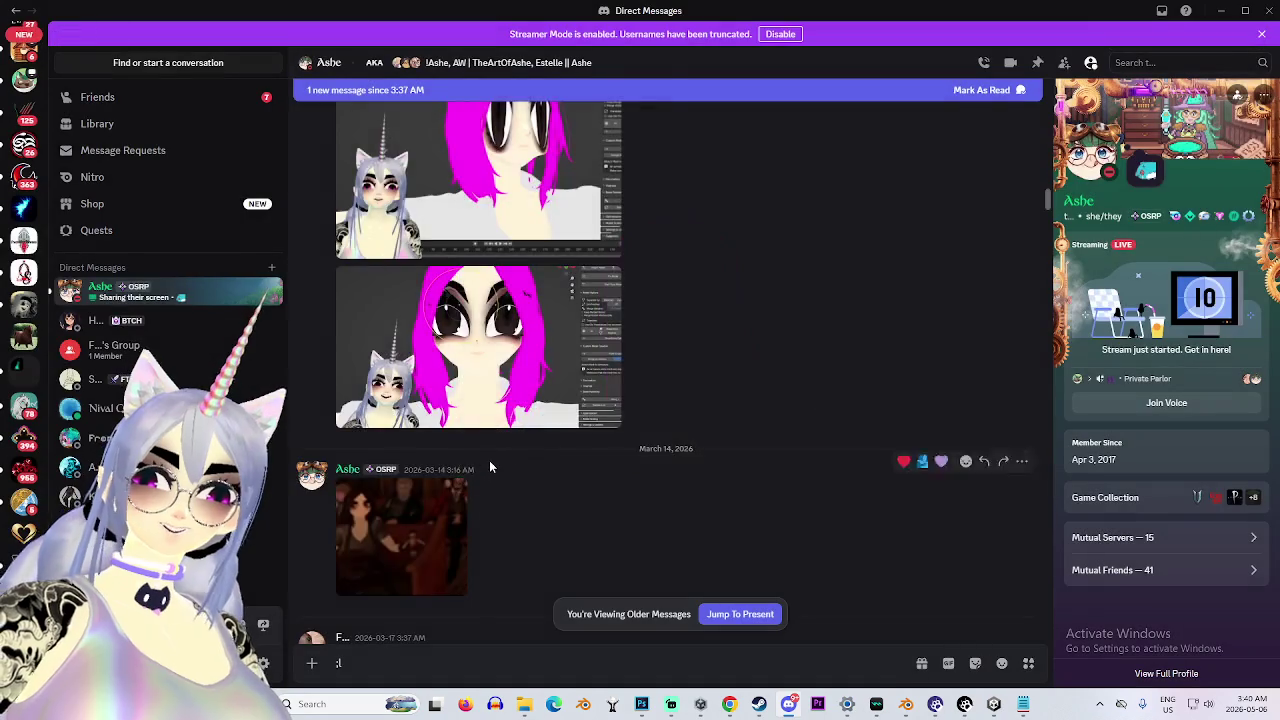
scroll(up, 3)
scroll(up, 3)
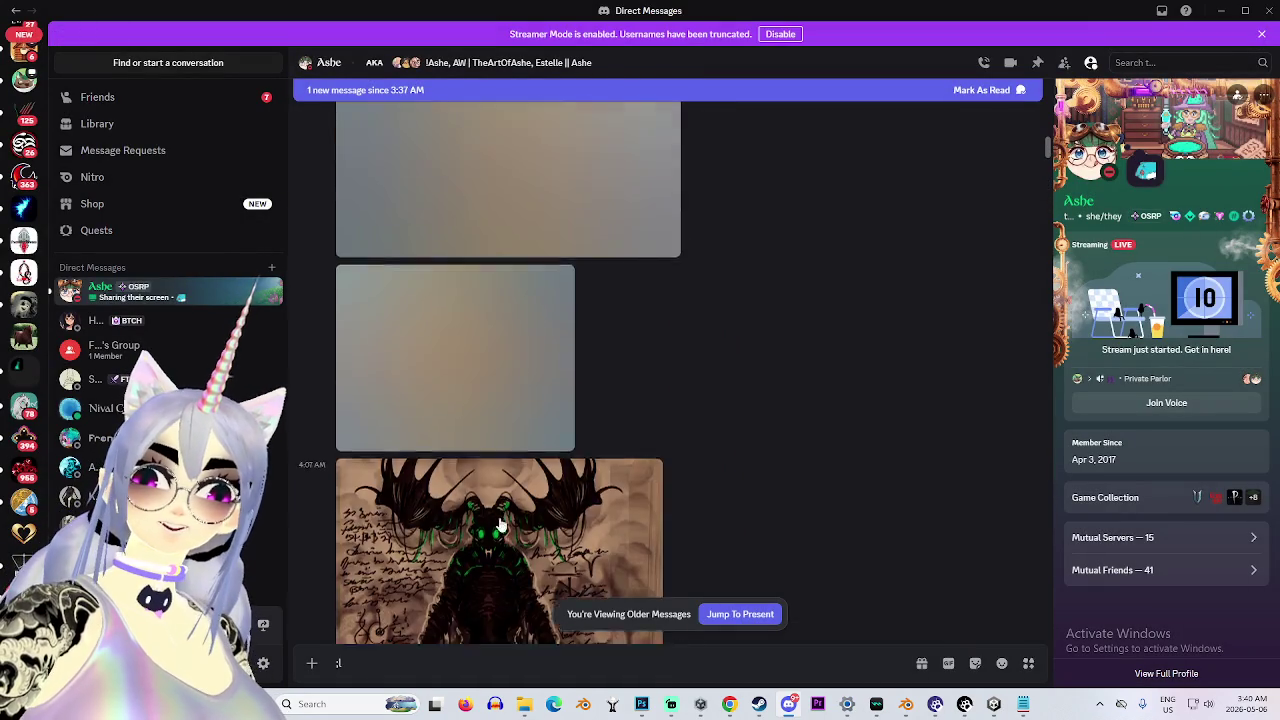
scroll(down, 3)
click(508, 288)
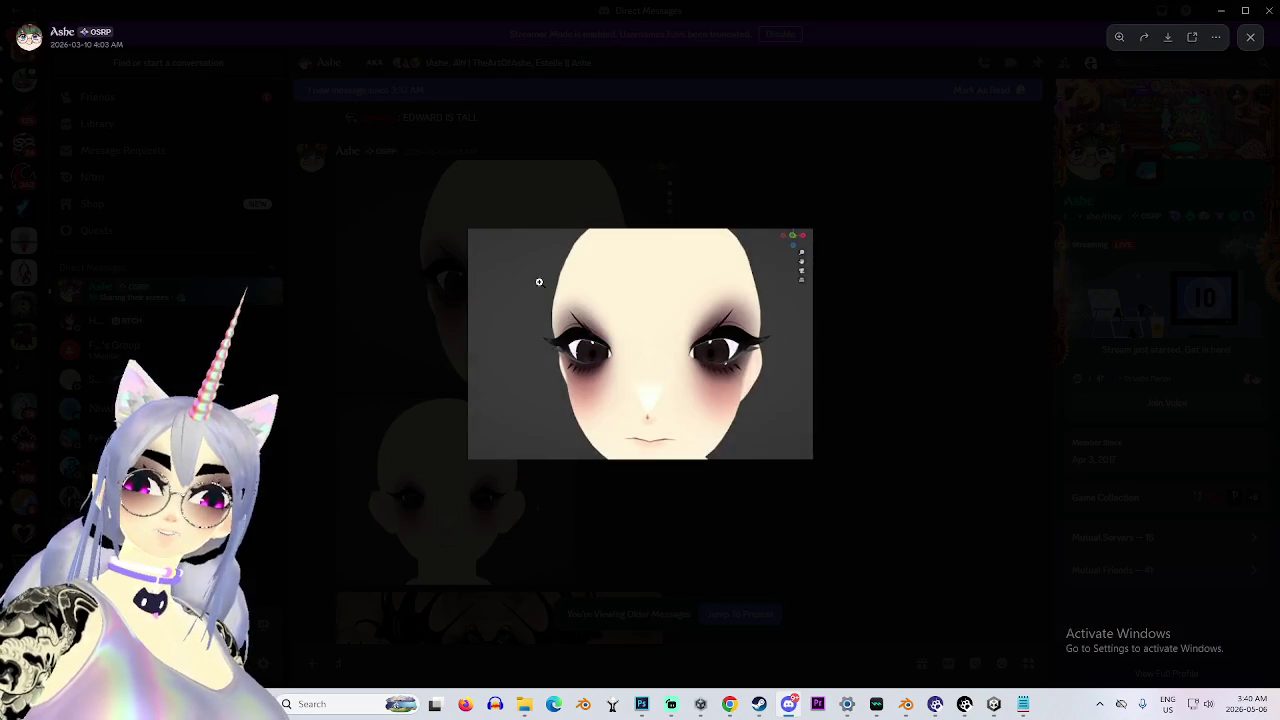
click(640, 308)
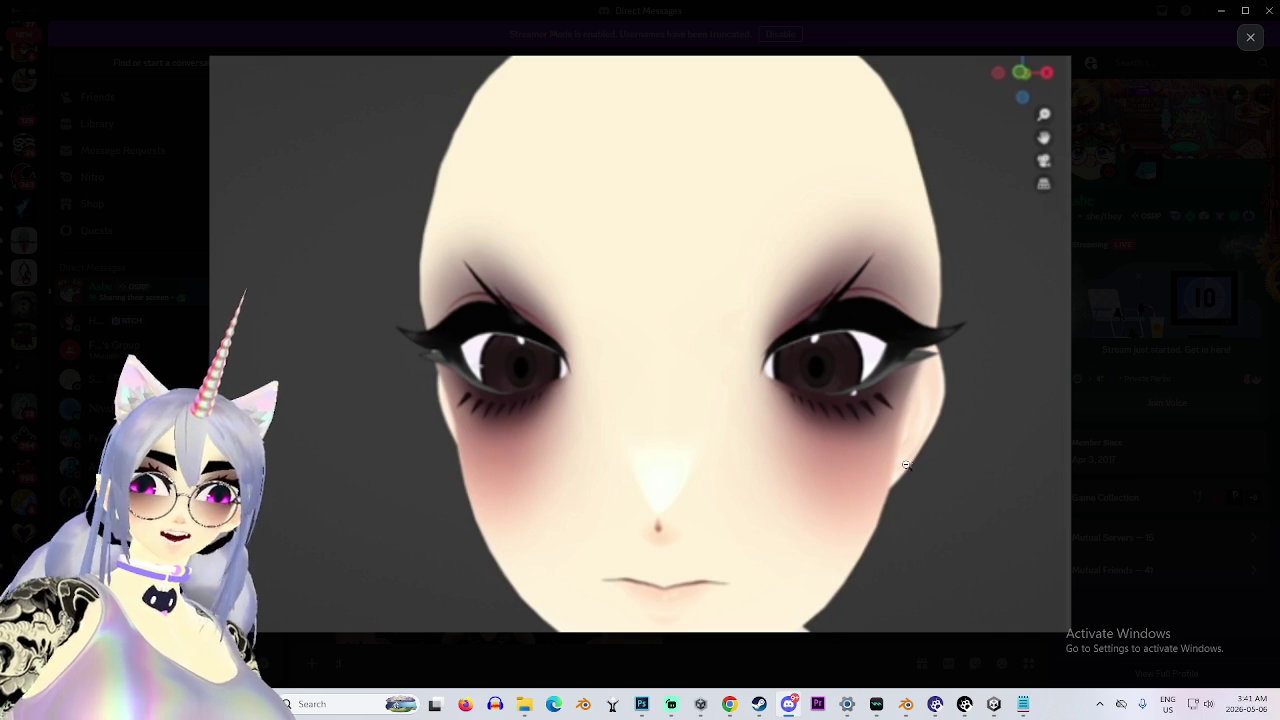
click(1149, 456)
scroll(up, 3)
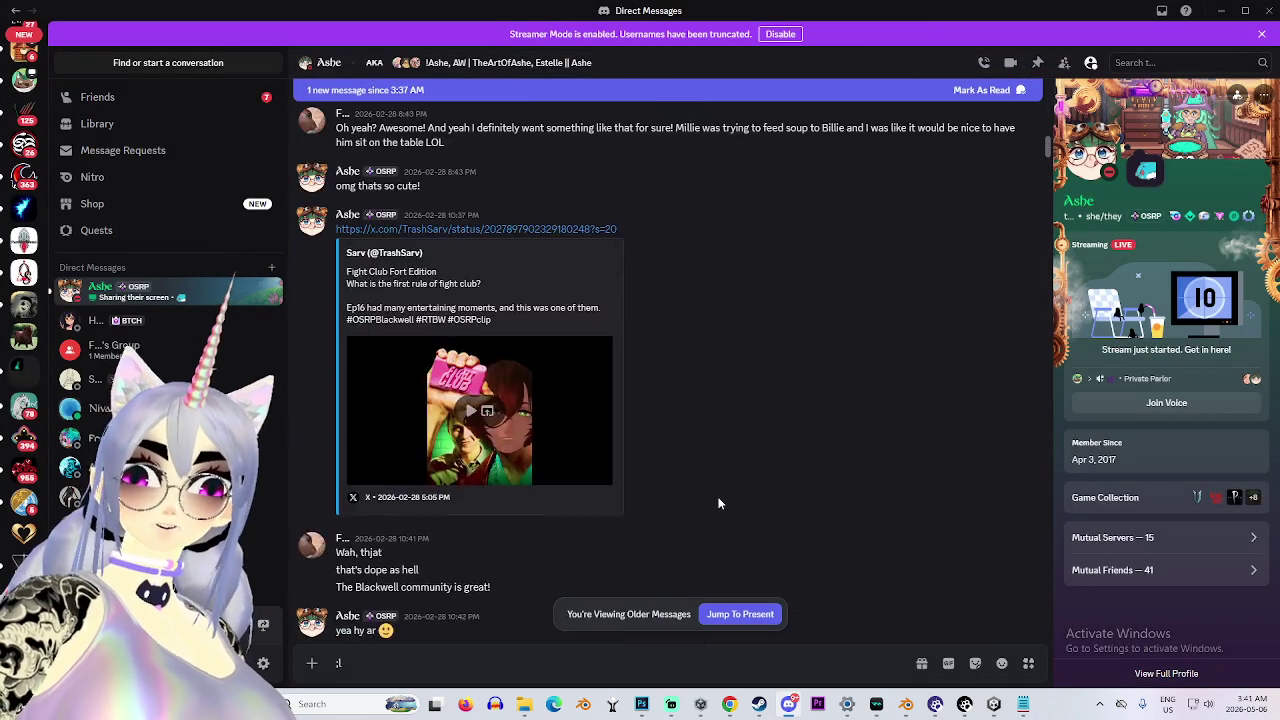
scroll(up, 3)
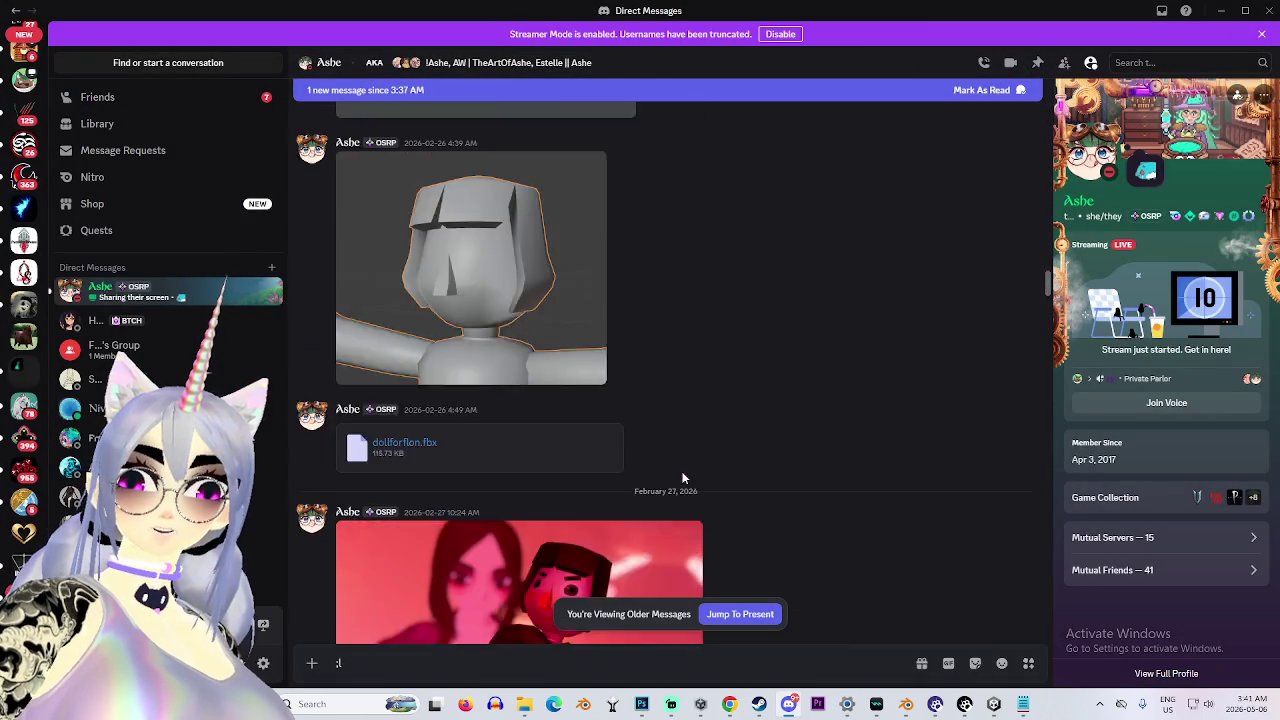
scroll(up, 3)
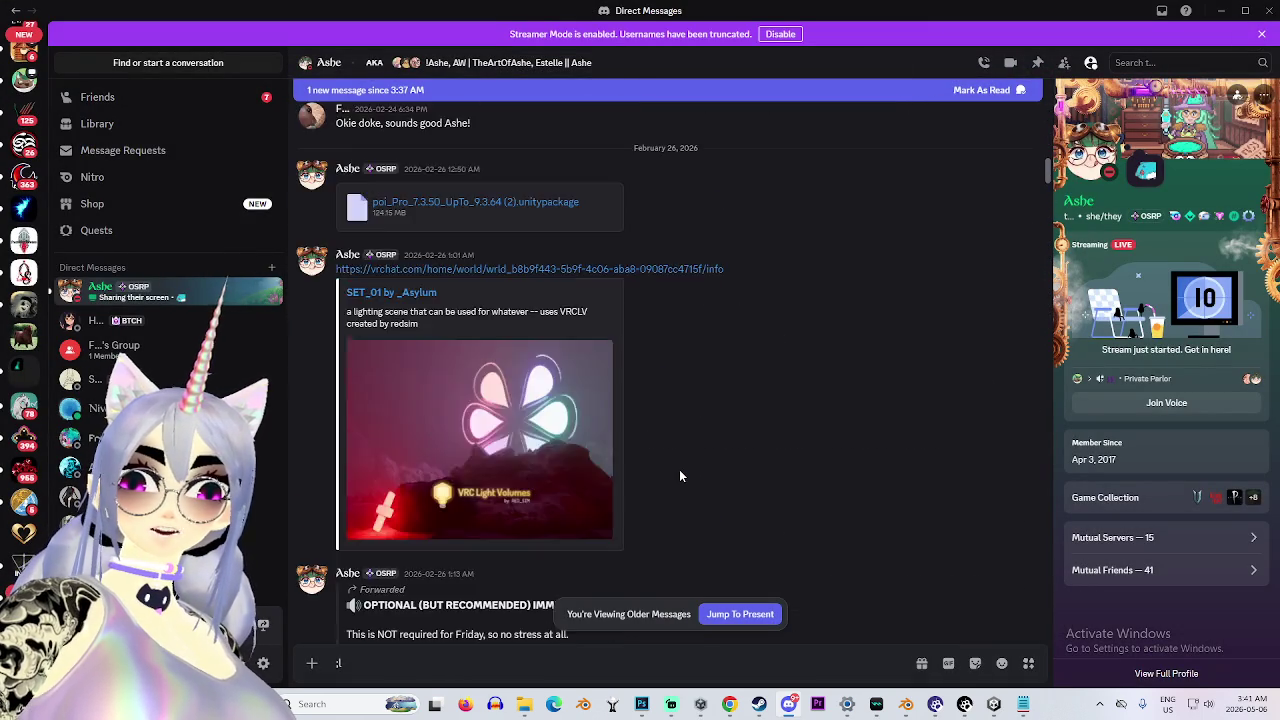
scroll(up, 3)
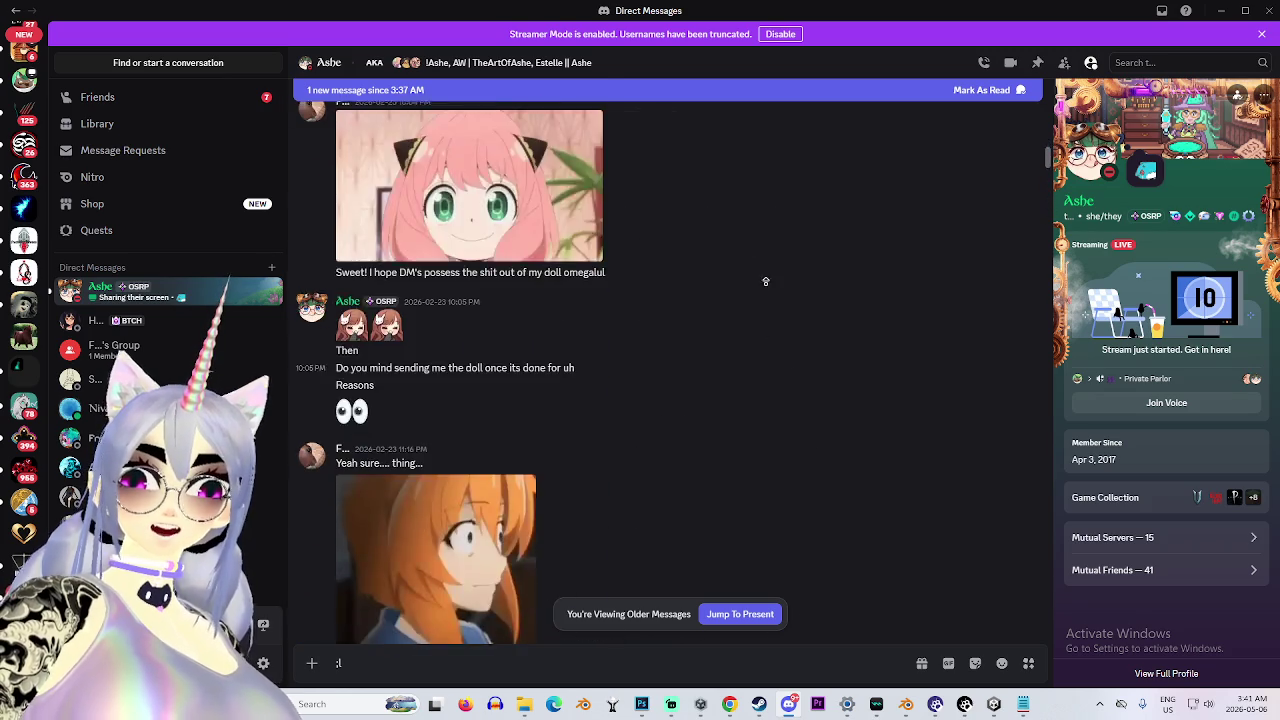
scroll(up, 3)
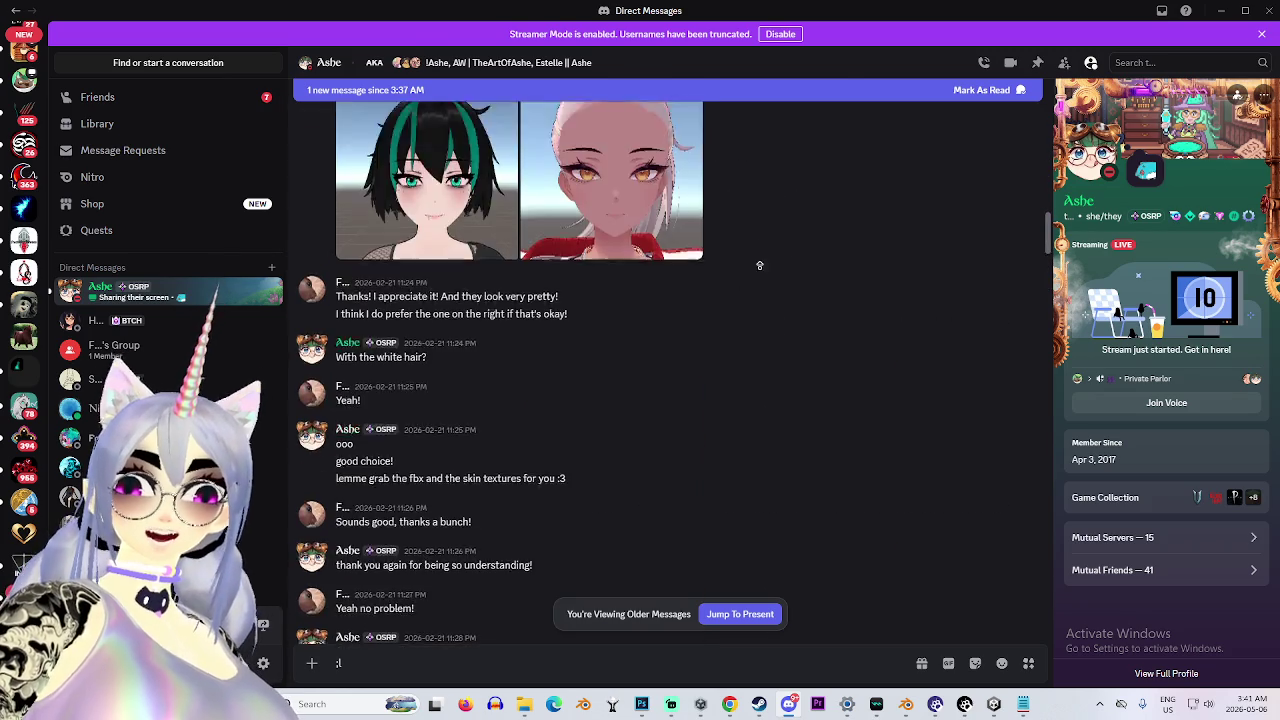
scroll(up, 3)
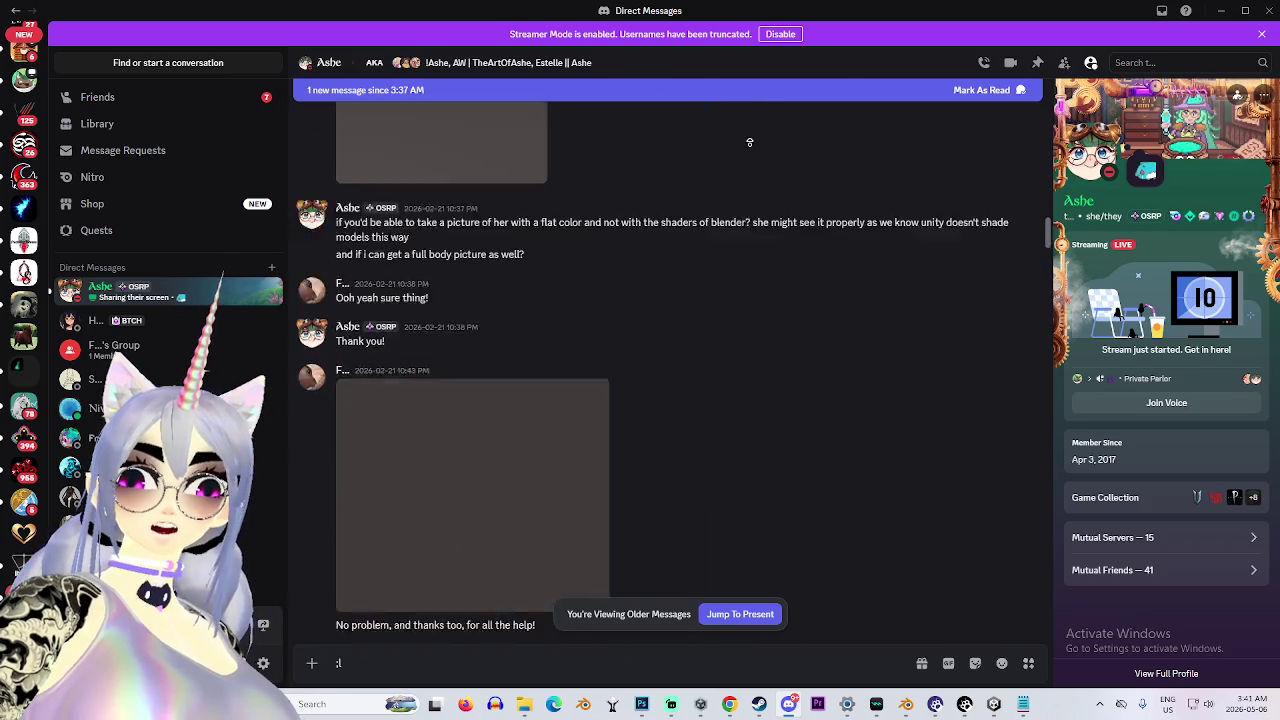
scroll(up, 3)
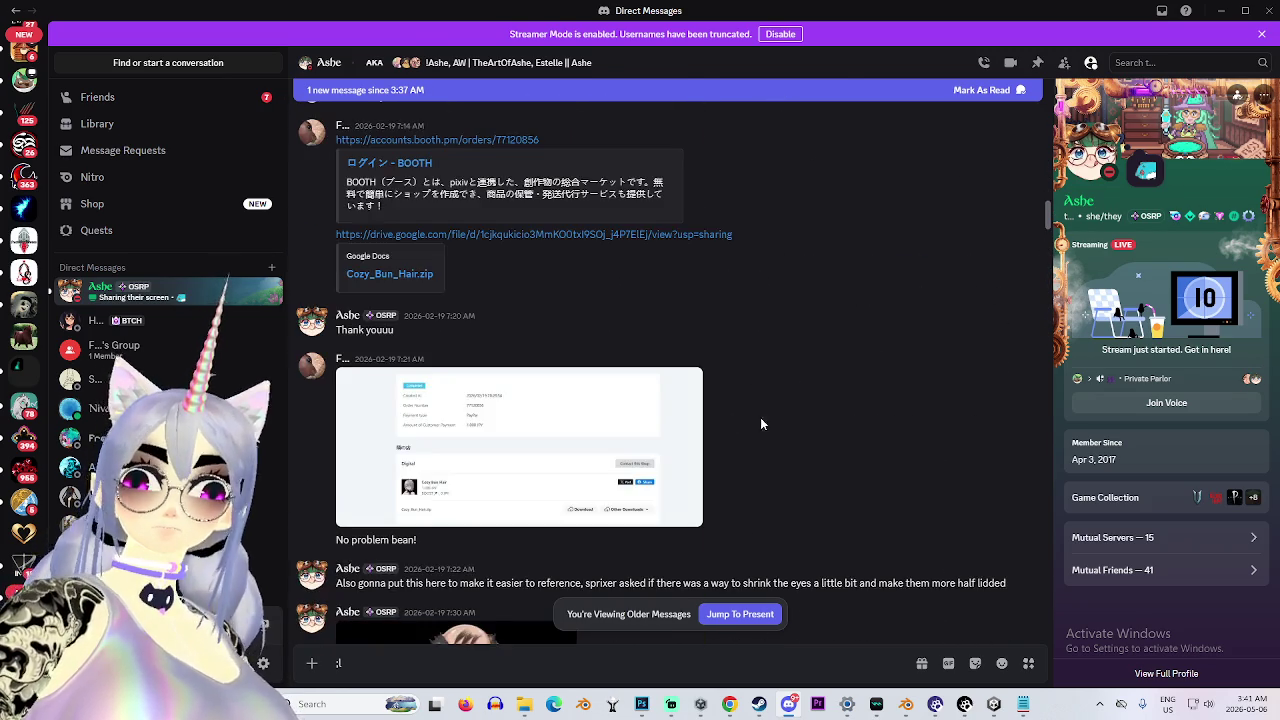
scroll(up, 3)
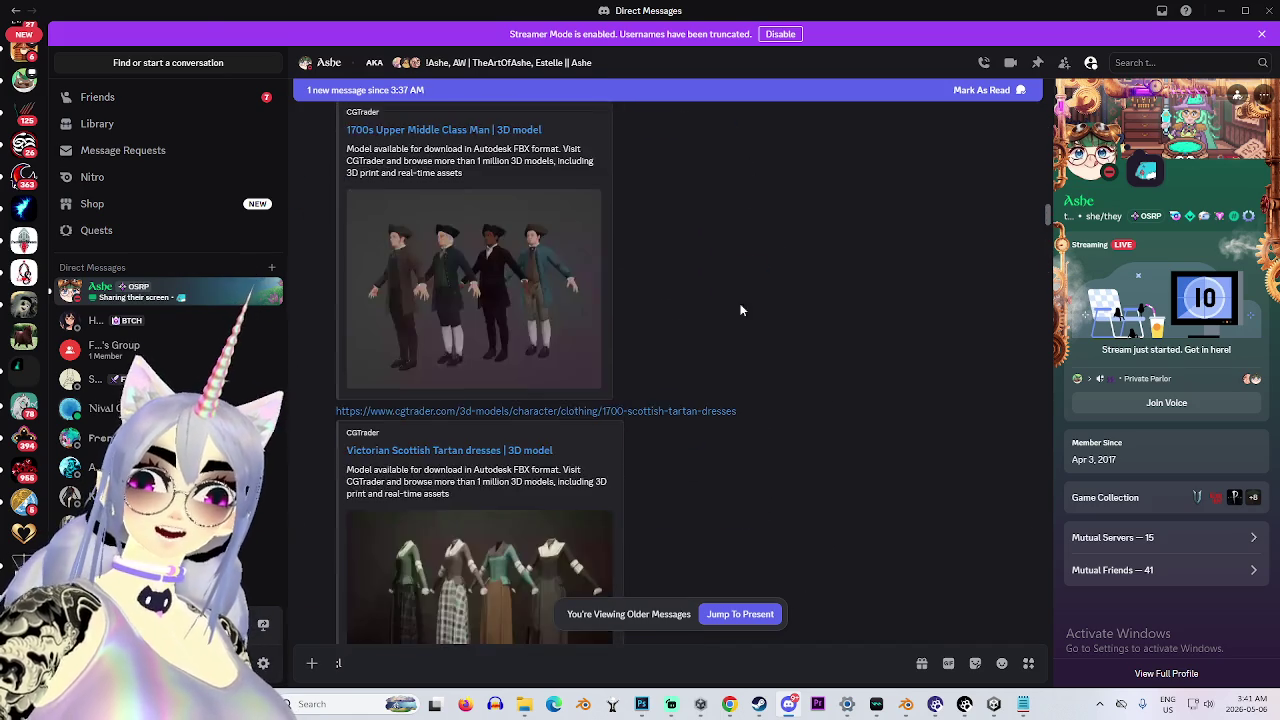
scroll(up, 3)
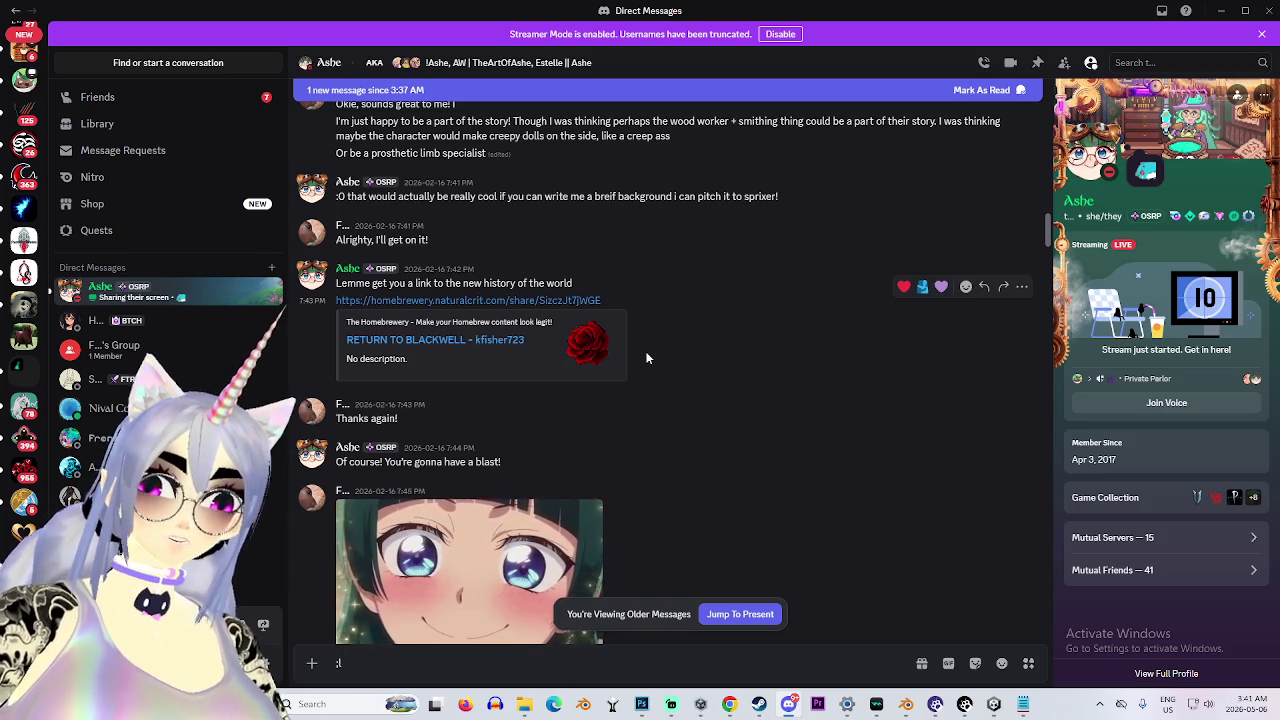
scroll(up, 3)
scroll(up, 3)
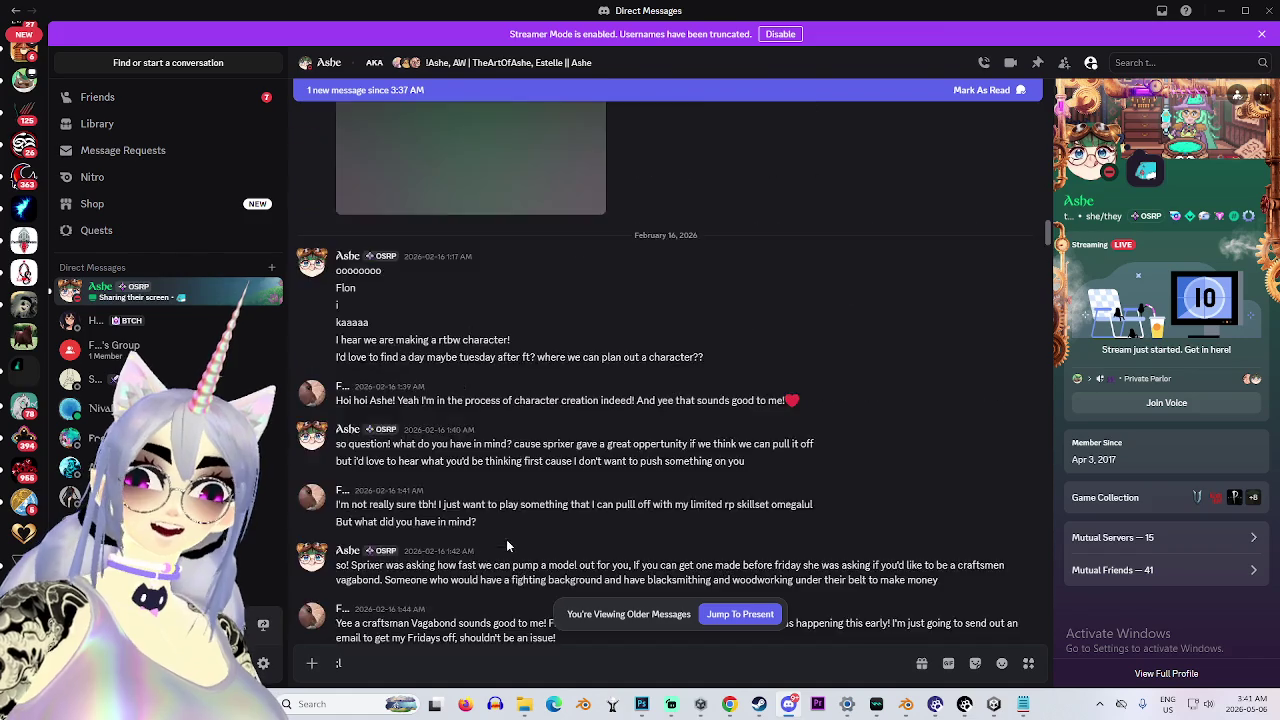
scroll(up, 3)
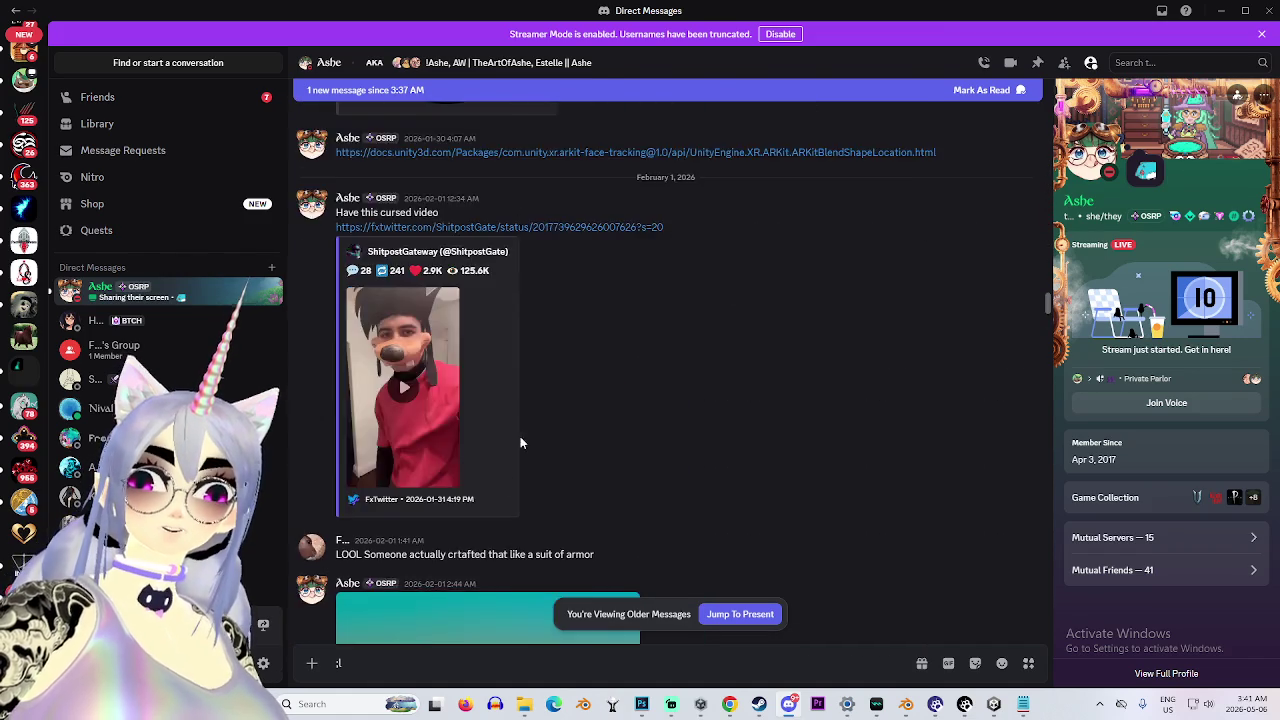
scroll(up, 3)
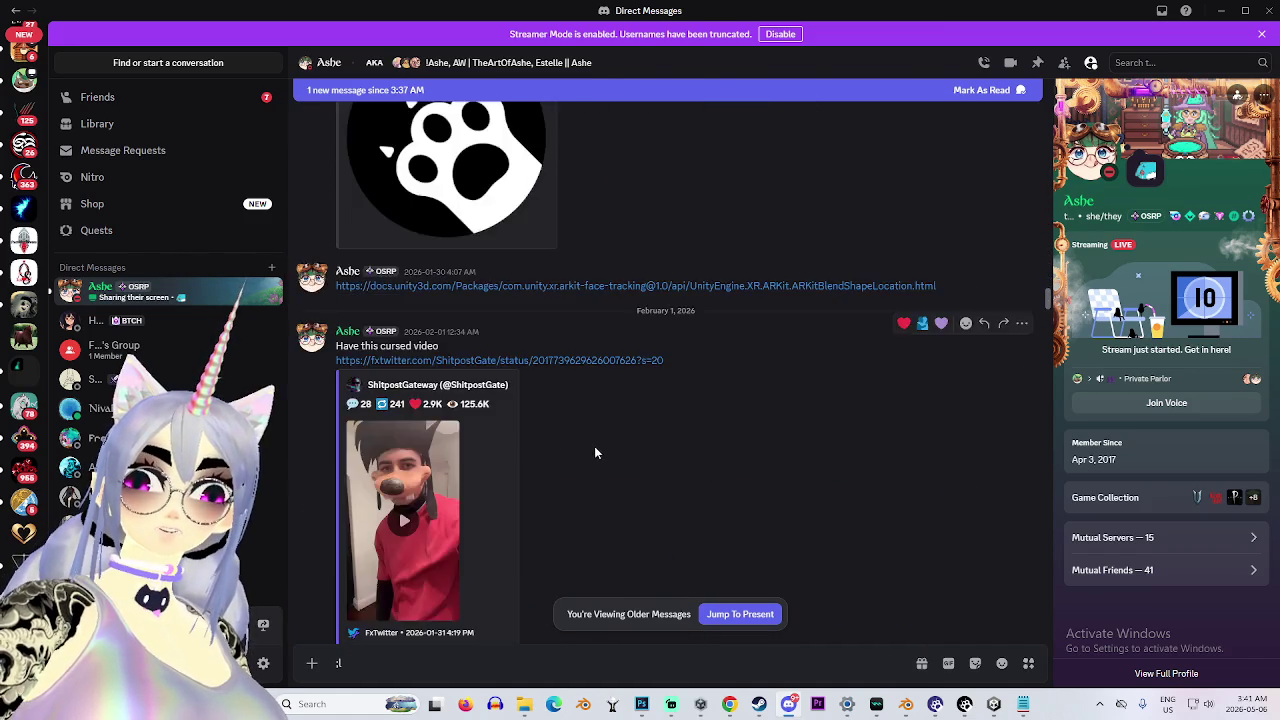
scroll(up, 3)
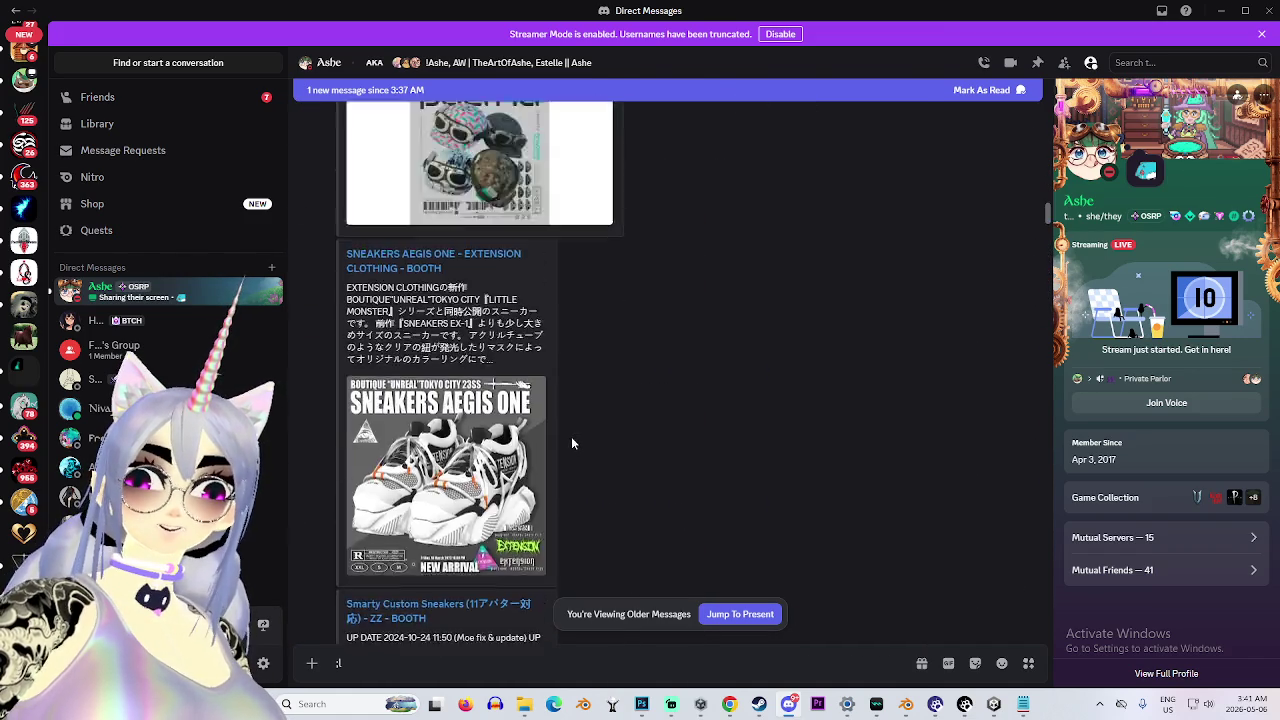
scroll(down, 3)
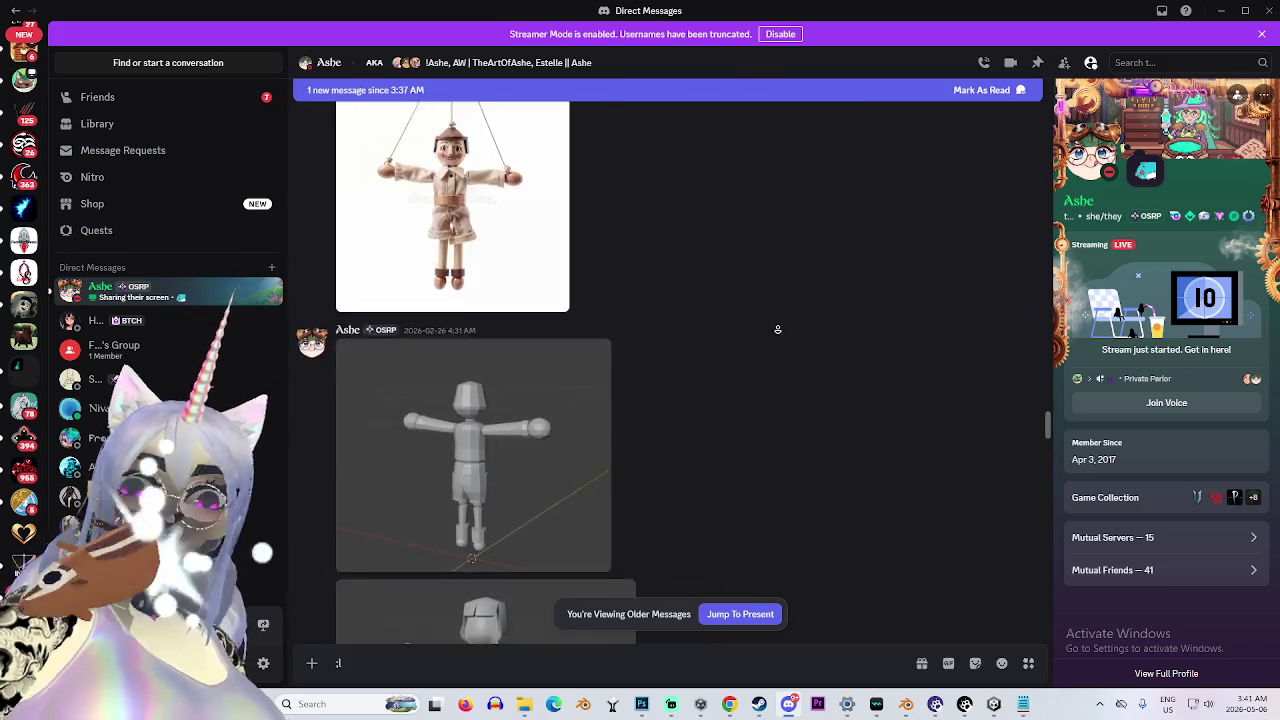
Scroll down the DM and use Jump To Present to reach the two latest warrior renders.
scroll(down, 3)
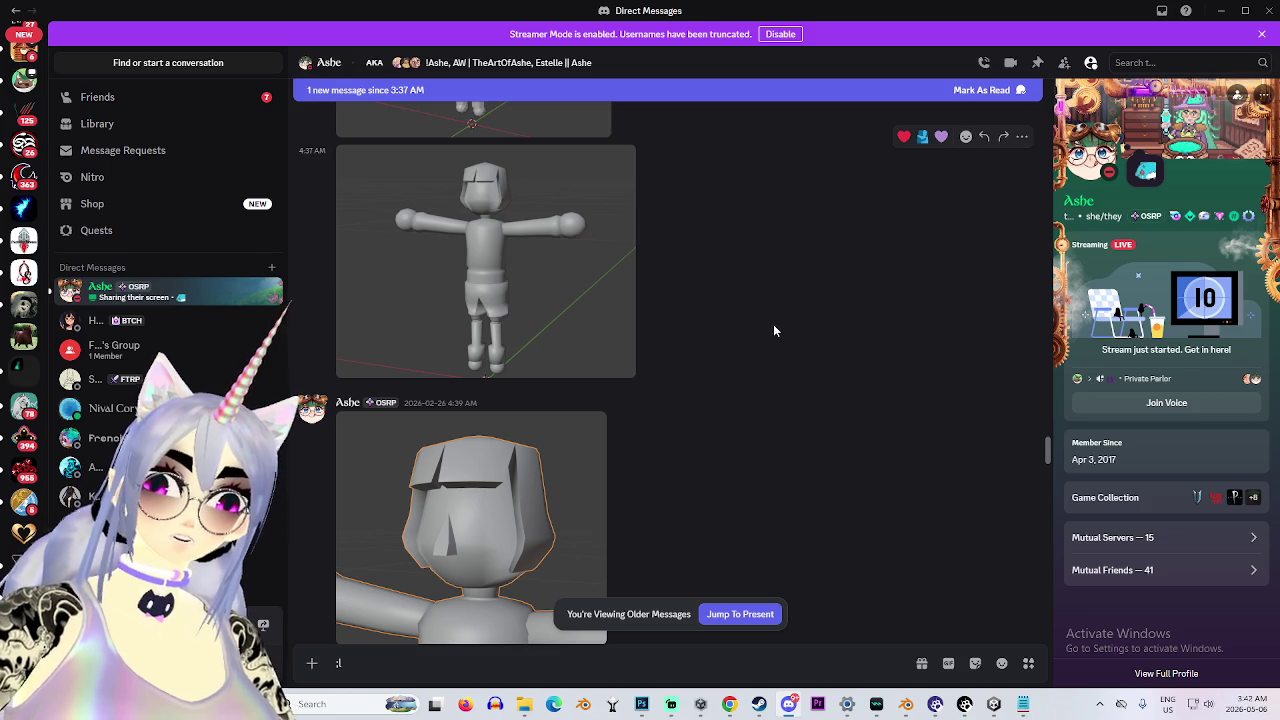
scroll(down, 3)
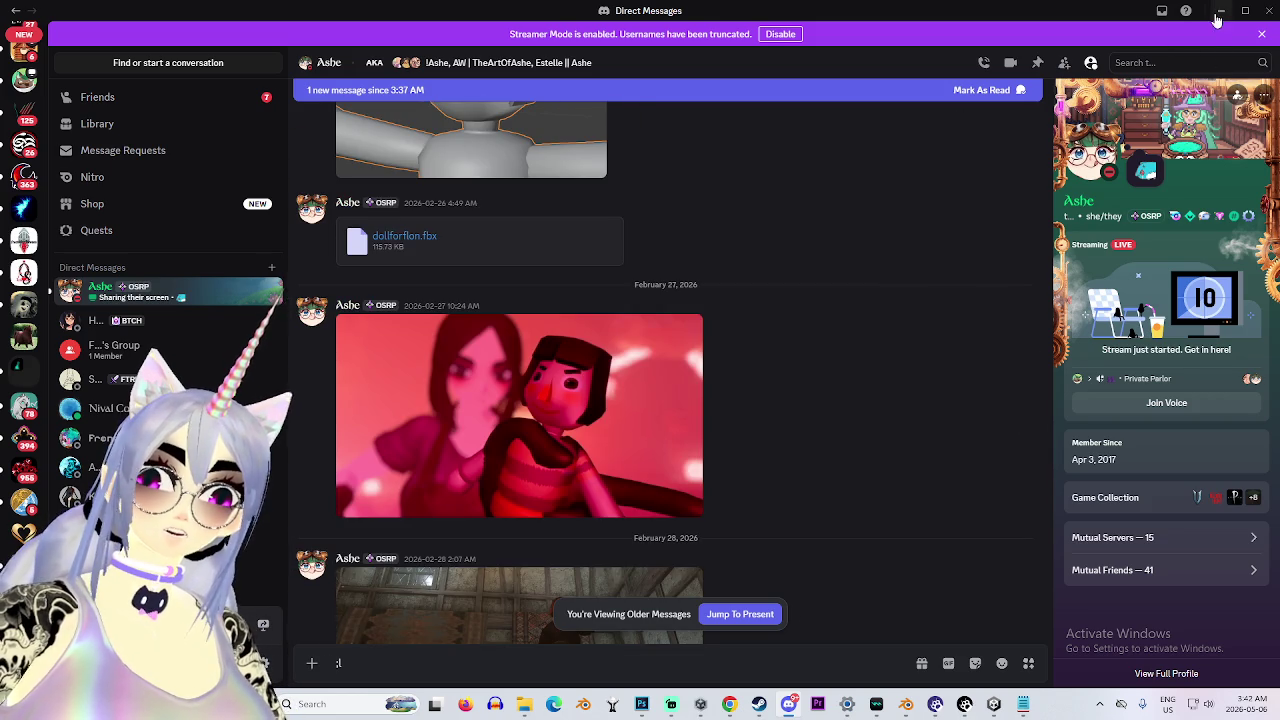
middle_click(982, 284)
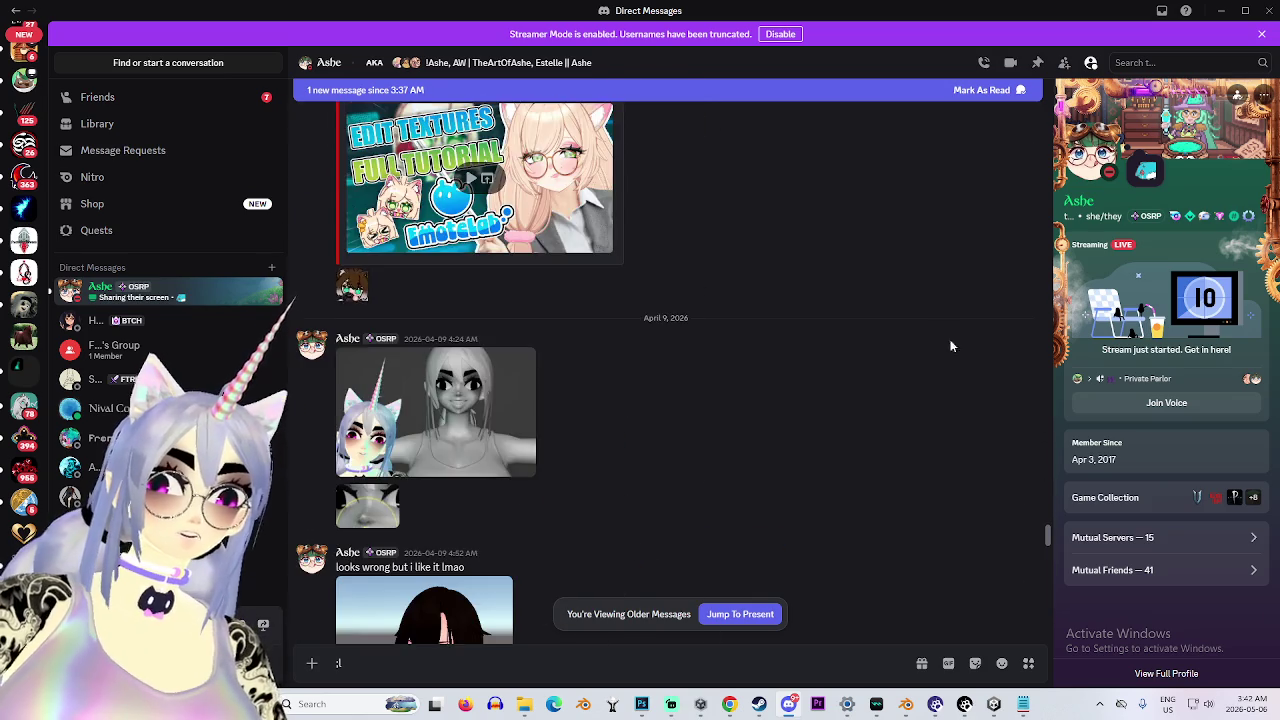
scroll(down, 3)
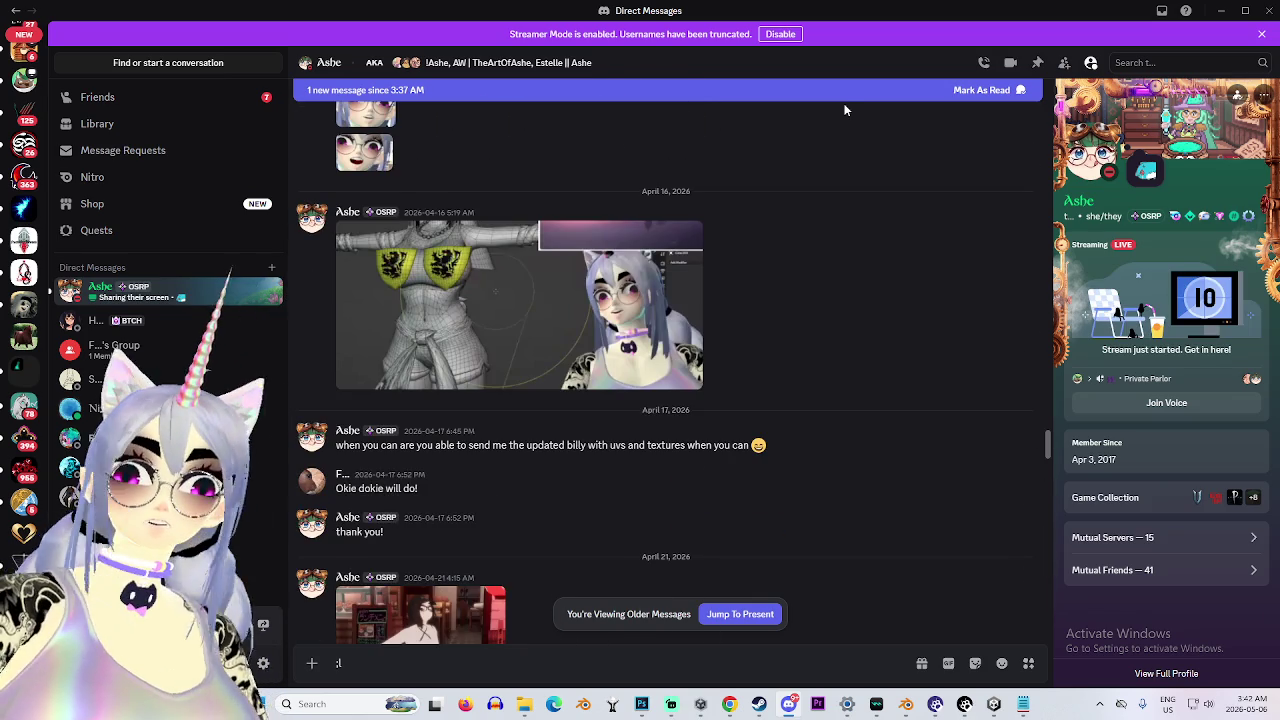
scroll(down, 3)
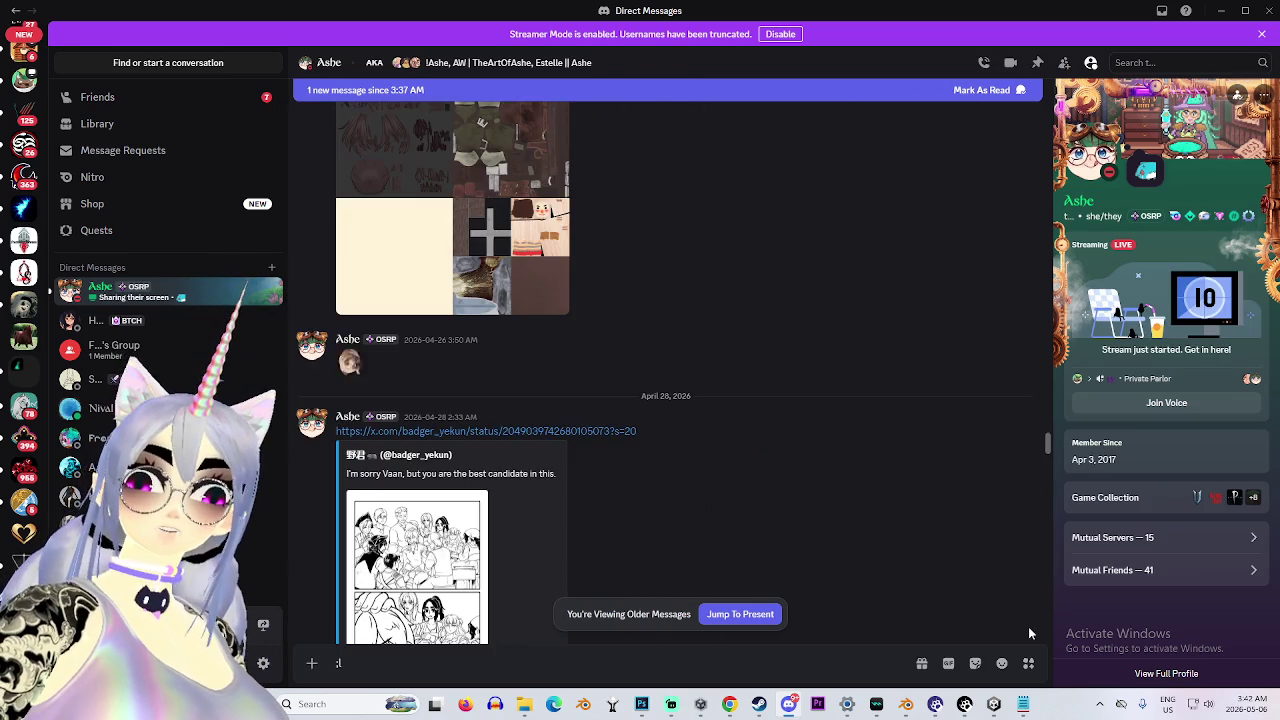
click(703, 614)
middle_click(839, 425)
middle_click(754, 487)
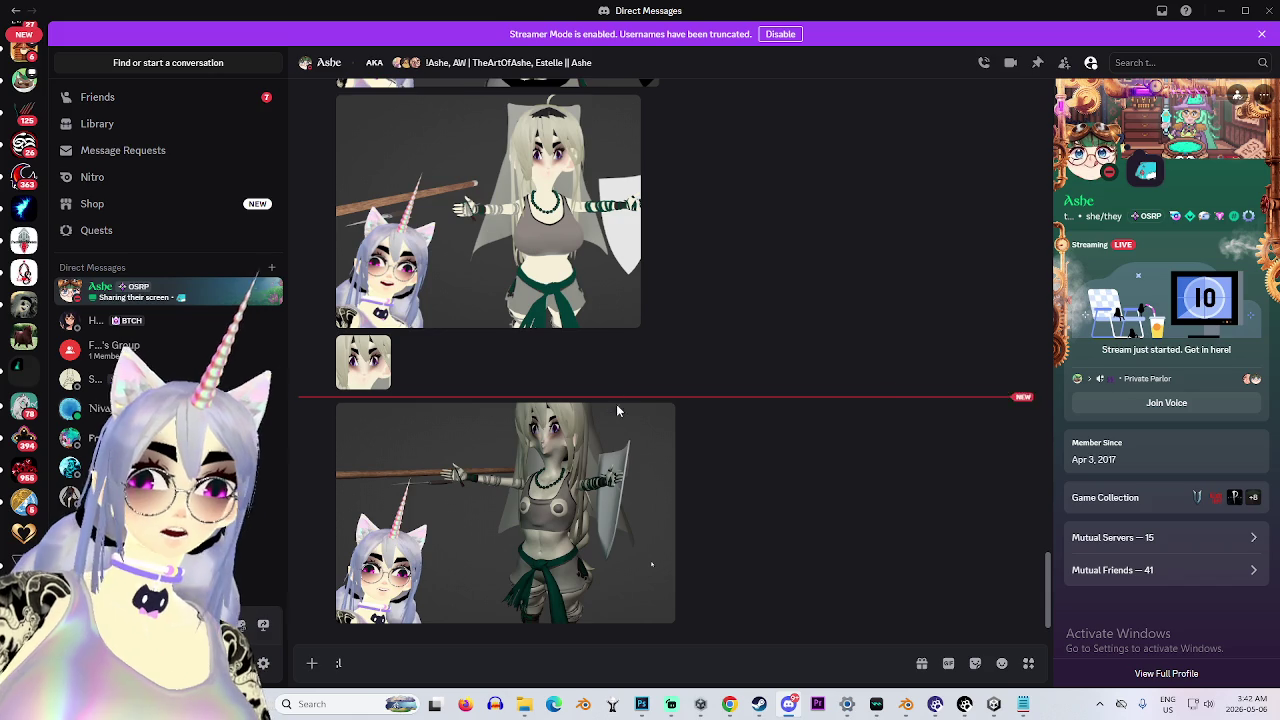
View the newest warrior render enlarged, then orbit the Blender model to see her left side.
click(591, 489)
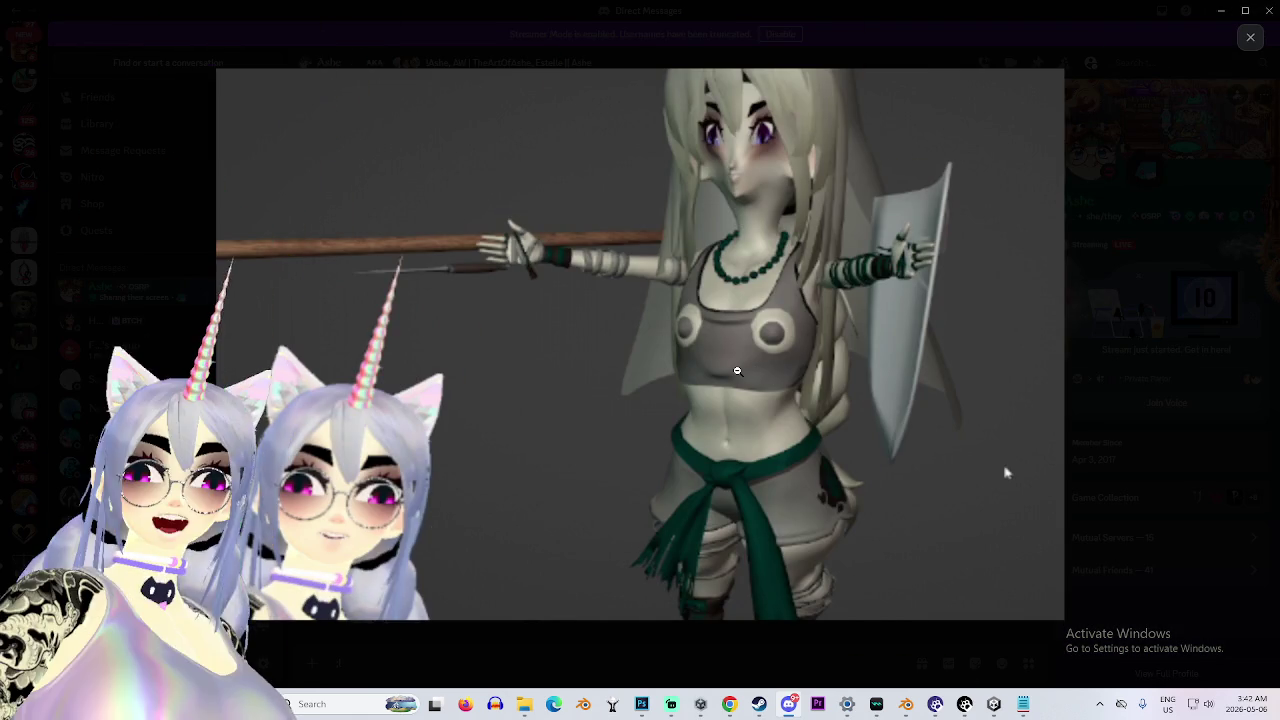
click(905, 704)
drag(650, 300, 569, 402)
scroll(up, 3)
drag(528, 364, 603, 320)
scroll(down, 3)
scroll(up, 3)
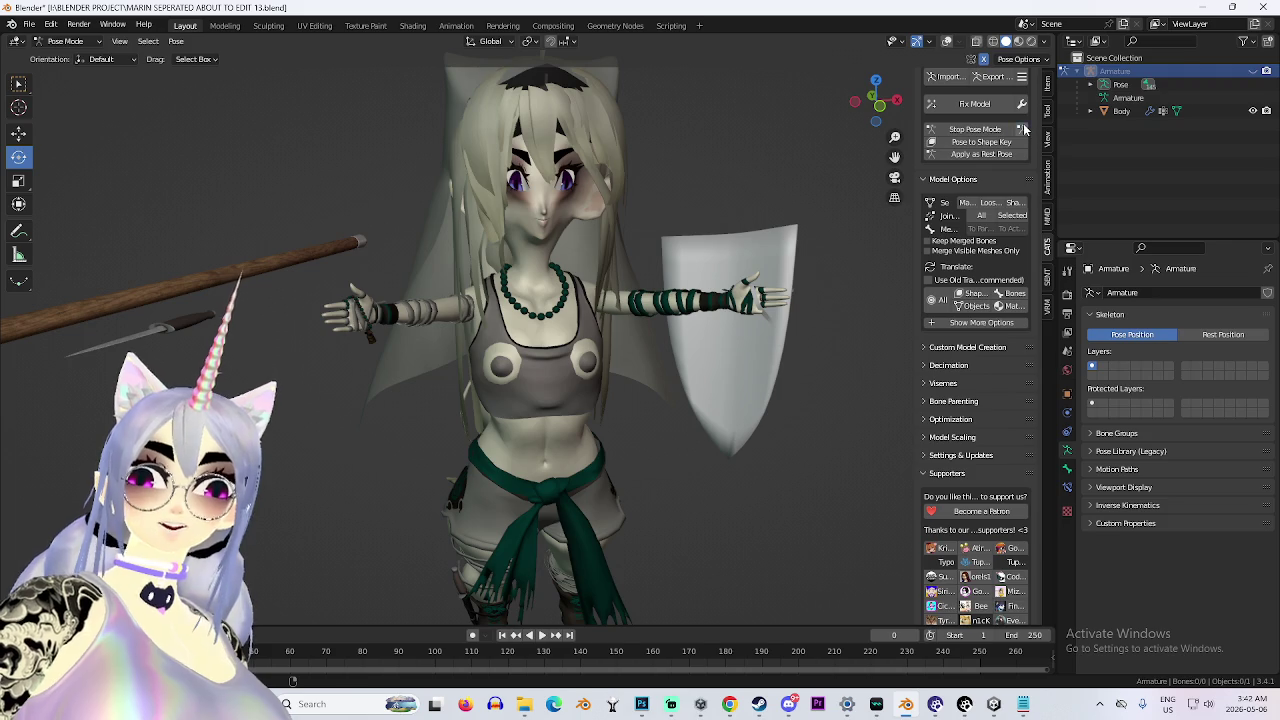
Stop Pose Mode in CATS, select the Body mesh and switch it to Sculpt Mode.
click(1022, 129)
drag(626, 440, 380, 328)
click(498, 380)
click(86, 42)
click(72, 86)
Orbit and zoom around the hips and legs to inspect them from the rear and sides.
drag(560, 429, 429, 329)
scroll(down, 3)
scroll(up, 3)
drag(400, 286, 449, 329)
drag(480, 372, 563, 436)
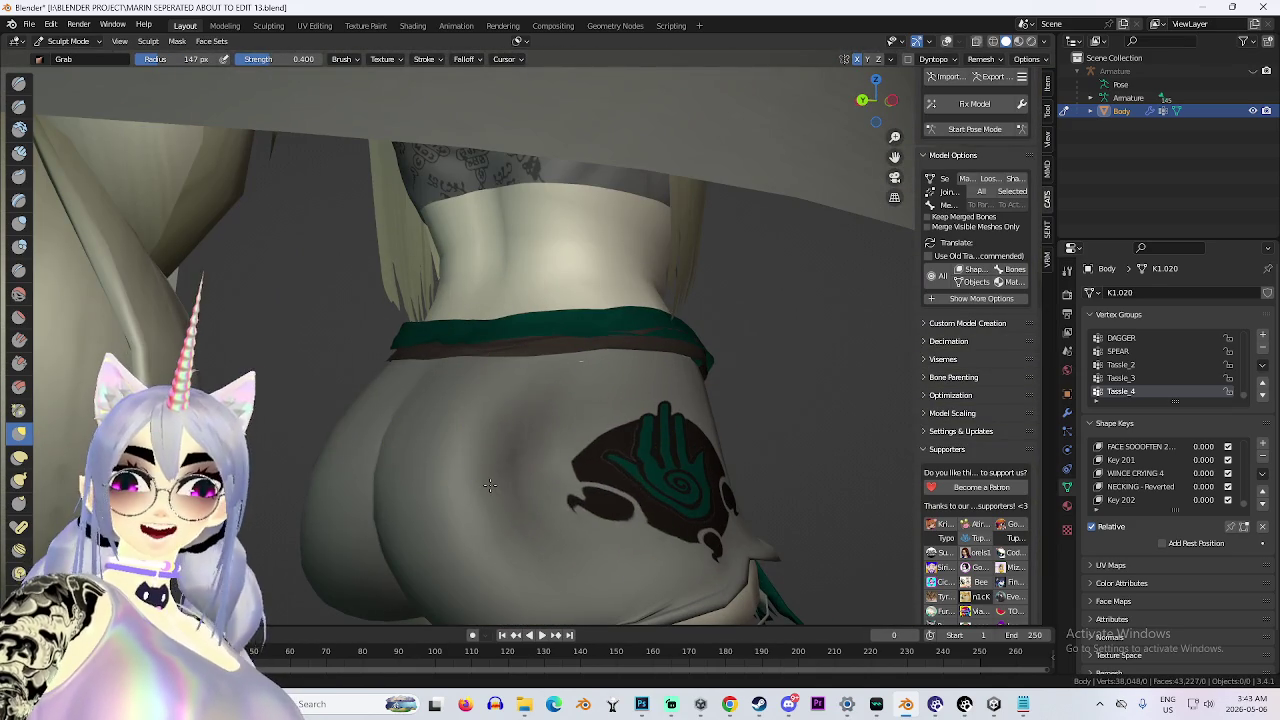
drag(533, 468, 465, 508)
drag(478, 459, 510, 490)
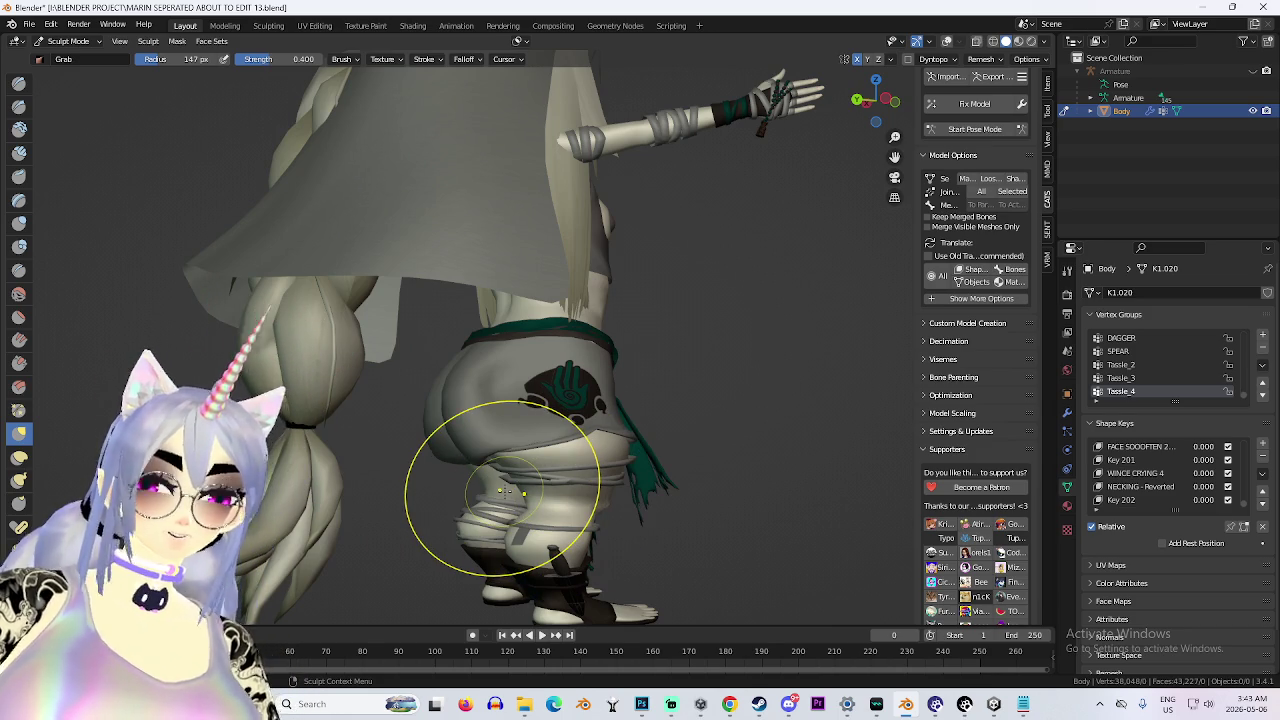
drag(455, 405, 479, 450)
drag(397, 451, 405, 338)
drag(490, 352, 371, 543)
scroll(up, 3)
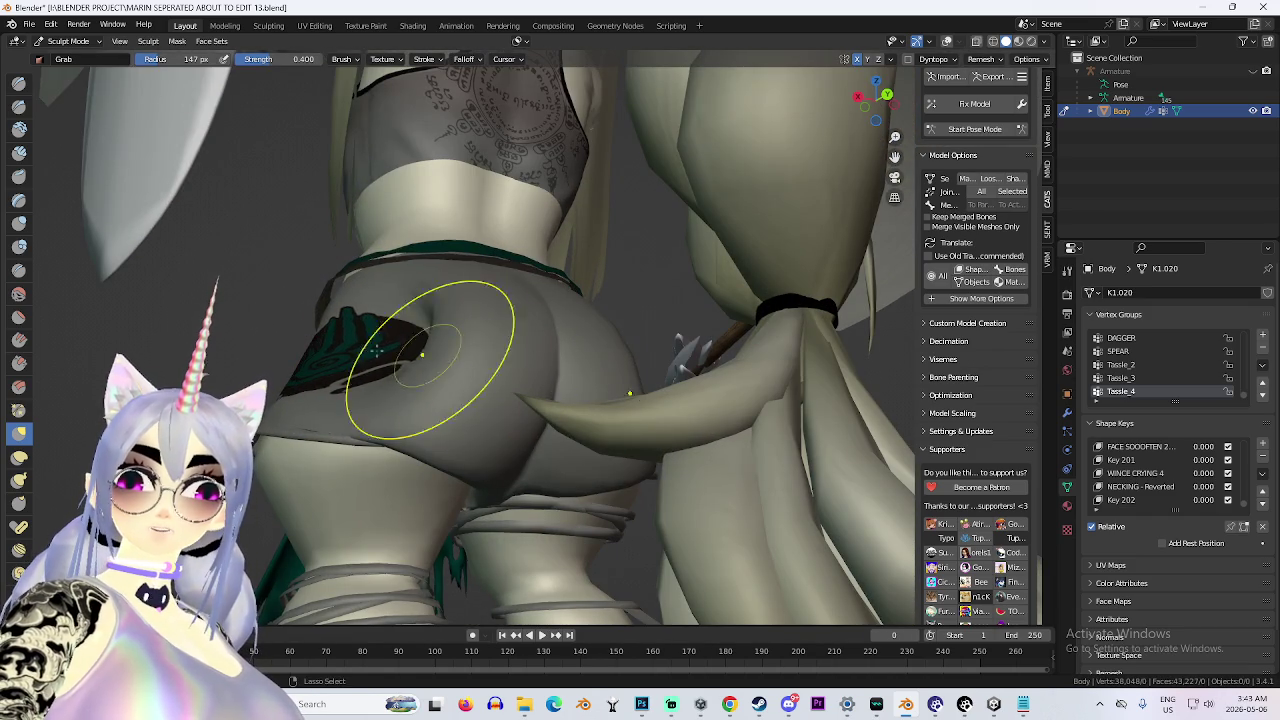
drag(420, 354, 401, 349)
scroll(down, 3)
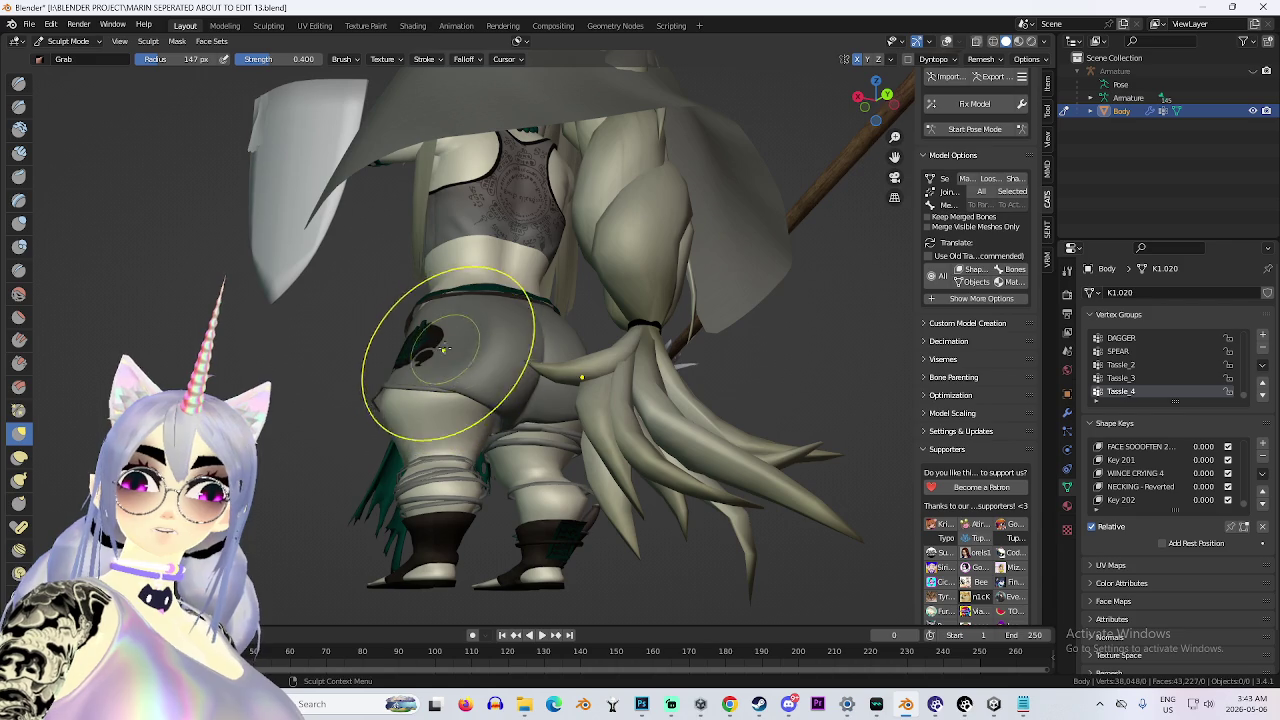
drag(508, 350, 397, 355)
drag(493, 362, 510, 420)
scroll(up, 3)
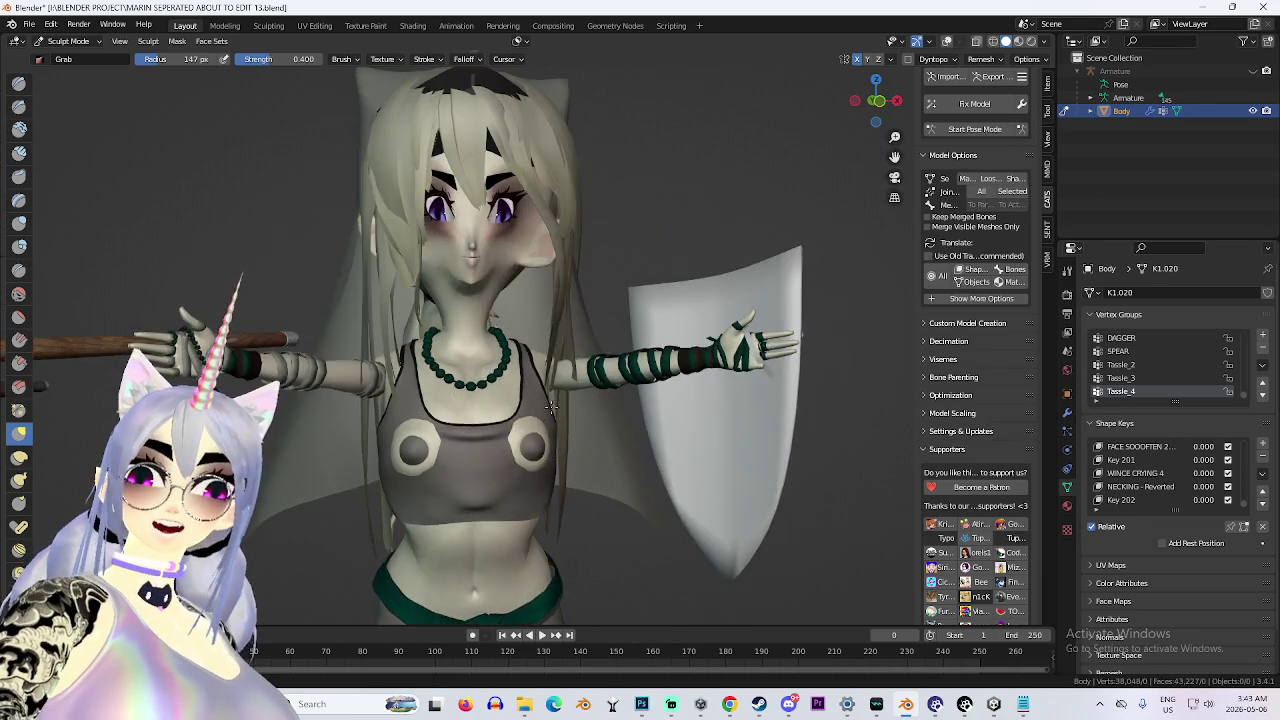
Orbit and zoom to inspect the chest and torso from the front and side.
scroll(down, 3)
scroll(down, 3)
drag(404, 347, 531, 372)
scroll(up, 3)
scroll(down, 3)
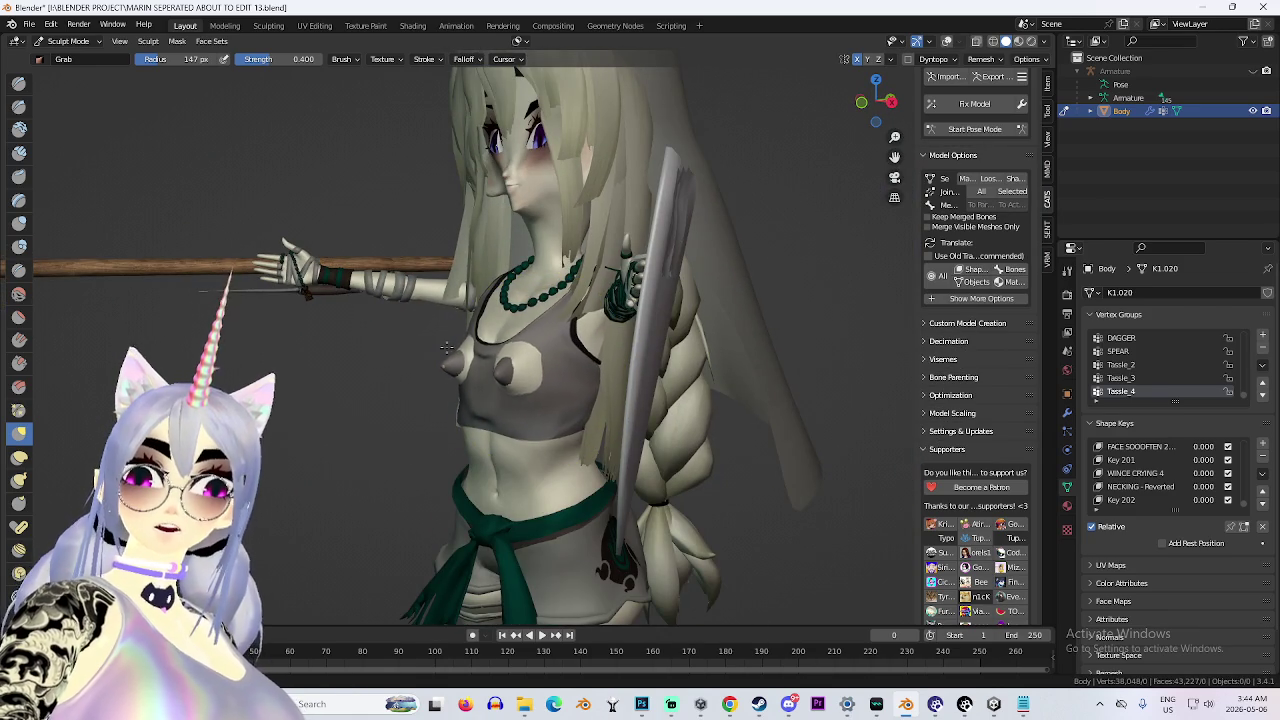
drag(446, 347, 505, 365)
scroll(up, 3)
drag(487, 514, 692, 354)
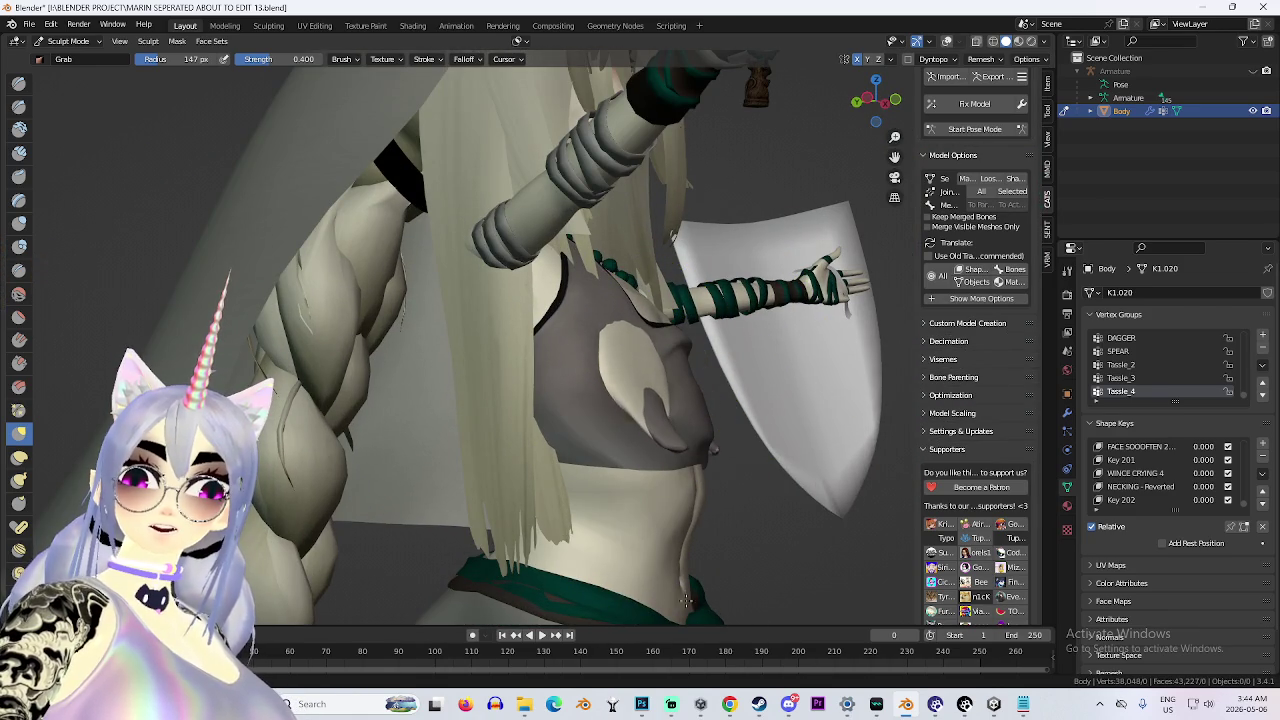
drag(700, 600, 598, 376)
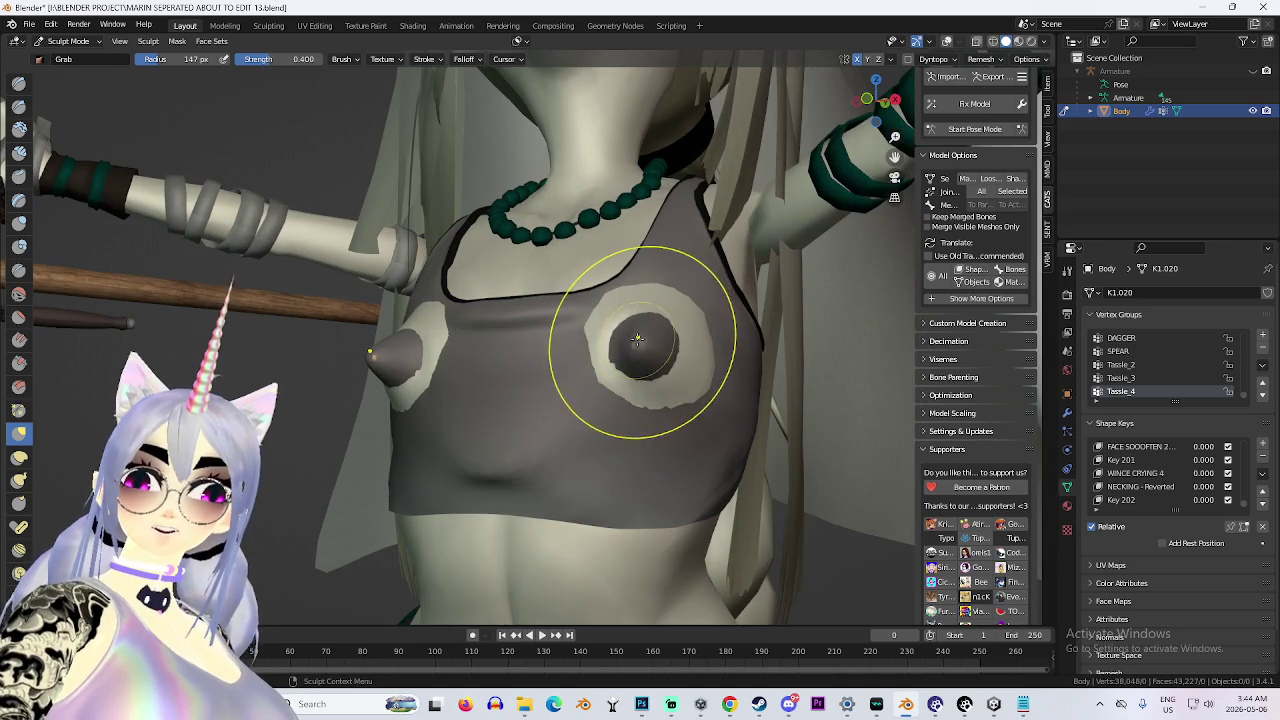
drag(641, 497, 199, 88)
scroll(up, 3)
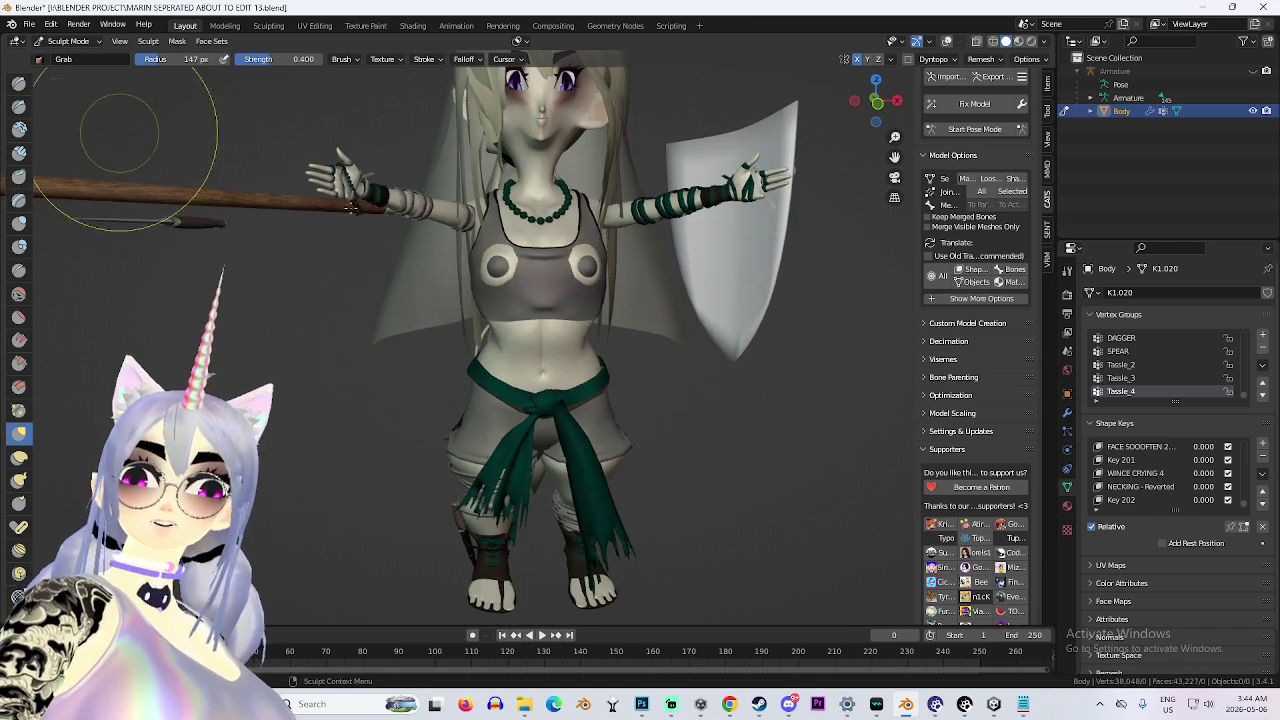
View the torso from the shield side, rear and arm, then restart Pose Mode in CATS.
drag(70, 140, 505, 374)
drag(407, 379, 670, 358)
drag(650, 311, 710, 355)
scroll(up, 3)
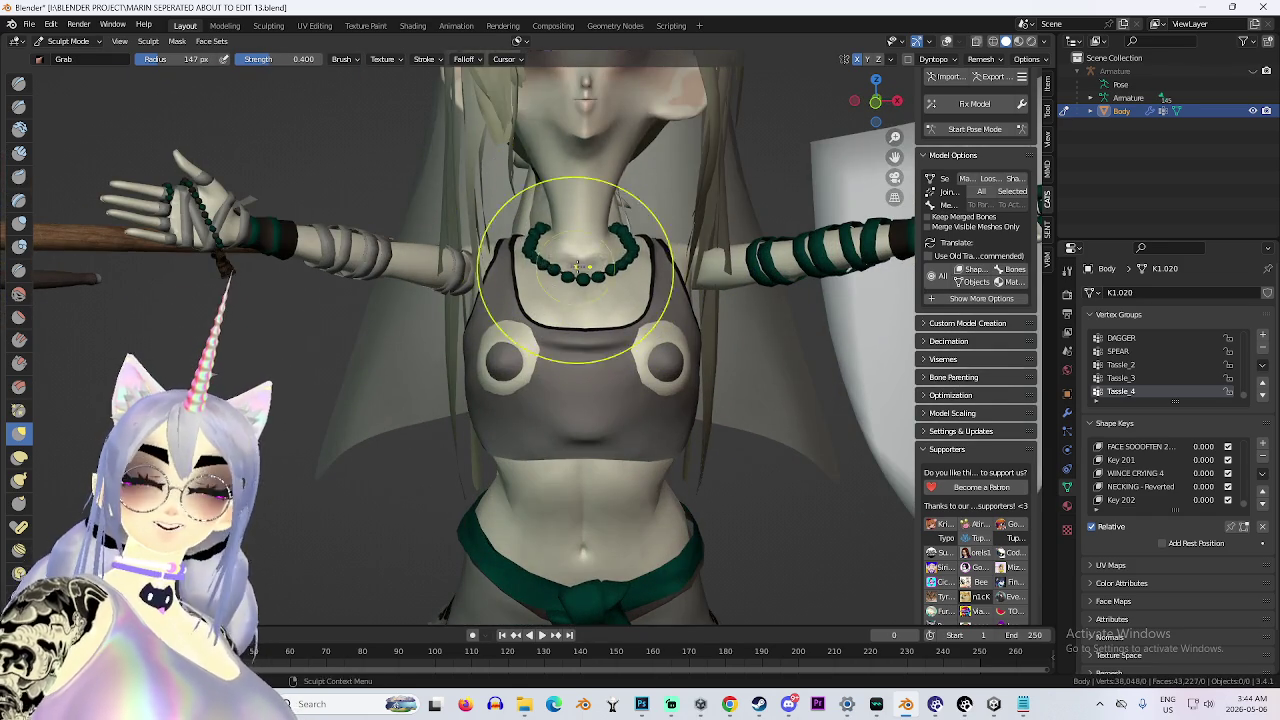
scroll(down, 3)
scroll(up, 3)
scroll(down, 3)
drag(607, 263, 537, 229)
scroll(up, 3)
scroll(up, 3)
drag(386, 257, 955, 210)
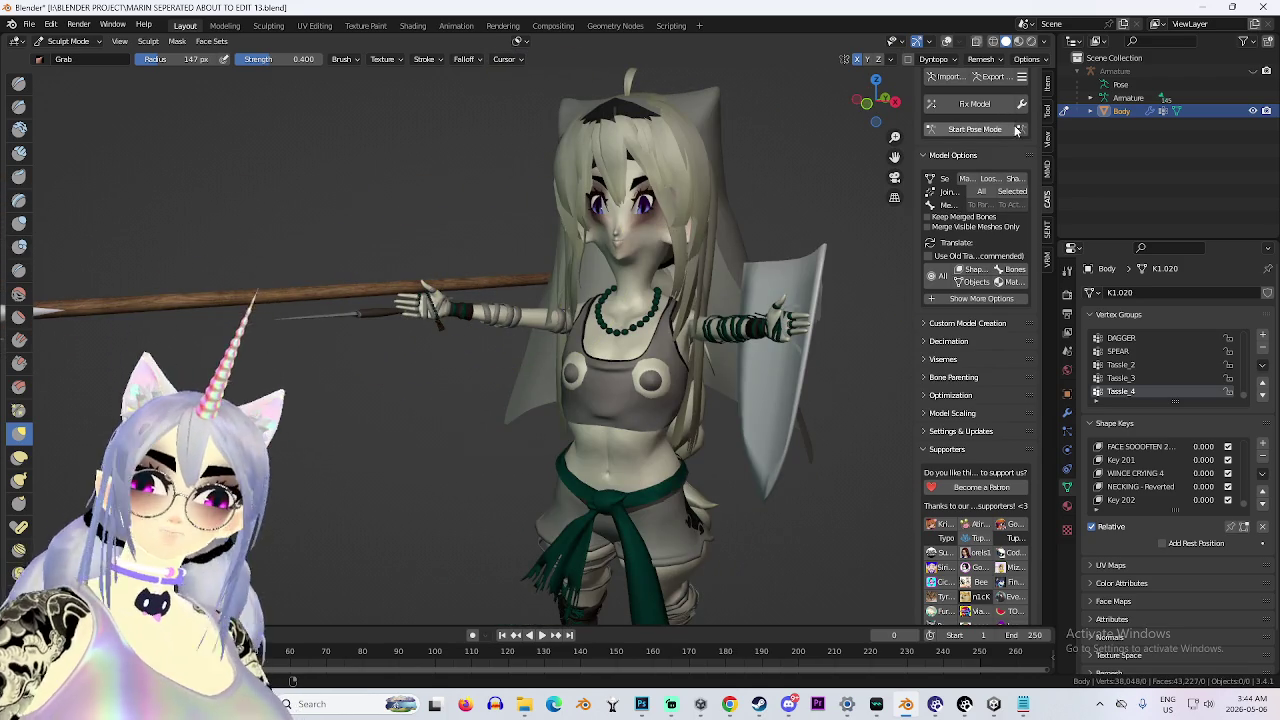
scroll(down, 3)
click(1020, 130)
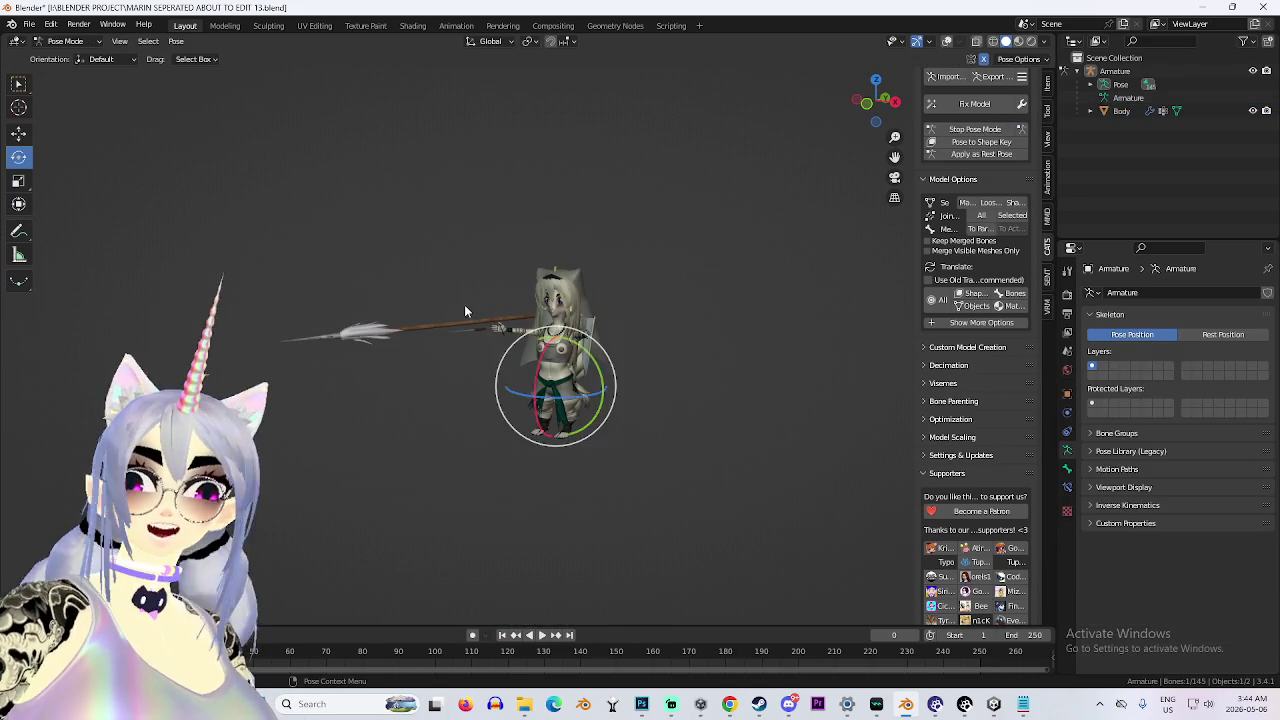
Turn on X-ray and shorten the SPEAR bone by scaling it along Y.
scroll(up, 3)
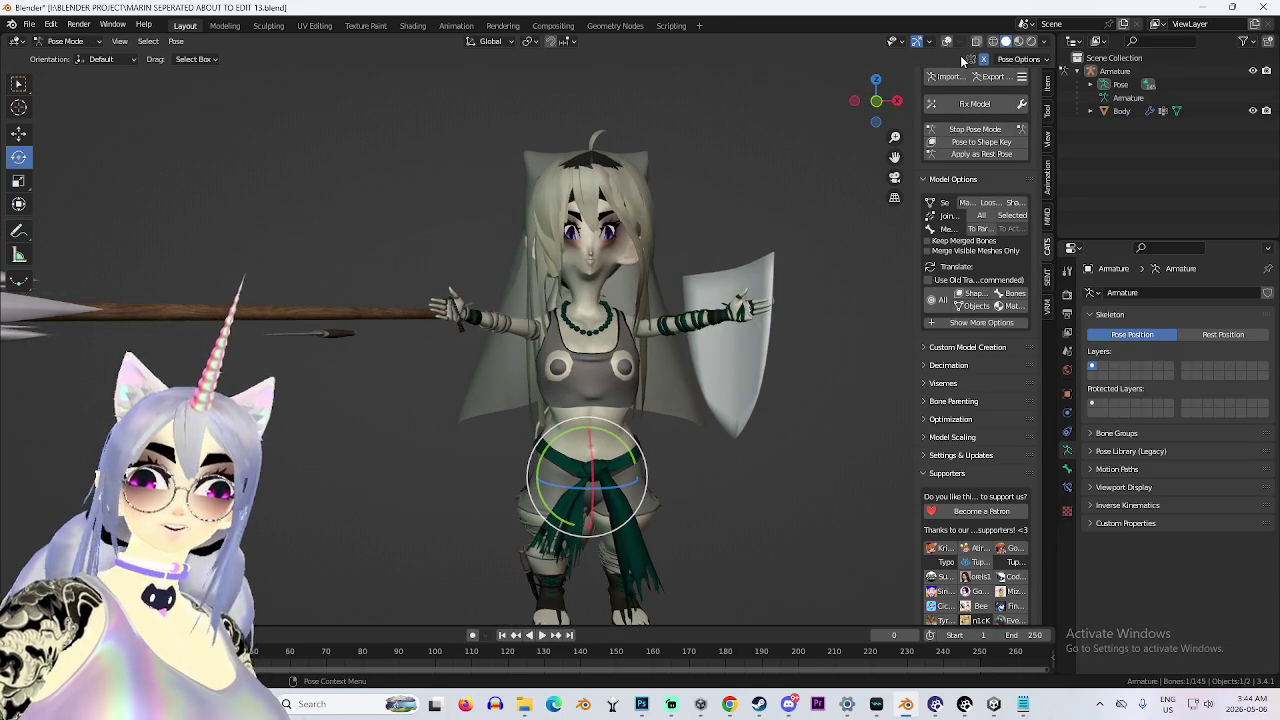
click(946, 41)
drag(600, 290, 570, 372)
click(357, 286)
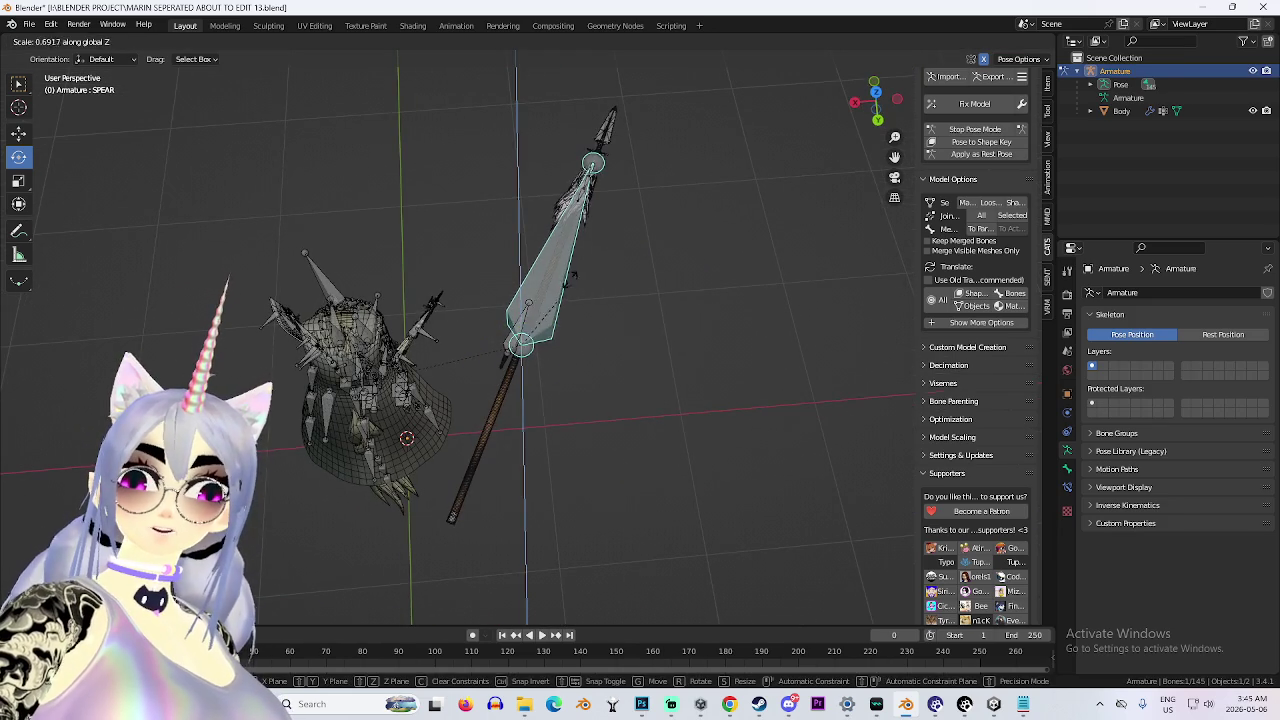
key(s)
key(y)
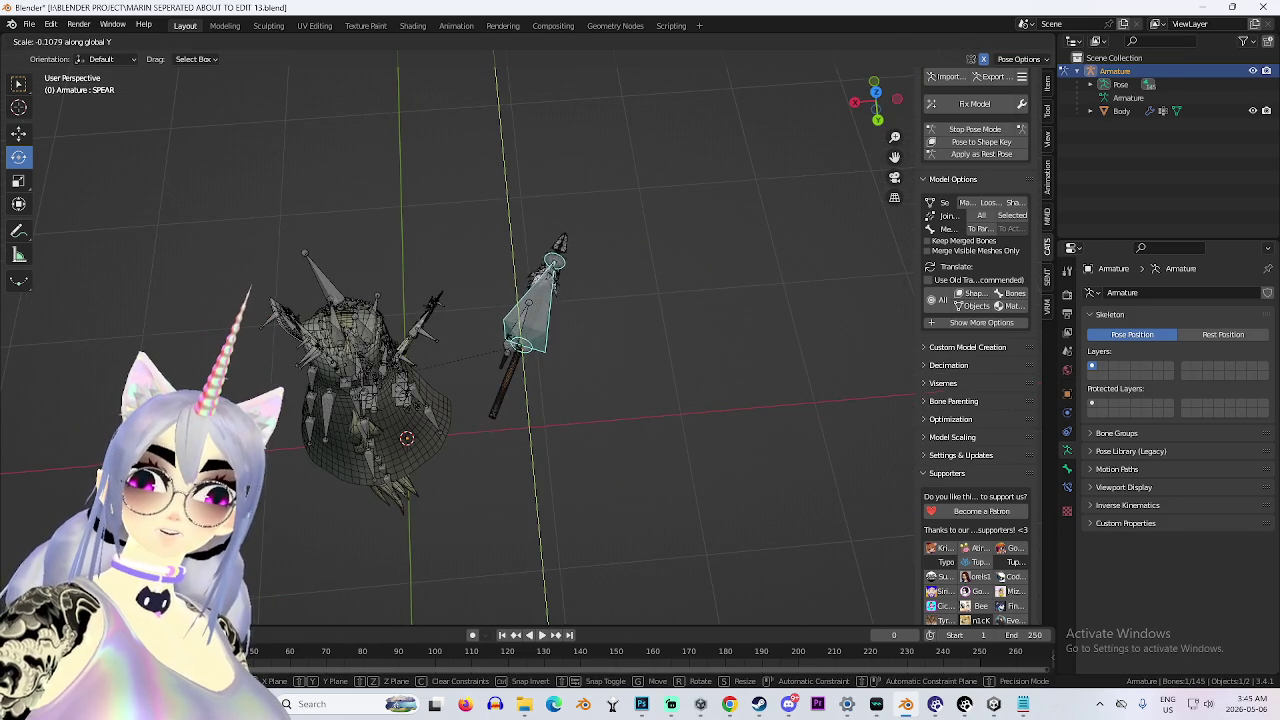
click(614, 300)
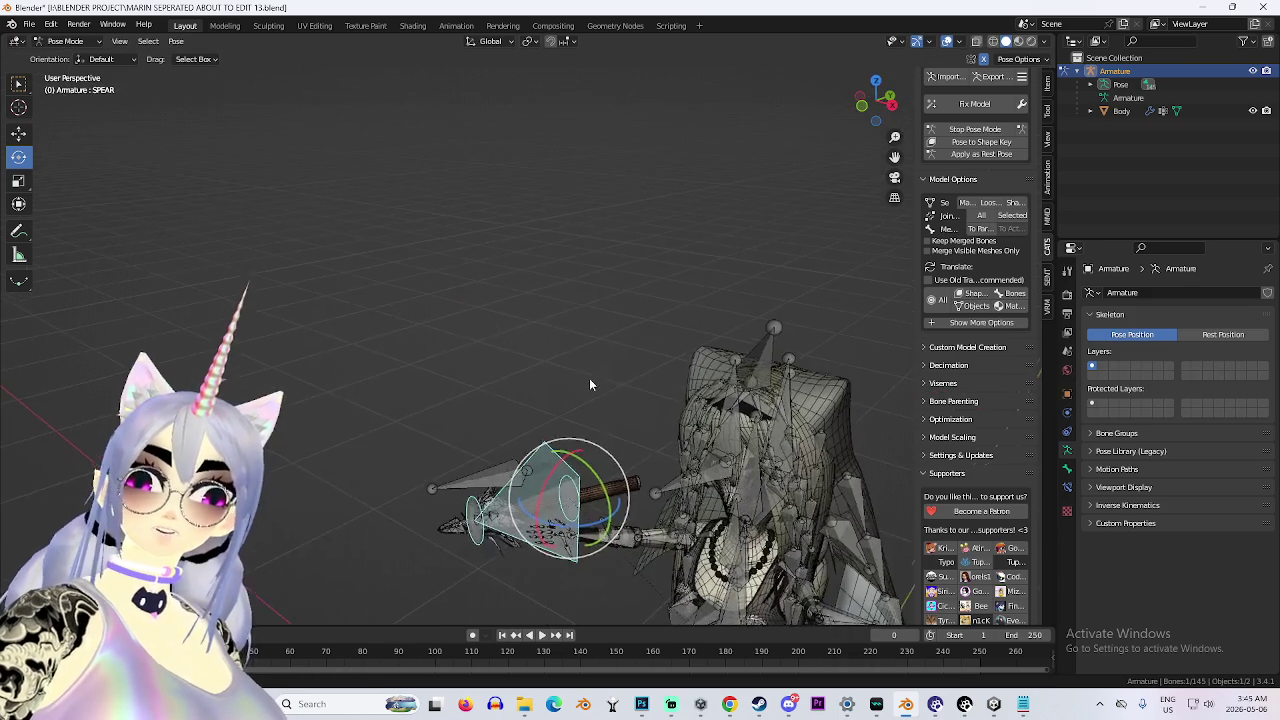
scroll(up, 3)
drag(571, 380, 503, 348)
Hide the armature bones, review the character, and toggle Pose Mode off and back on.
click(1253, 71)
drag(628, 316, 656, 305)
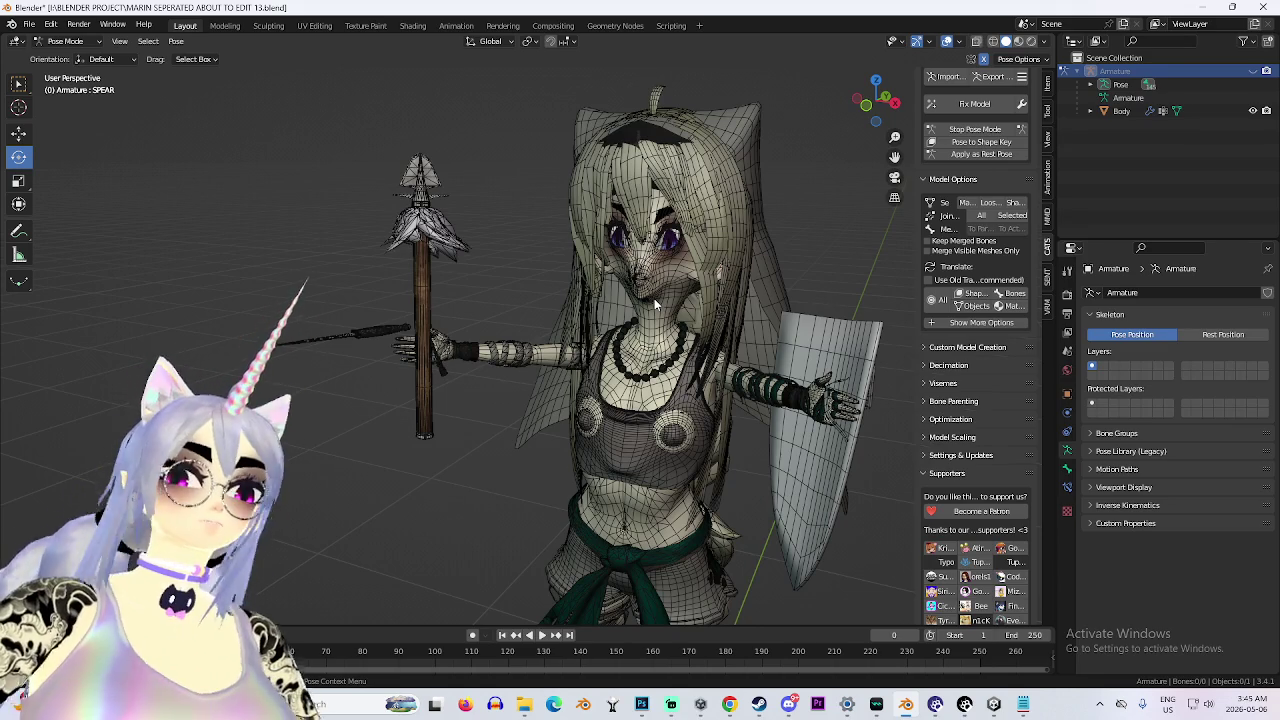
drag(670, 362, 800, 330)
scroll(up, 3)
click(1021, 133)
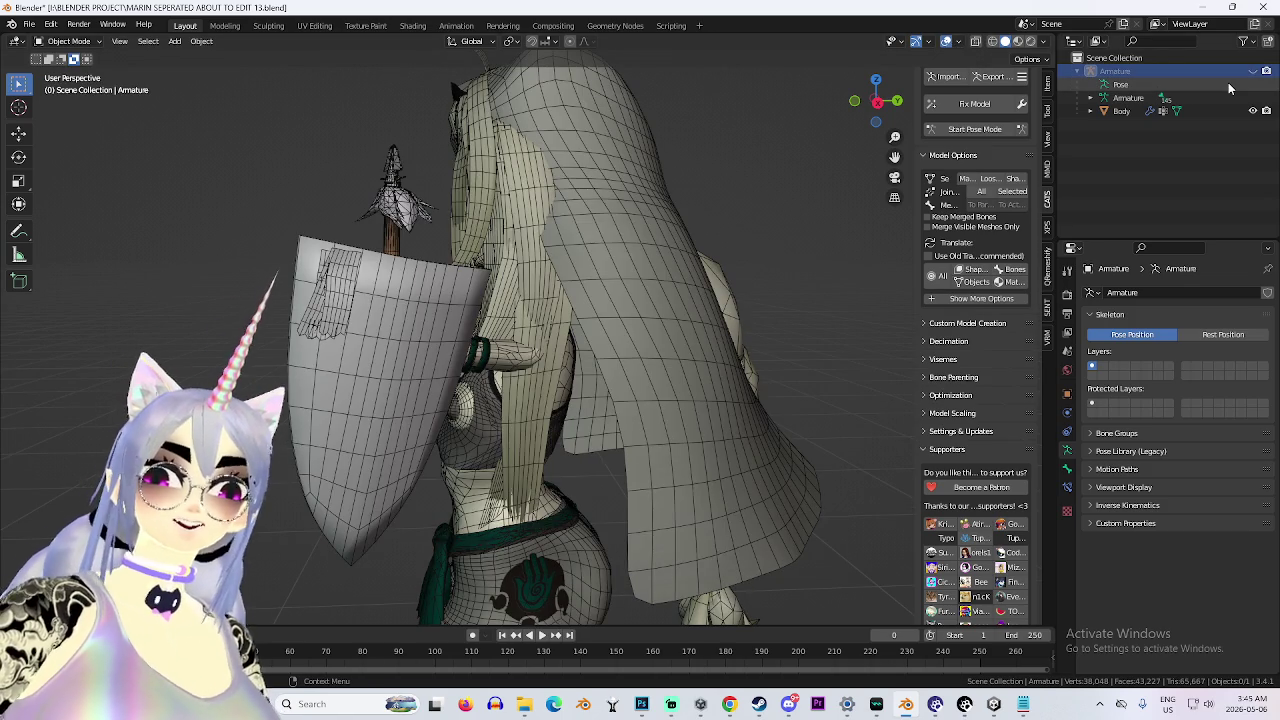
drag(875, 101, 815, 108)
click(1021, 130)
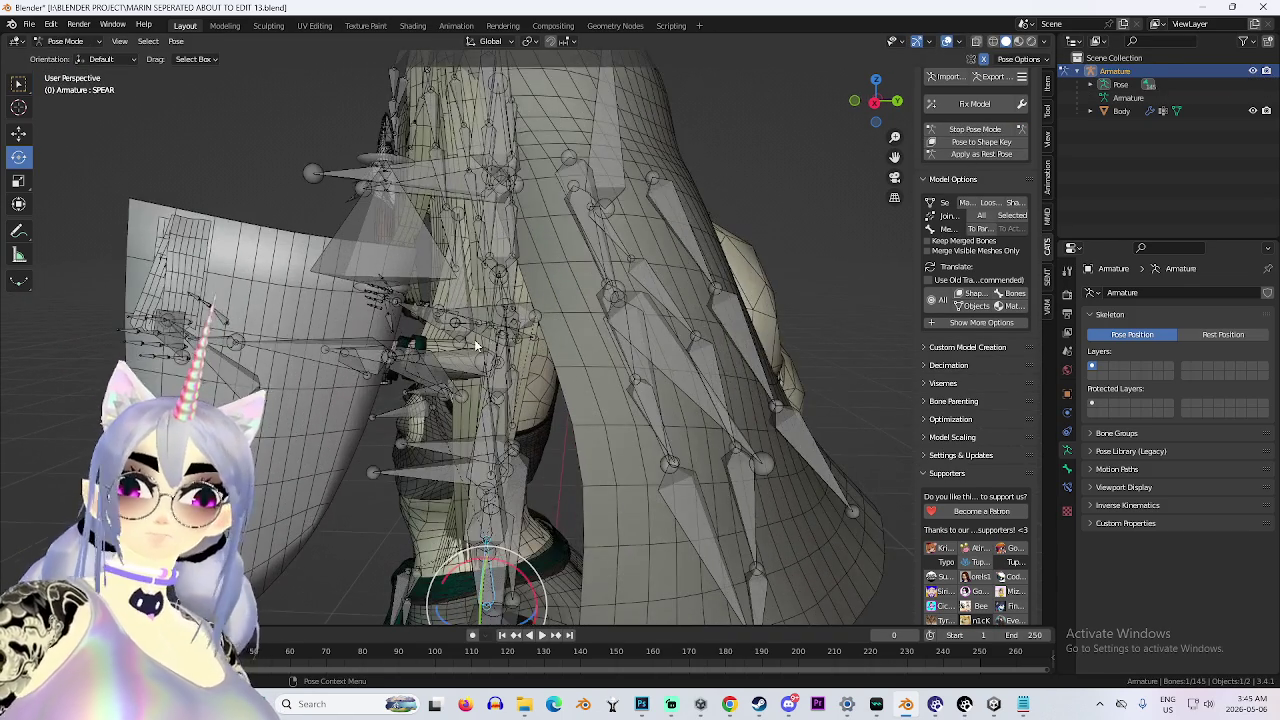
Scale the M_SIZE_SHIELD bone along global Y to narrow the shield.
click(238, 374)
key(s)
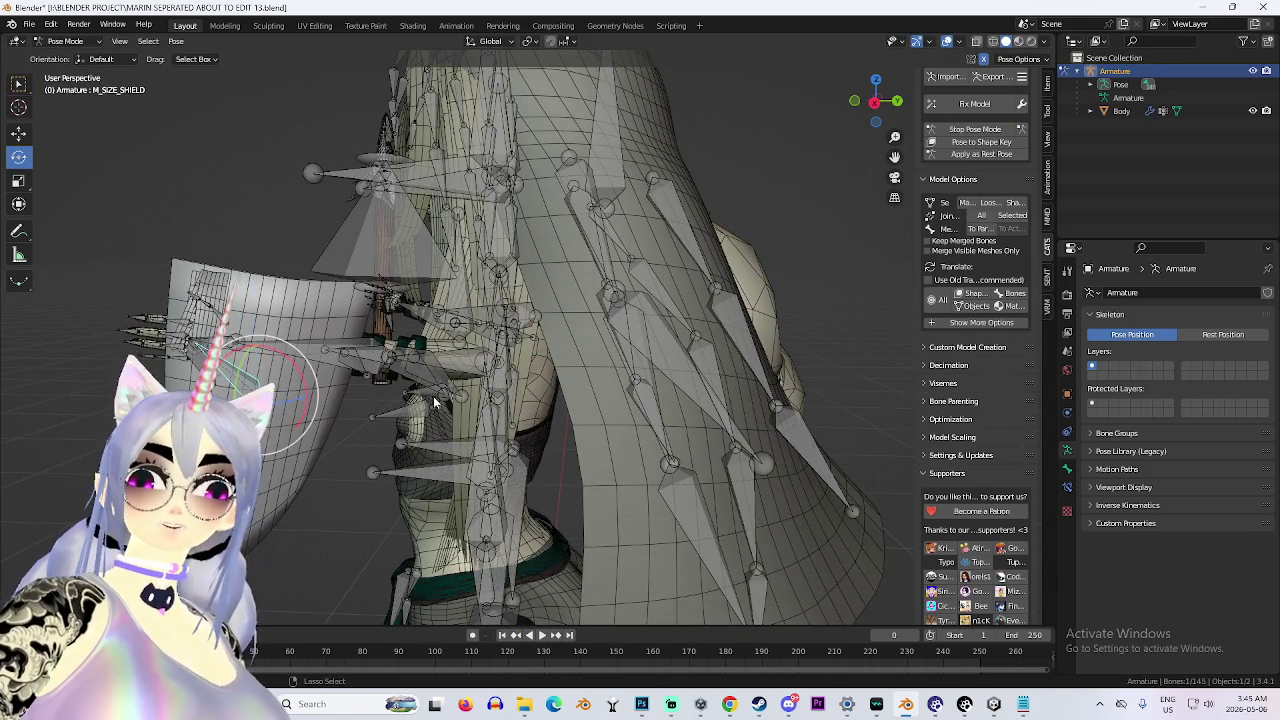
key(y)
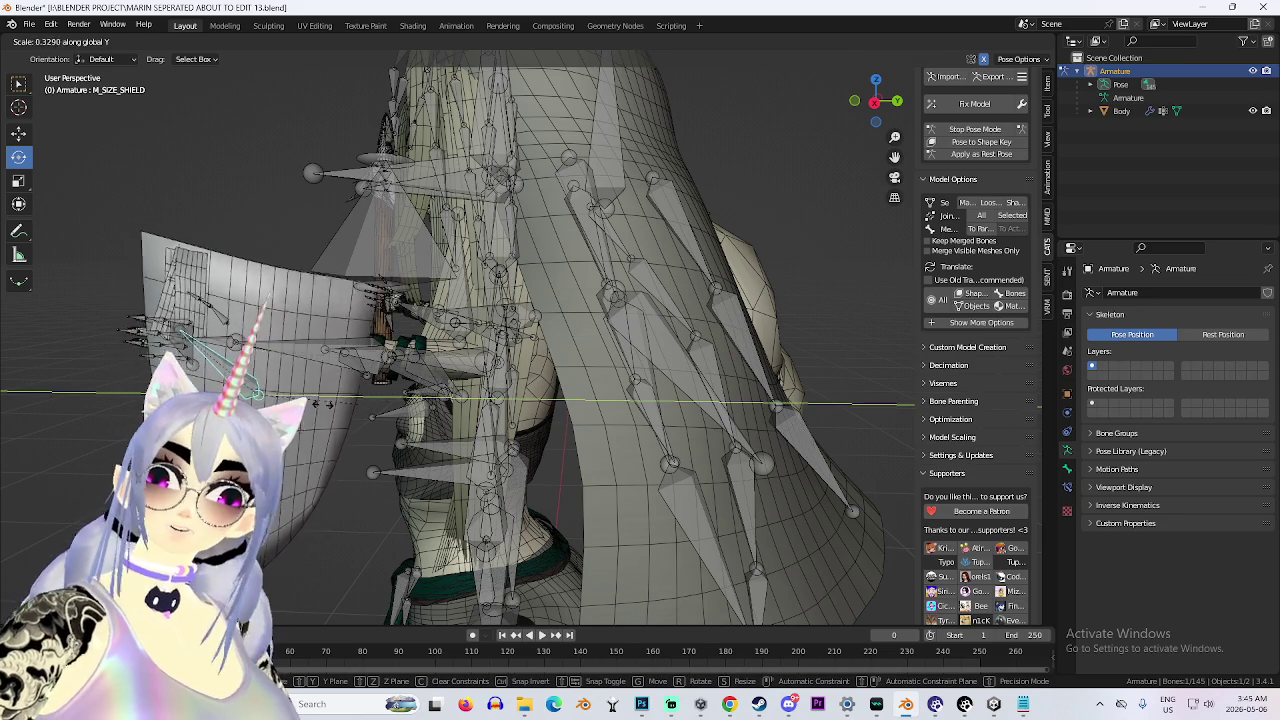
click(370, 493)
scroll(down, 3)
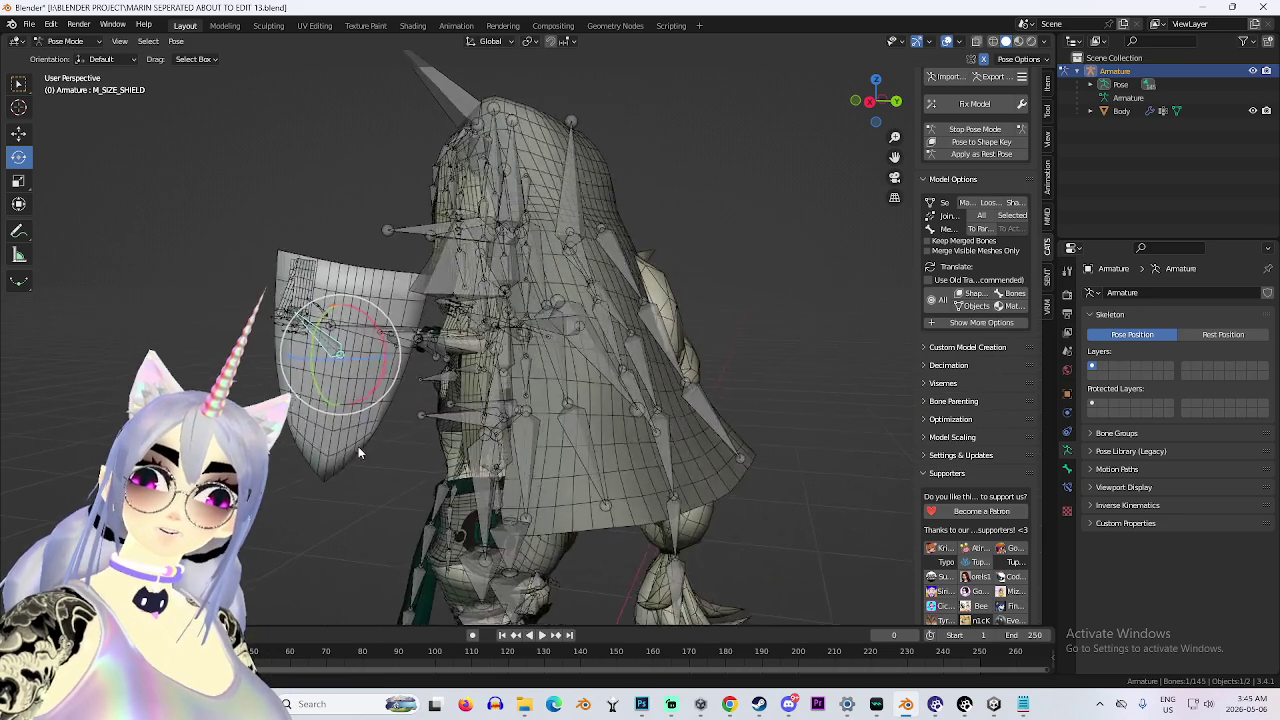
key(KP_Decimal)
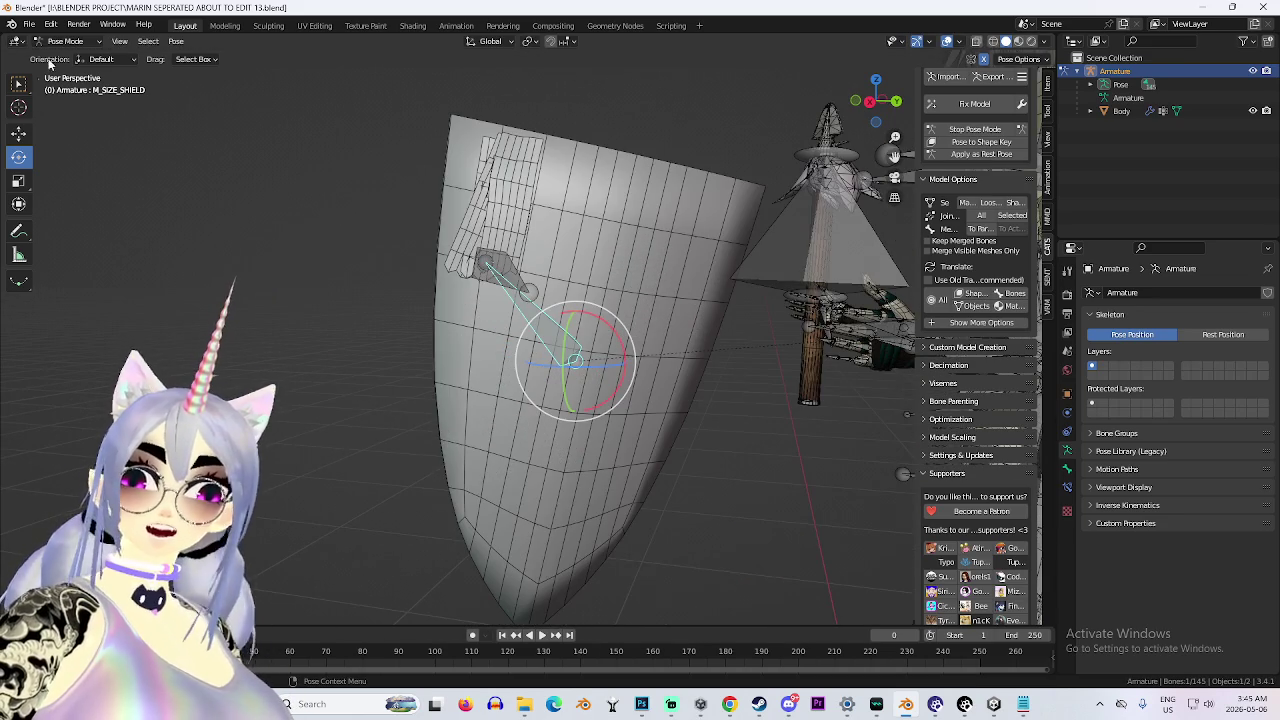
Return to Object Mode and select the character's Body mesh.
click(65, 41)
click(66, 72)
click(65, 41)
click(72, 57)
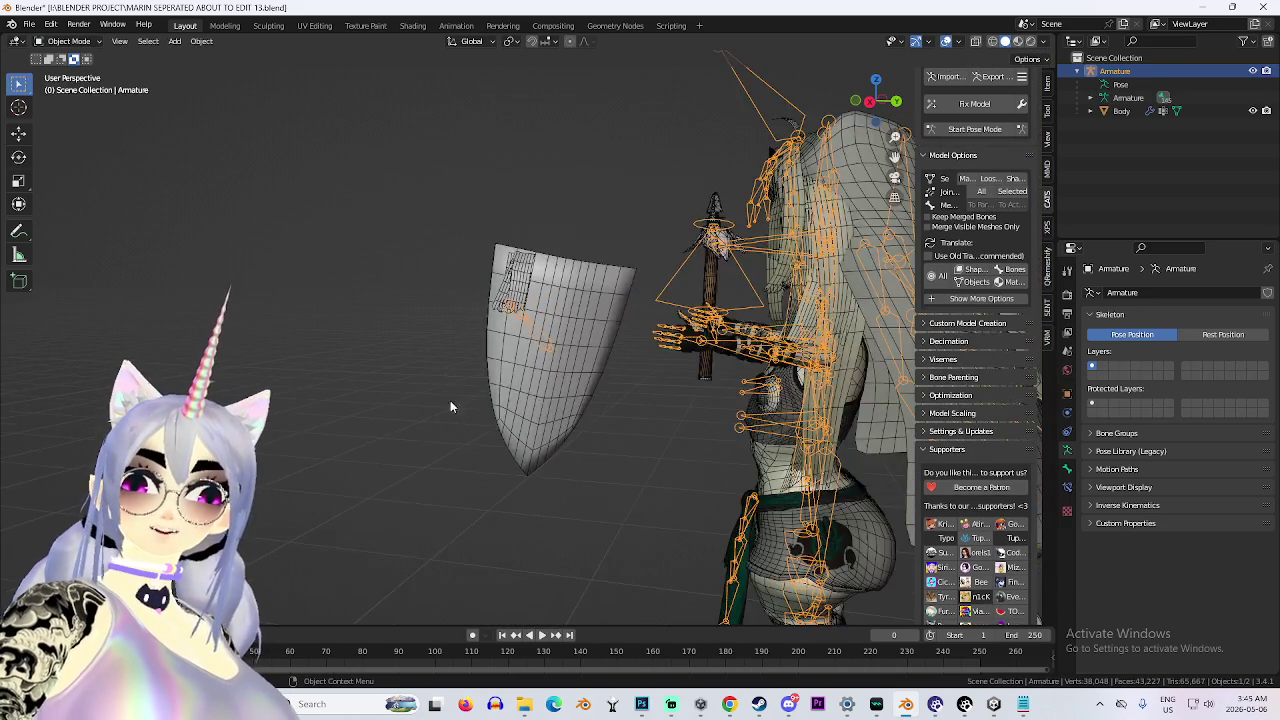
click(649, 369)
click(68, 41)
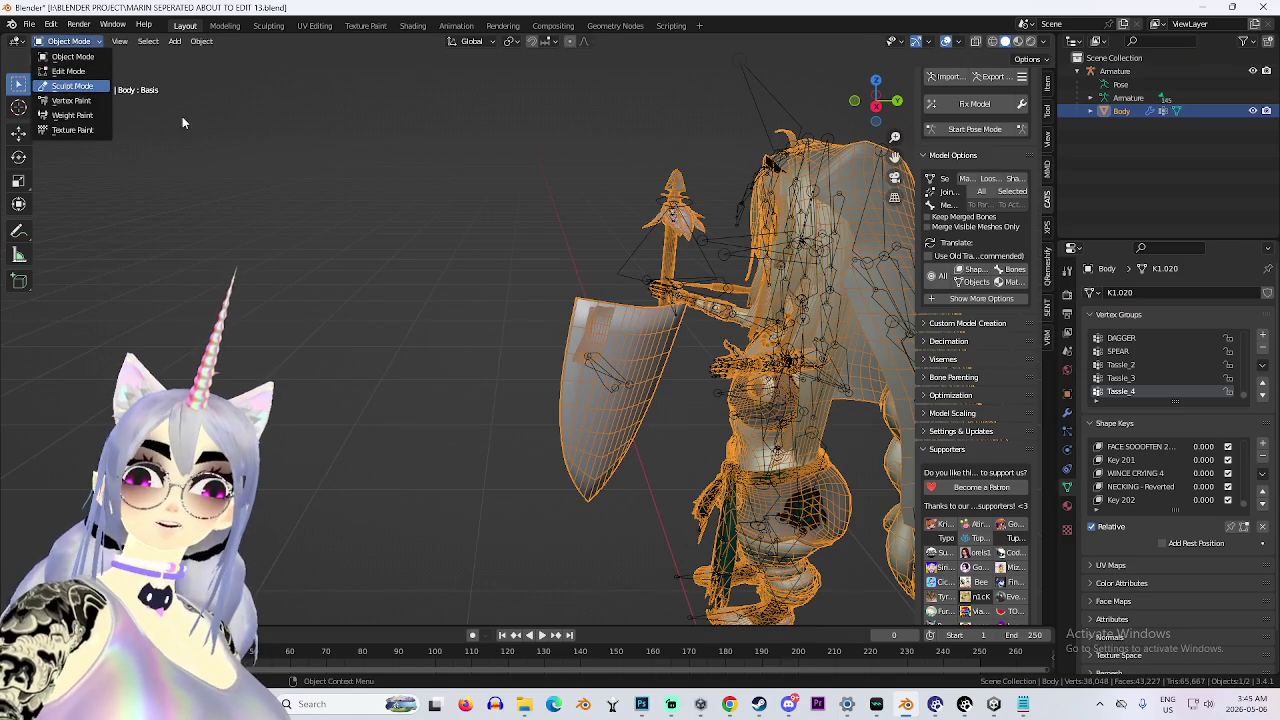
In Sculpt Mode, Grab-pull the shield's top edge into a V and its lower part into a tail.
click(72, 86)
drag(528, 257, 529, 440)
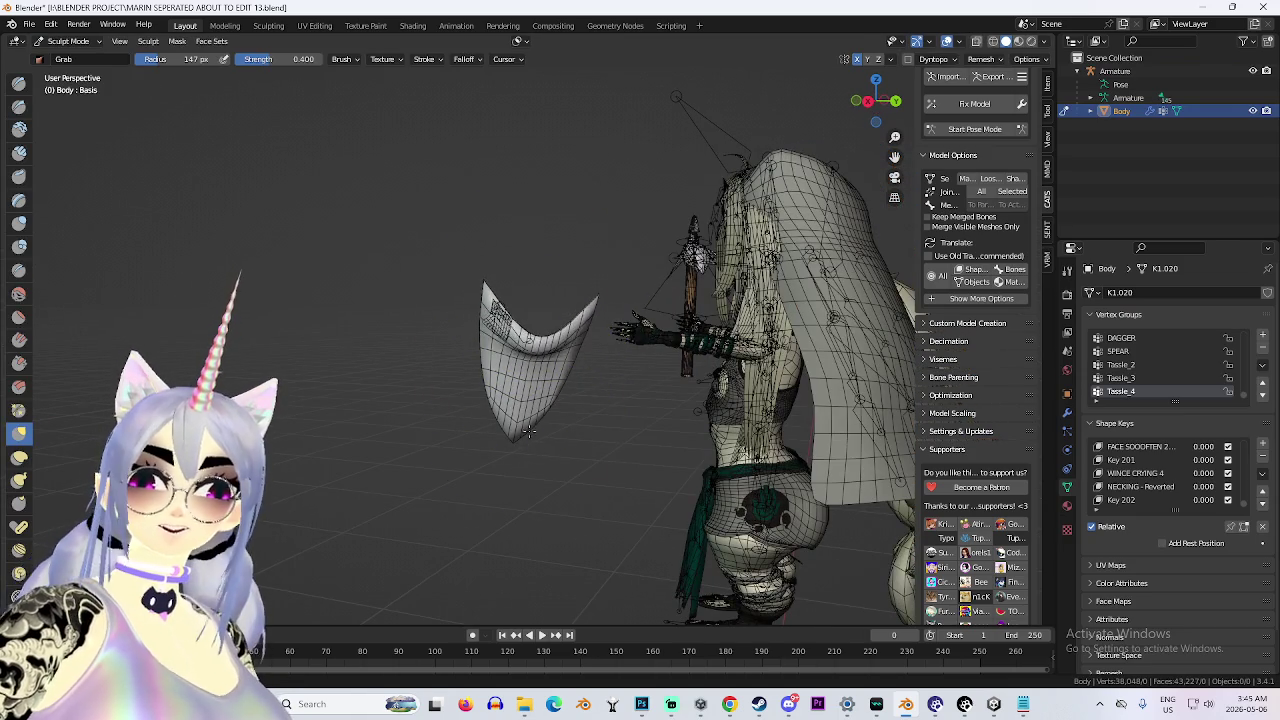
scroll(up, 3)
drag(429, 394, 483, 349)
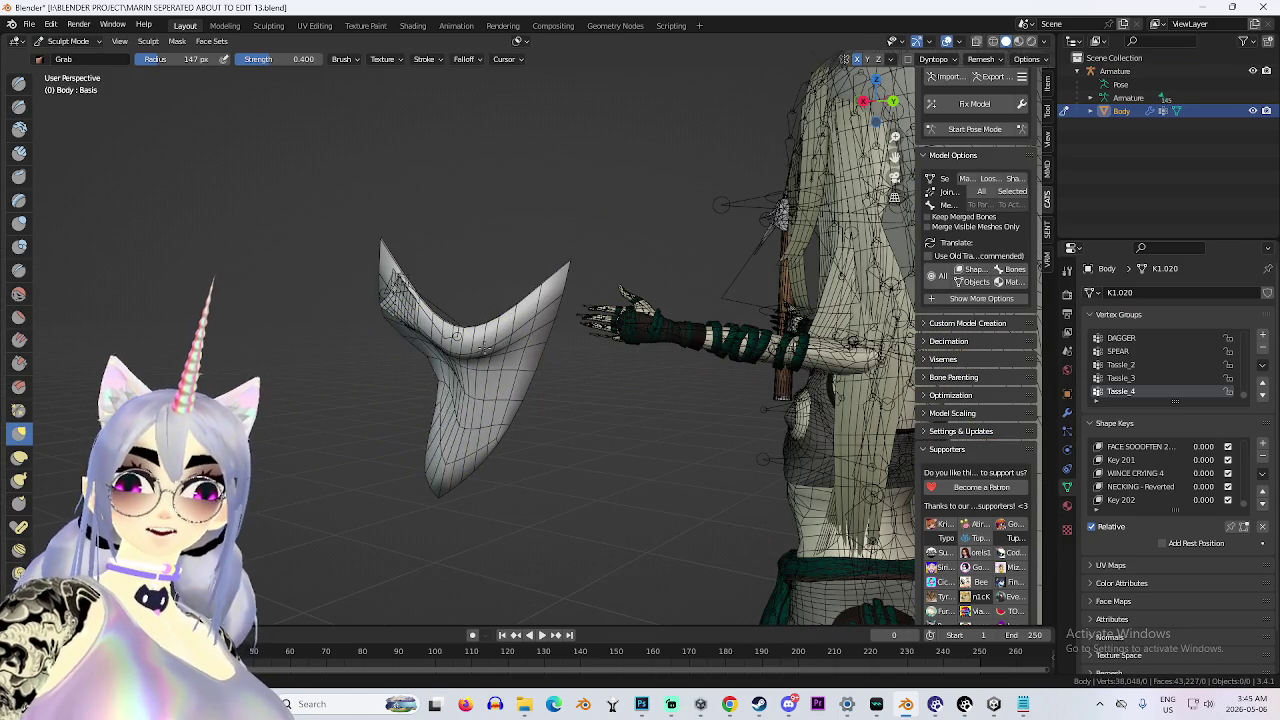
scroll(up, 3)
drag(367, 370, 400, 340)
scroll(down, 3)
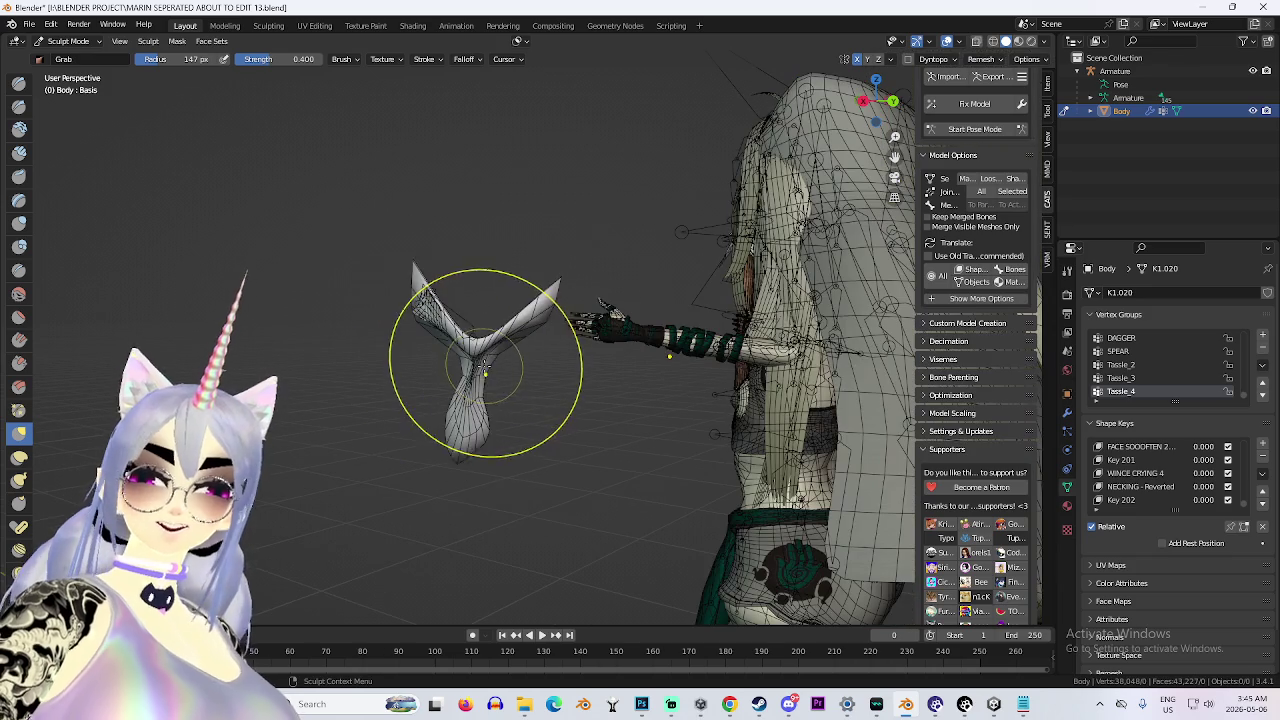
scroll(up, 3)
scroll(down, 3)
drag(486, 471, 430, 470)
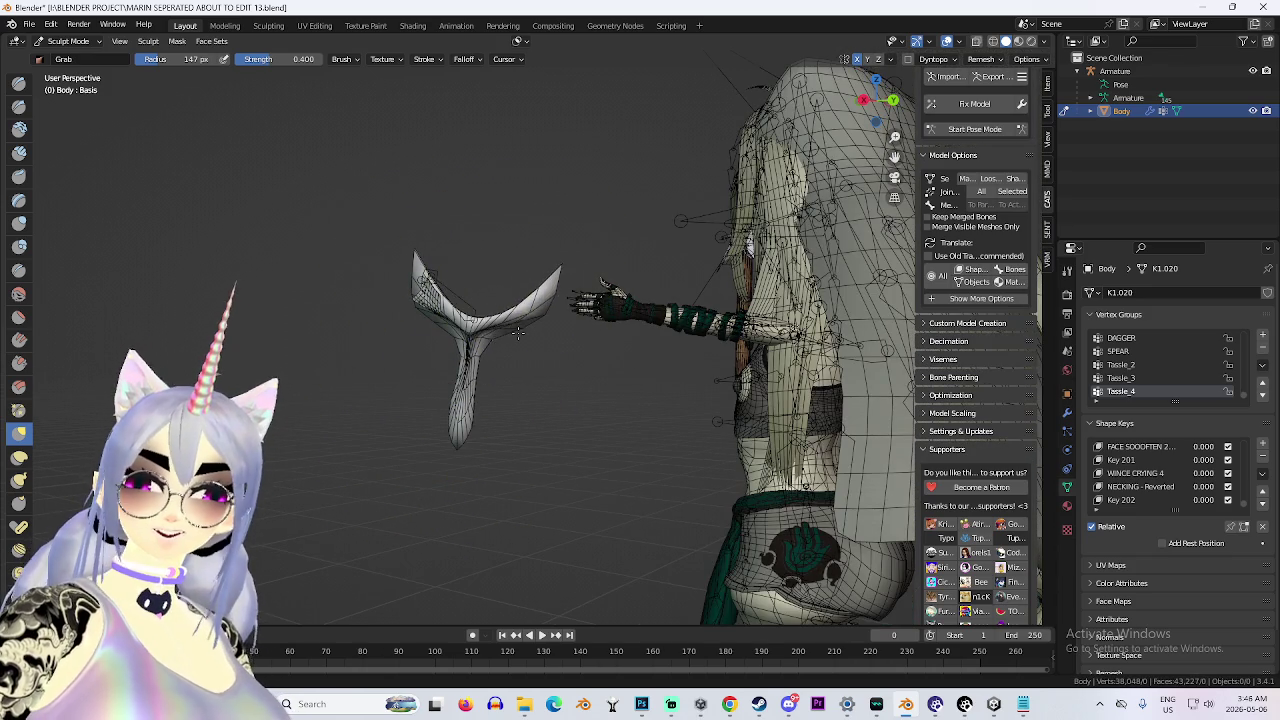
Orbit and zoom to view the reshaped character from the front.
drag(514, 347, 548, 356)
scroll(up, 3)
scroll(down, 3)
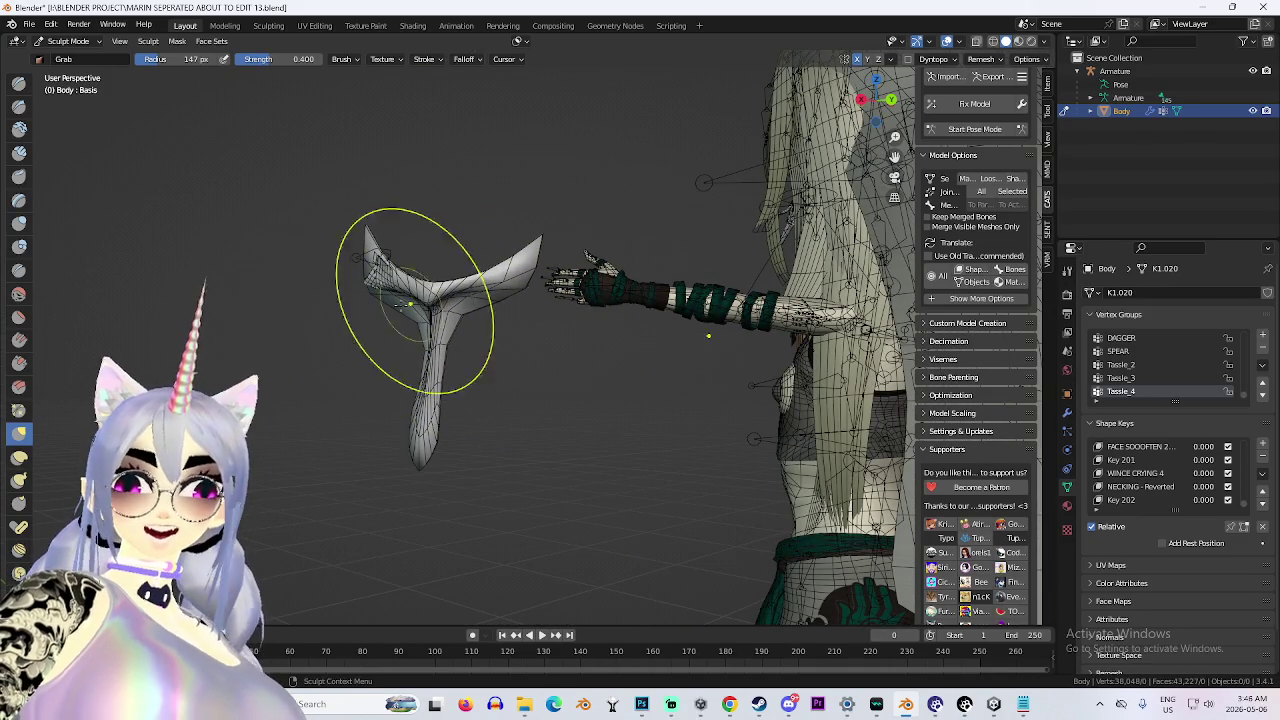
scroll(down, 3)
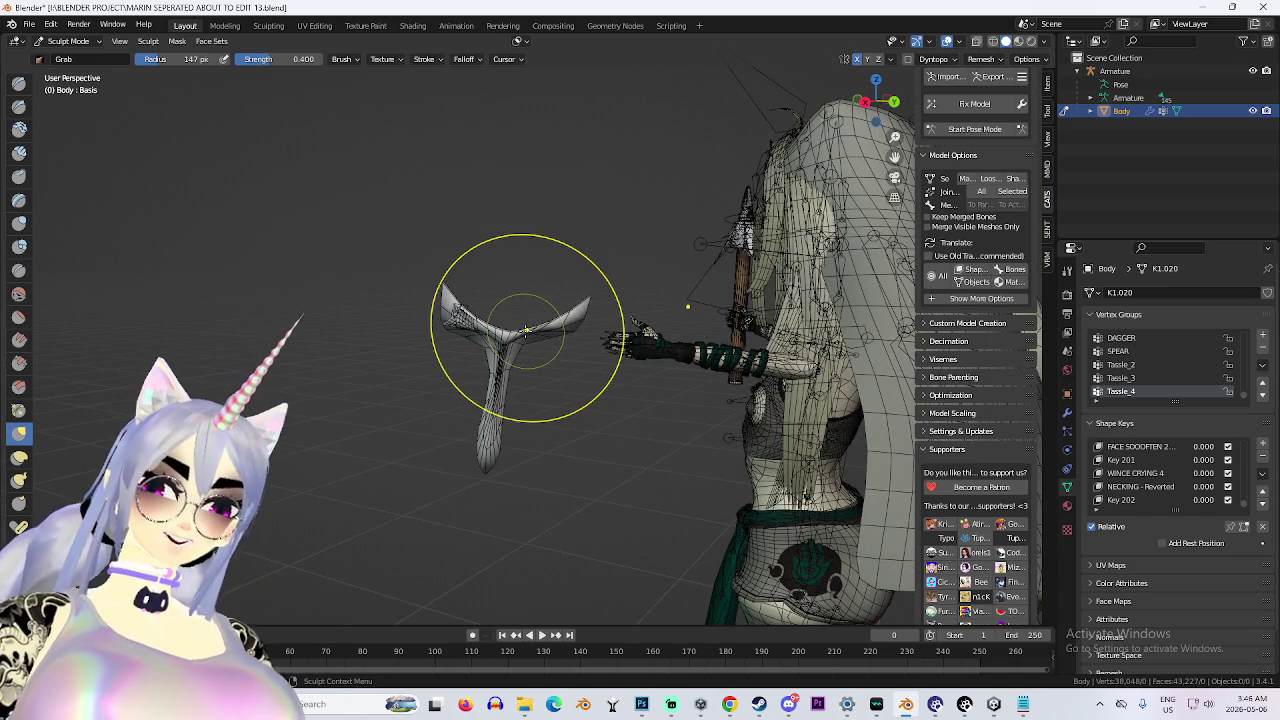
drag(420, 255, 555, 371)
scroll(up, 3)
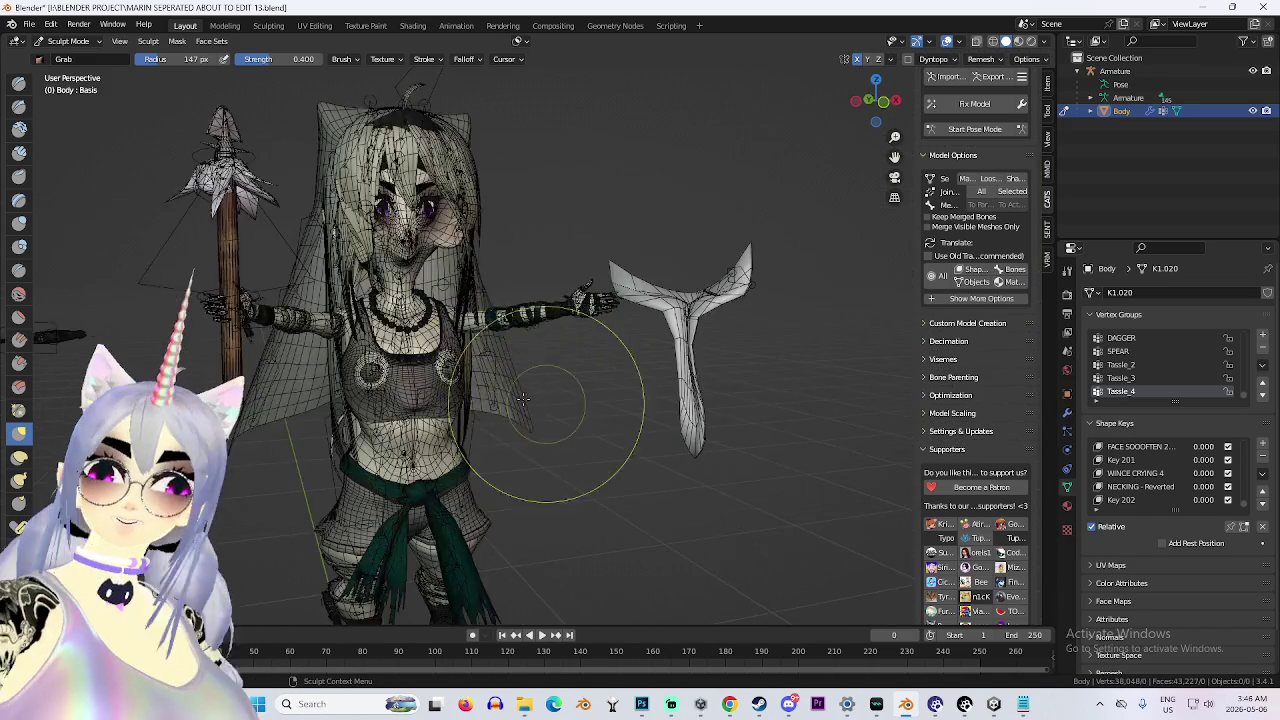
In front orthographic view, Grab-brush the underside of the chest upward.
click(878, 100)
scroll(up, 3)
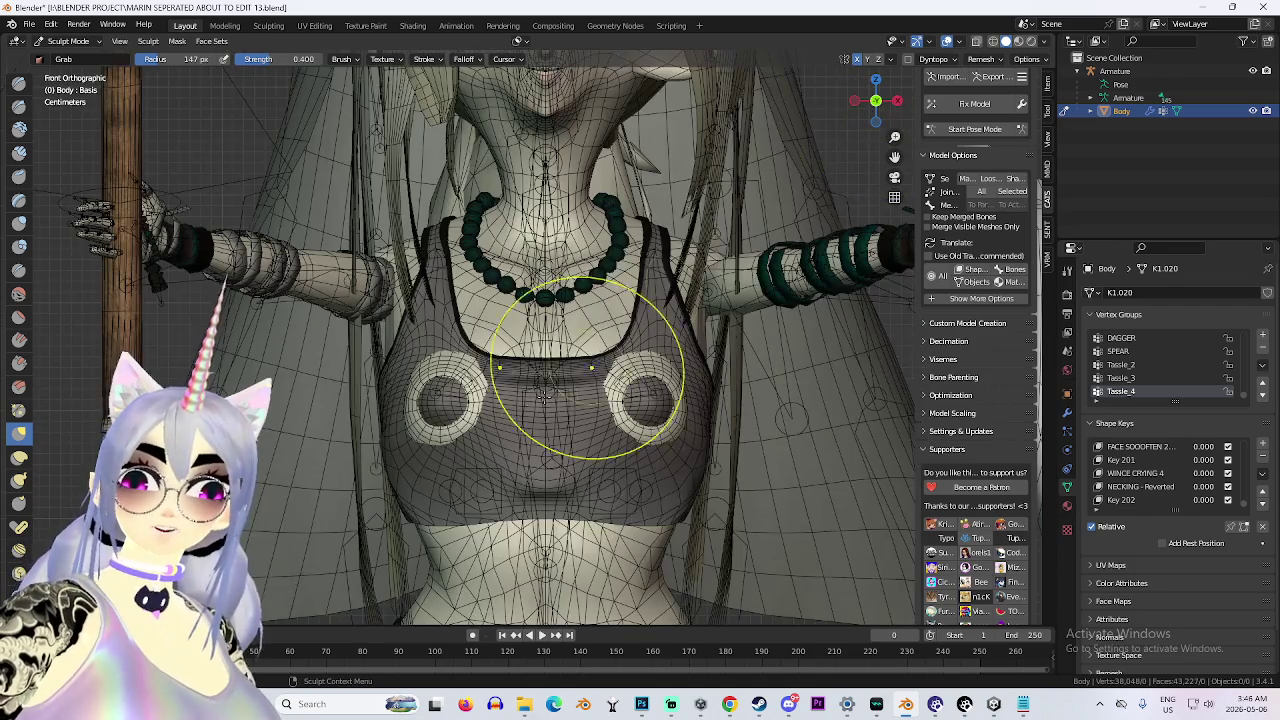
drag(455, 380, 452, 328)
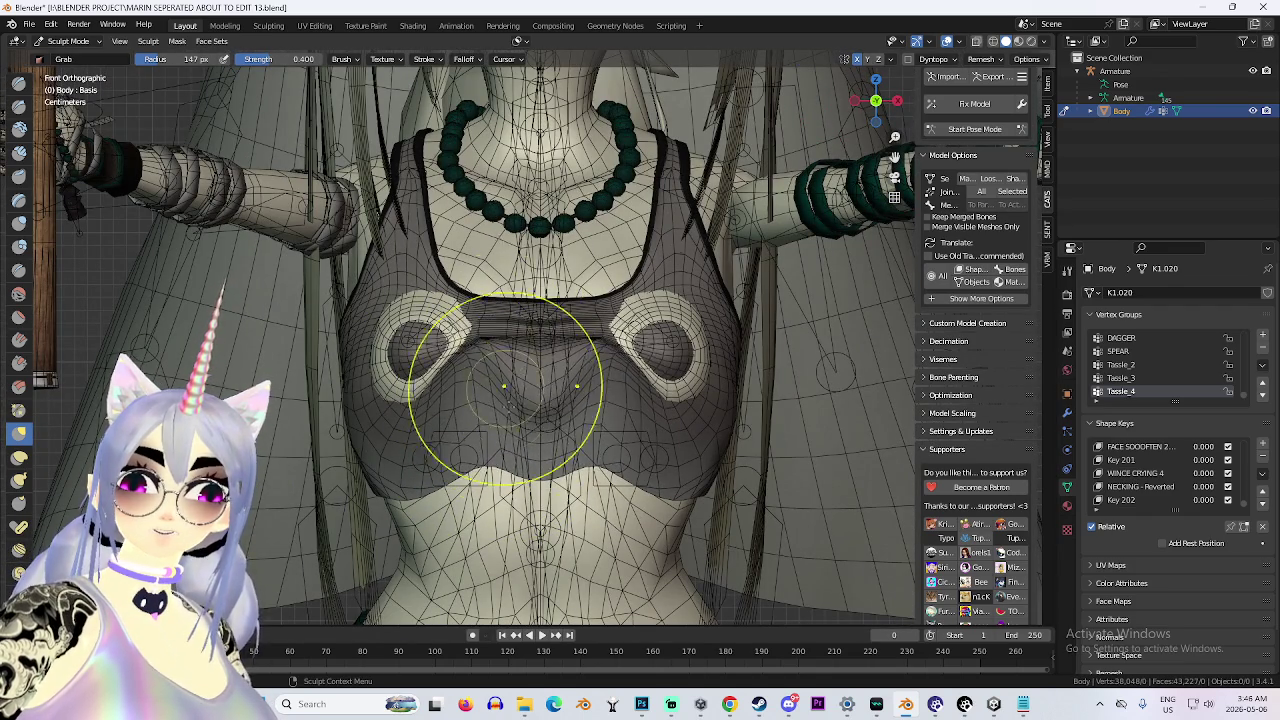
scroll(down, 3)
scroll(up, 3)
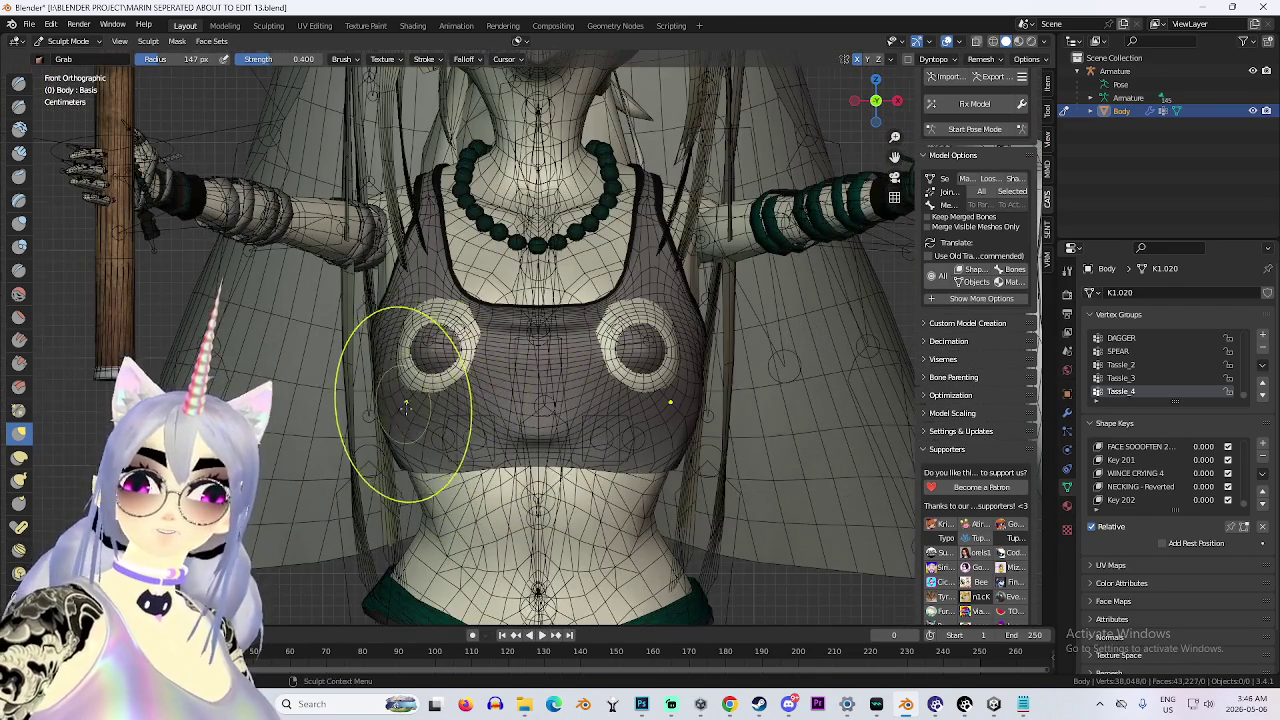
scroll(down, 3)
scroll(down, 3)
Turn off X-ray, review the character in solid shading, and start File > Save As.
drag(876, 100, 868, 88)
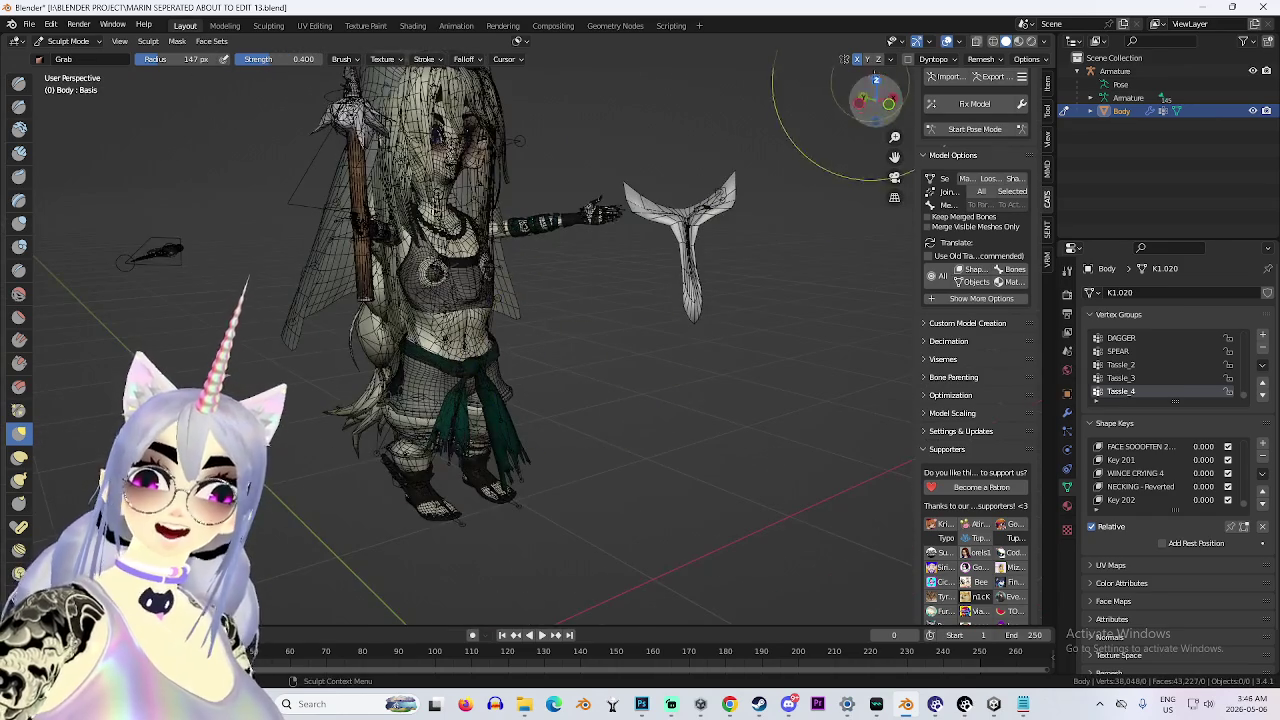
click(946, 41)
scroll(up, 3)
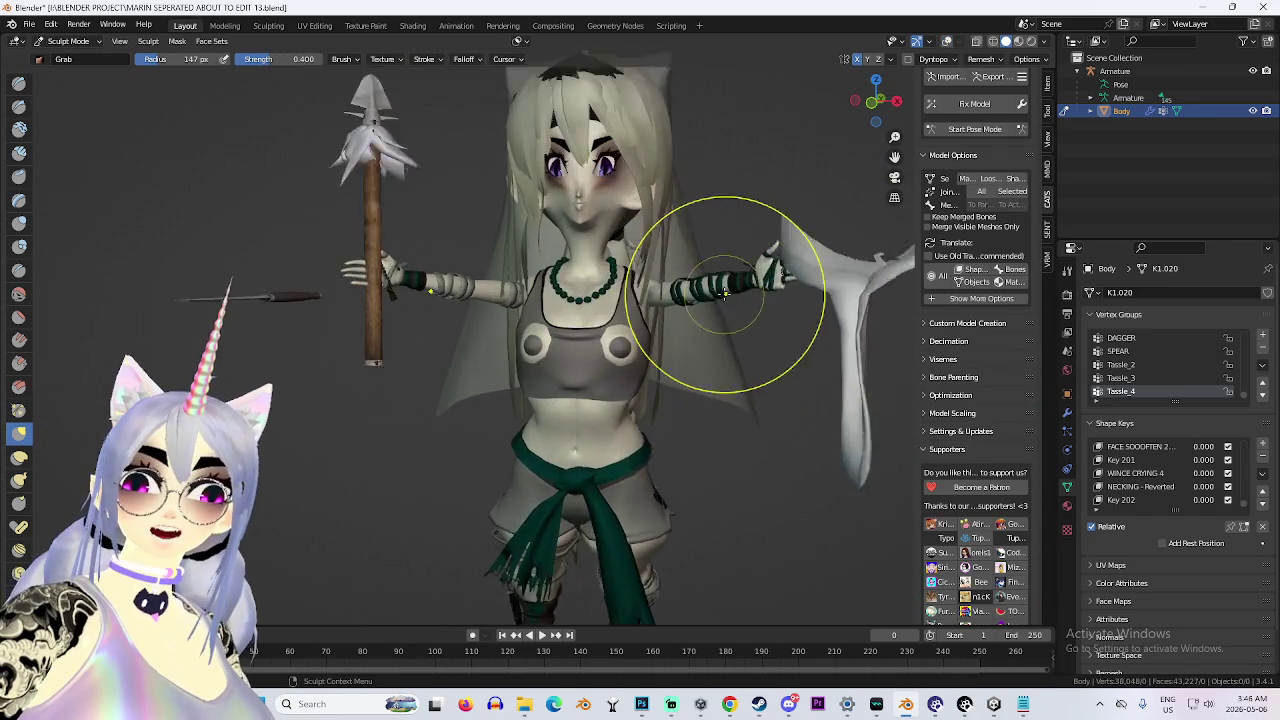
scroll(down, 3)
drag(700, 270, 609, 314)
scroll(up, 3)
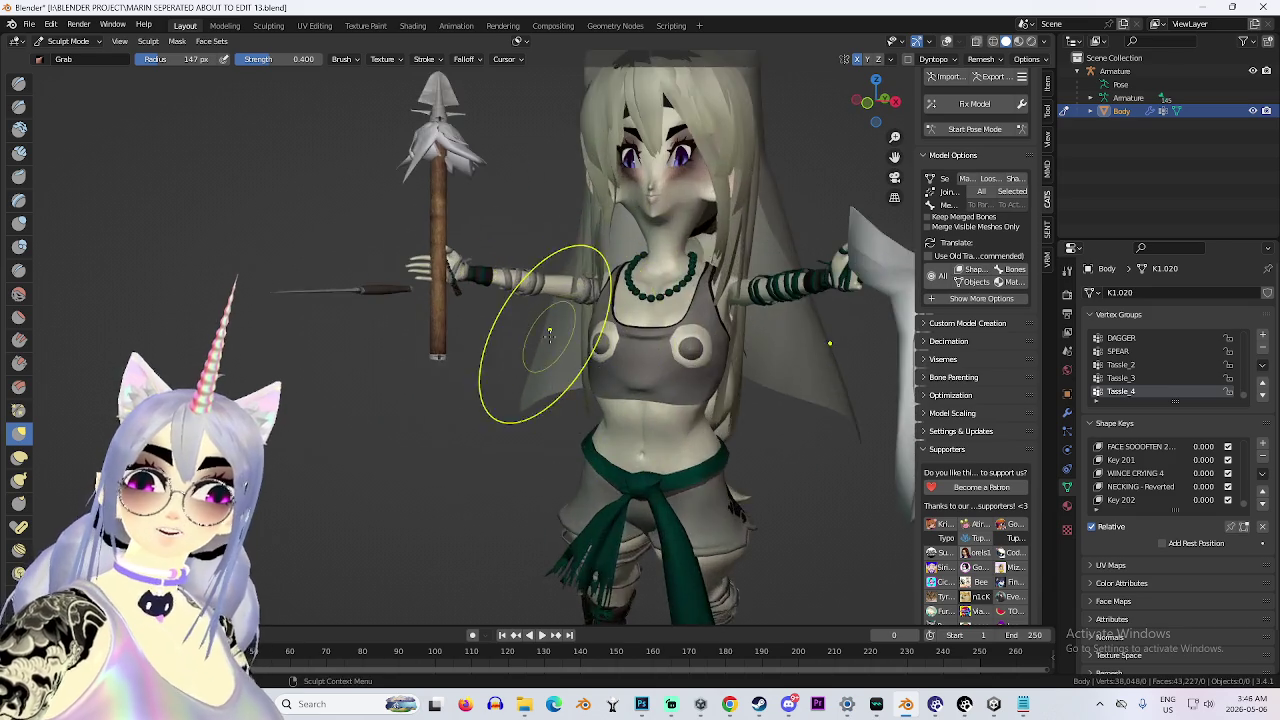
scroll(down, 3)
drag(557, 337, 670, 290)
scroll(up, 3)
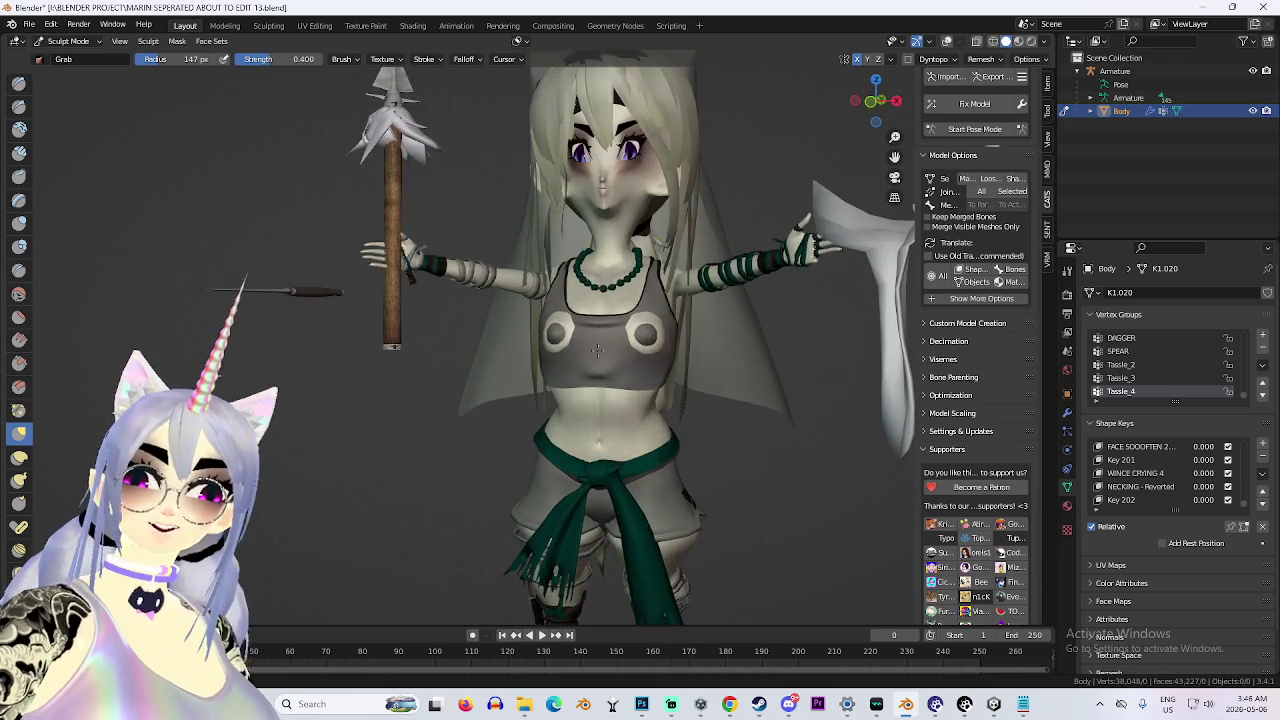
click(22, 24)
click(60, 126)
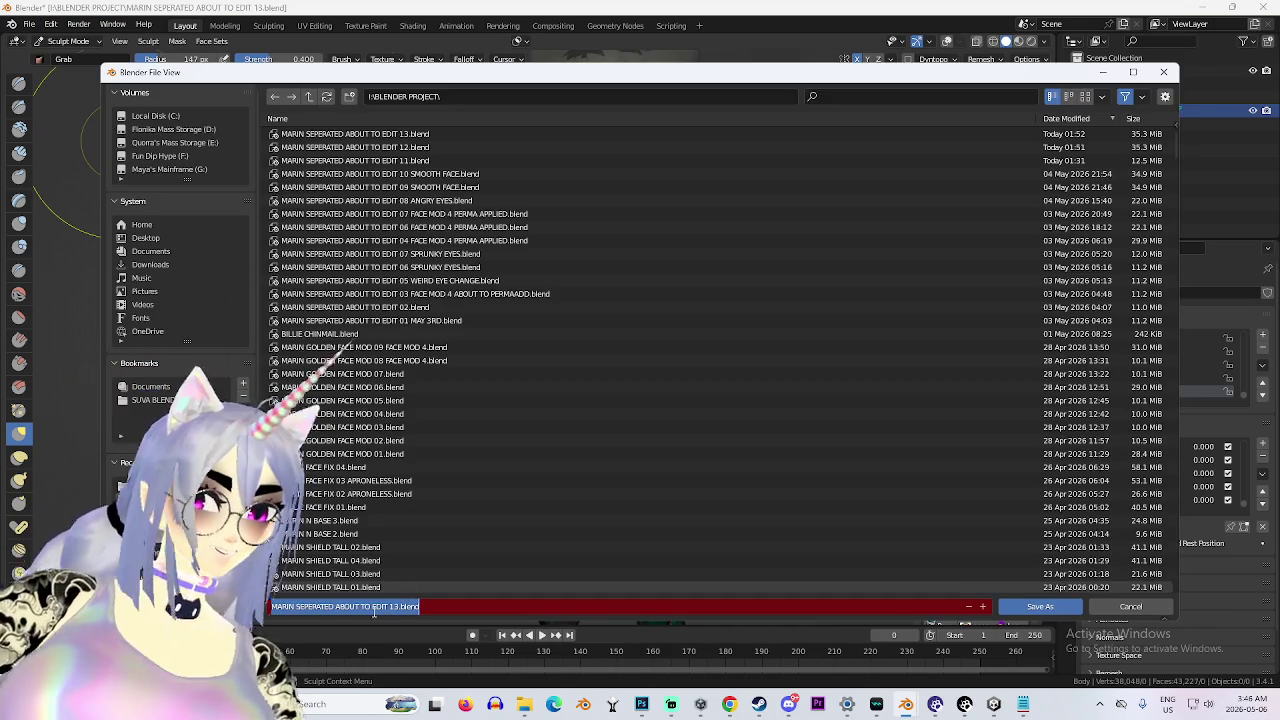
Enter 'THING' as the new file name in the Save As browser, then close it.
text(THING)
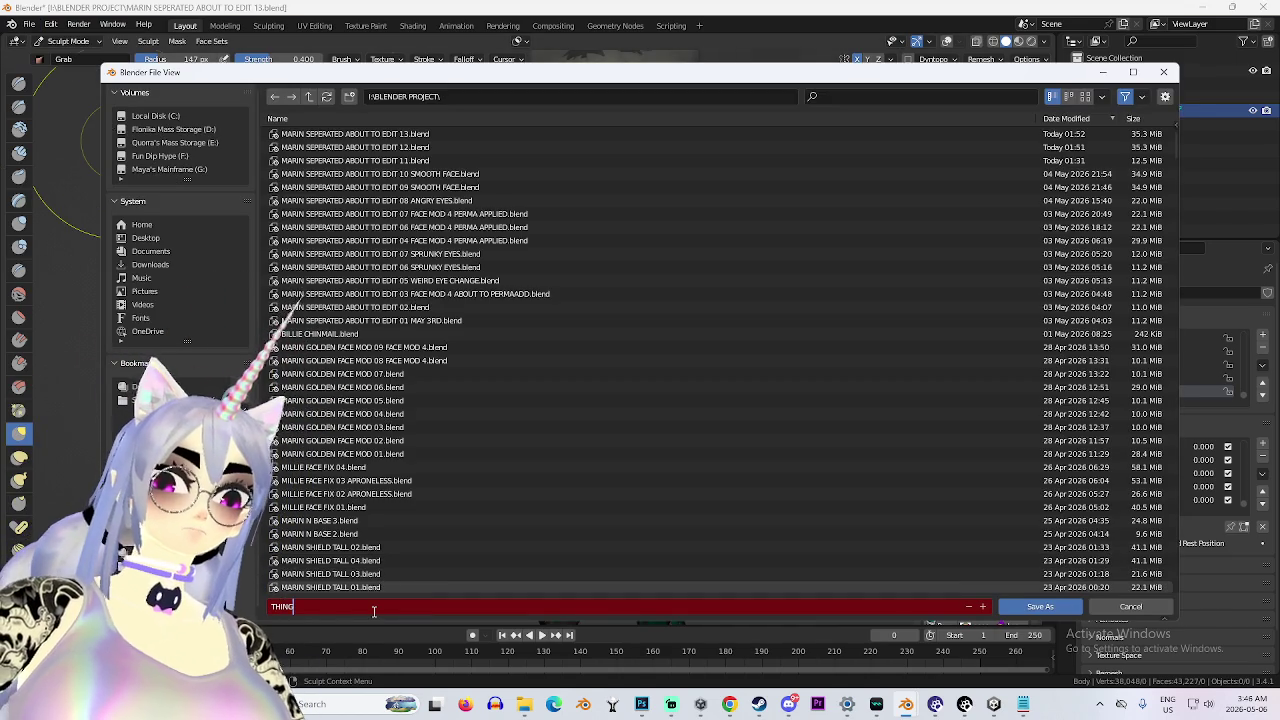
key(Escape)
key(Escape)
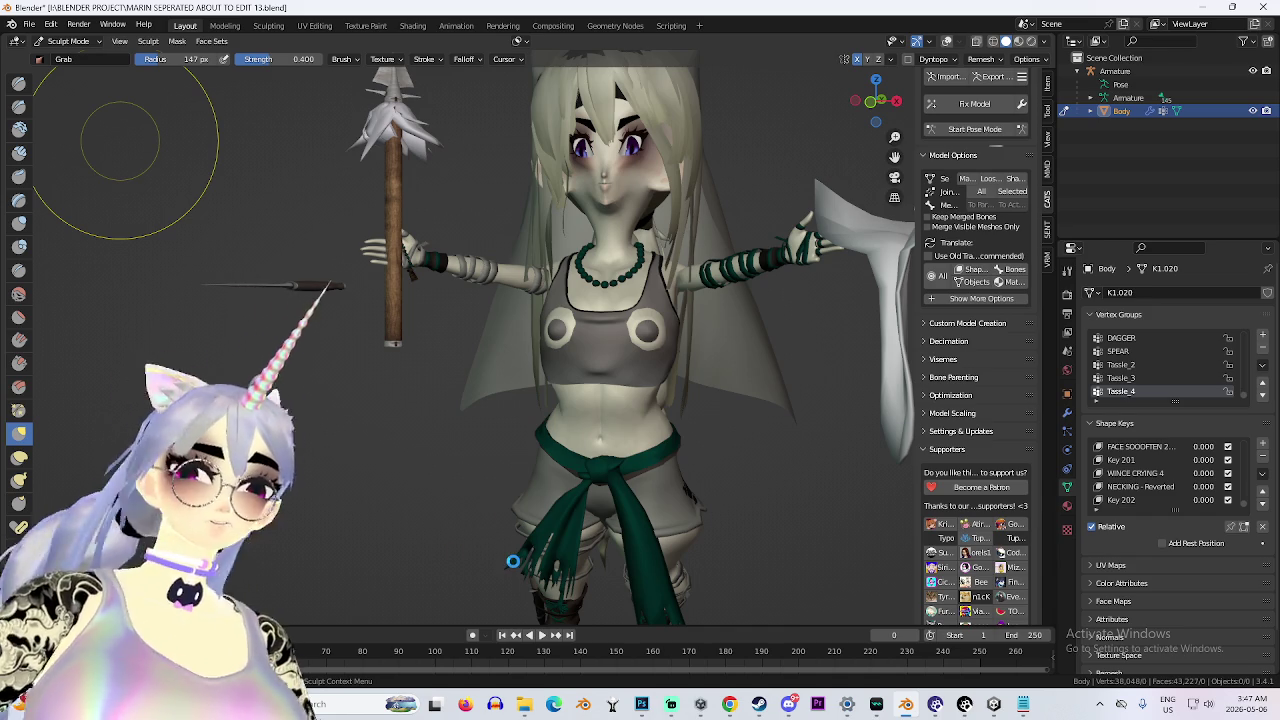
Toggle Pose Mode on and off and turn the X-ray wireframe view back on.
drag(474, 527, 600, 360)
click(1024, 130)
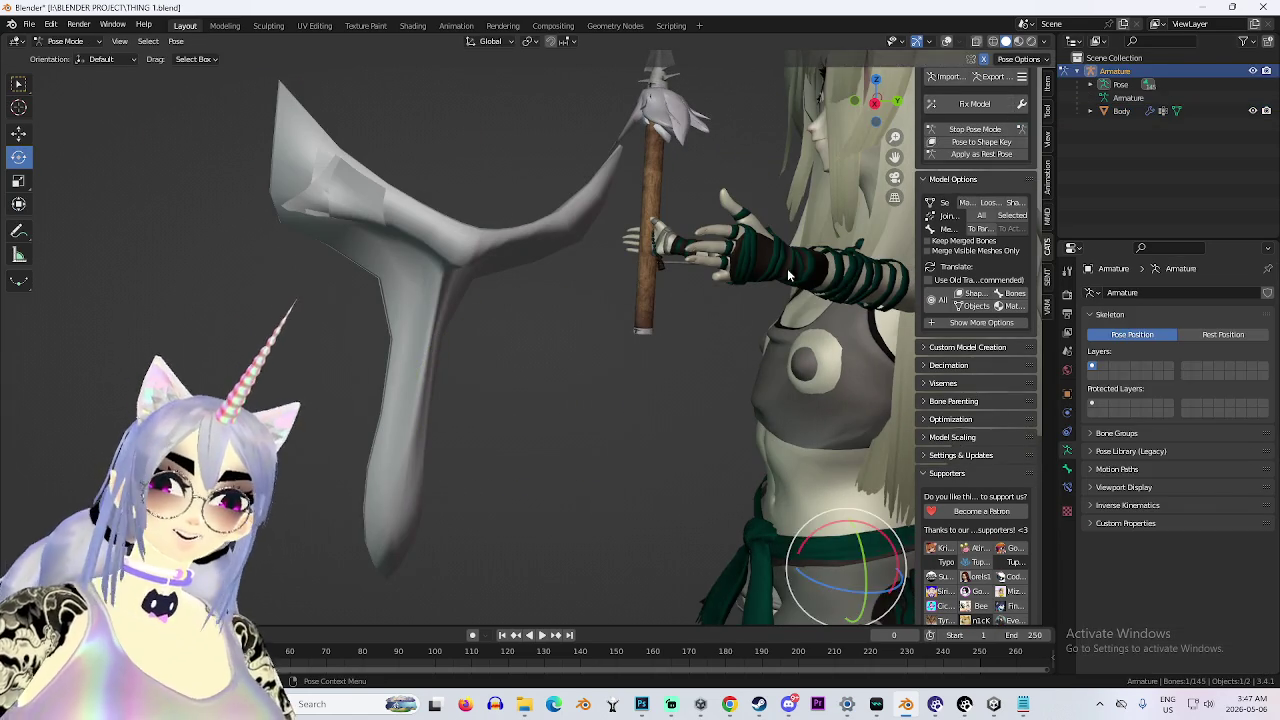
click(1024, 131)
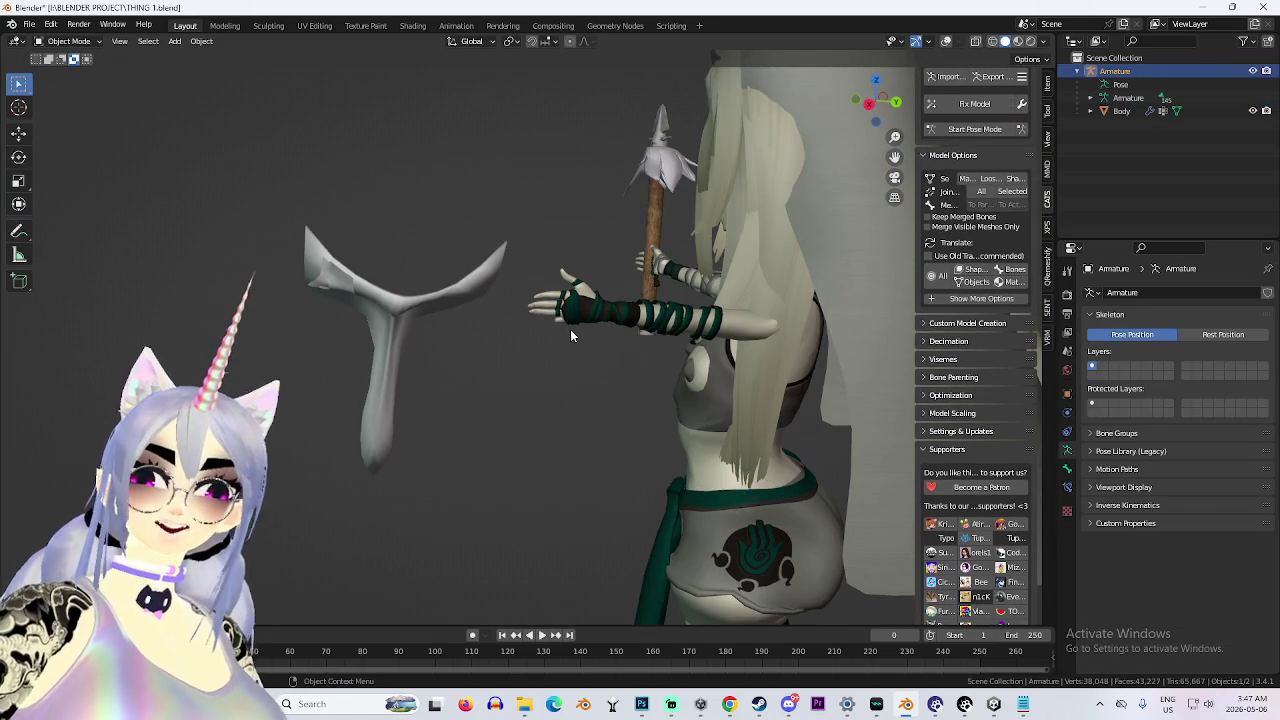
click(946, 43)
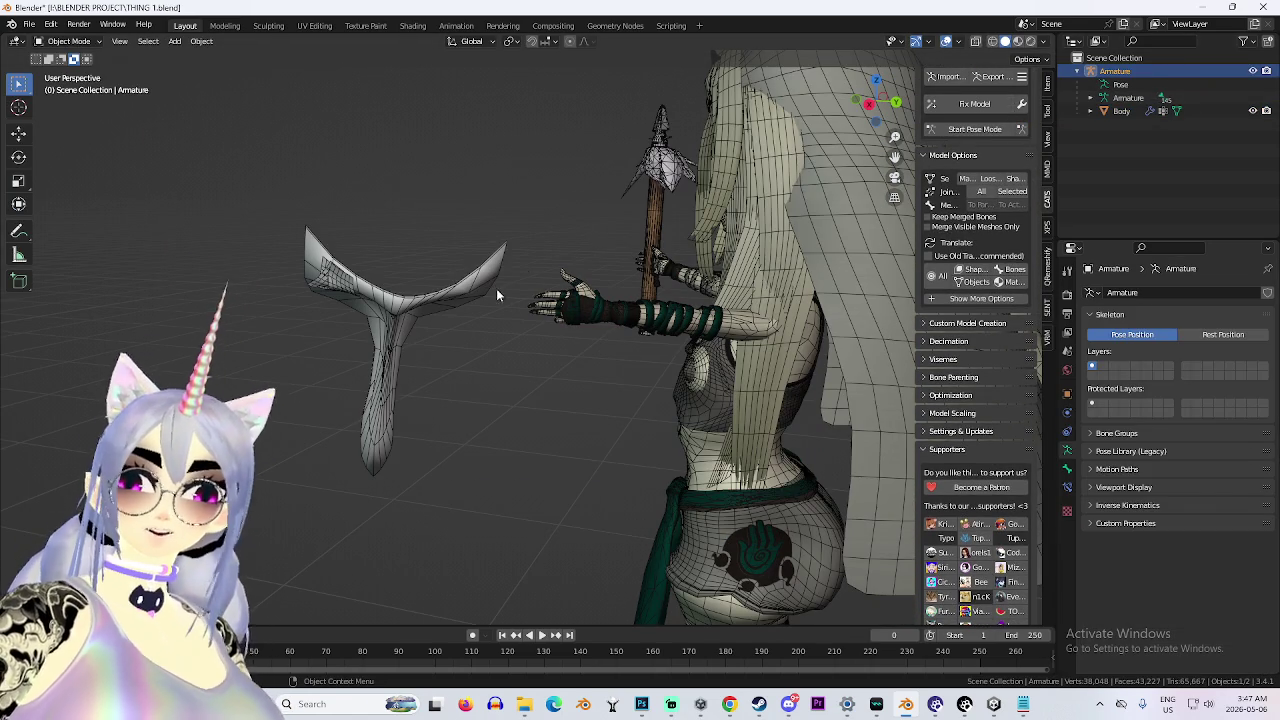
In Pose Mode, select the shield bone and move it toward the hand, cancelling a Z resize.
click(1024, 131)
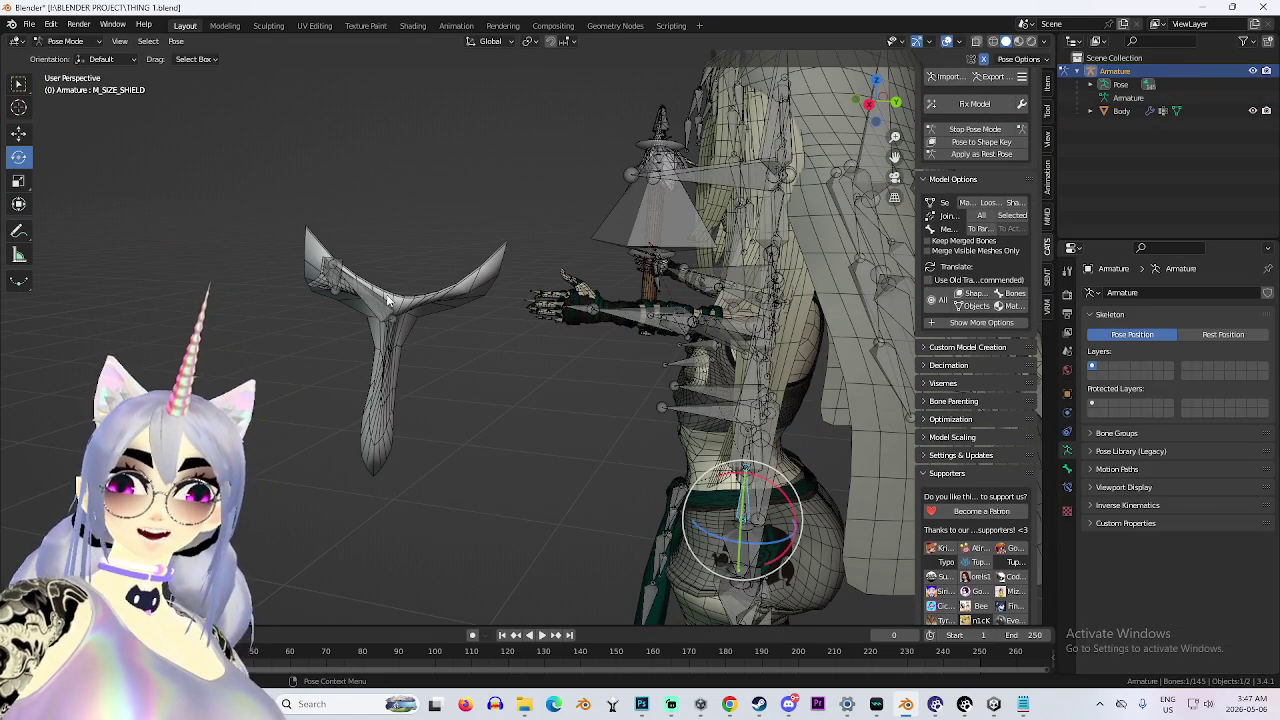
click(383, 294)
key(g)
click(615, 300)
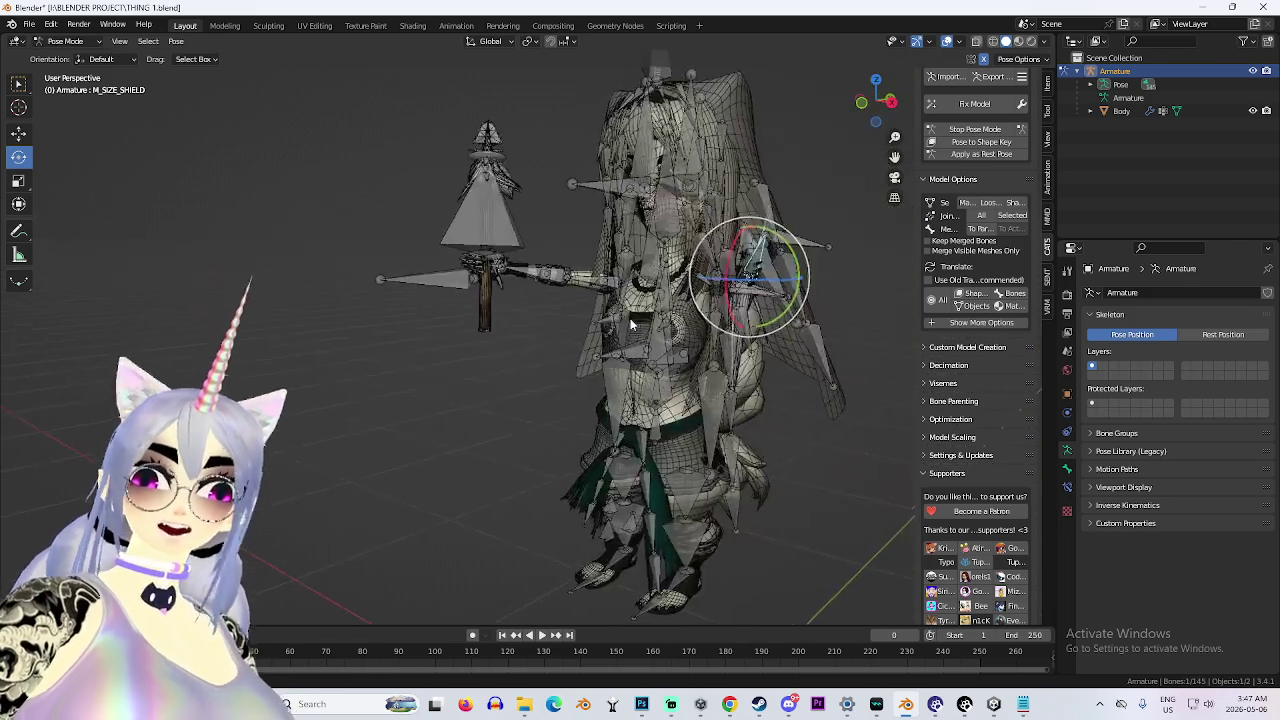
key(s)
key(z)
key(Escape)
scroll(up, 3)
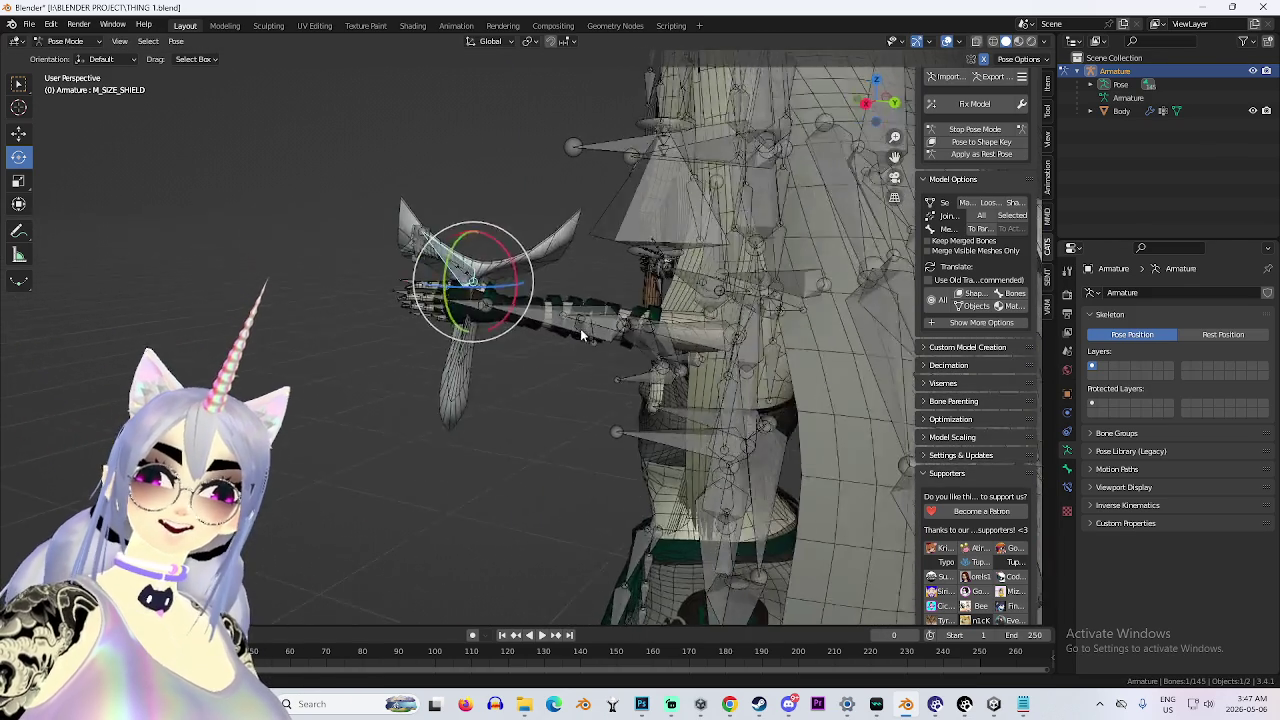
Nudge the shield bone into the hand with further moves, the last locked to X.
key(g)
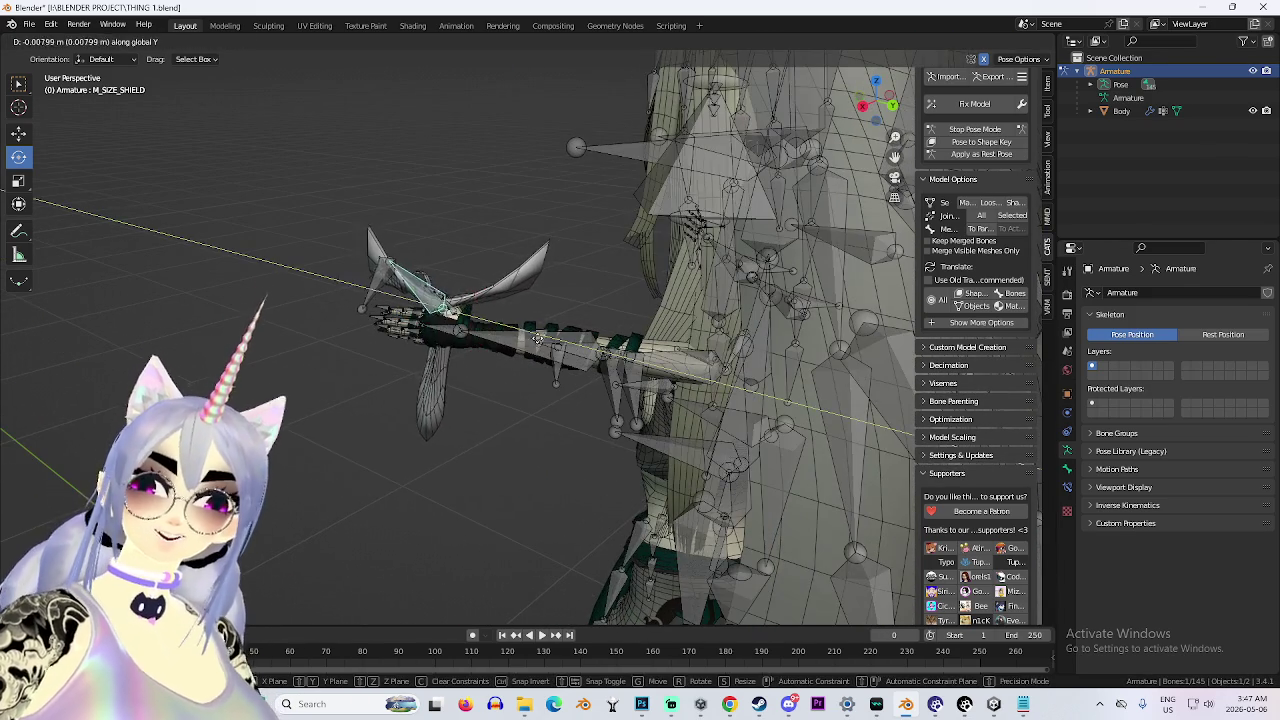
click(540, 350)
key(g)
click(537, 366)
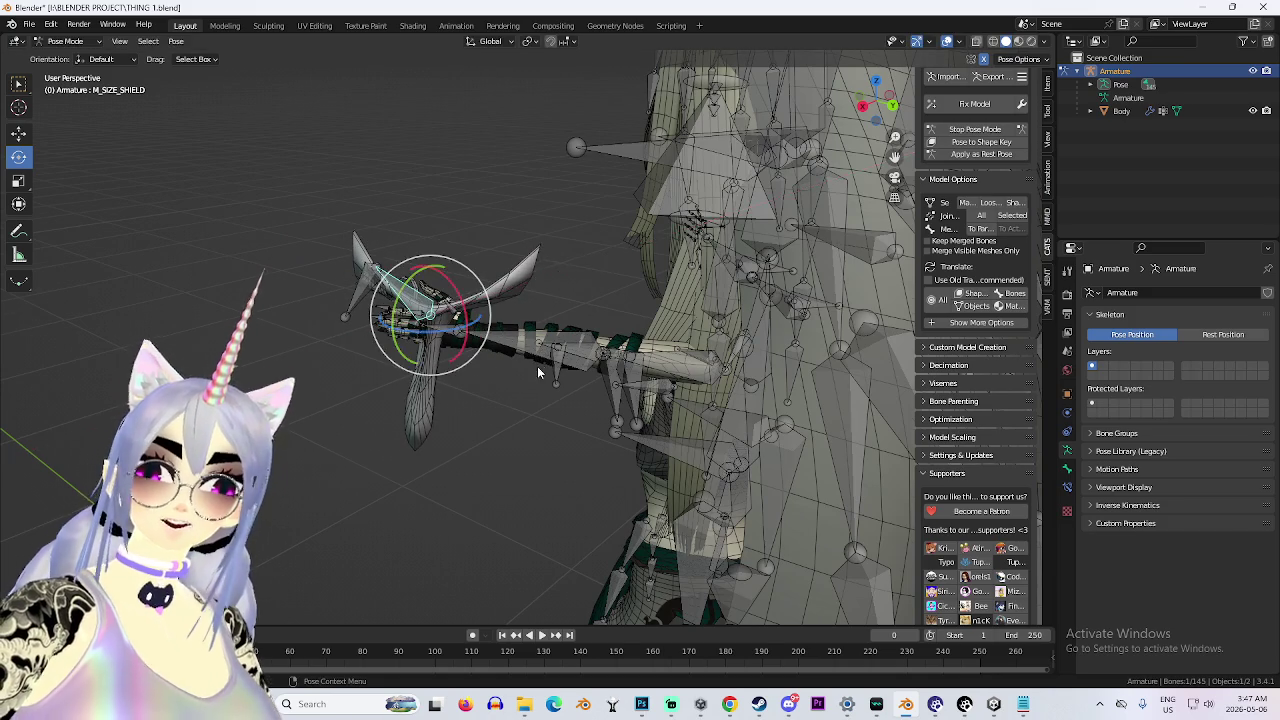
key(g)
key(x)
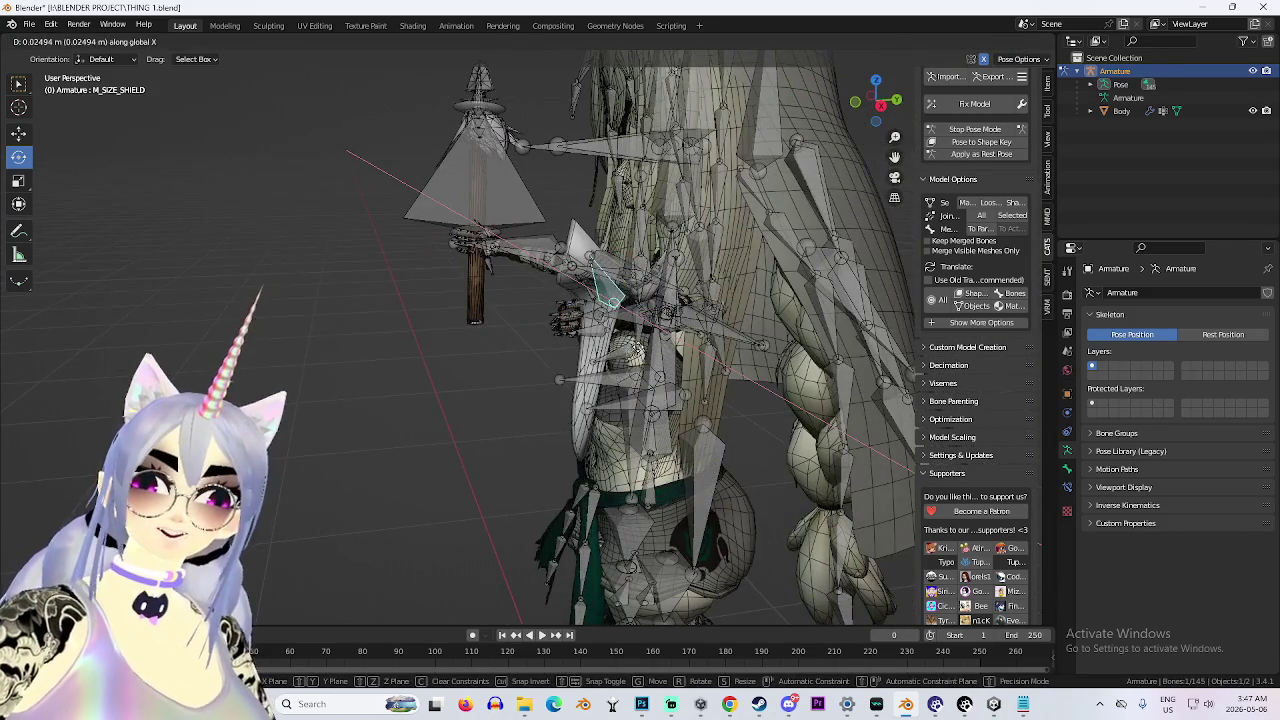
click(584, 348)
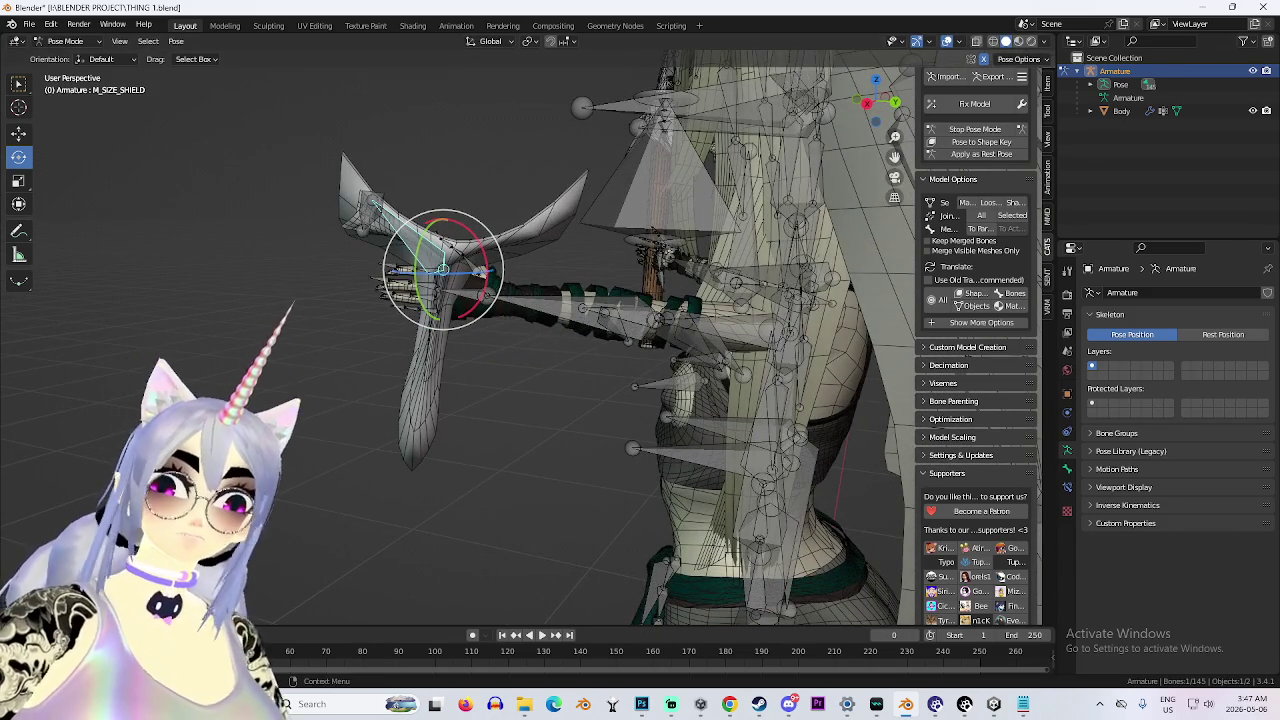
Hide the armature and disable the body wireframe overlay to show the clean model.
click(1253, 71)
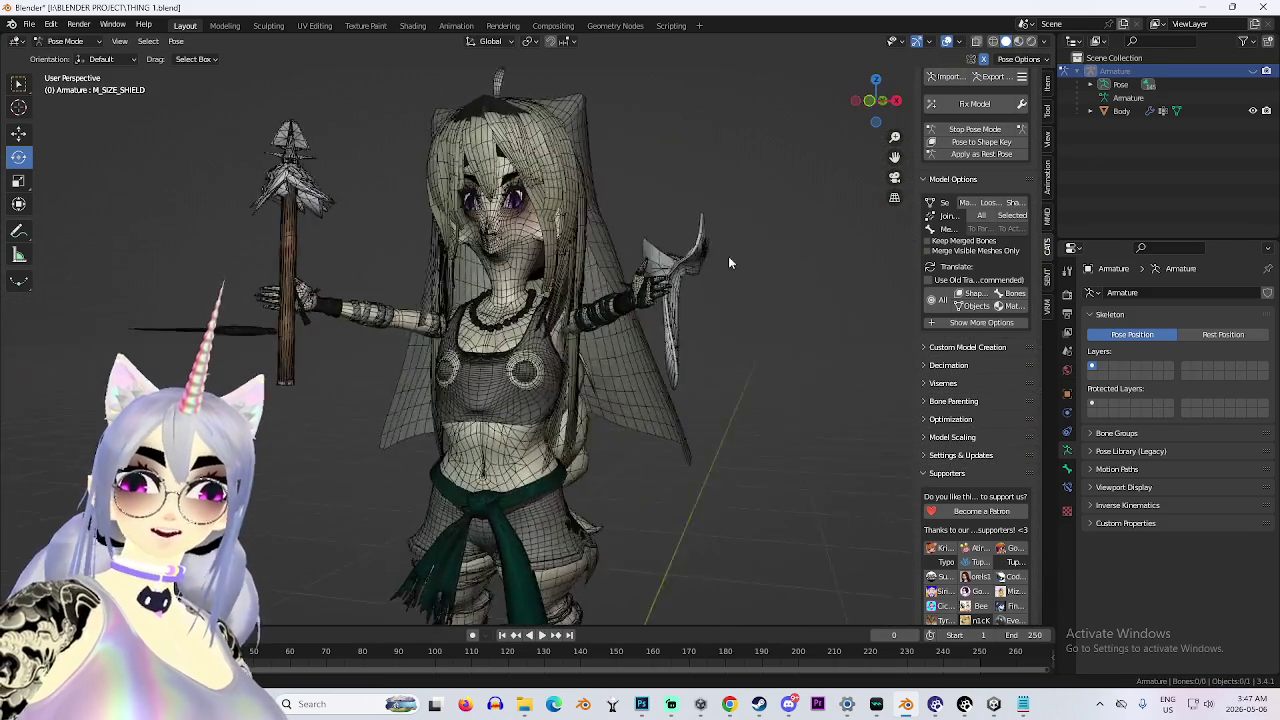
drag(756, 248, 692, 247)
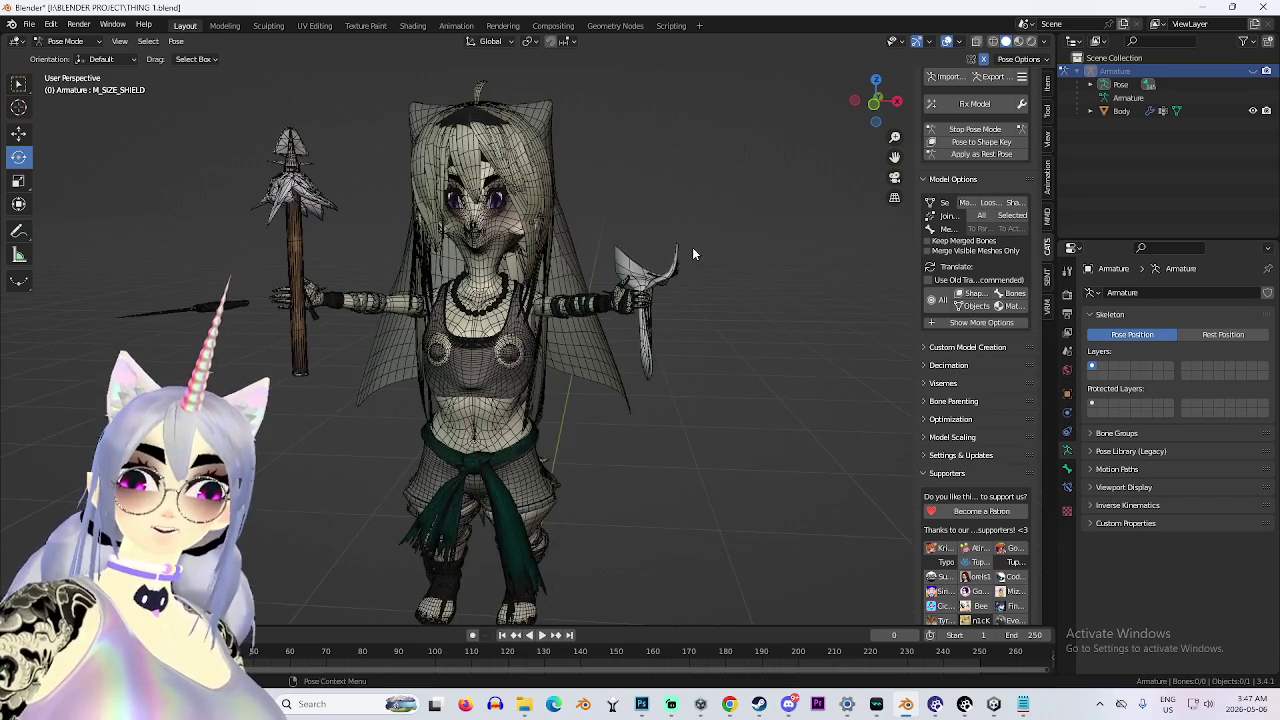
click(958, 41)
click(880, 275)
drag(610, 295, 572, 324)
scroll(up, 3)
scroll(down, 3)
scroll(down, 3)
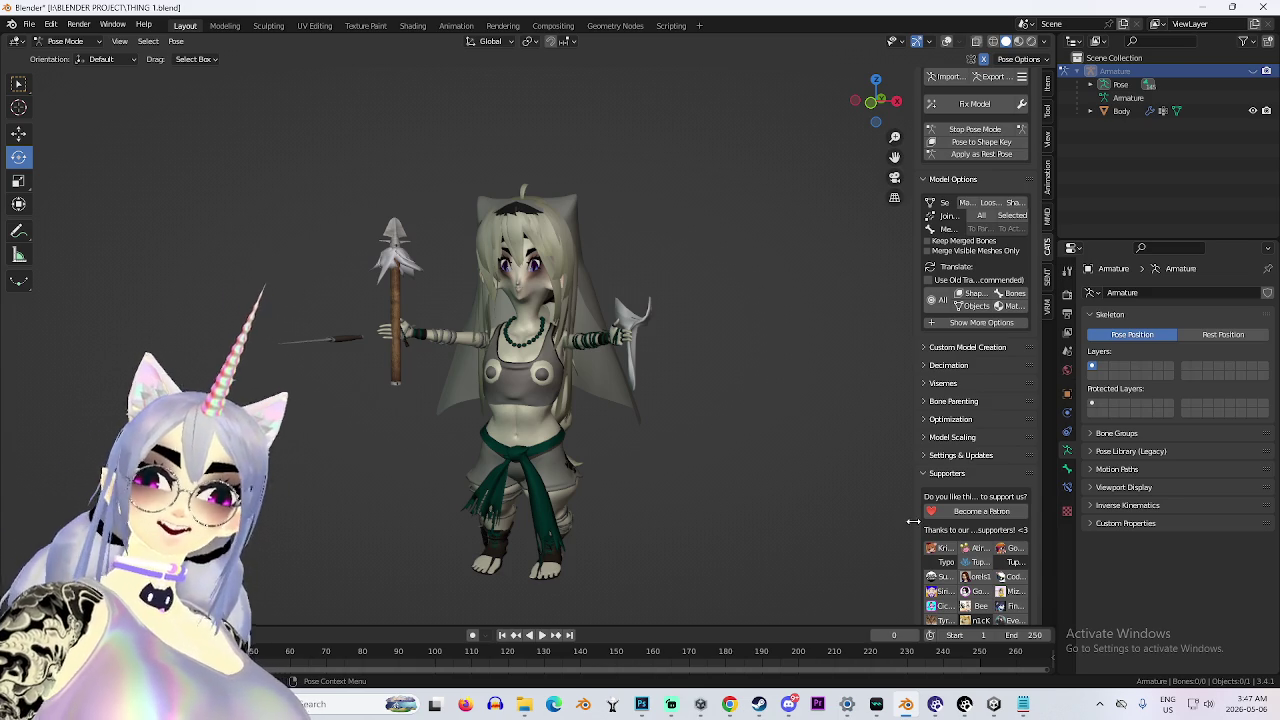
click(995, 705)
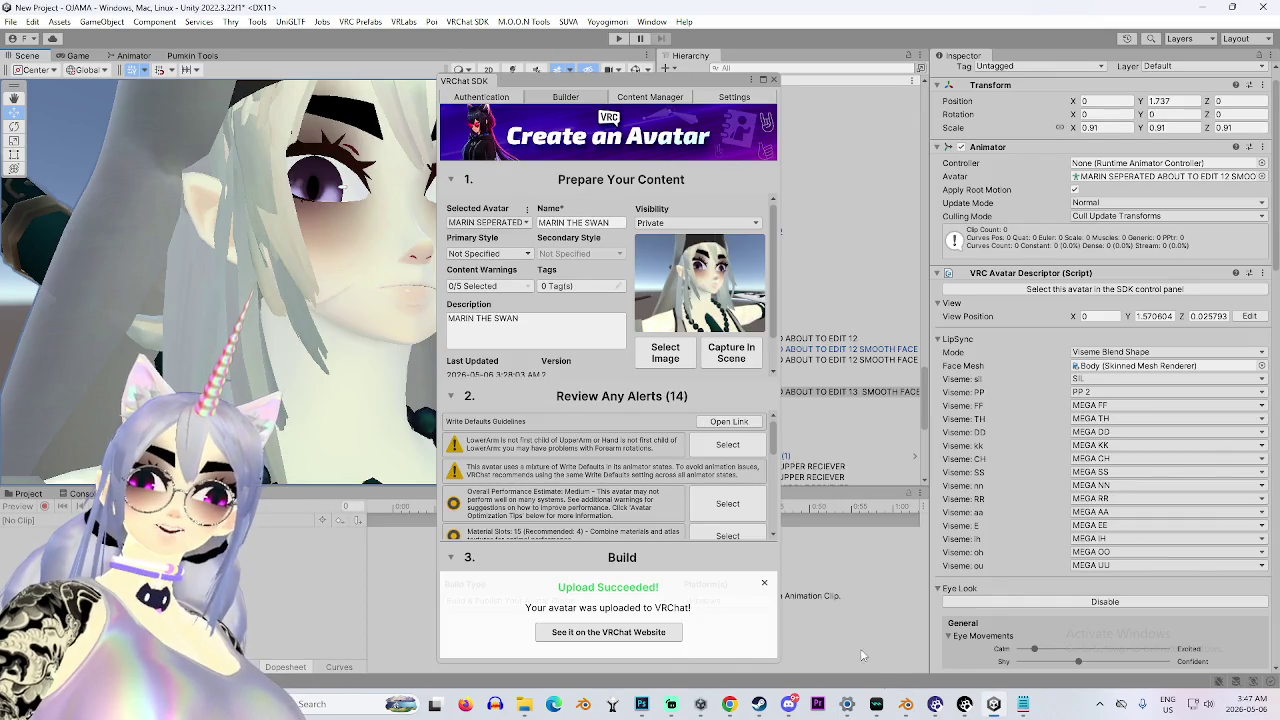
click(906, 705)
drag(670, 480, 521, 420)
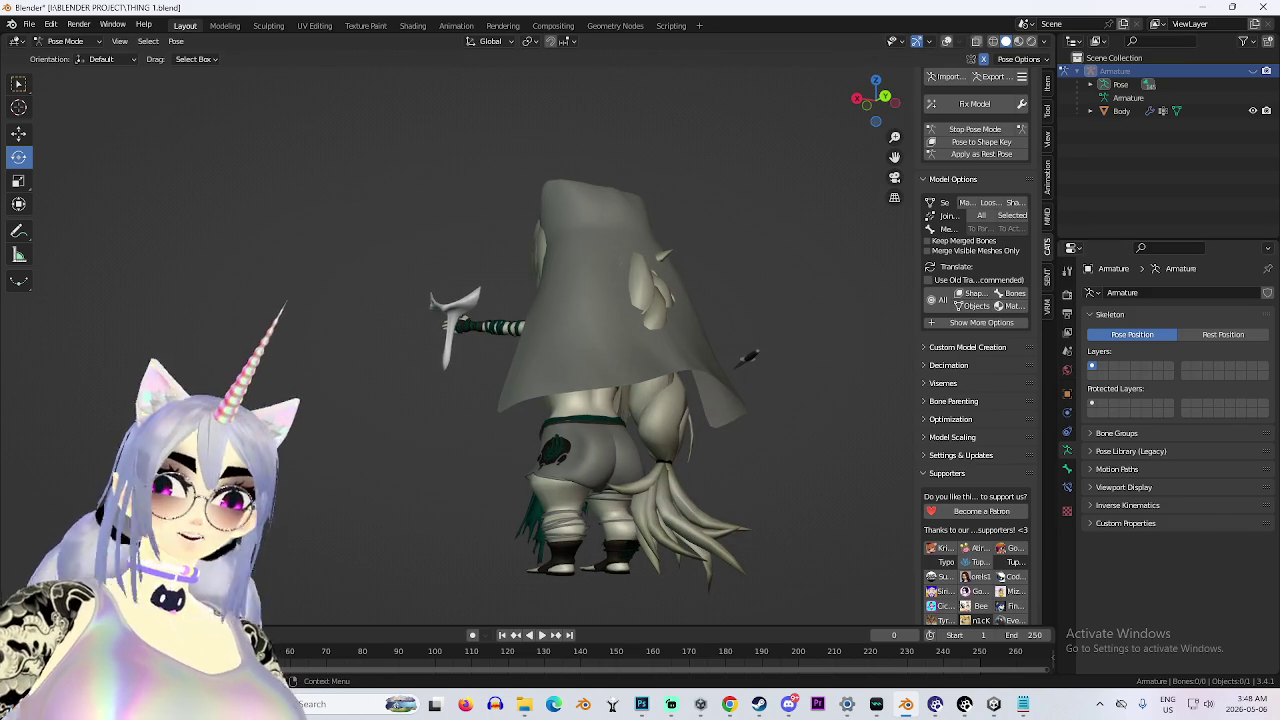
Switch the body mesh from pose to Object Mode, then into Sculpt Mode.
drag(566, 466, 740, 402)
scroll(up, 3)
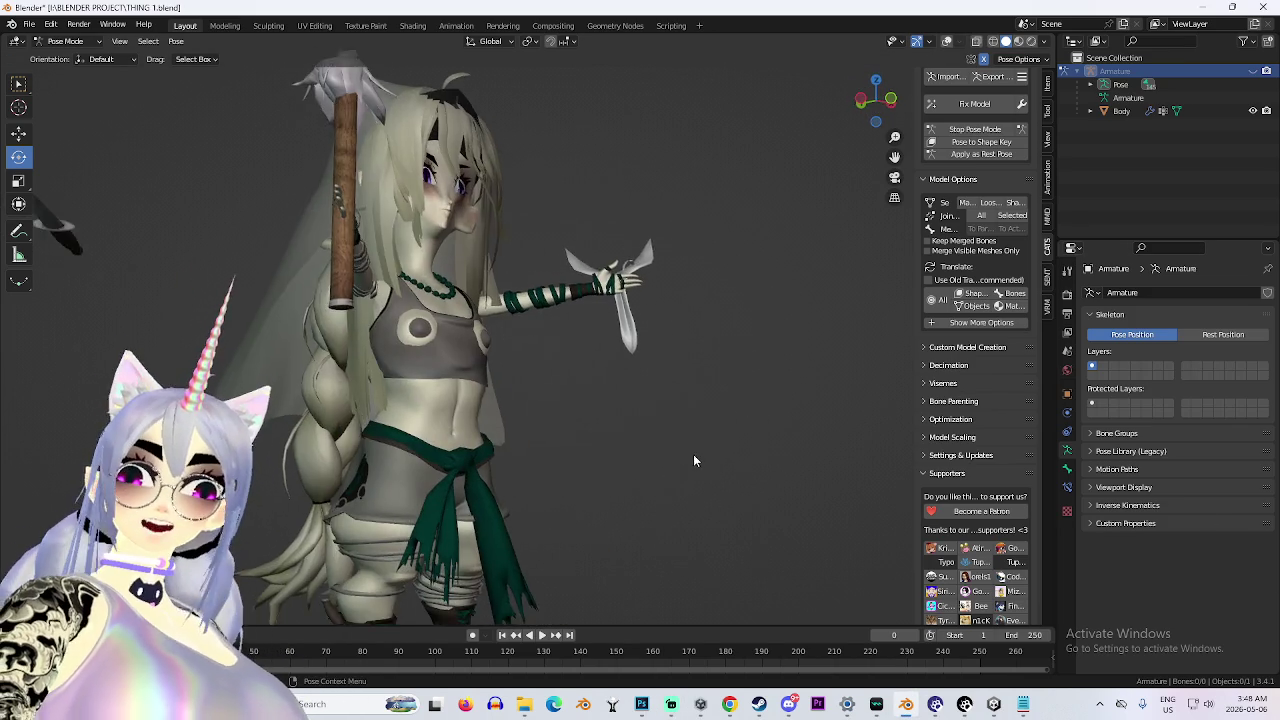
drag(708, 455, 218, 115)
click(73, 41)
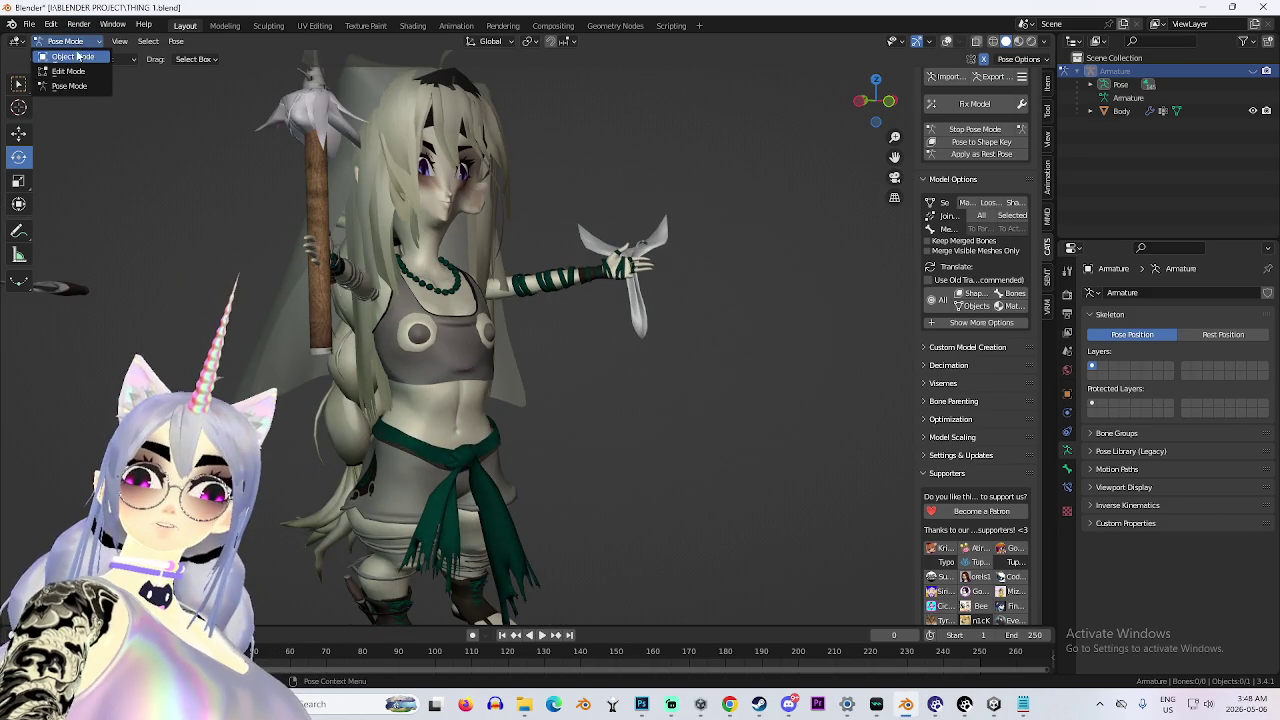
click(74, 56)
click(68, 41)
click(74, 87)
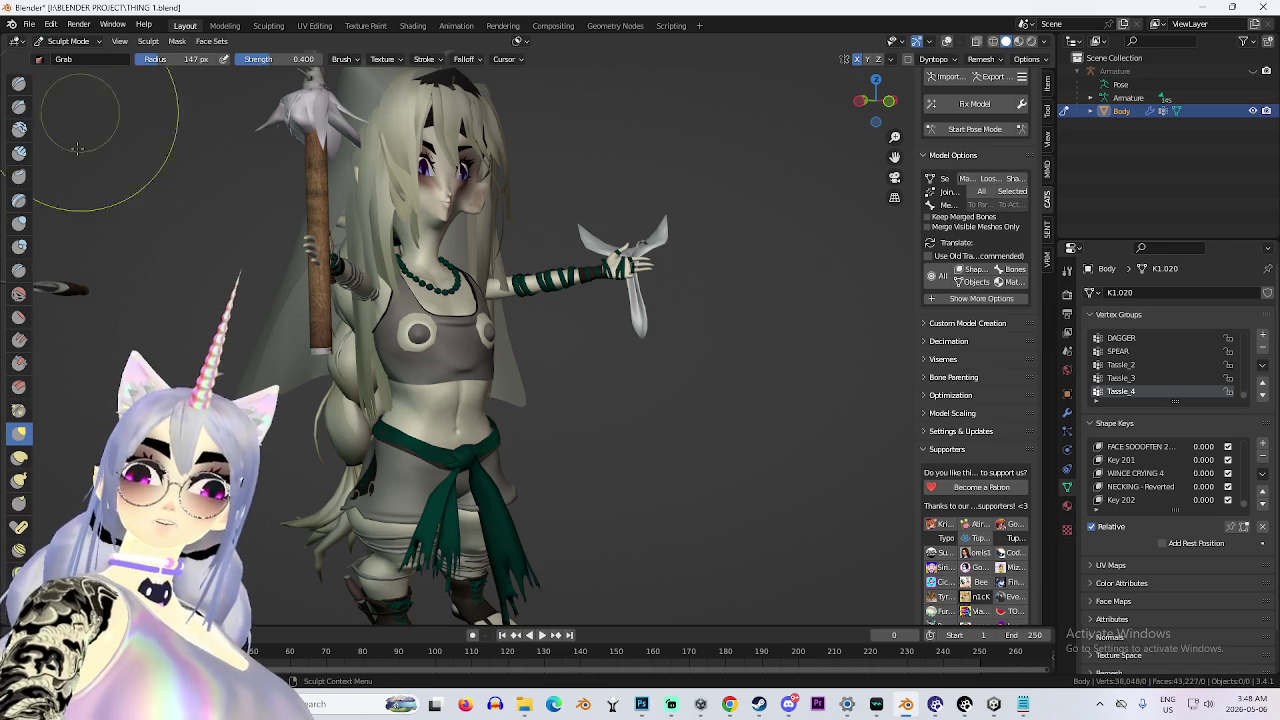
With the Inflate/Deflate brush, test-inflate the belly, undo it, then stroke the left chest.
click(20, 224)
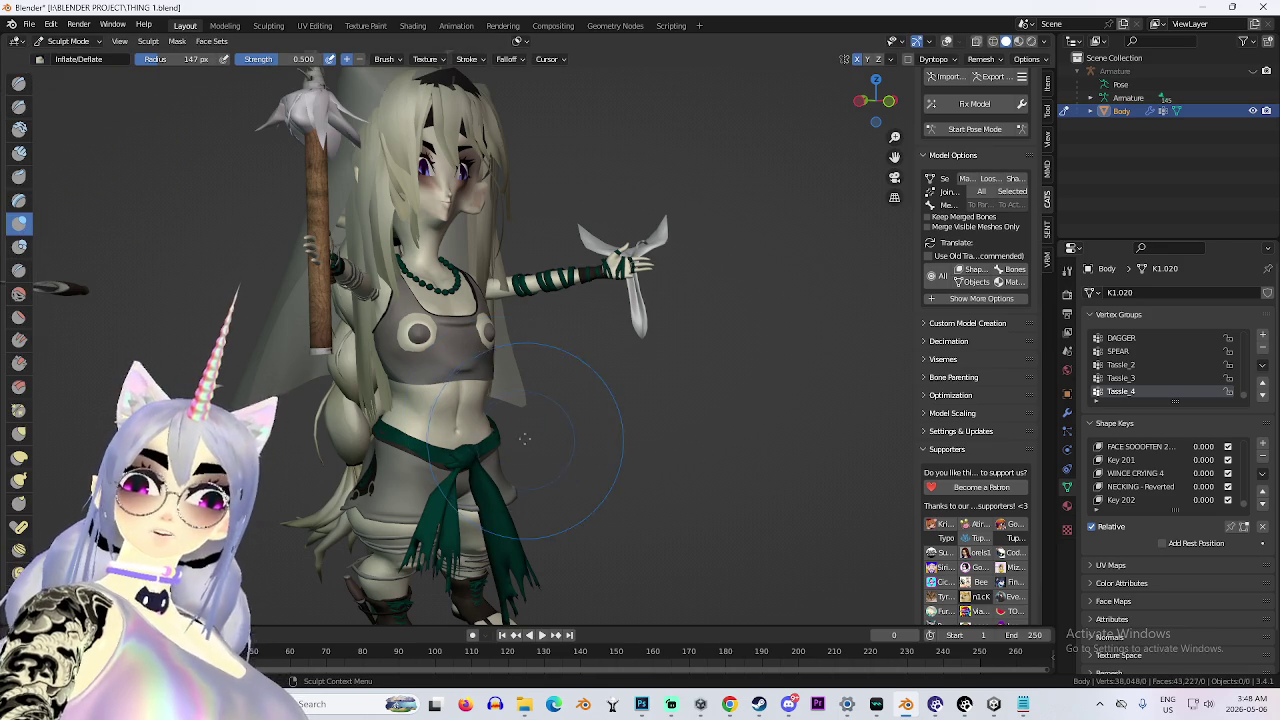
drag(433, 425, 760, 460)
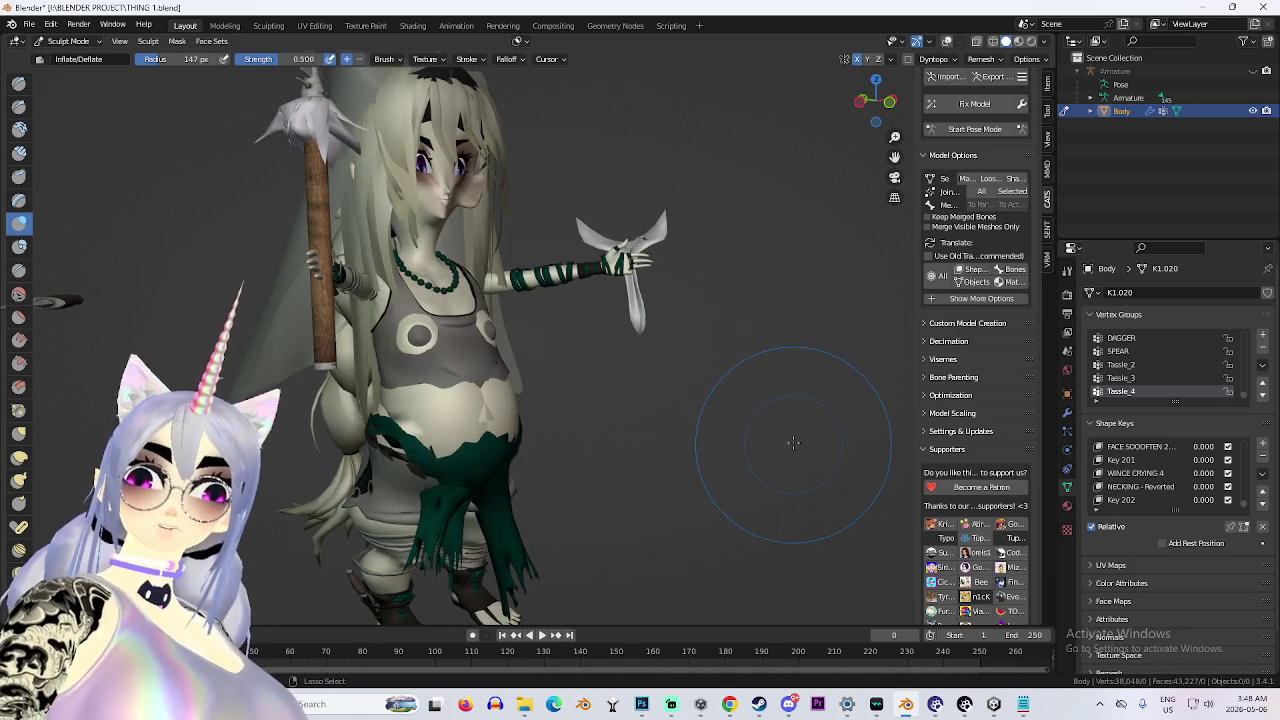
key(ctrl+z)
scroll(up, 3)
drag(338, 332, 336, 341)
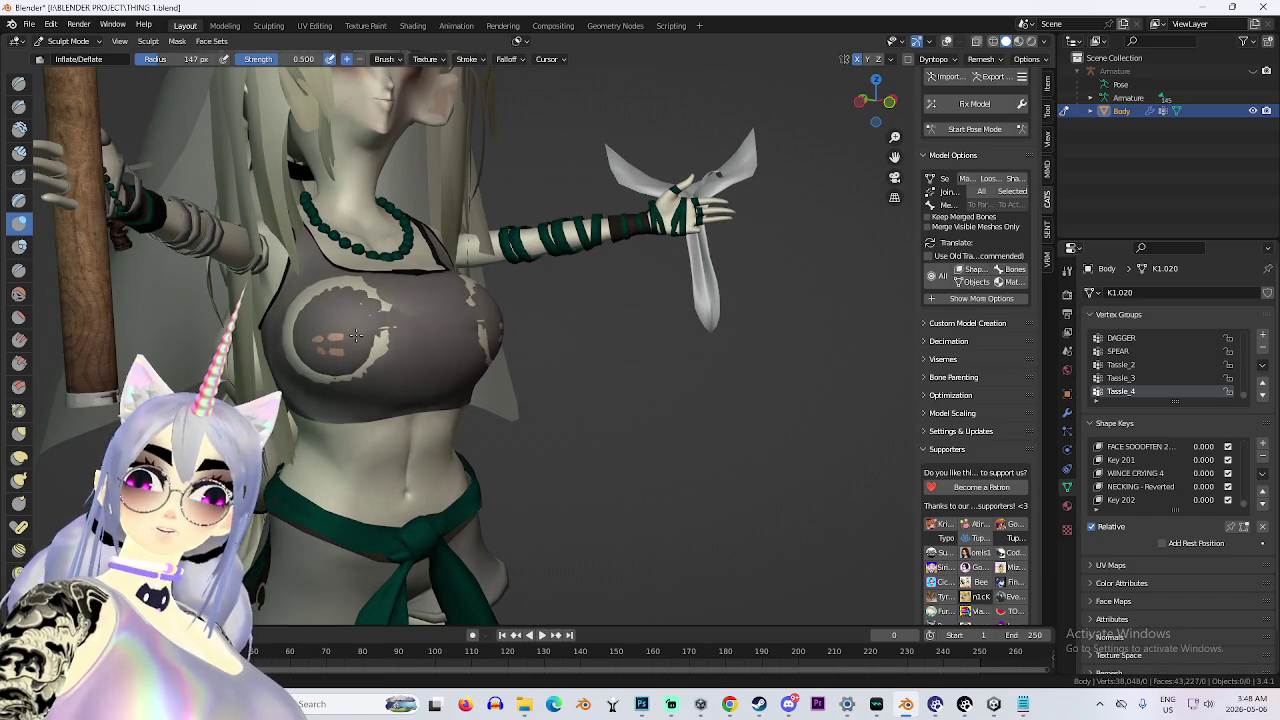
Orbit and zoom around the model's front, lower body, braid and rear, then minimise Blender.
scroll(down, 3)
drag(600, 380, 708, 390)
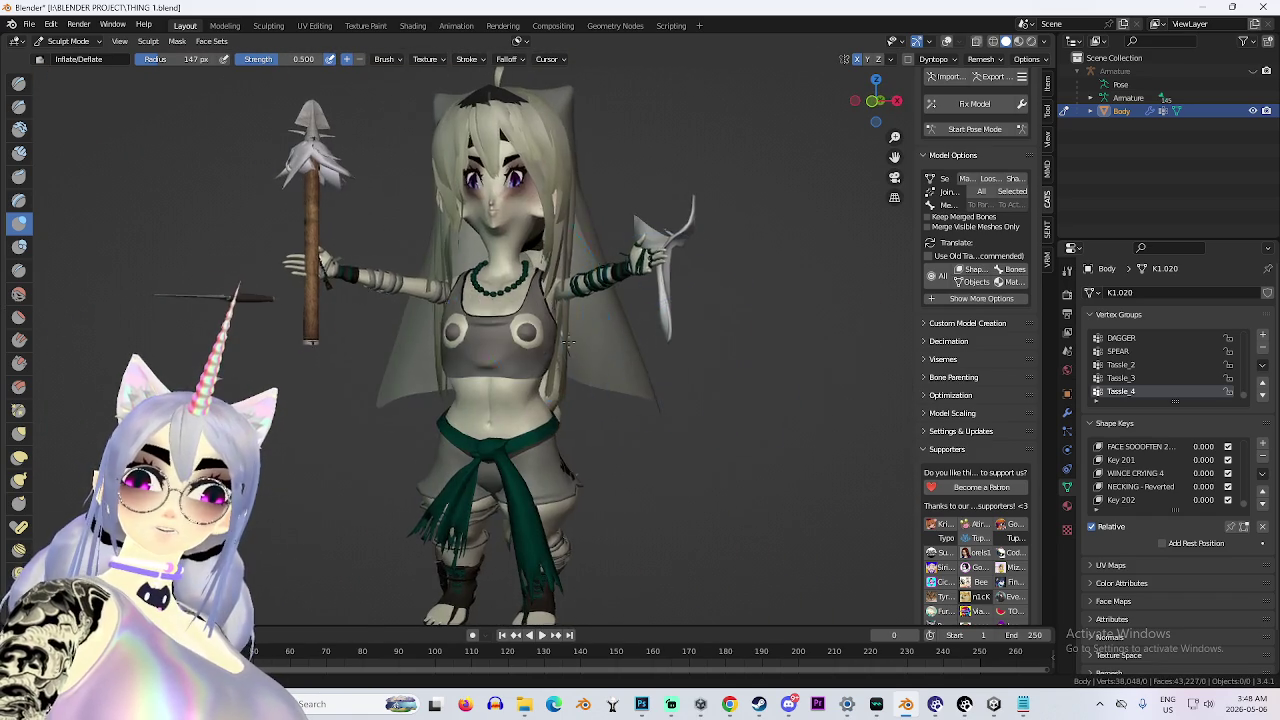
scroll(up, 3)
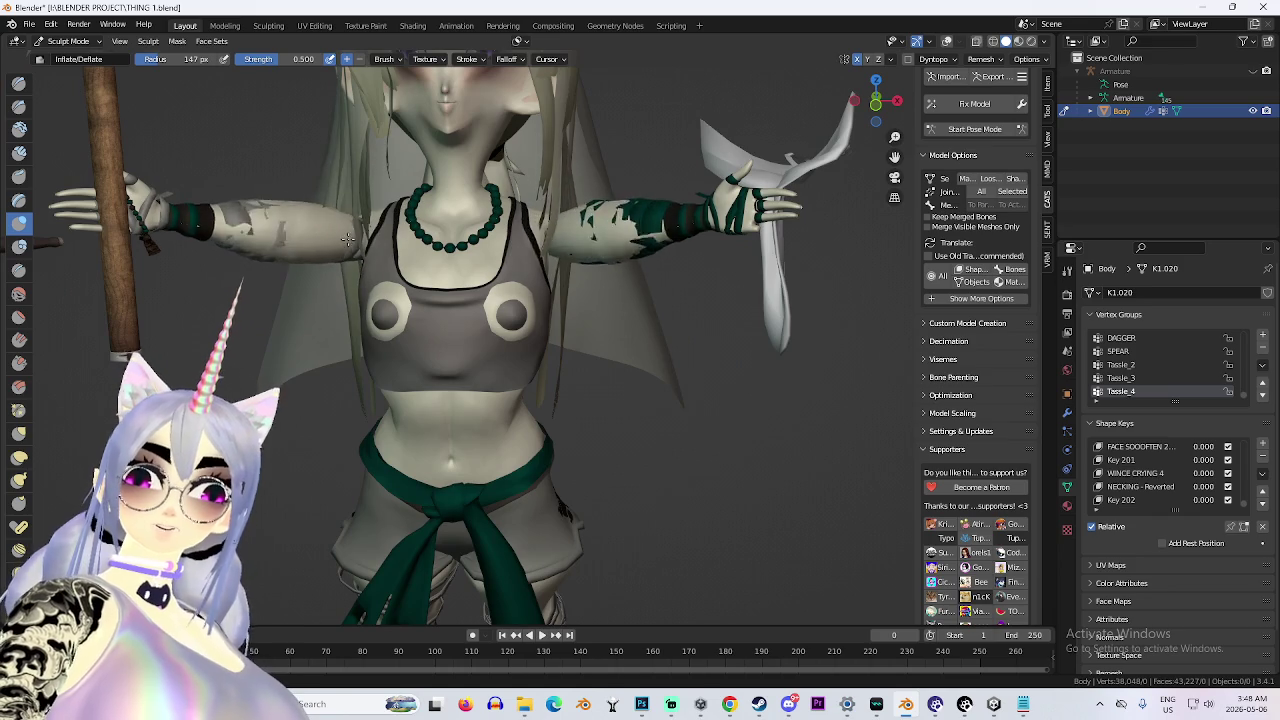
scroll(down, 3)
scroll(up, 3)
scroll(up, 3)
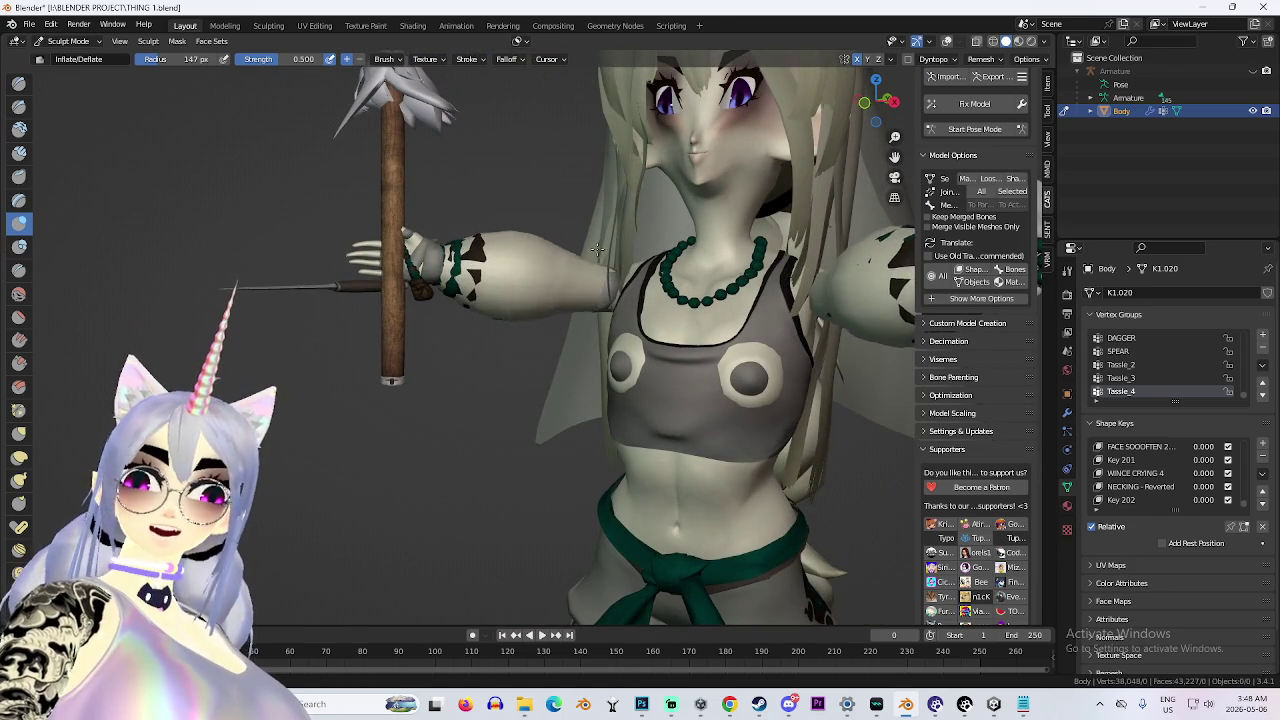
scroll(down, 3)
scroll(up, 3)
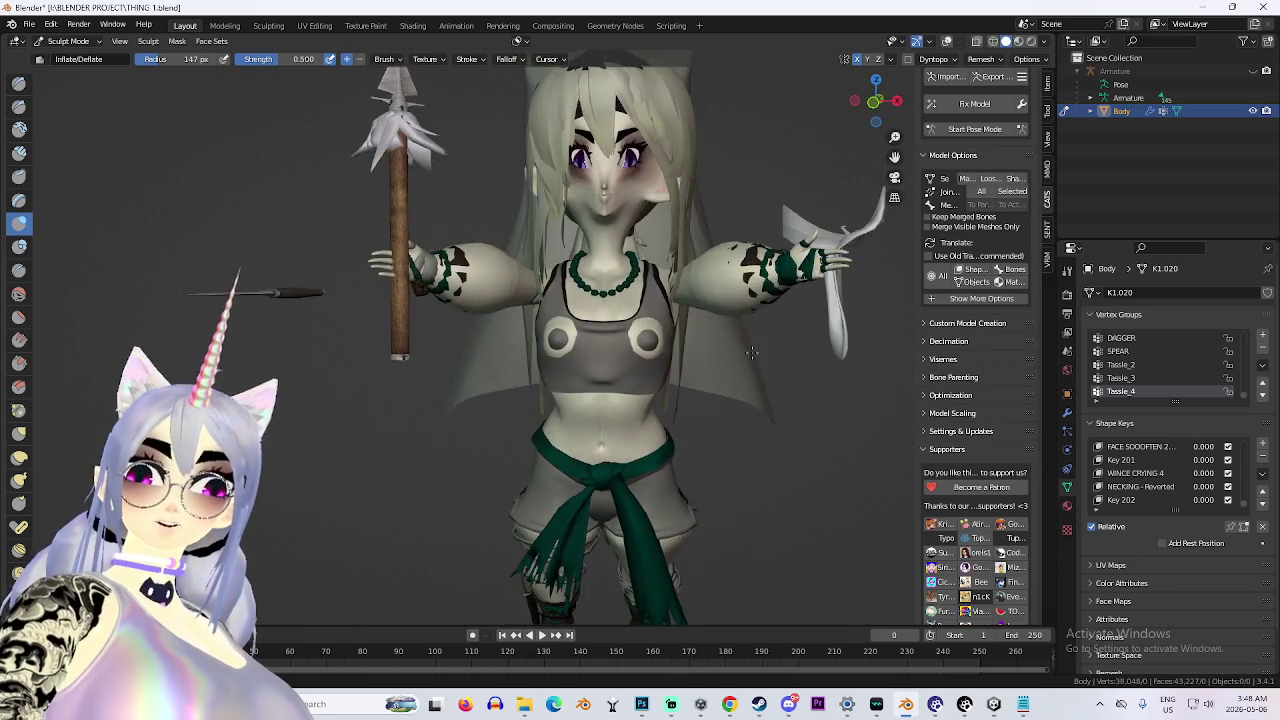
scroll(down, 3)
drag(752, 352, 680, 450)
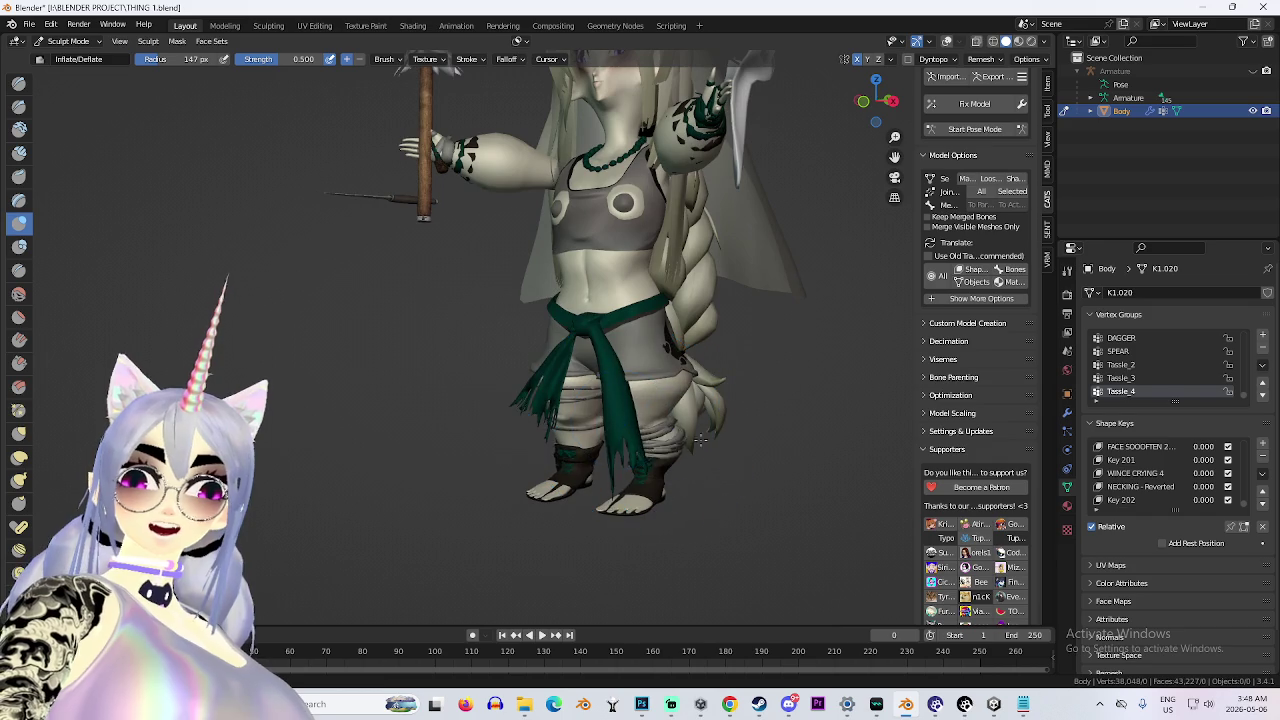
drag(614, 500, 662, 366)
scroll(up, 3)
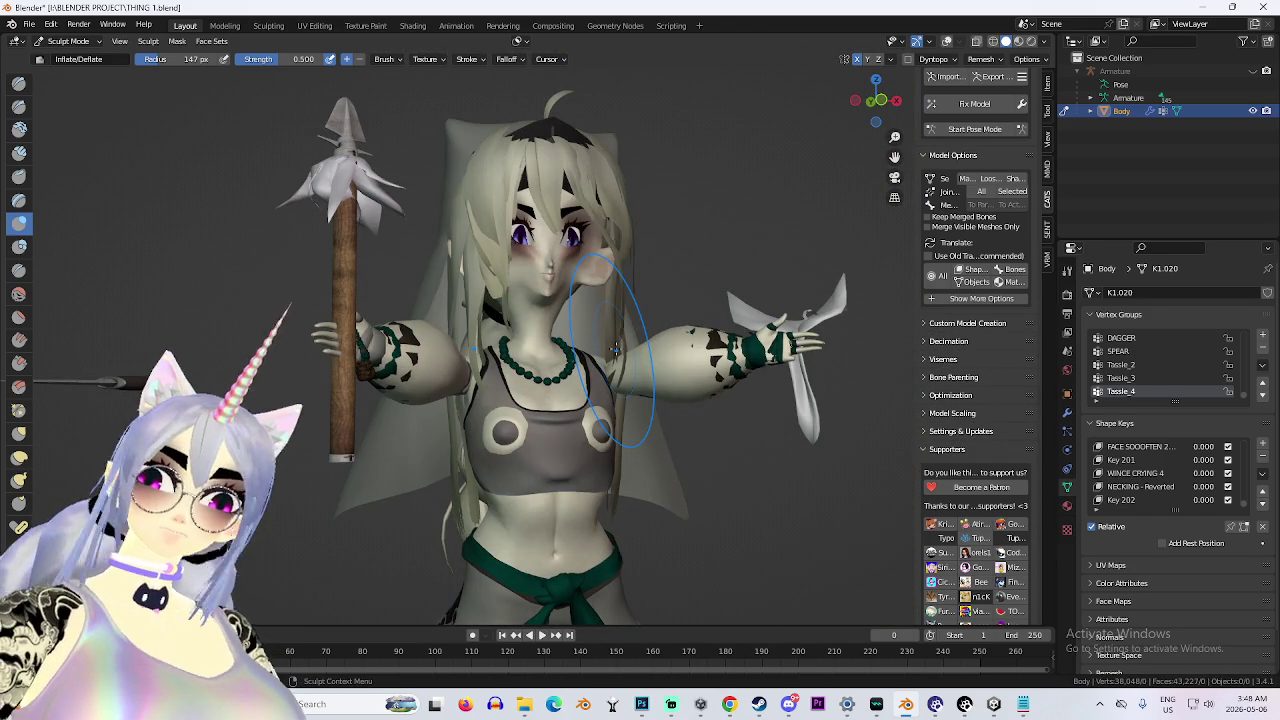
drag(585, 537, 560, 410)
scroll(up, 3)
scroll(down, 3)
scroll(up, 3)
scroll(down, 3)
scroll(up, 3)
scroll(down, 3)
drag(598, 367, 640, 440)
scroll(up, 3)
scroll(down, 3)
scroll(up, 3)
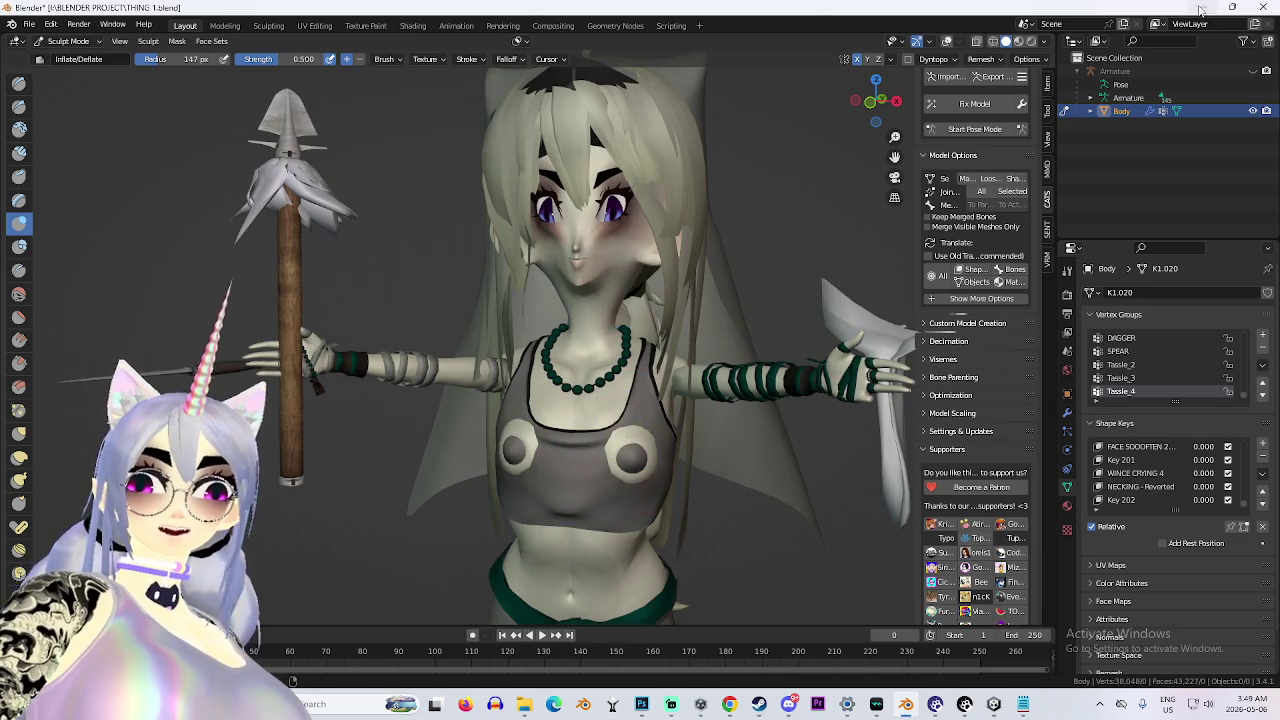
click(1200, 8)
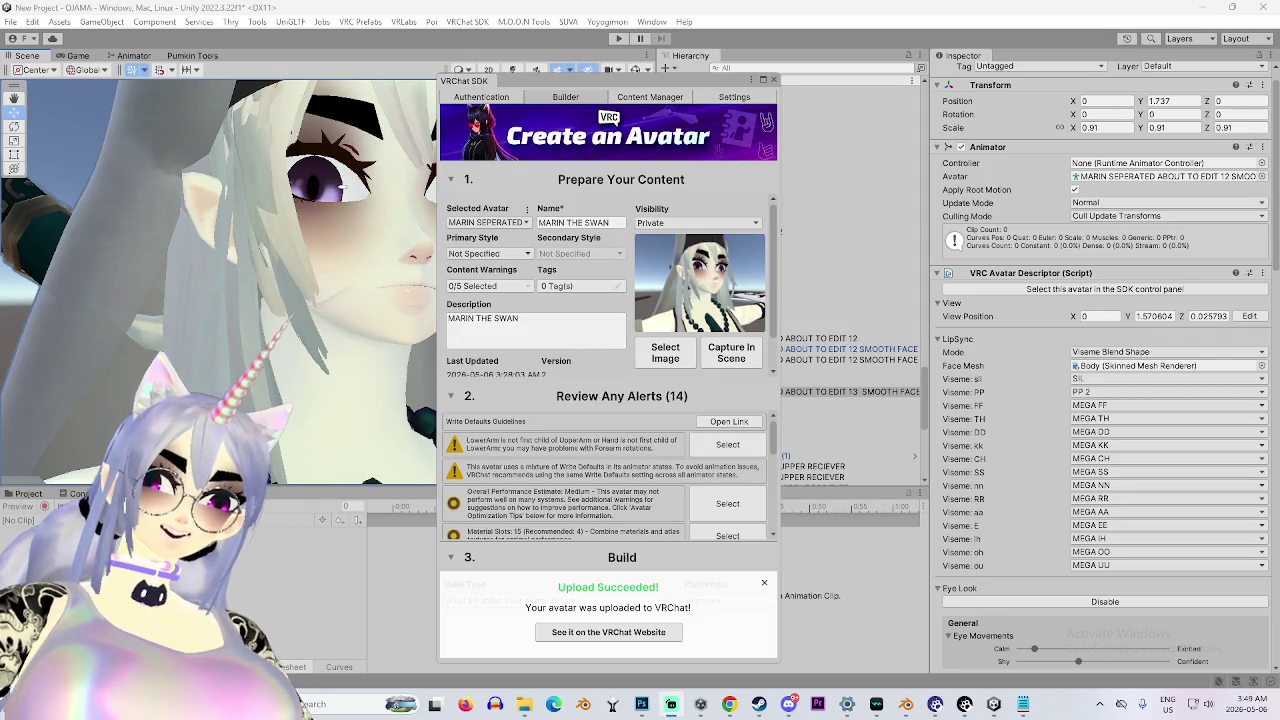
mouse_move(906, 702)
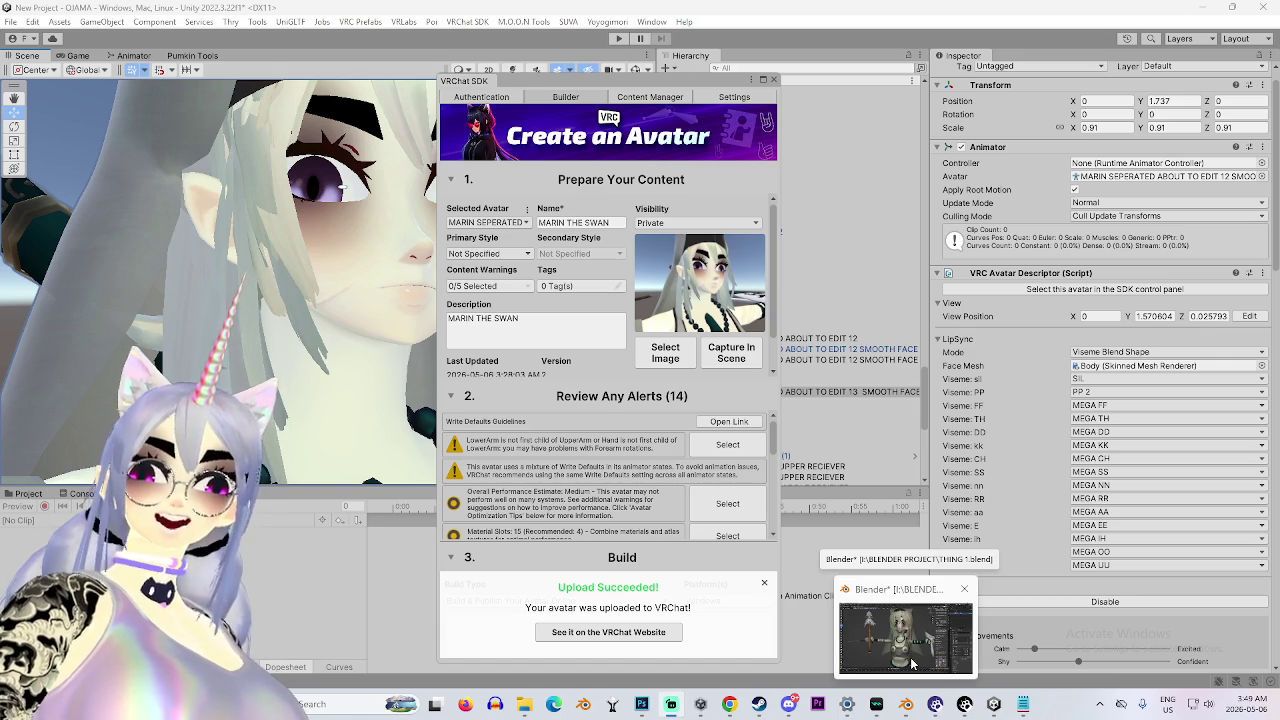
click(867, 660)
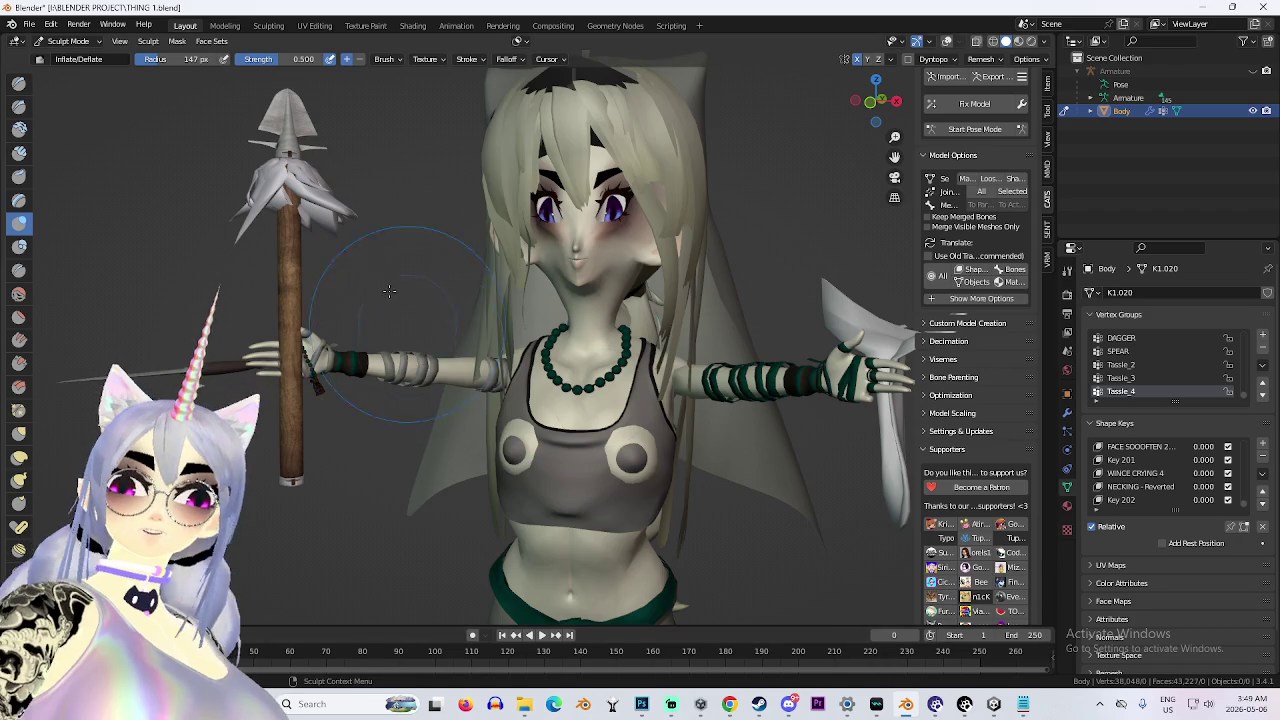
Import MILLIE FACE FIX 04.fbx into the scene and hide the warrior's body.
key(KP_1)
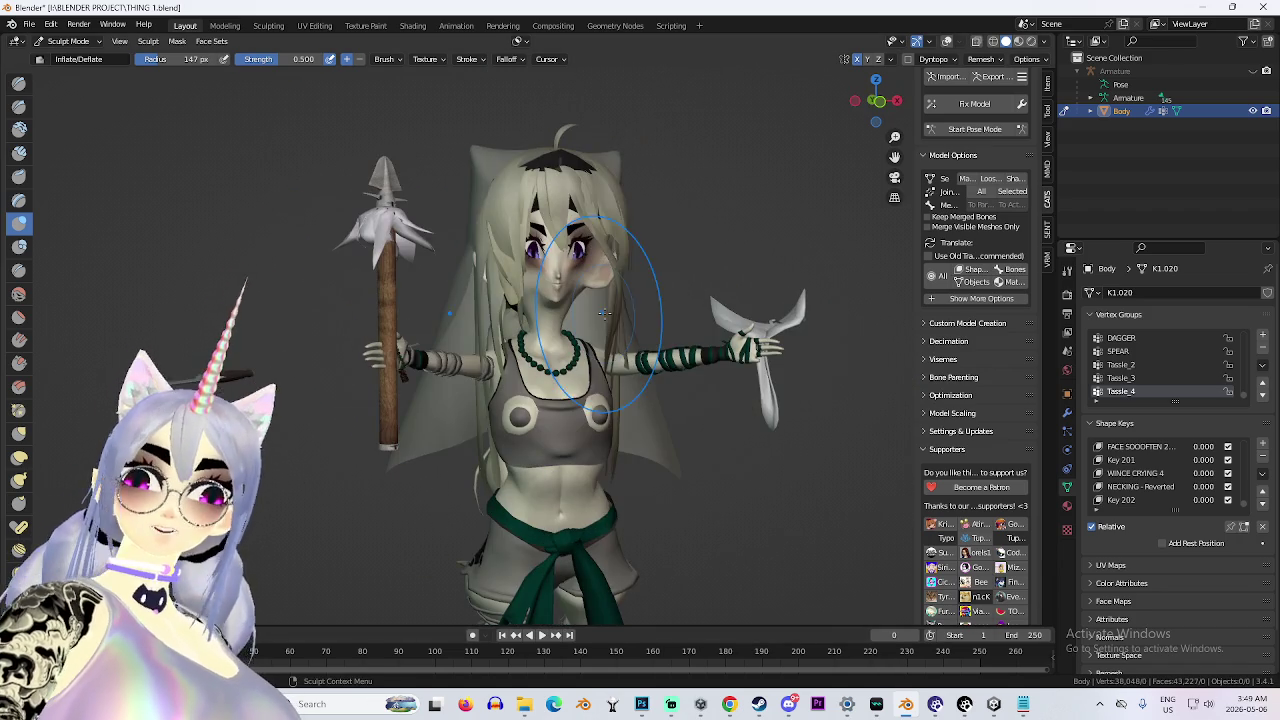
click(38, 29)
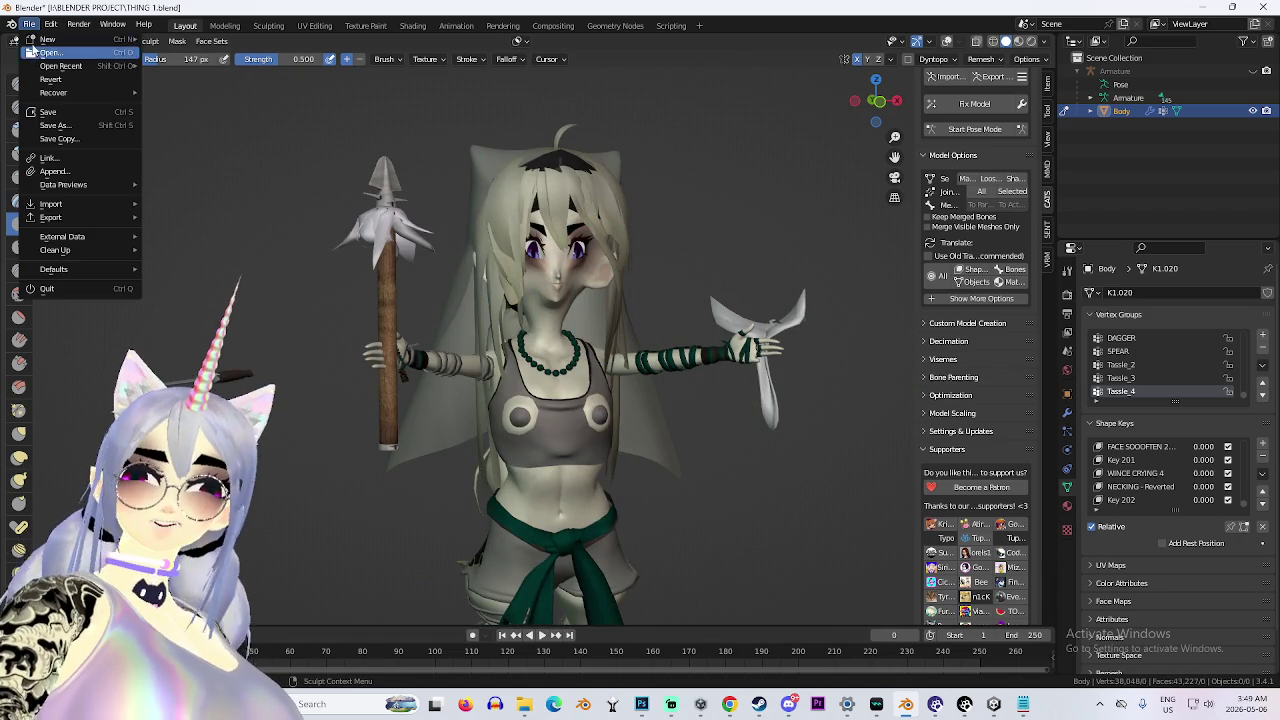
click(951, 78)
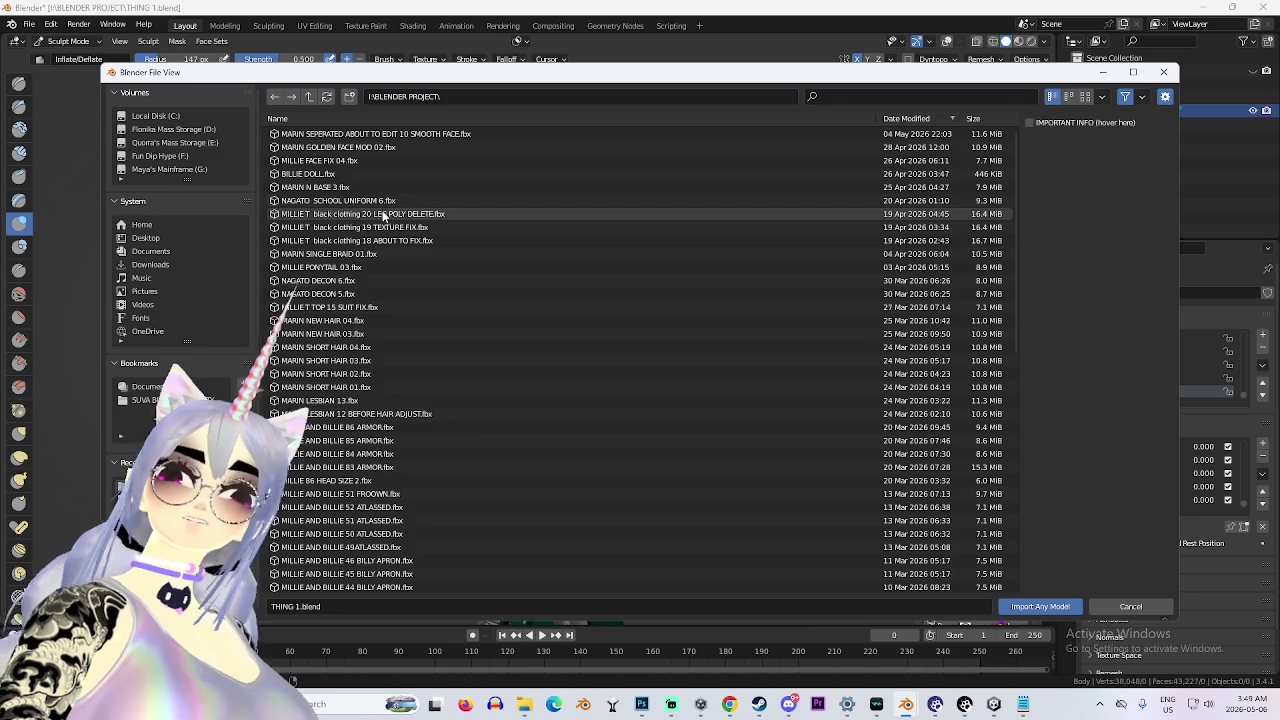
click(383, 162)
double_click(383, 162)
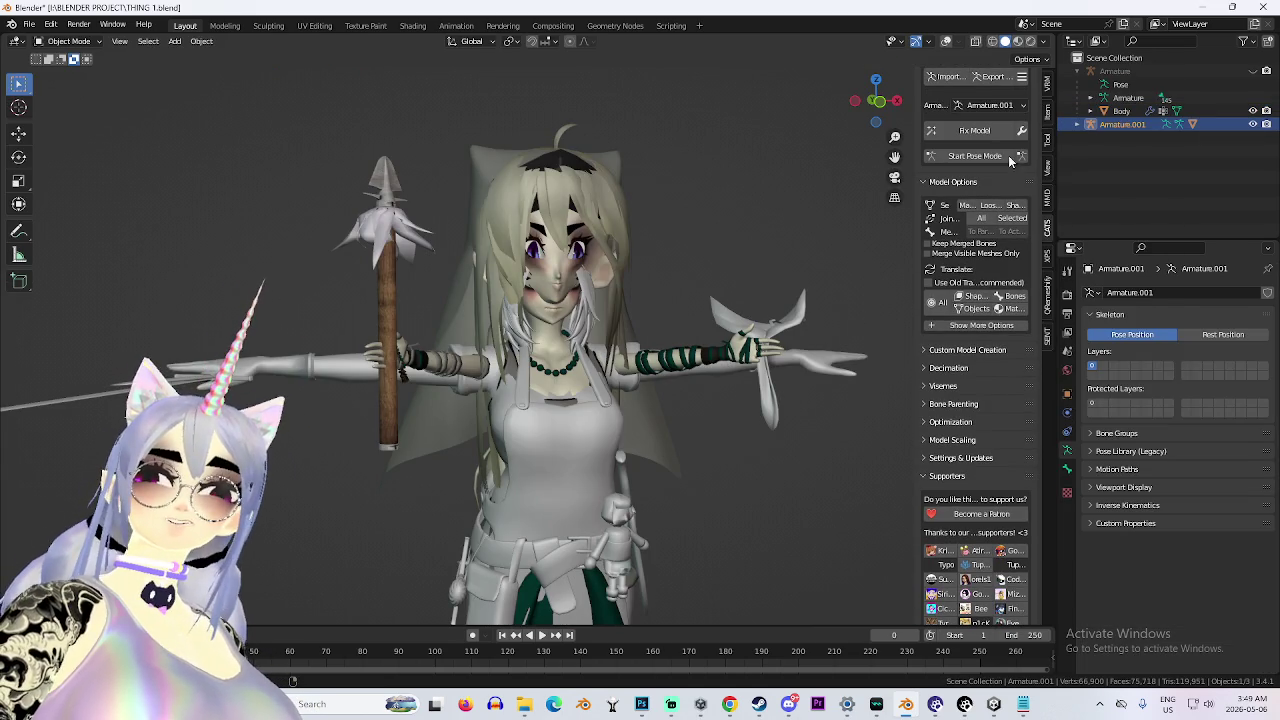
click(1253, 111)
Put Body.001 into Sculpt Mode with the Grab brush.
click(580, 275)
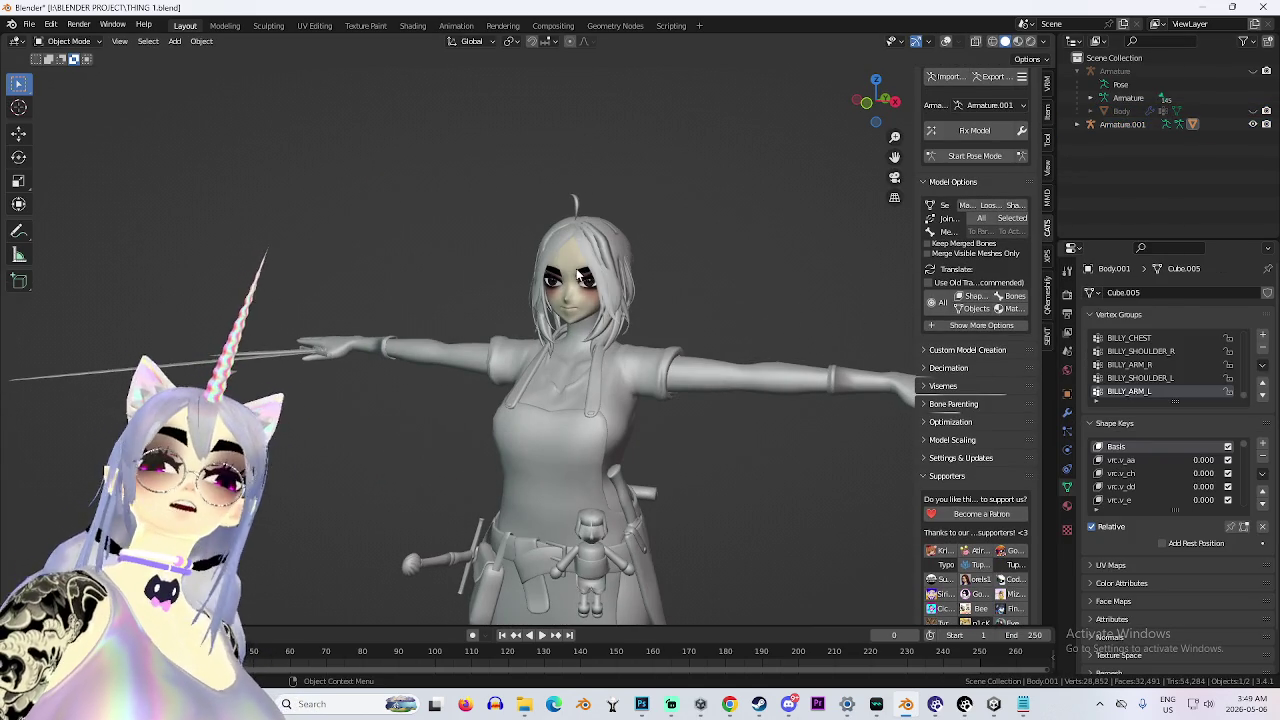
click(68, 41)
click(60, 91)
scroll(up, 3)
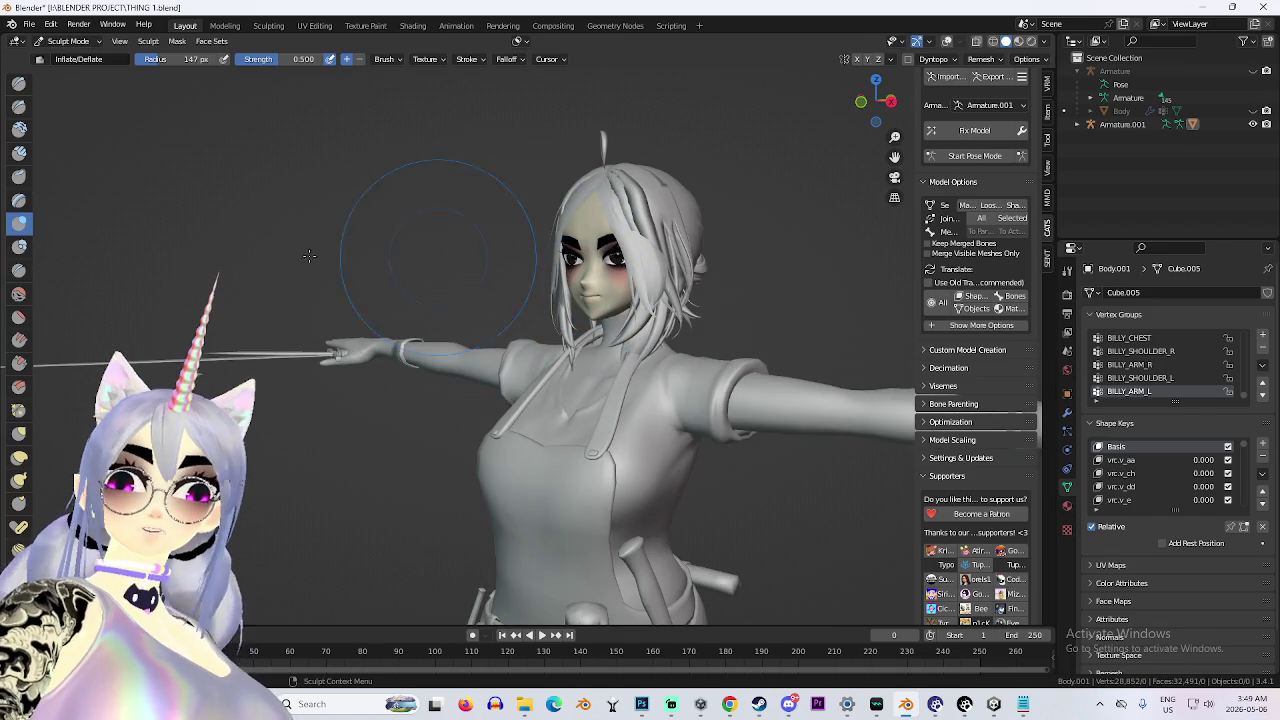
click(19, 433)
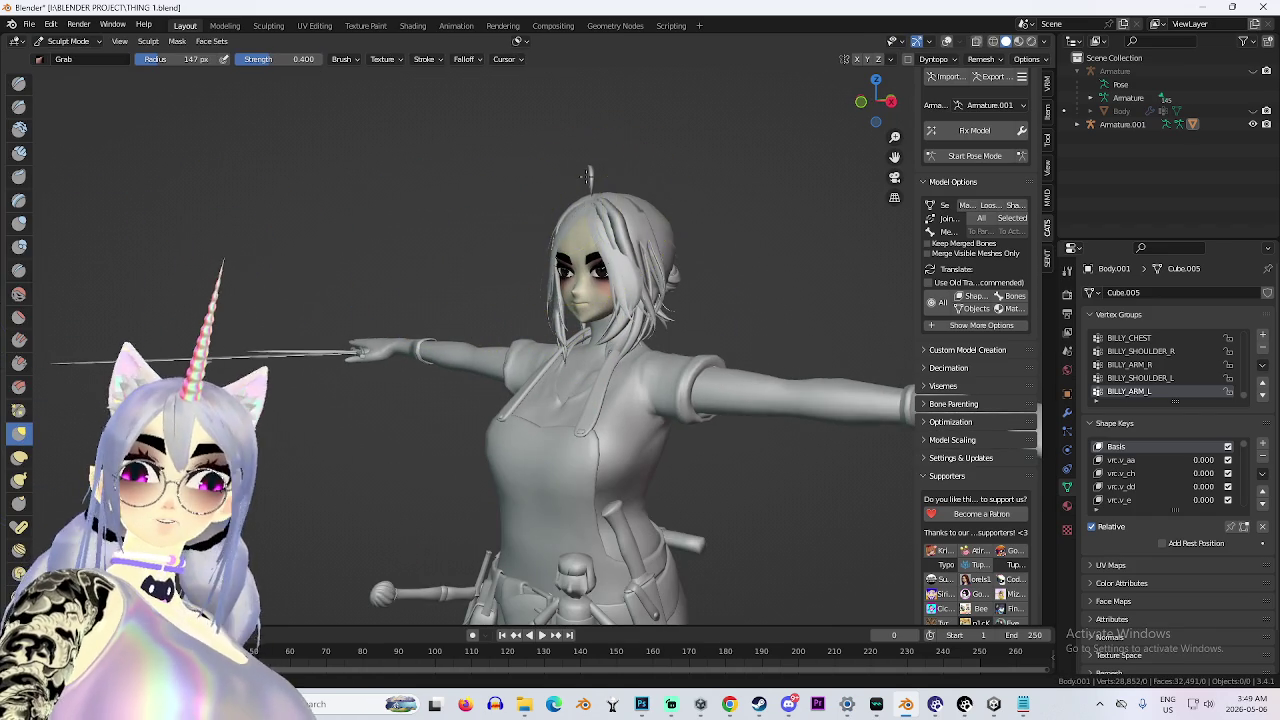
Grab-pull the hair and head upward, then undo and redo to compare versions.
drag(571, 214, 585, 180)
scroll(down, 3)
drag(643, 229, 586, 271)
drag(587, 102, 587, 56)
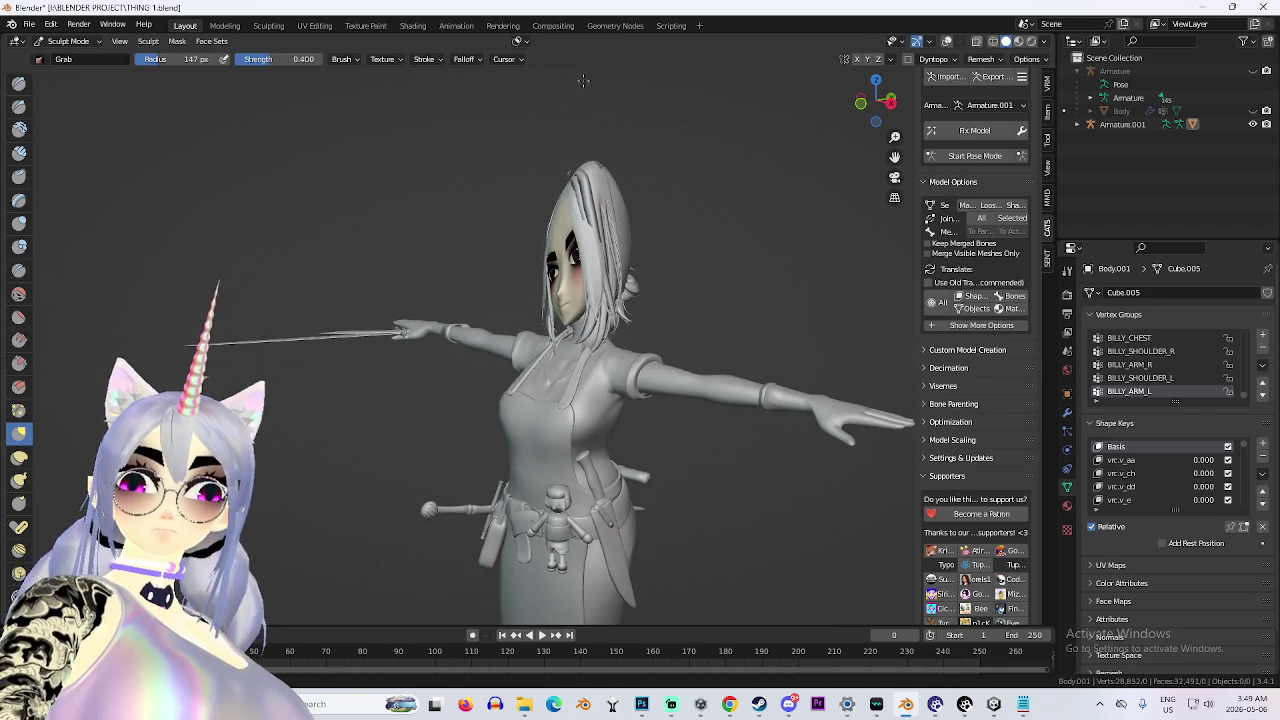
key(ctrl+z)
key(ctrl+z)
key(ctrl+z)
key(ctrl+shift+z)
key(ctrl+z)
key(ctrl+shift+z)
key(ctrl+z)
key(ctrl+shift+z)
key(ctrl+shift+z)
key(ctrl+z)
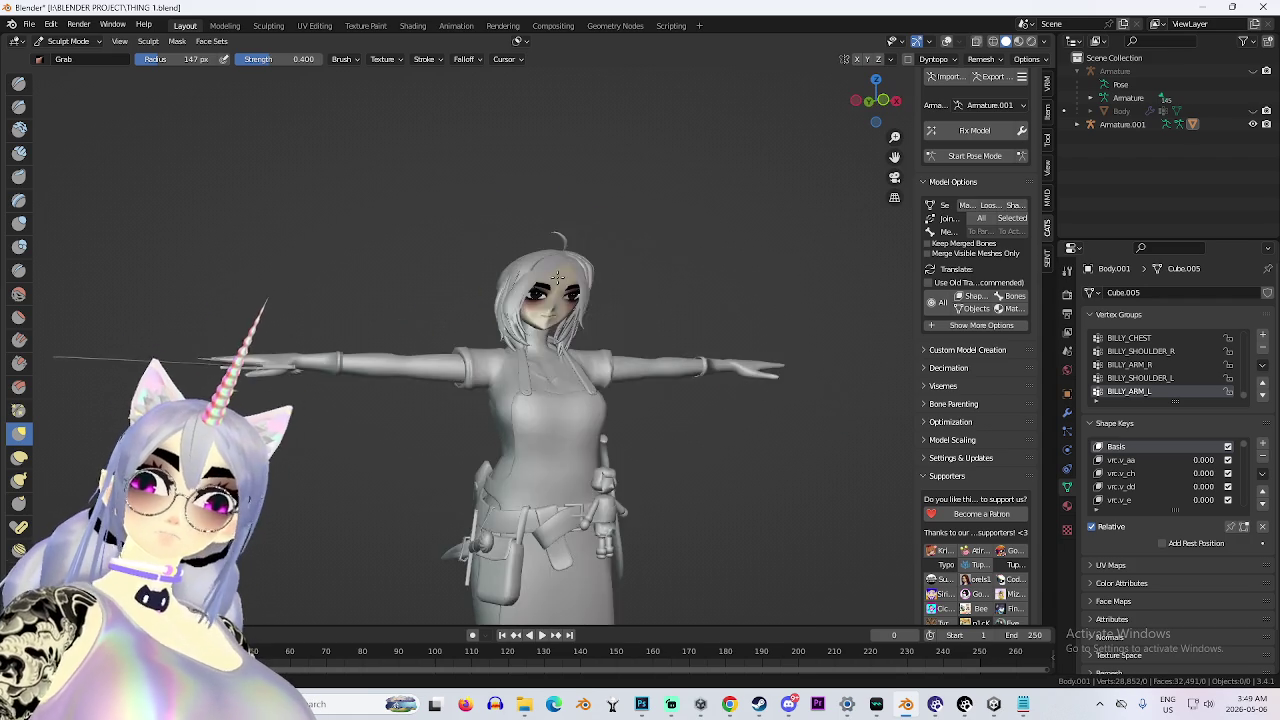
key(ctrl+shift+z)
Revert to the original longer hair and inspect the T-posed model from the front.
scroll(up, 3)
scroll(down, 3)
key(KP_1)
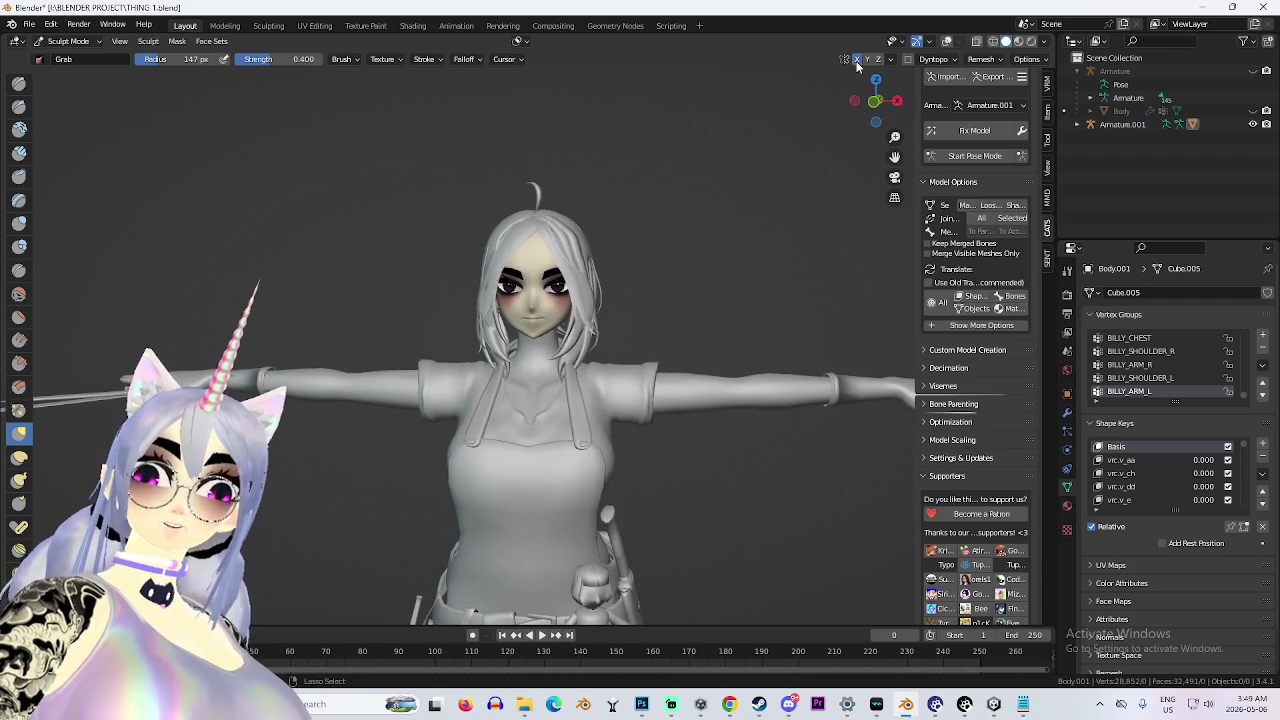
scroll(down, 3)
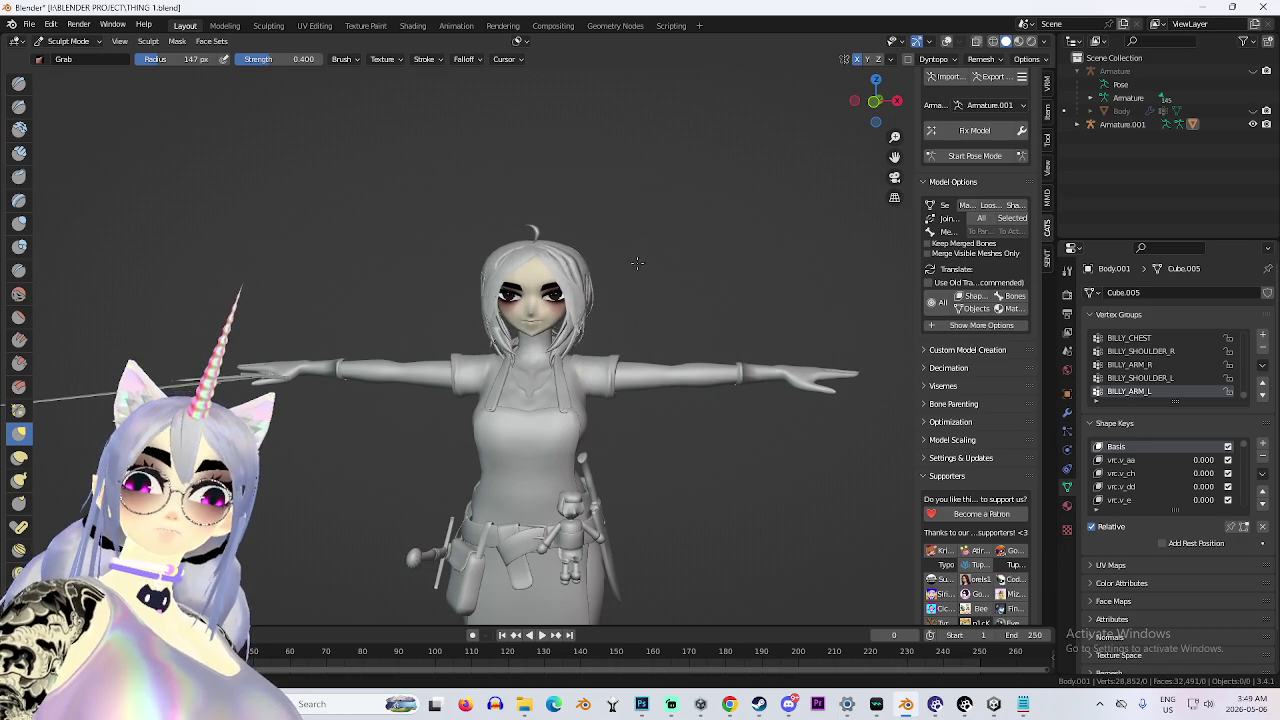
key(ctrl+z)
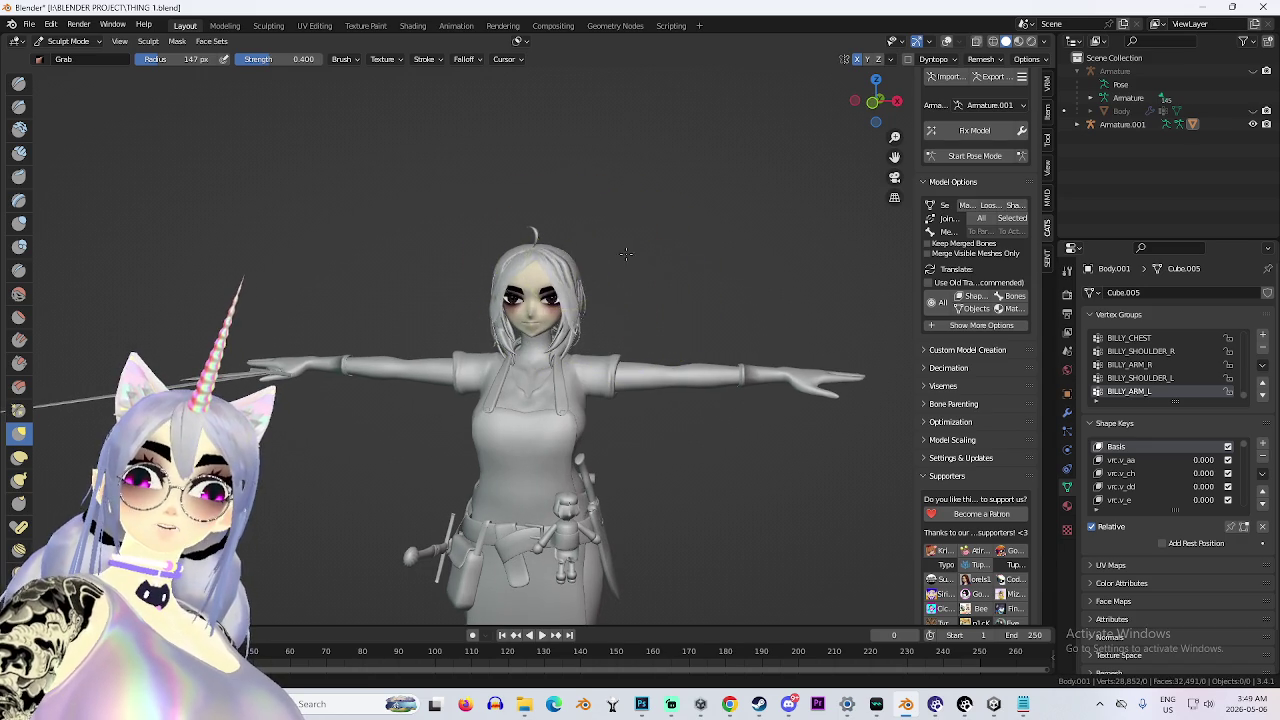
scroll(up, 3)
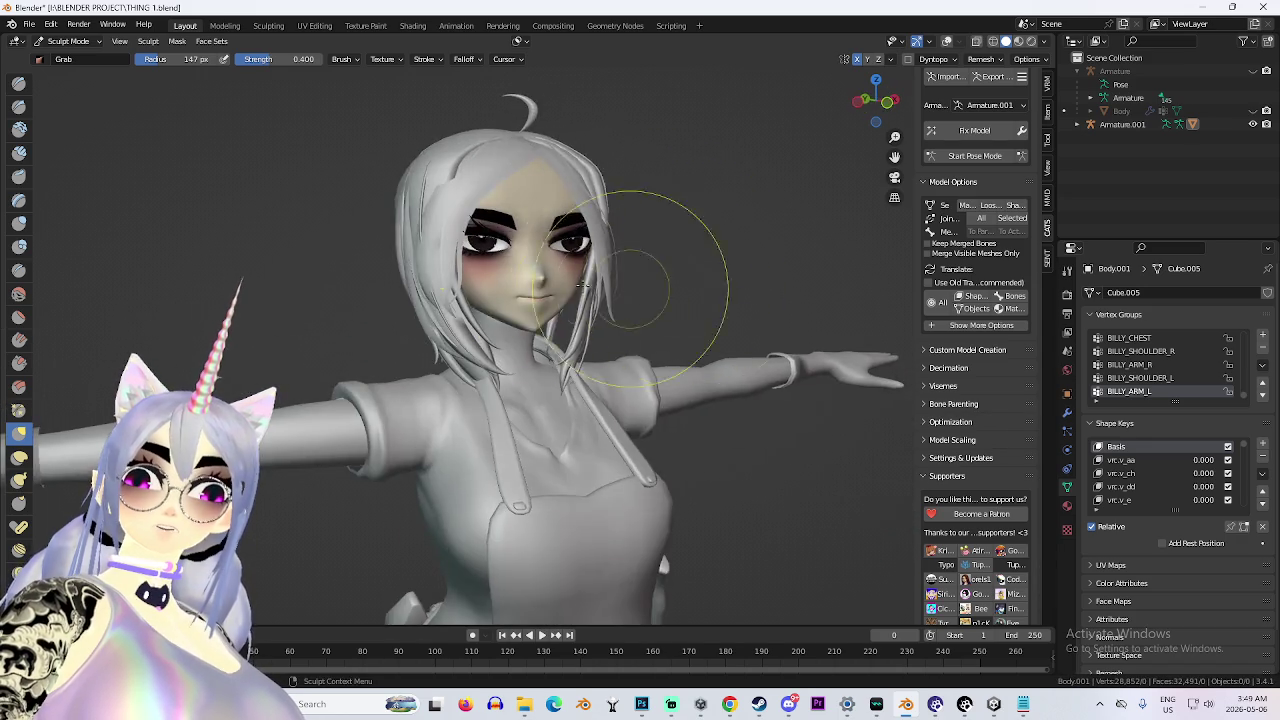
key(KP_1)
scroll(down, 3)
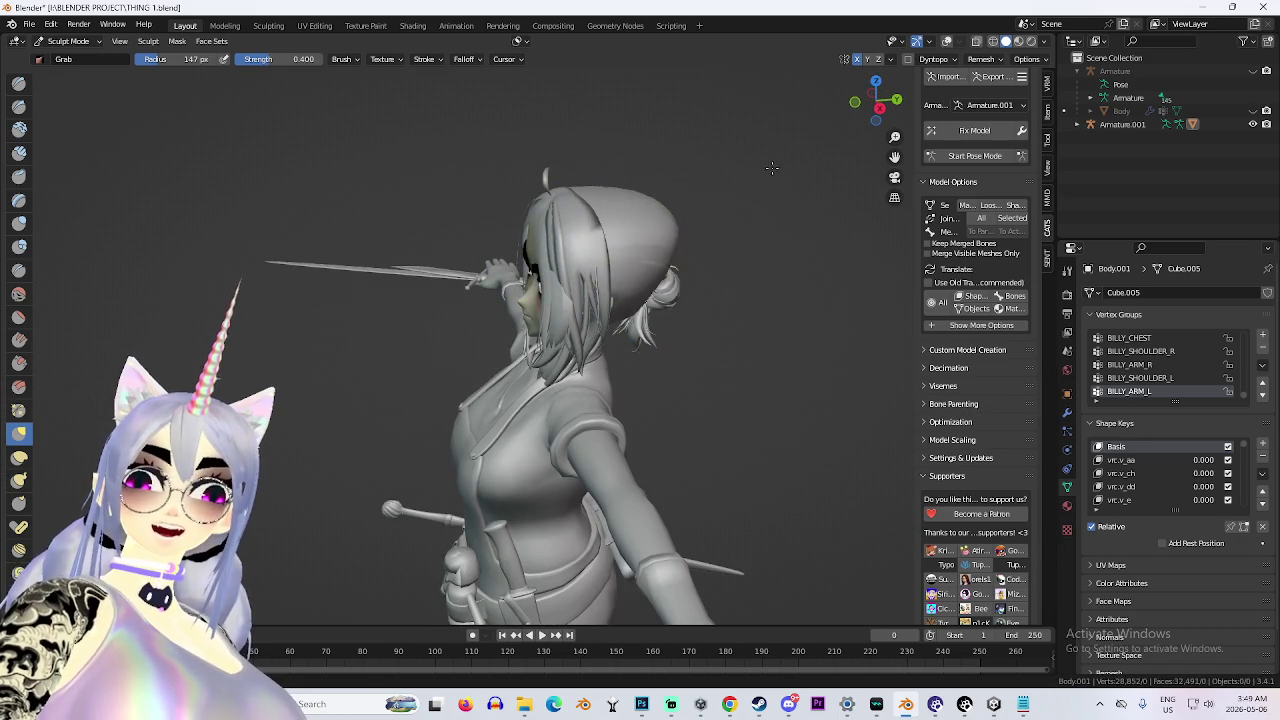
scroll(up, 3)
scroll(down, 3)
drag(447, 237, 458, 239)
scroll(up, 3)
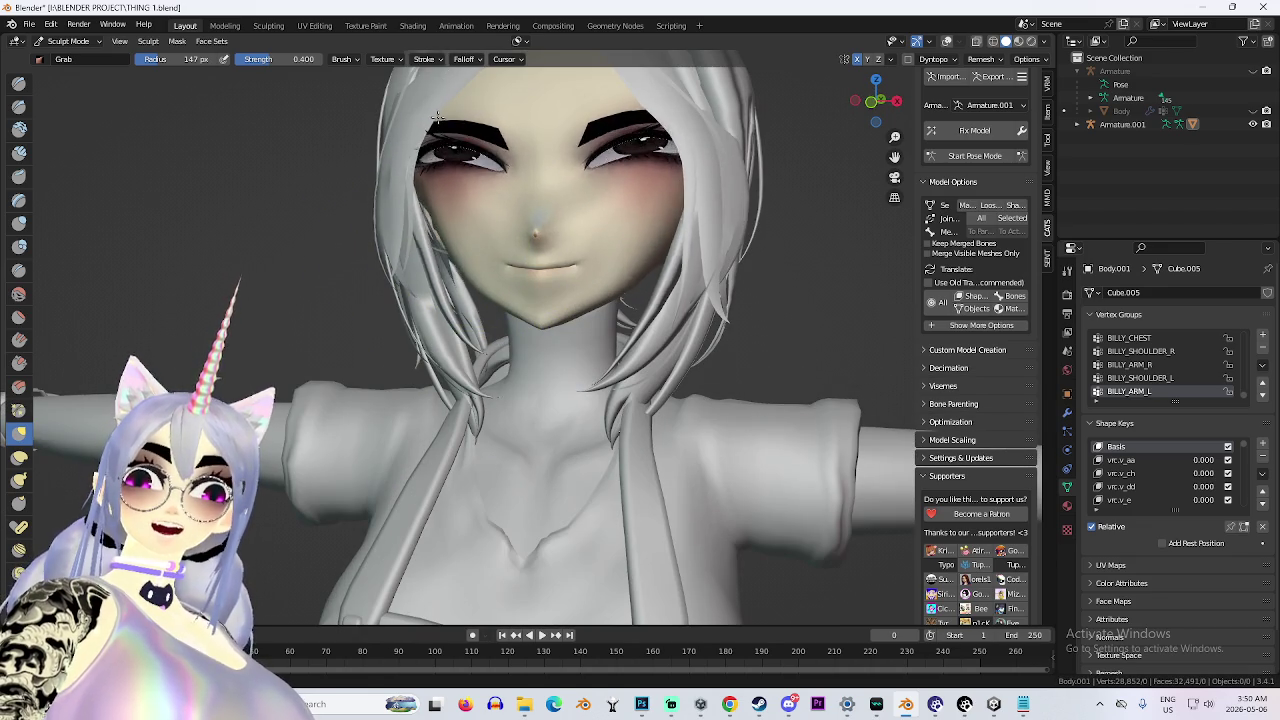
Orbit and zoom between side, three-quarter and frontal views of the face, recentring the head.
scroll(down, 3)
scroll(up, 3)
drag(570, 234, 625, 203)
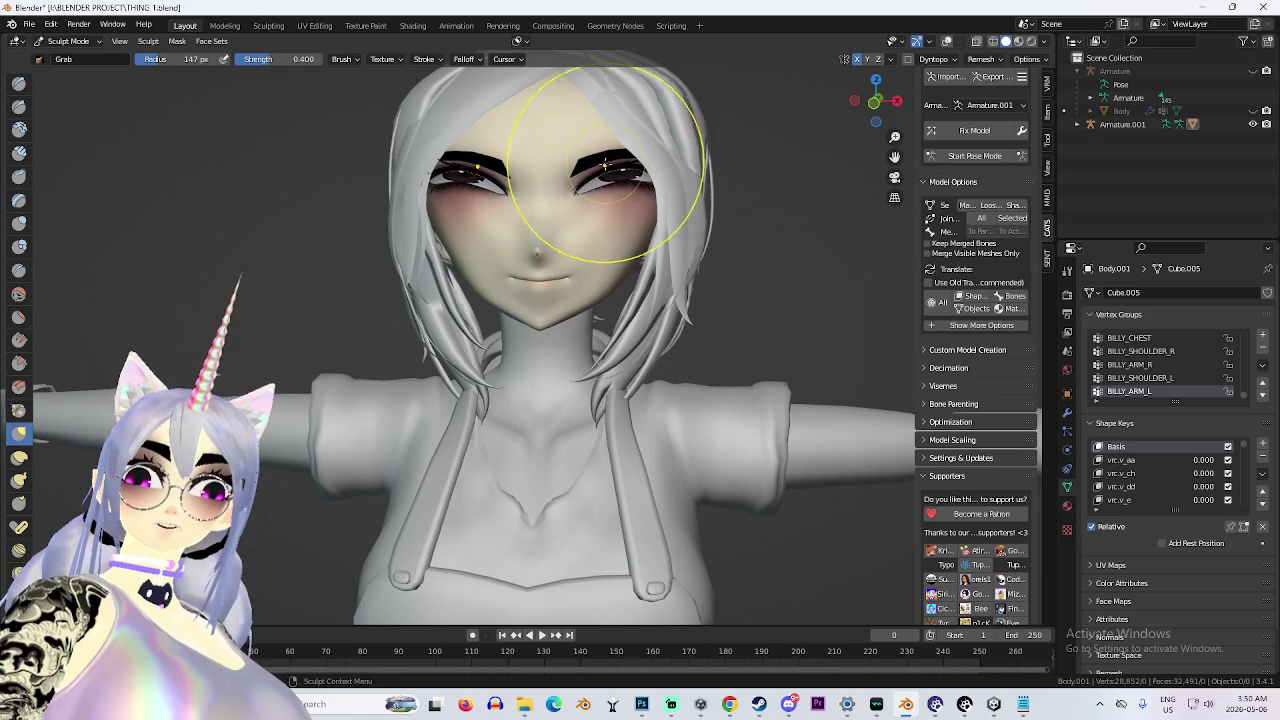
scroll(up, 3)
drag(343, 76, 571, 300)
scroll(up, 3)
scroll(down, 3)
drag(680, 171, 376, 254)
scroll(up, 3)
scroll(up, 3)
drag(476, 295, 431, 235)
scroll(up, 3)
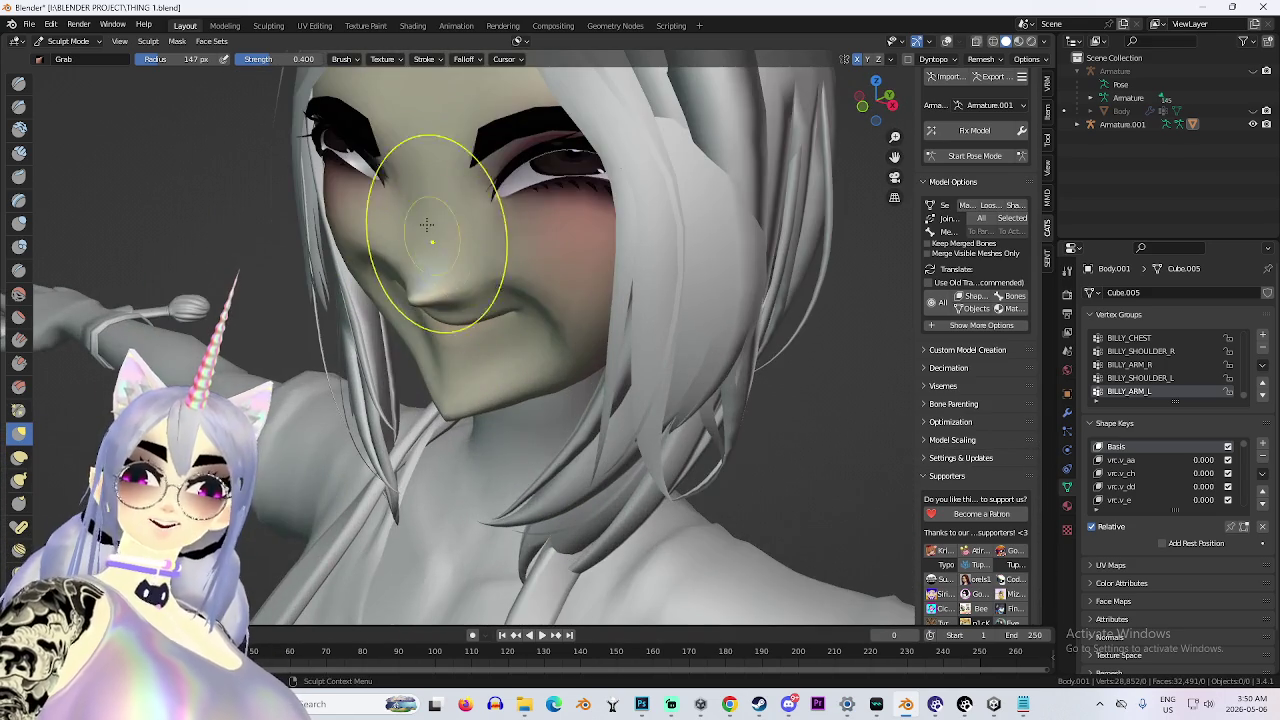
drag(481, 201, 509, 185)
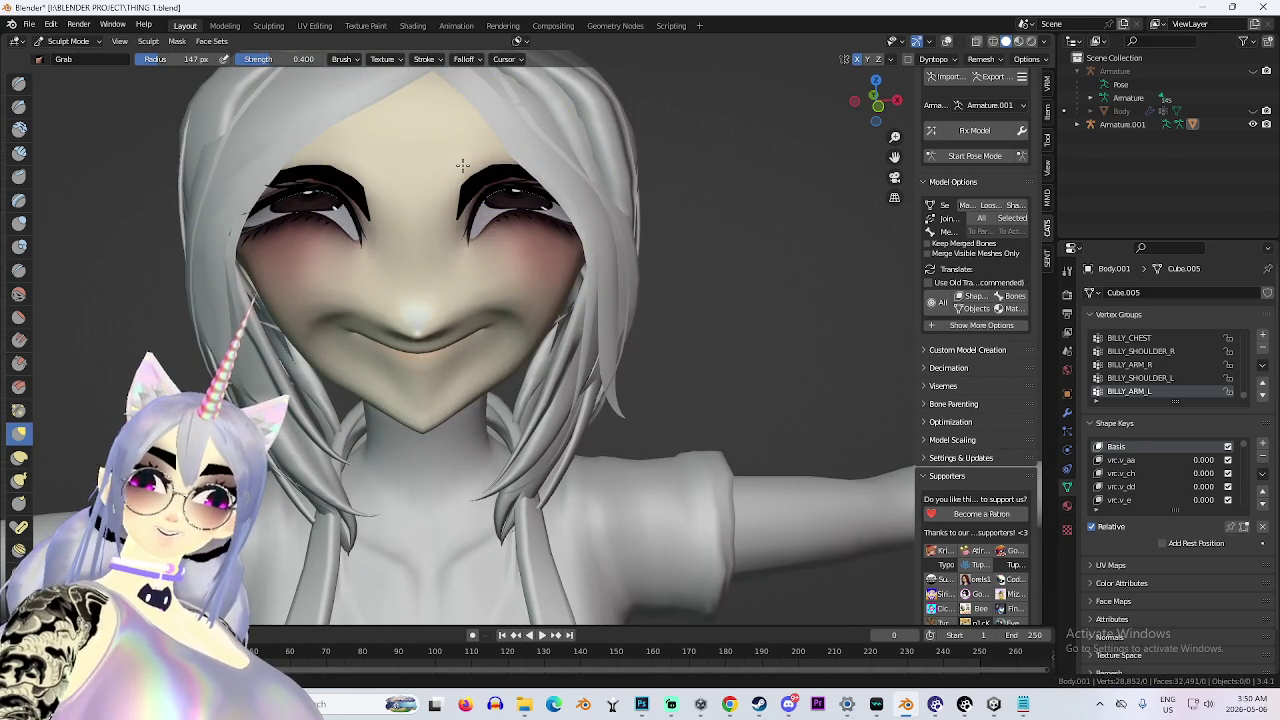
scroll(down, 3)
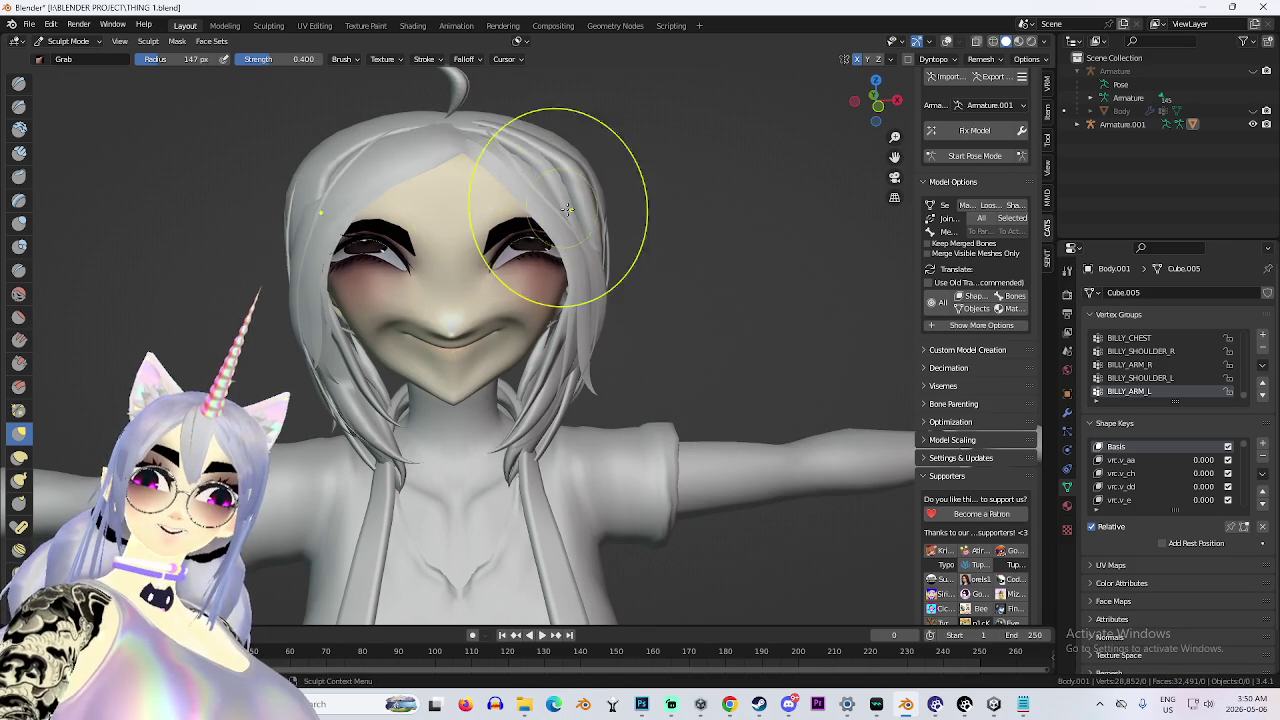
scroll(up, 3)
scroll(up, 3)
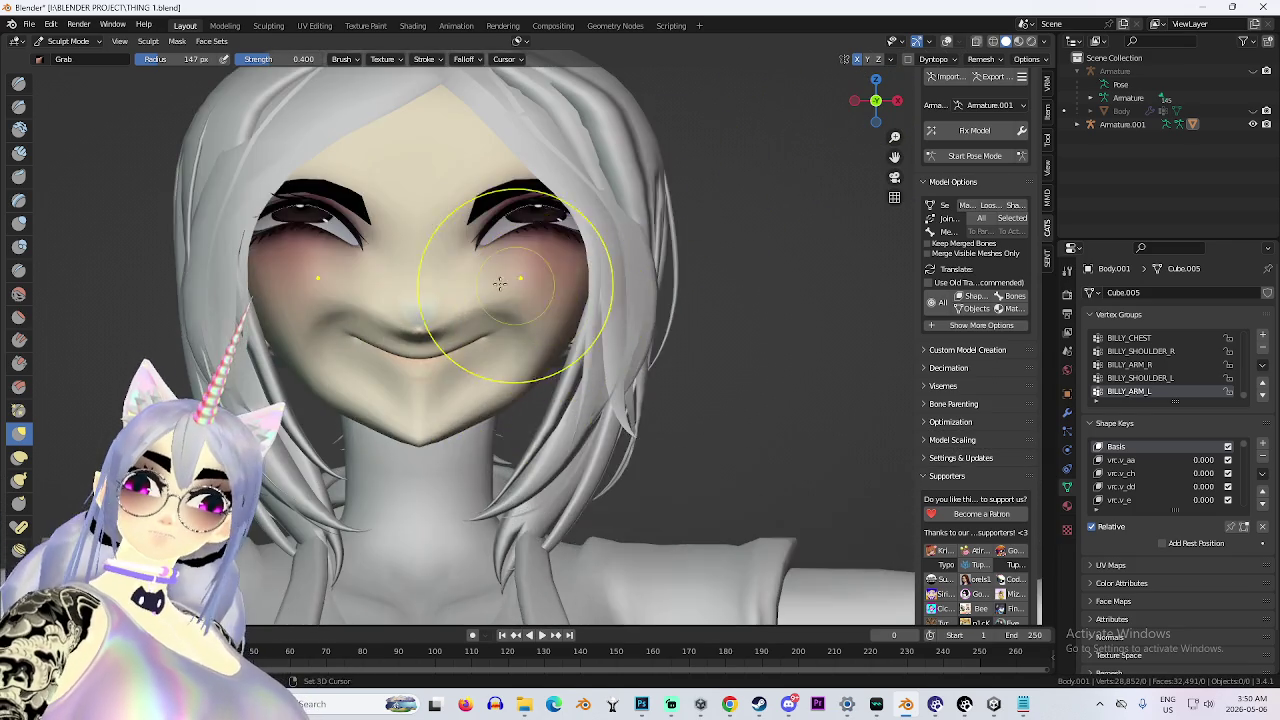
drag(513, 287, 500, 383)
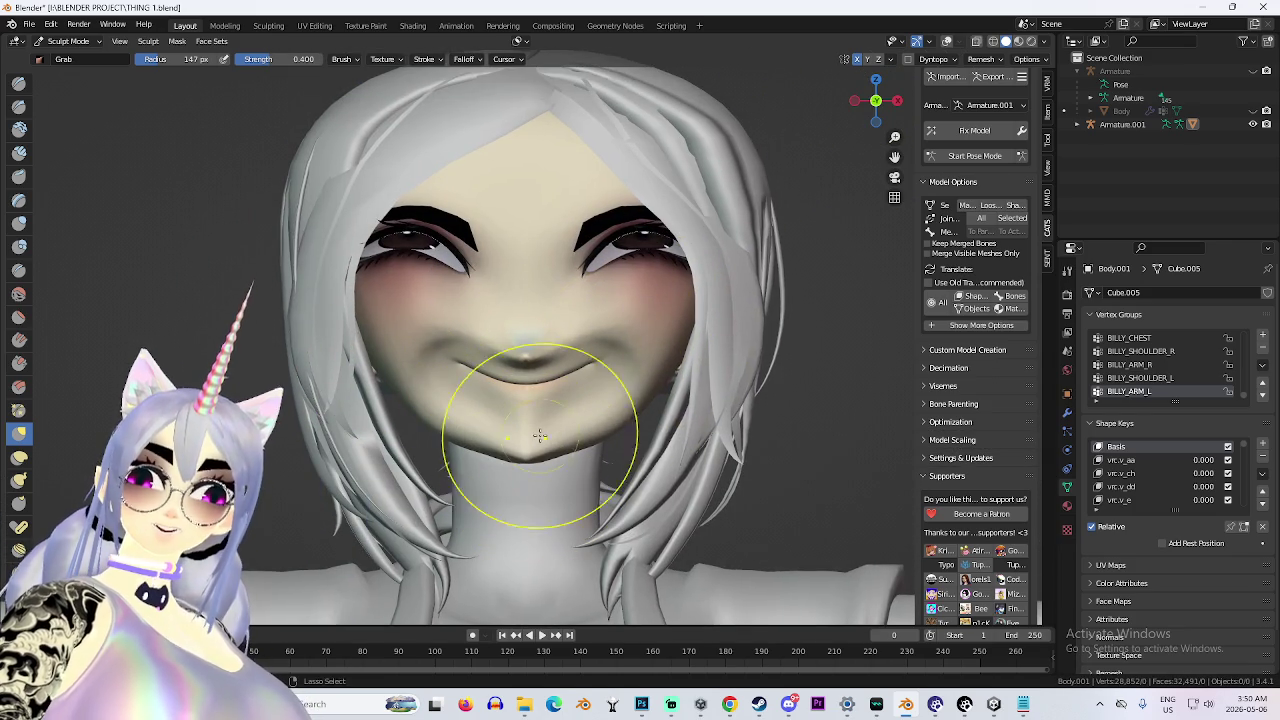
Preview the vrc.v_ch shape key at full strength, then reset it to 0.
drag(1195, 473, 1195, 473)
scroll(down, 3)
drag(714, 286, 671, 386)
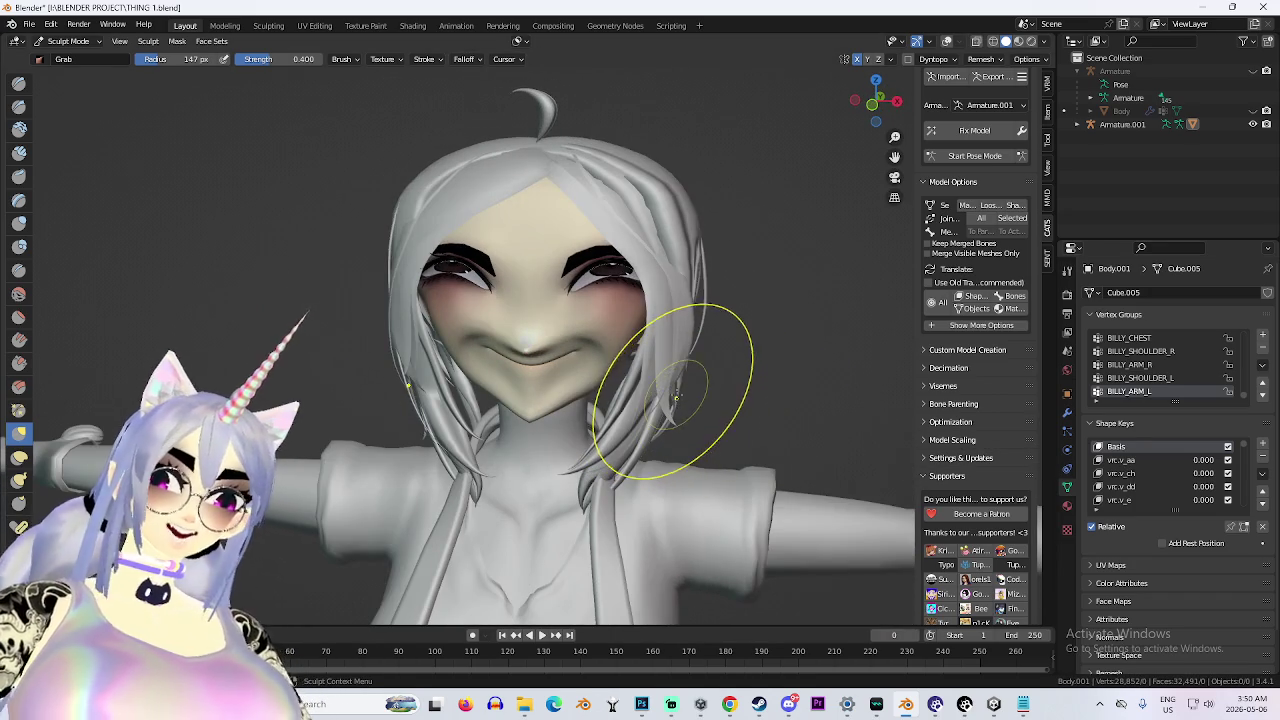
scroll(up, 3)
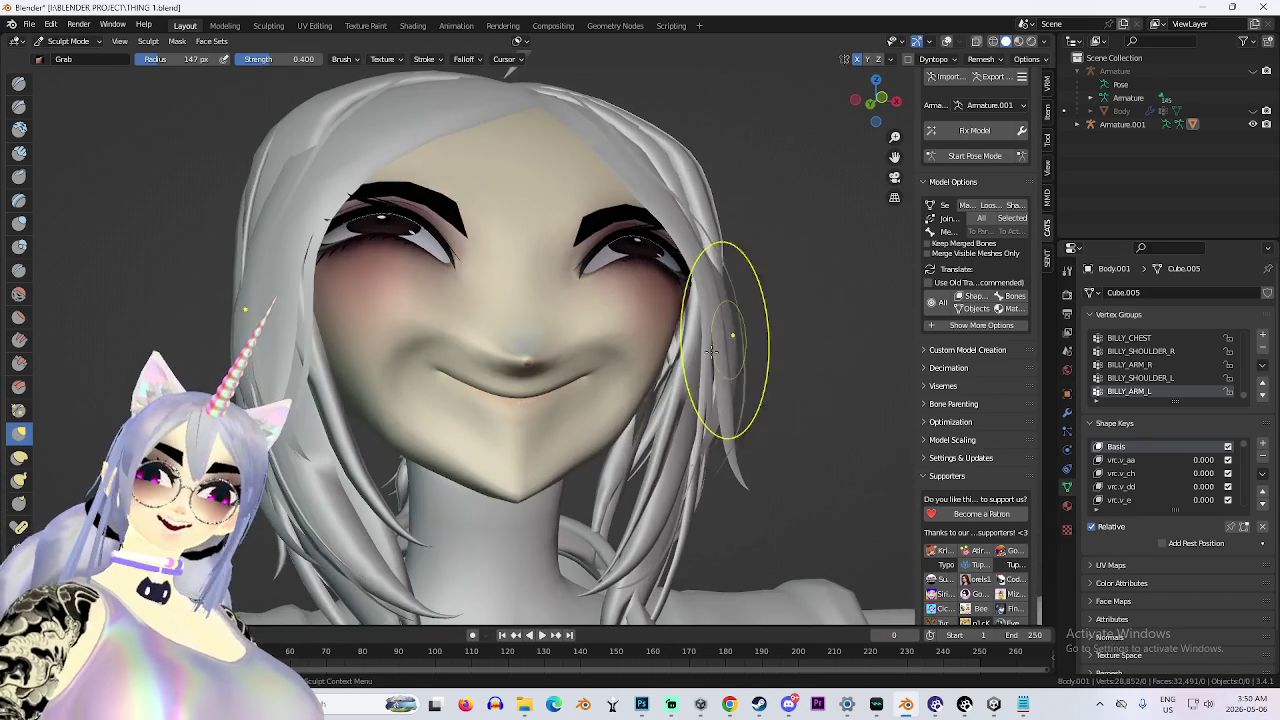
scroll(up, 3)
drag(857, 114, 717, 295)
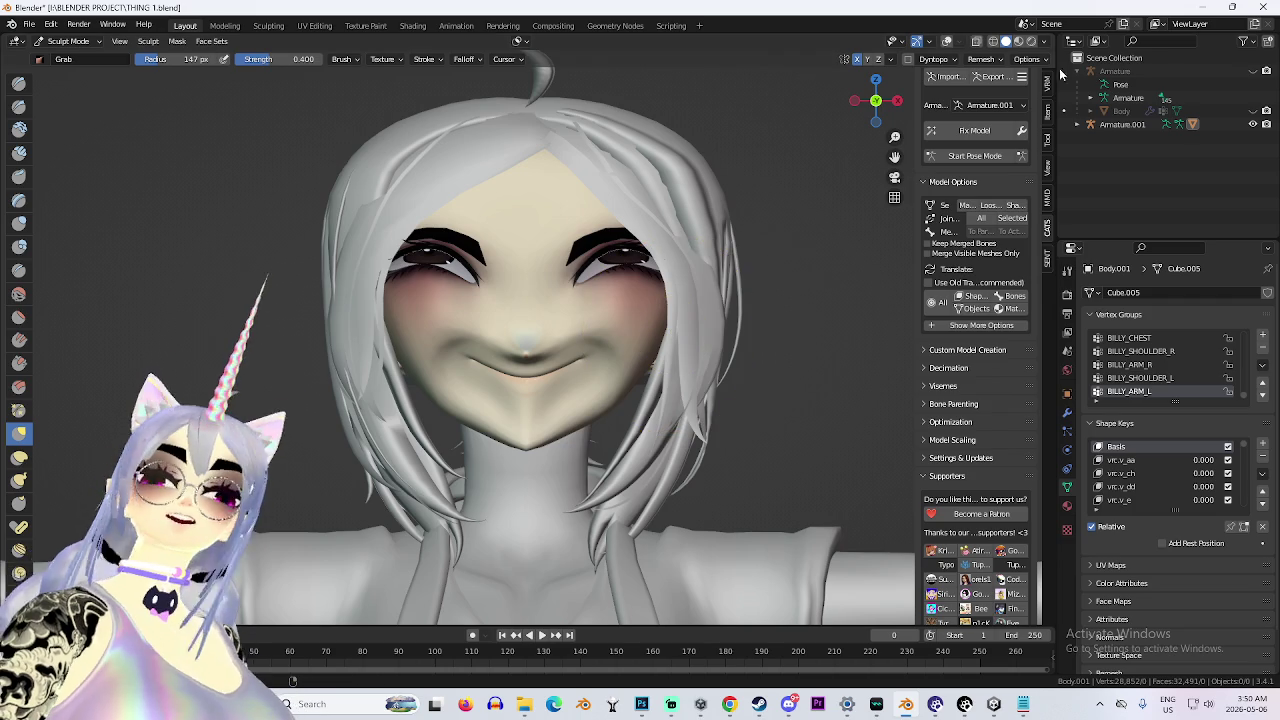
click(1044, 44)
click(1075, 149)
click(1036, 150)
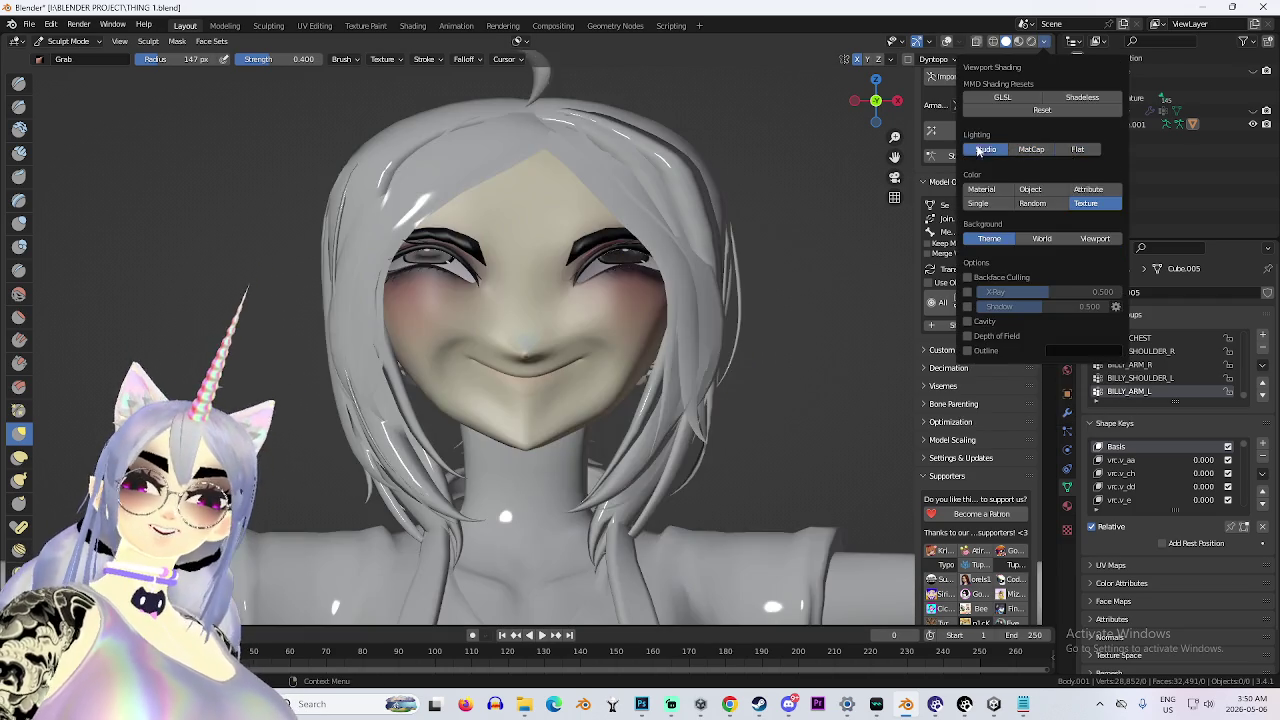
drag(870, 100, 835, 112)
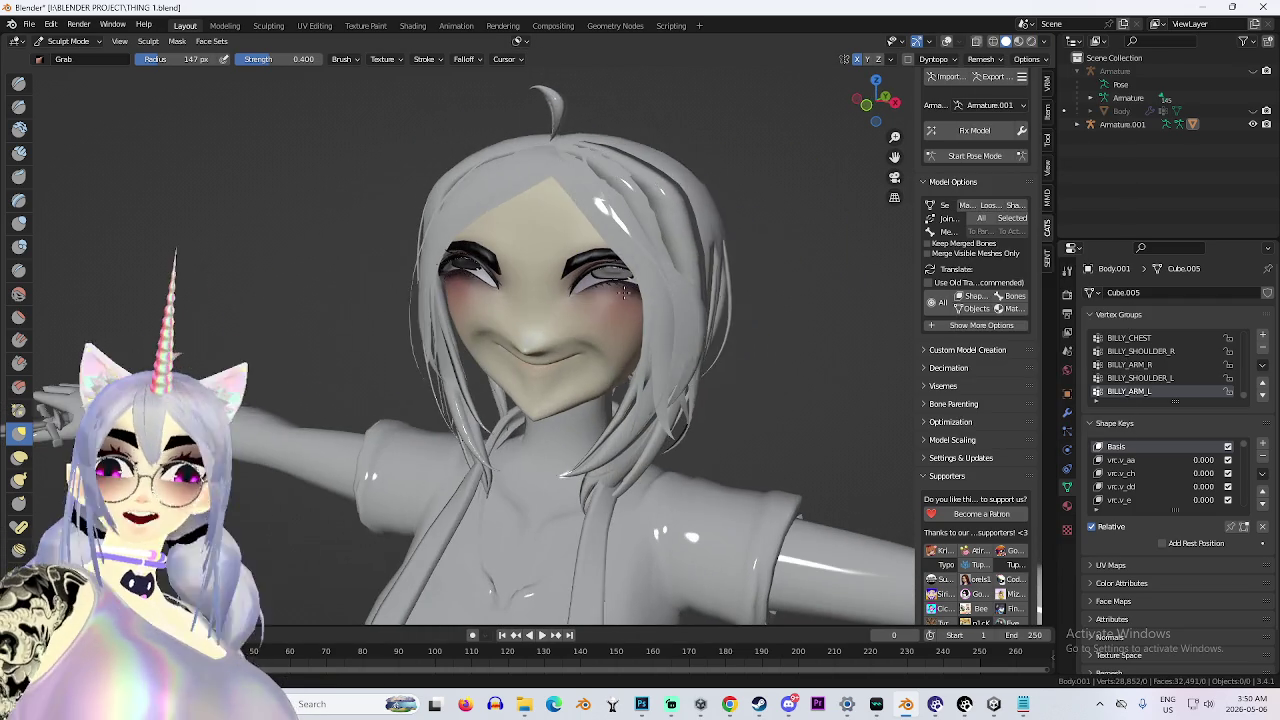
click(1044, 42)
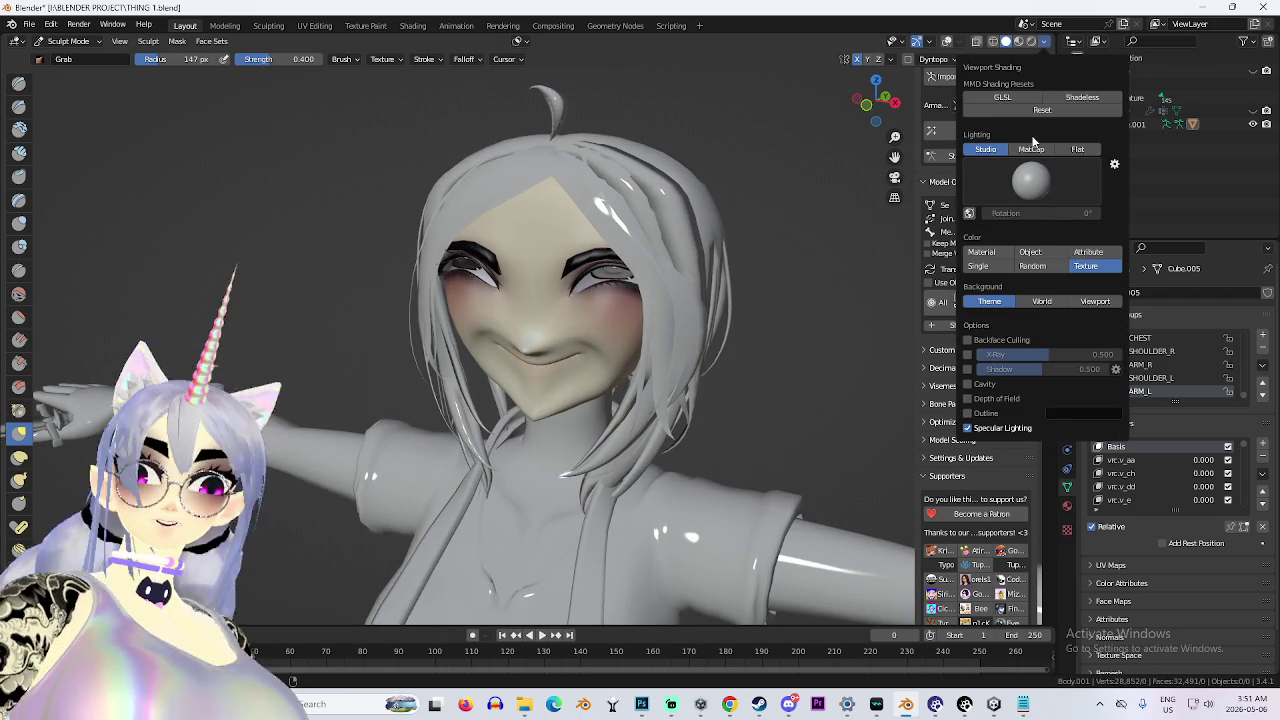
click(1031, 149)
click(866, 108)
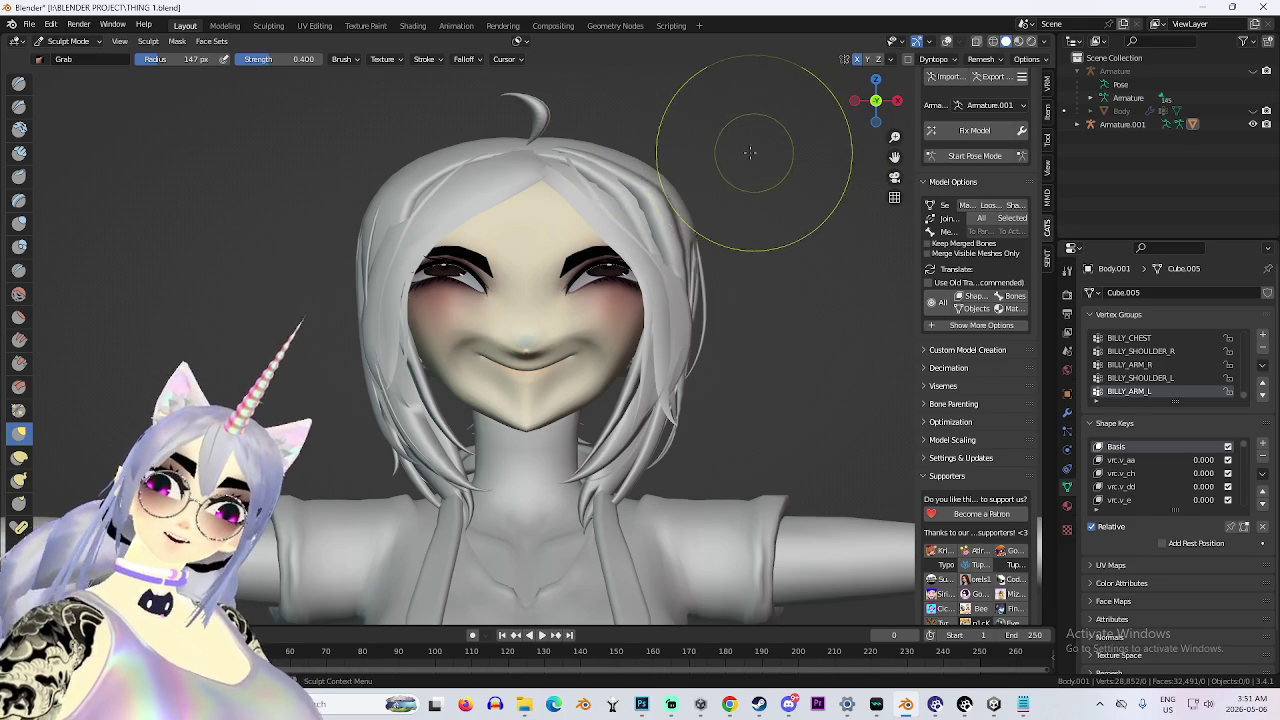
key(shift+super+s)
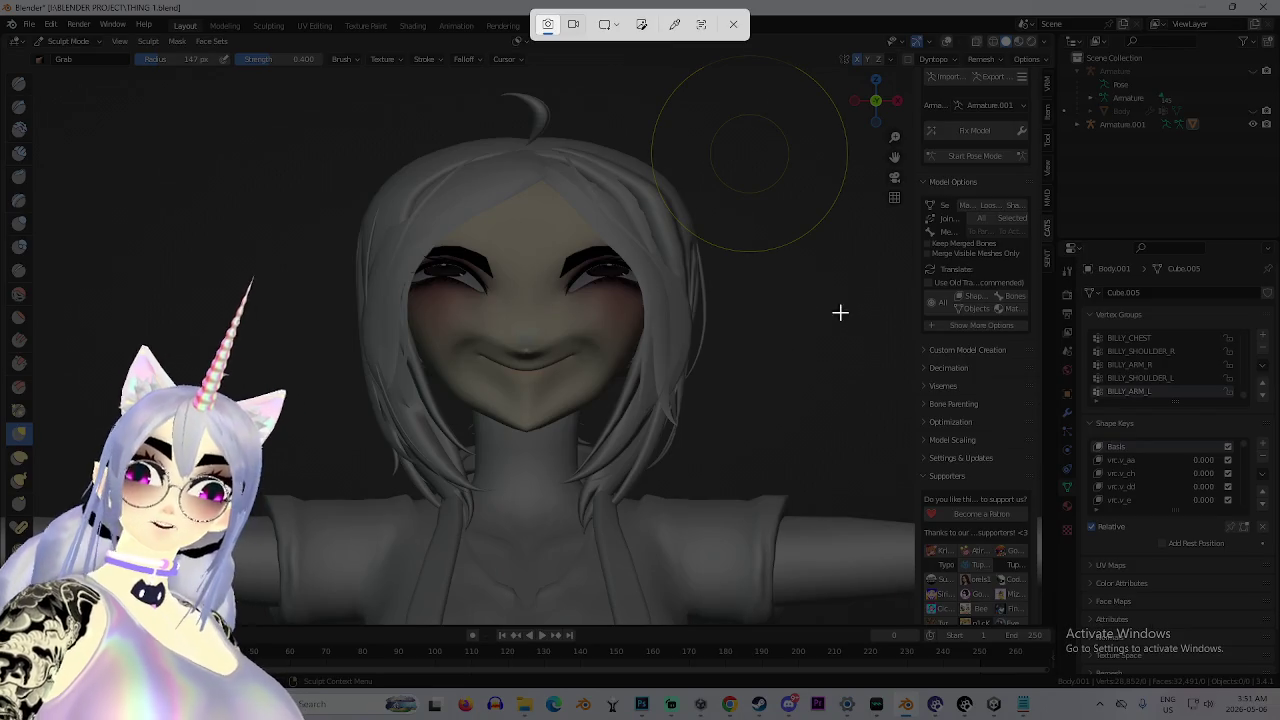
key(Escape)
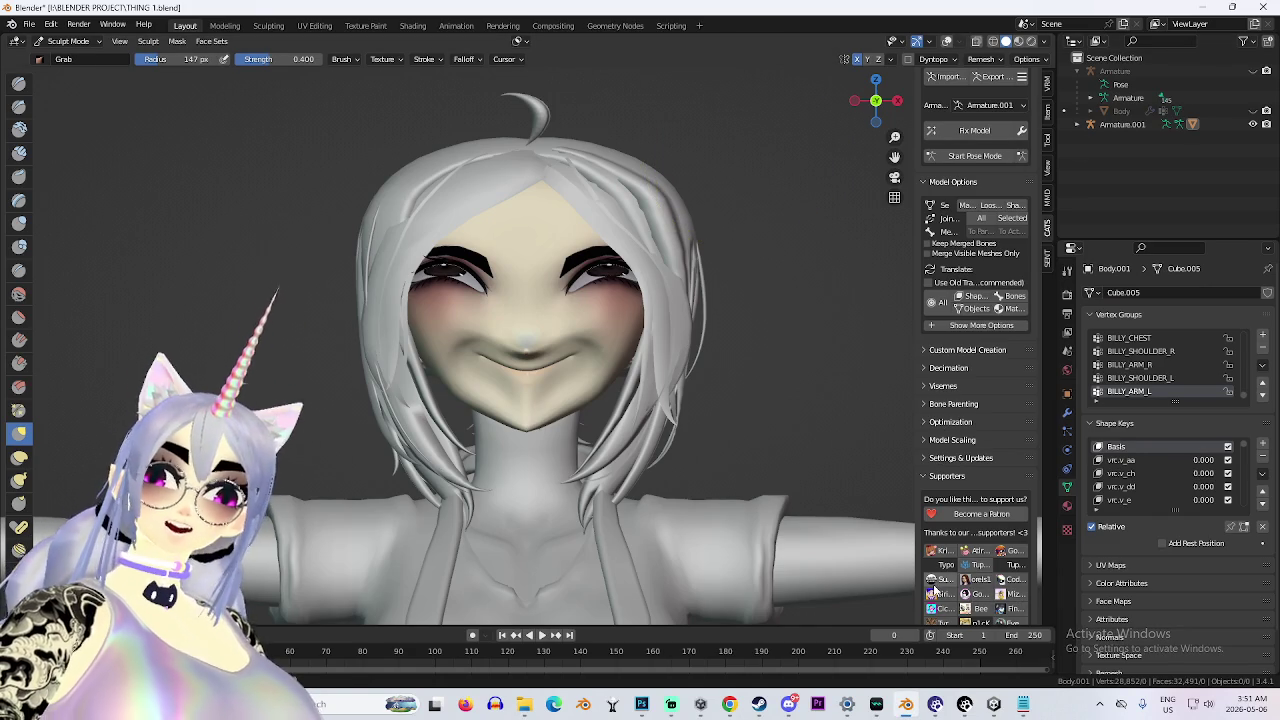
key(shift+super+s)
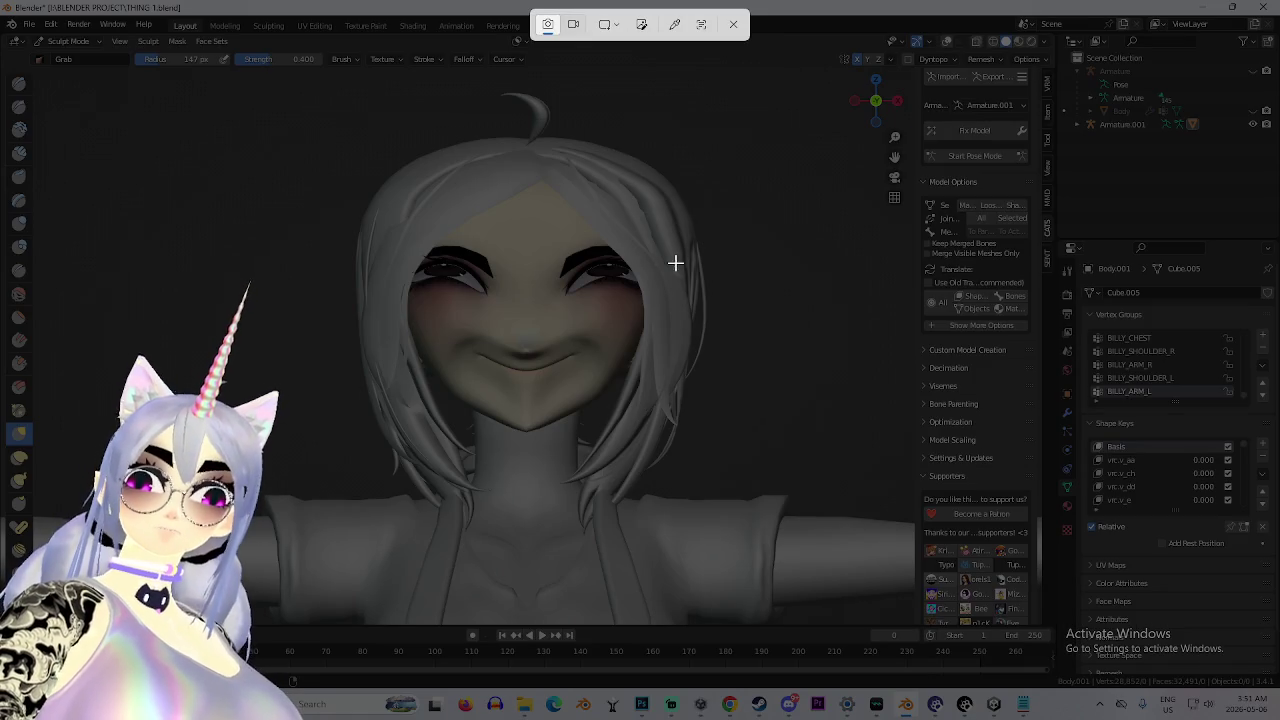
drag(400, 195, 647, 444)
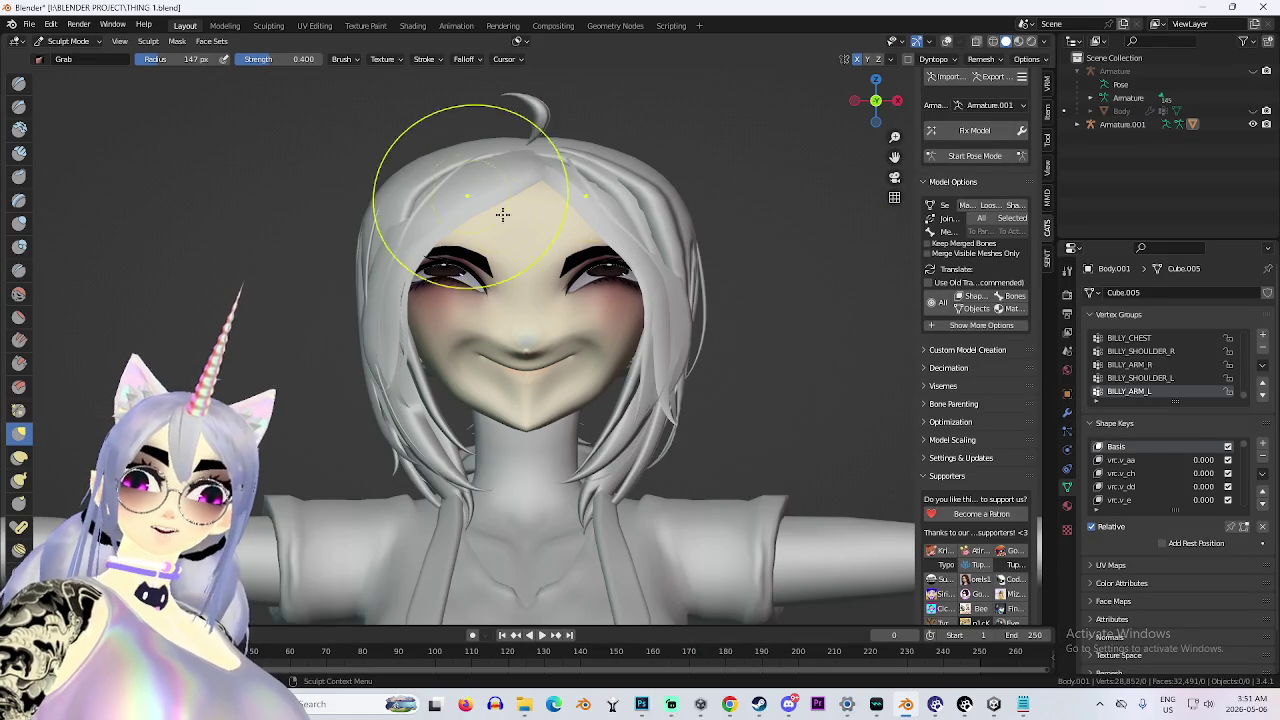
key(super+shift+s)
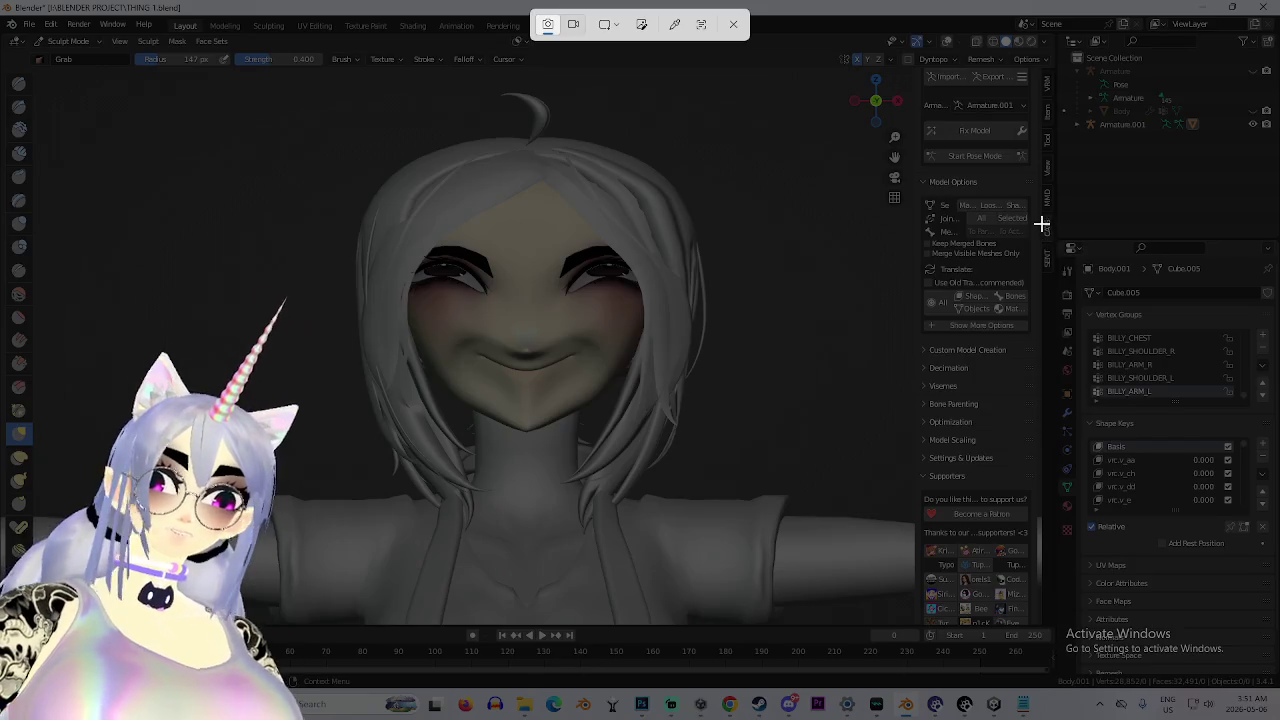
drag(802, 78, 226, 546)
scroll(up, 3)
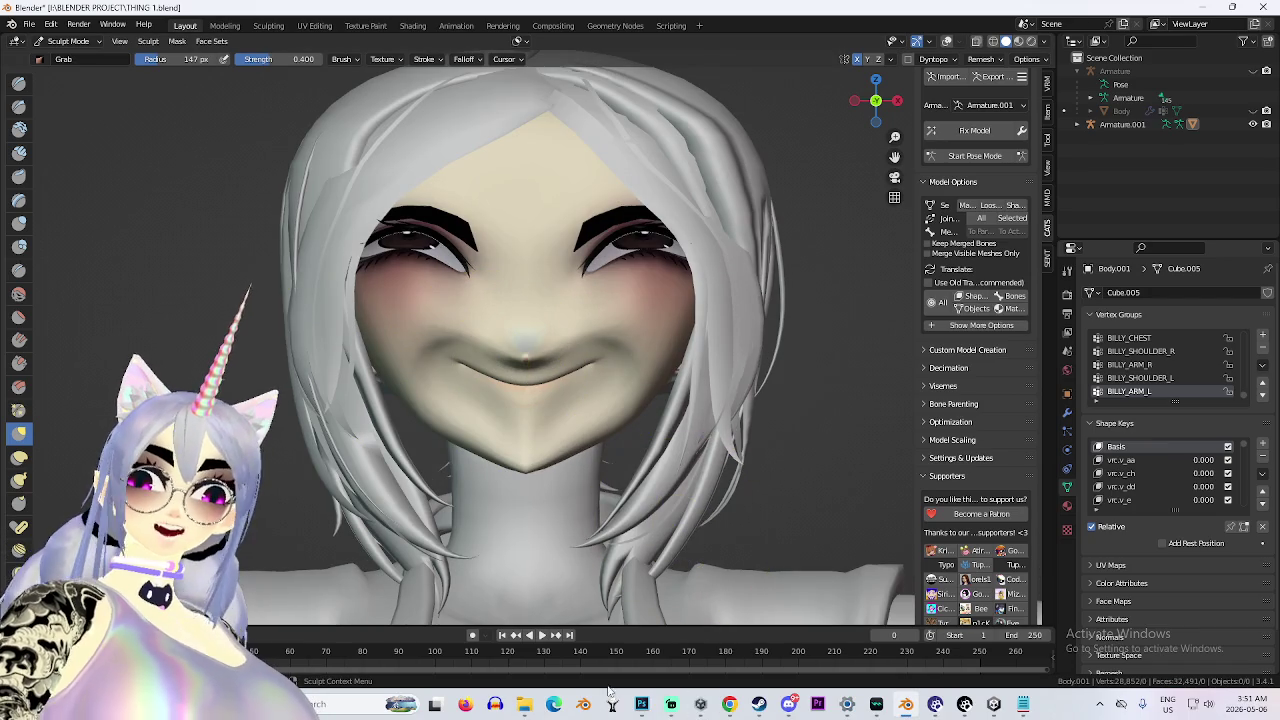